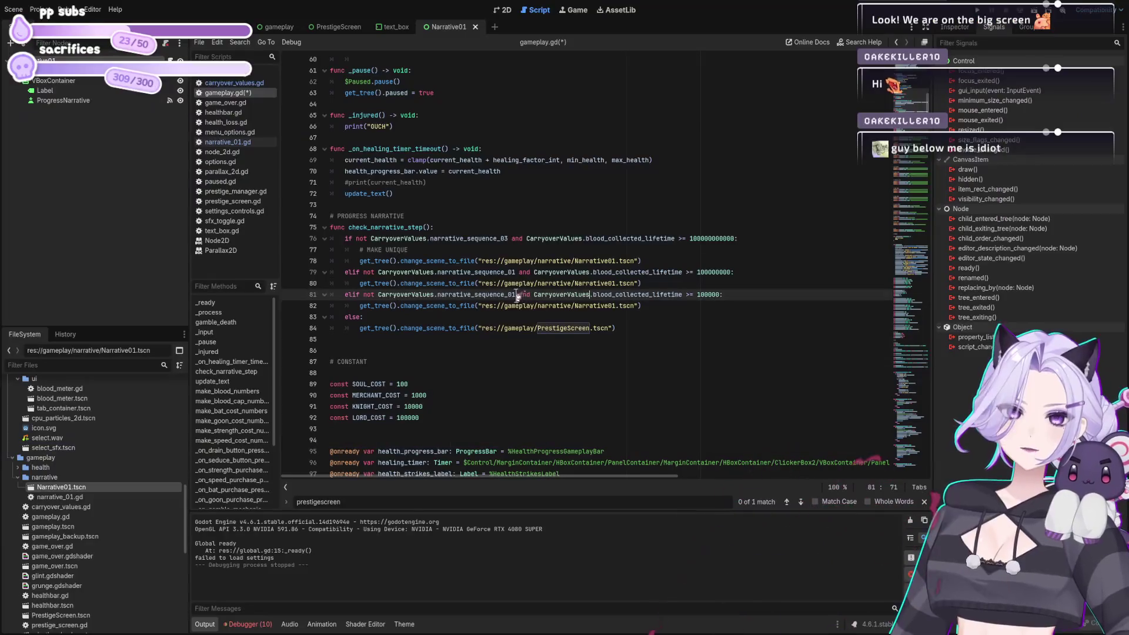
# Declare narrative_sequence_total = 0 below the sequence flags in carryover_values.gd and save
pyautogui.click(524, 295)
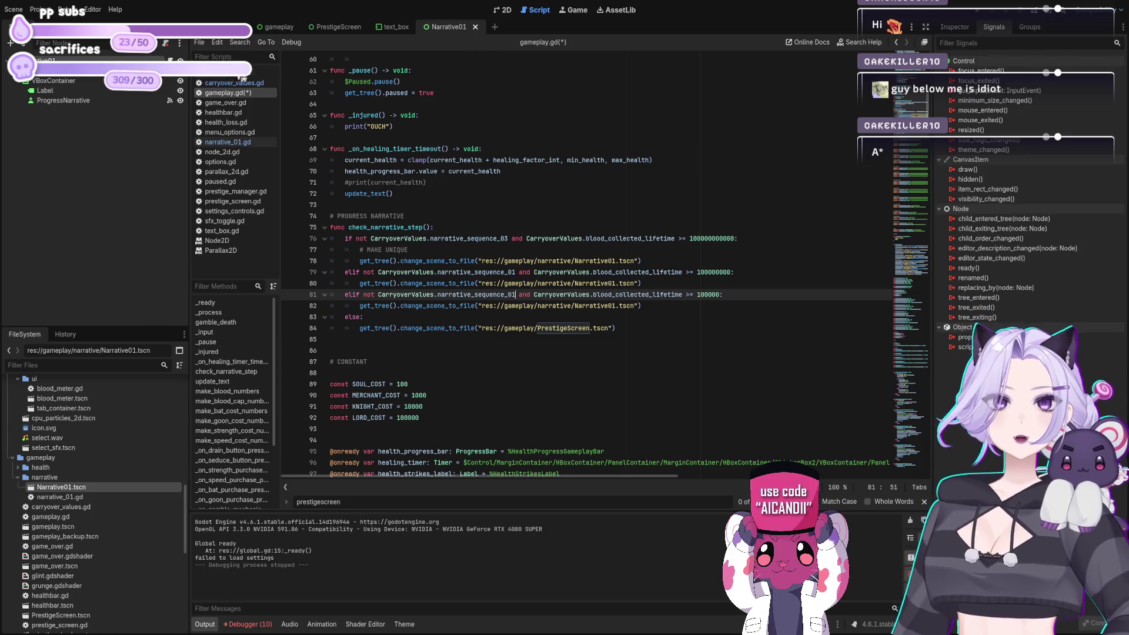
pyautogui.click(233, 82)
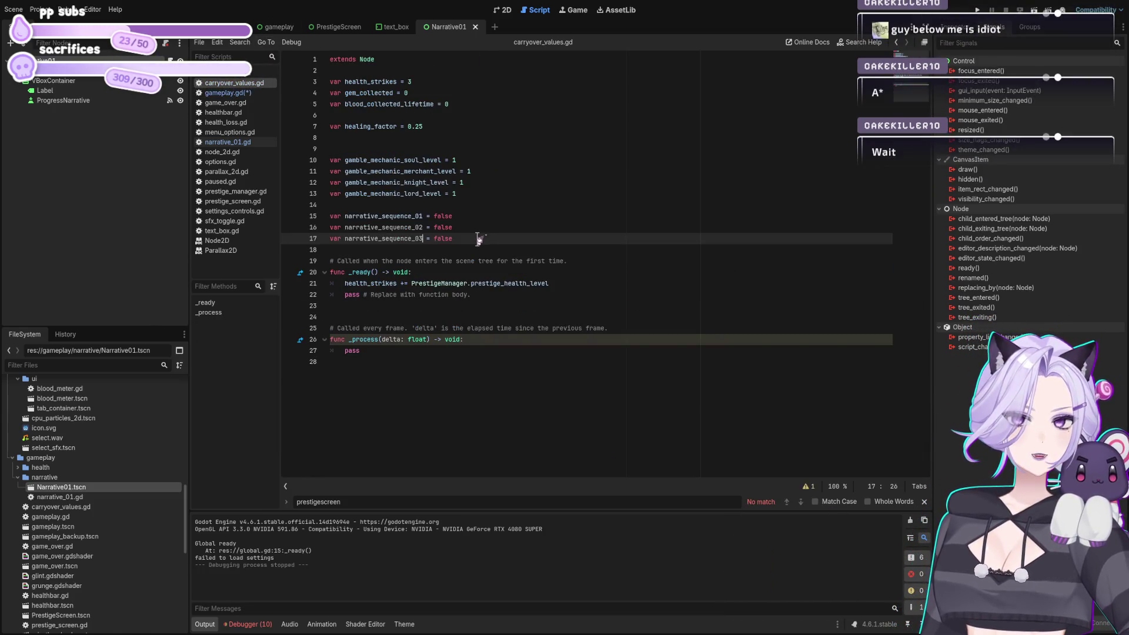
pyautogui.press('Return')
pyautogui.press('Return')
pyautogui.write('var narrative_sequence_total =')
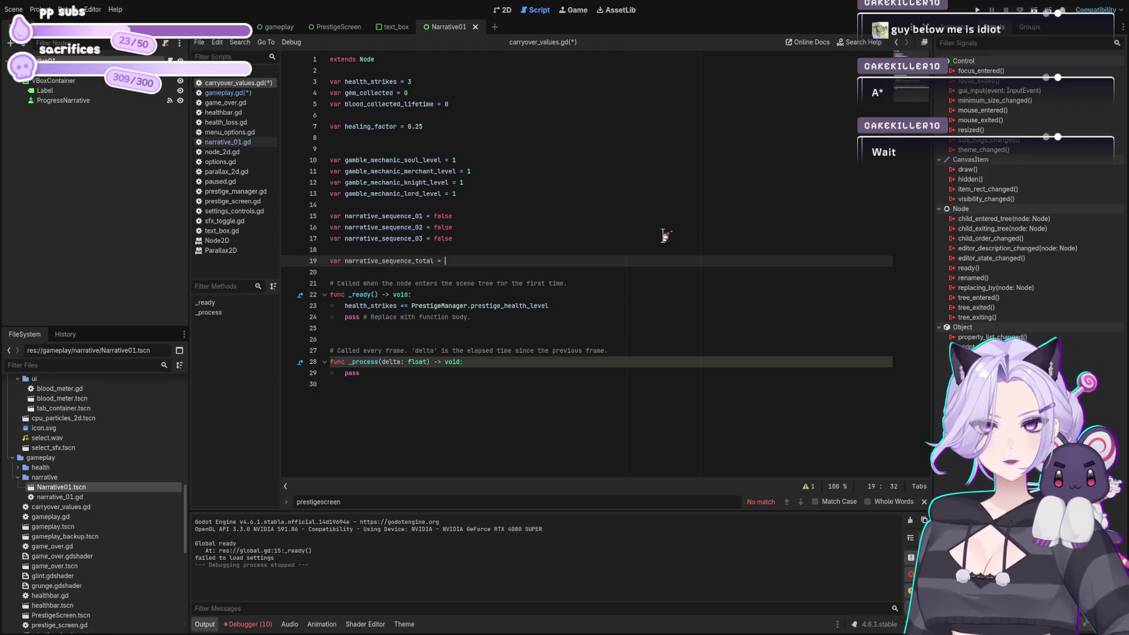
pyautogui.write('0')
pyautogui.hotkey('ctrl', 's')
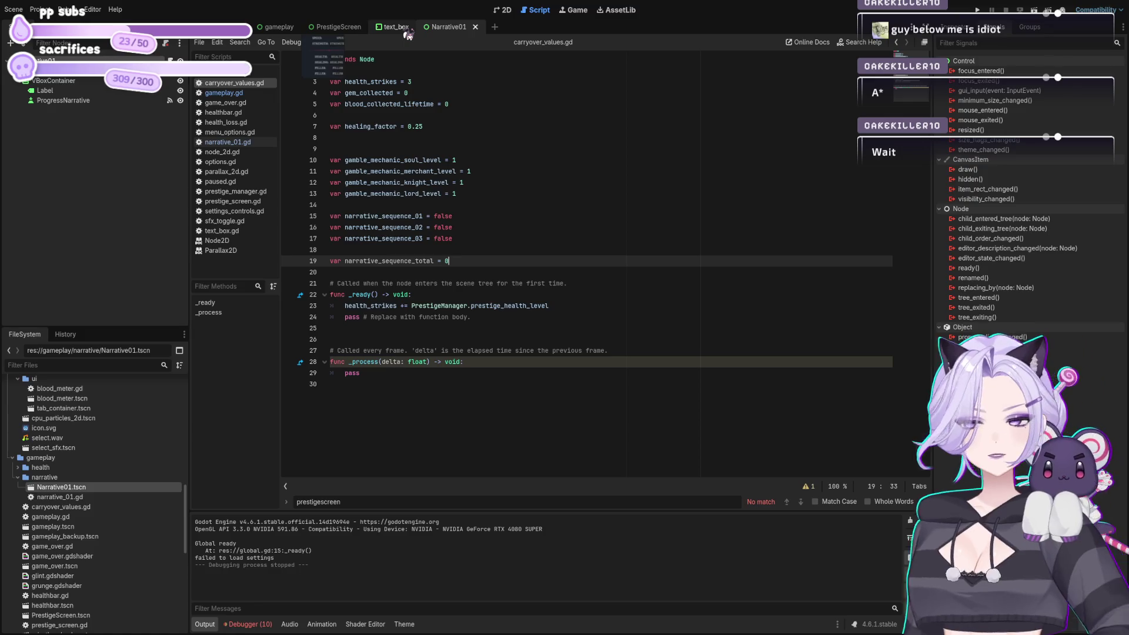
pyautogui.click(275, 27)
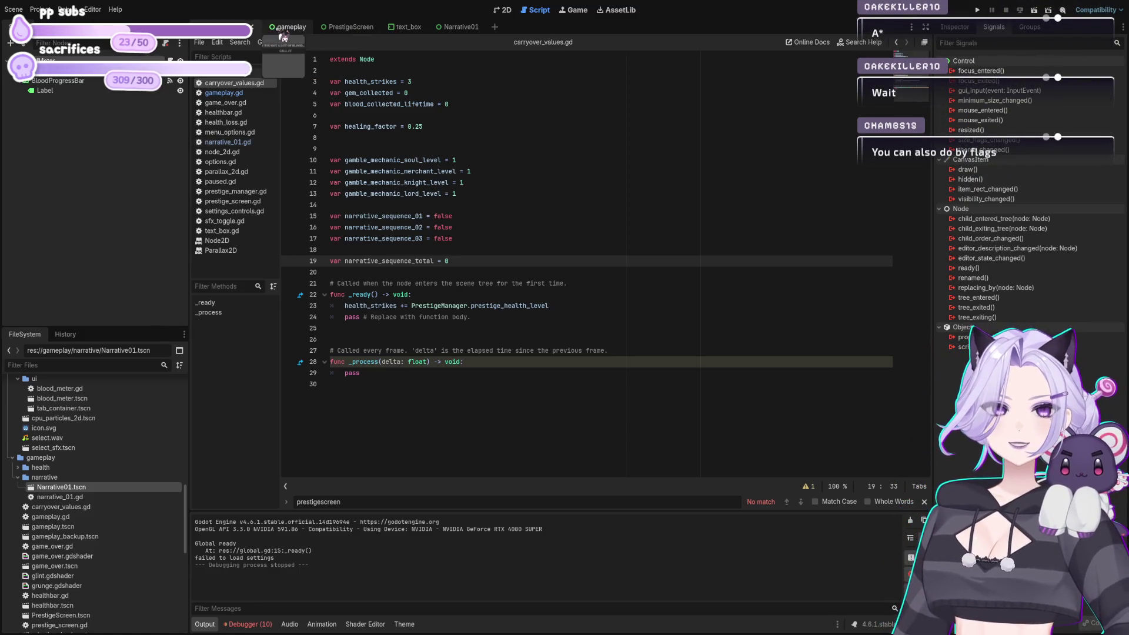
# Replace the line 81 narrative_sequence_01 check in gameplay.gd with narrative_sequence_total
pyautogui.click(529, 294)
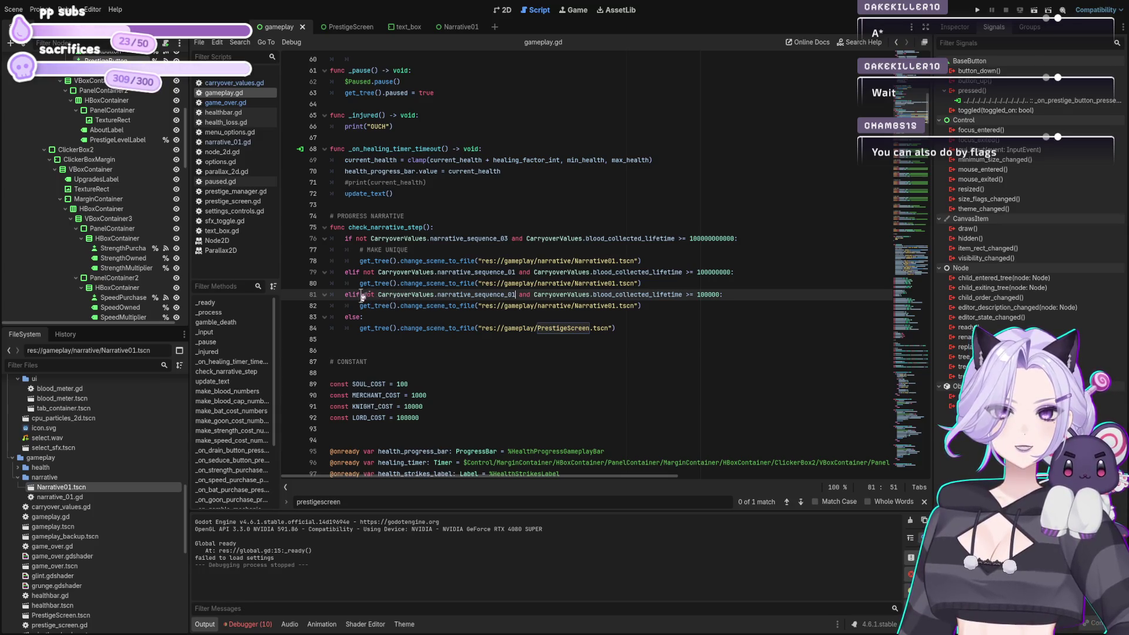
pyautogui.moveTo(364, 296); pyautogui.dragTo(515, 294)
pyautogui.write('narrative_')
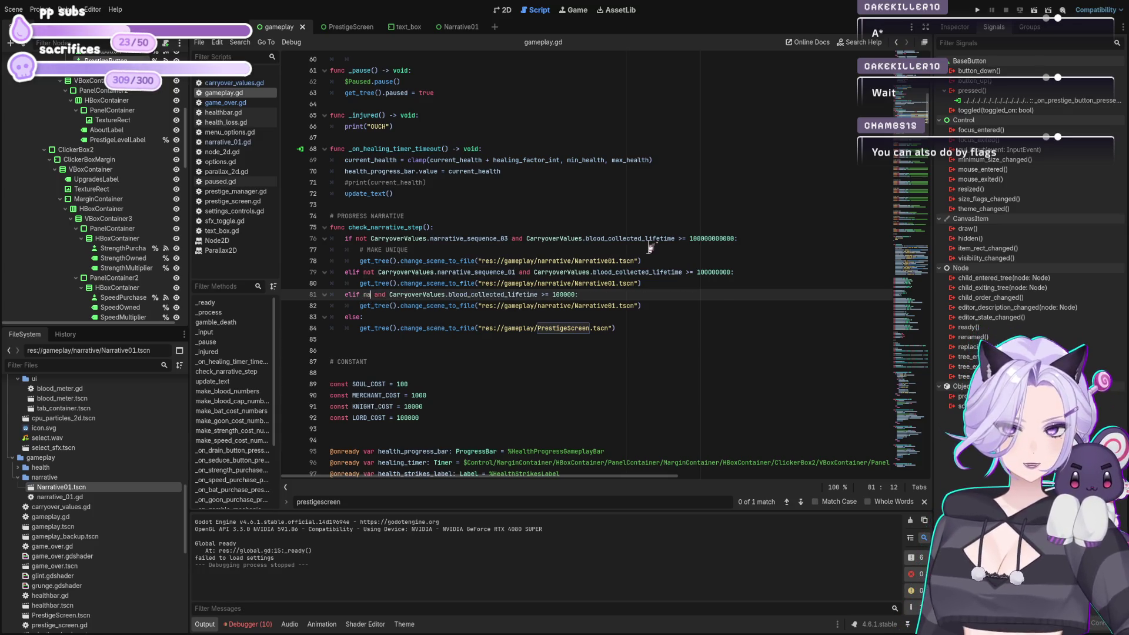
pyautogui.write('sequence_')
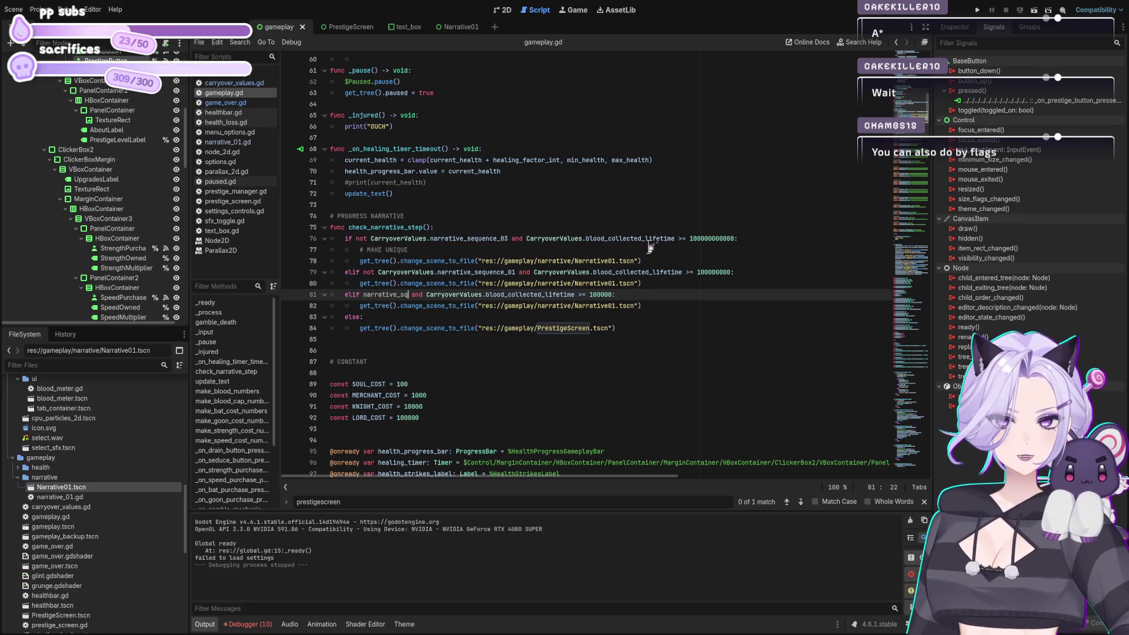
pyautogui.write('total ')
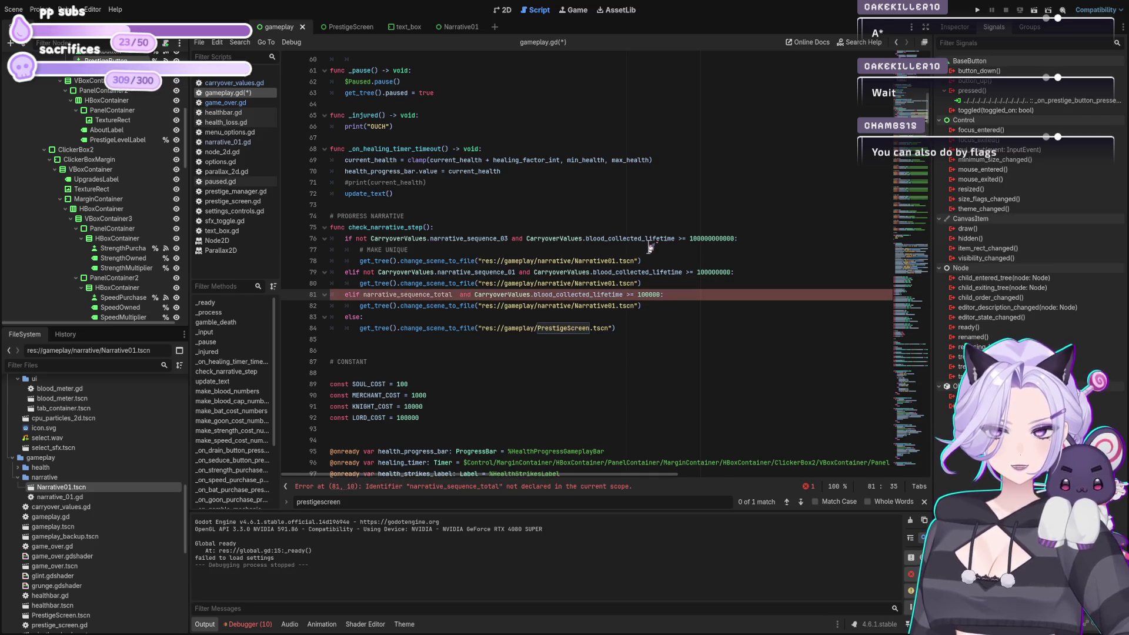
pyautogui.write('<')
pyautogui.press('BackSpace')
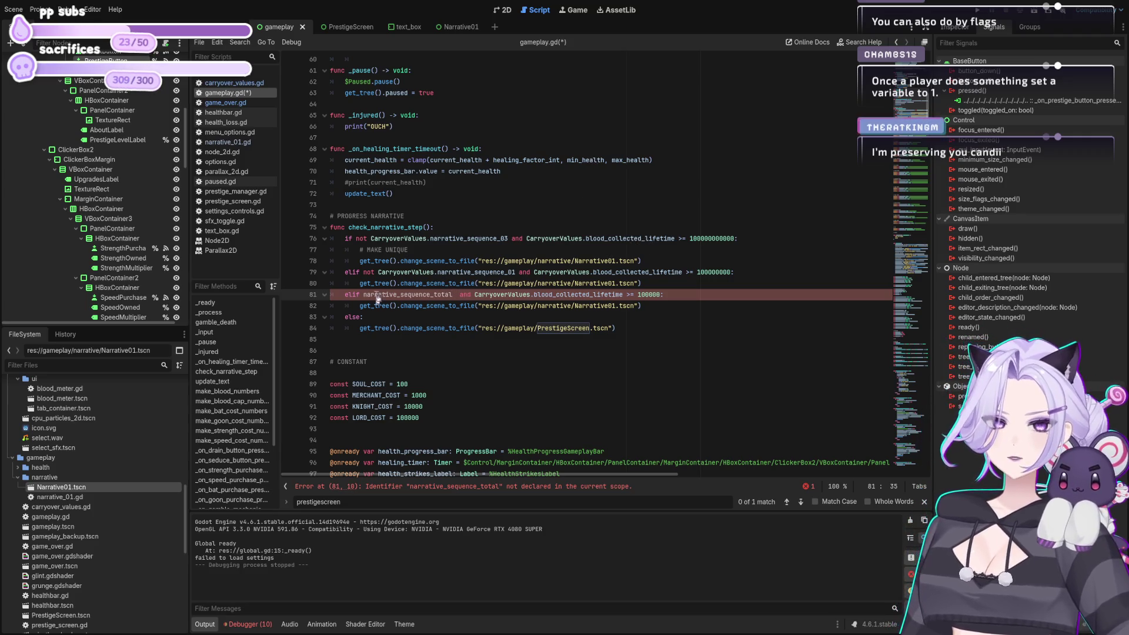
# Complete the line 81 condition as CarryoverValues.narrative_sequence_total == 0 and select it
pyautogui.click(364, 294)
pyautogui.write('Carryove')
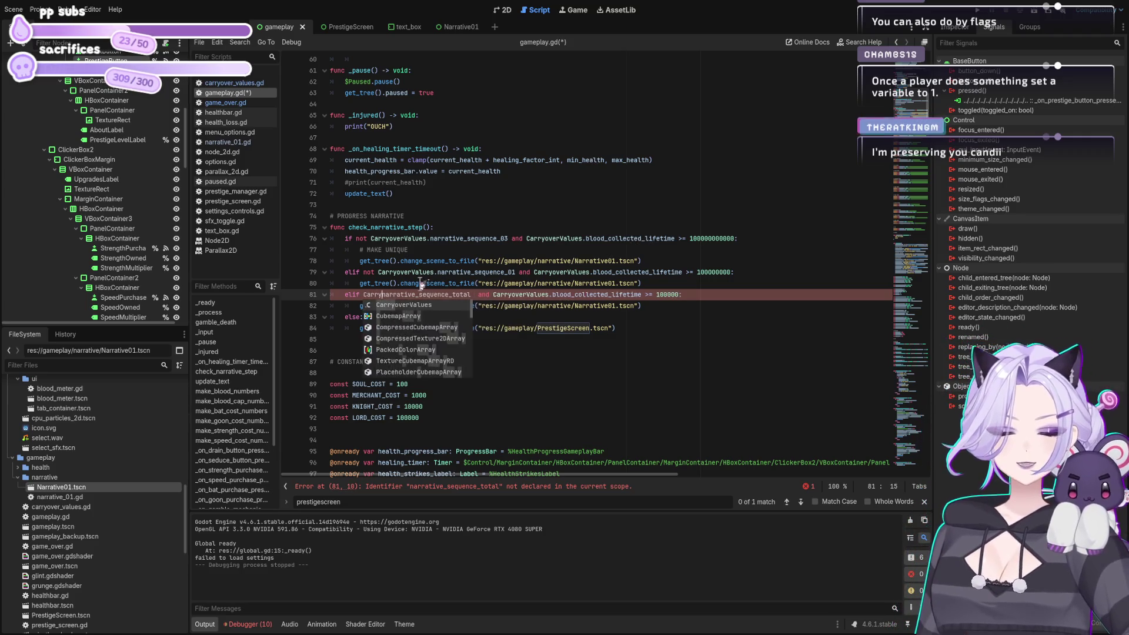
pyautogui.press('Tab')
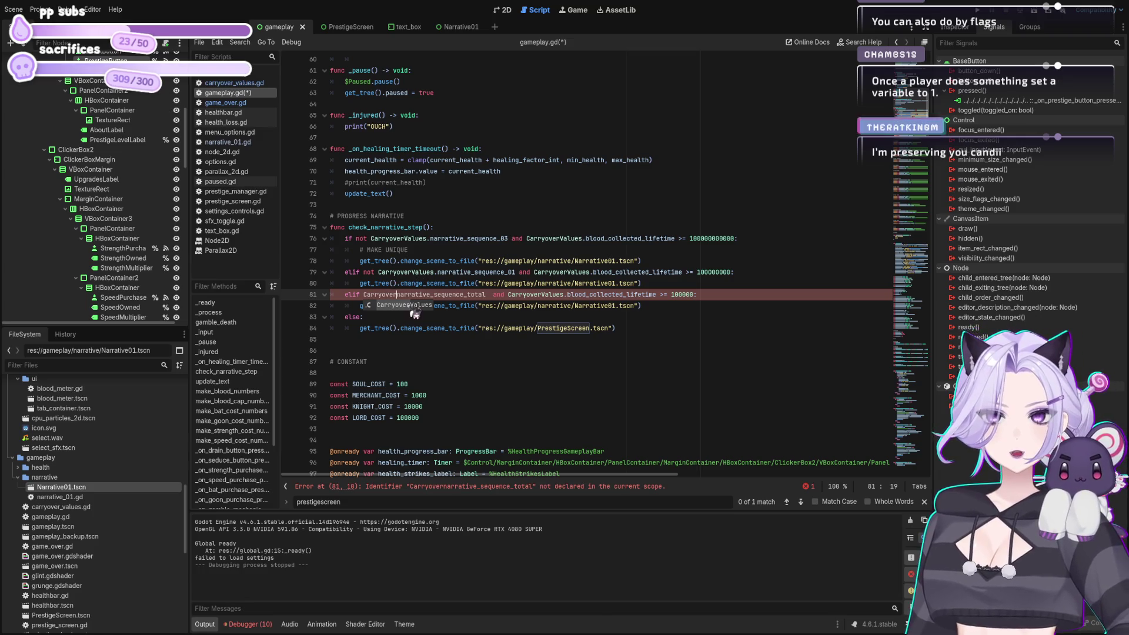
pyautogui.write('.')
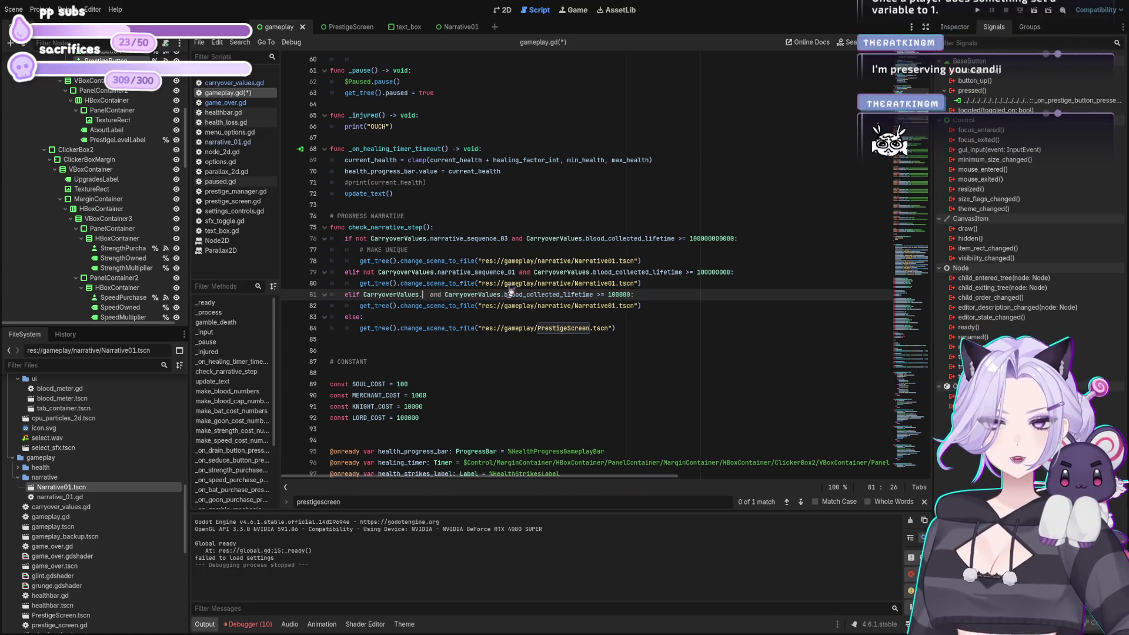
pyautogui.write('narrative')
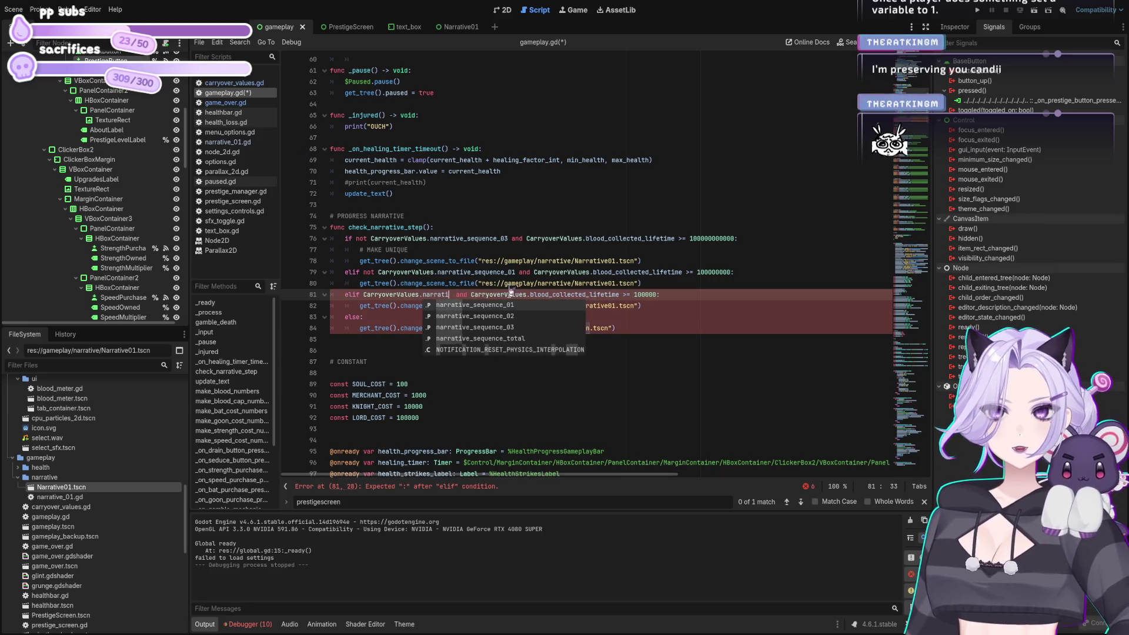
pyautogui.press('Tab')
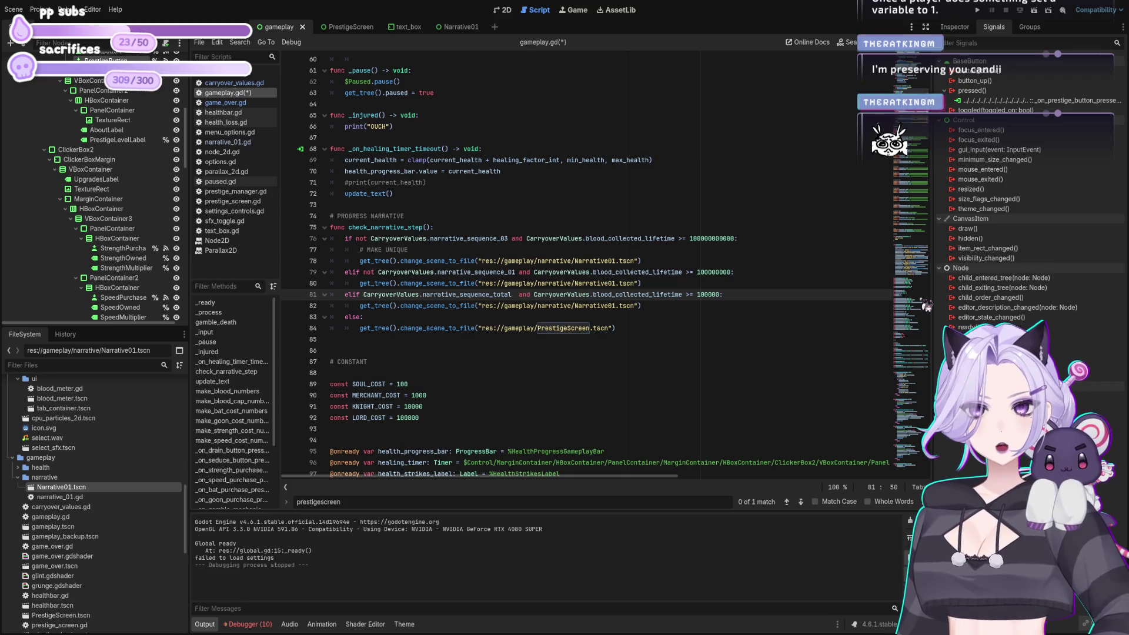
pyautogui.write('==0')
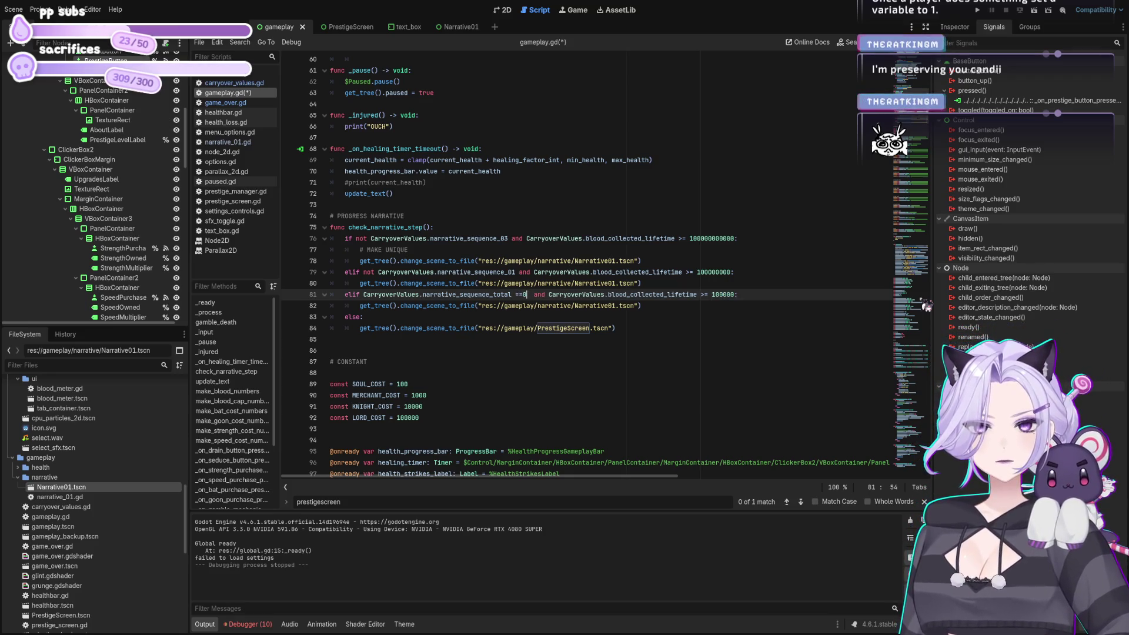
pyautogui.press('BackSpace')
pyautogui.write('0')
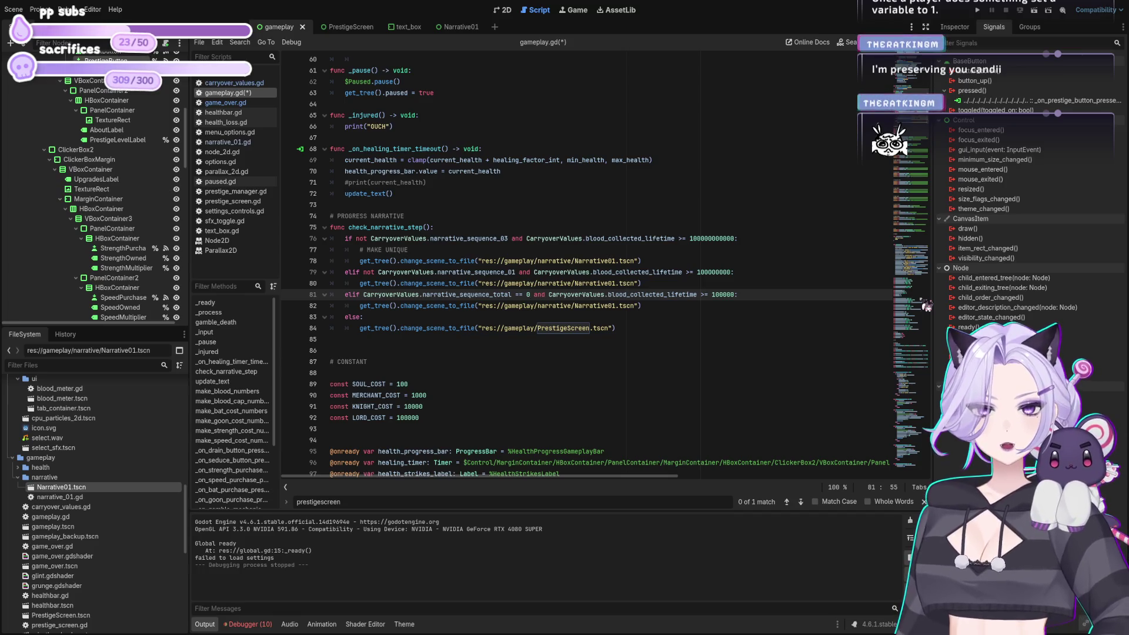
pyautogui.hotkey('shift', 'Left')
pyautogui.hotkey('shift', 'Left')
pyautogui.hotkey('shift', 'Left')
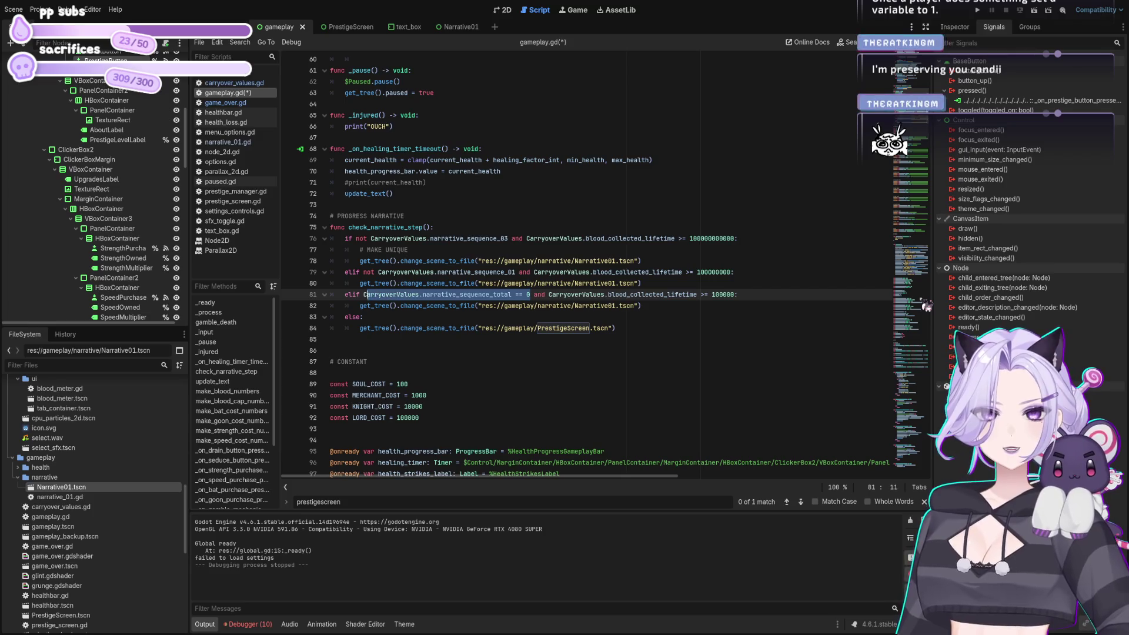
# Change the line 79 branch to test CarryoverValues.narrative_sequence_total == 1
pyautogui.press('Up')
pyautogui.press('Up')
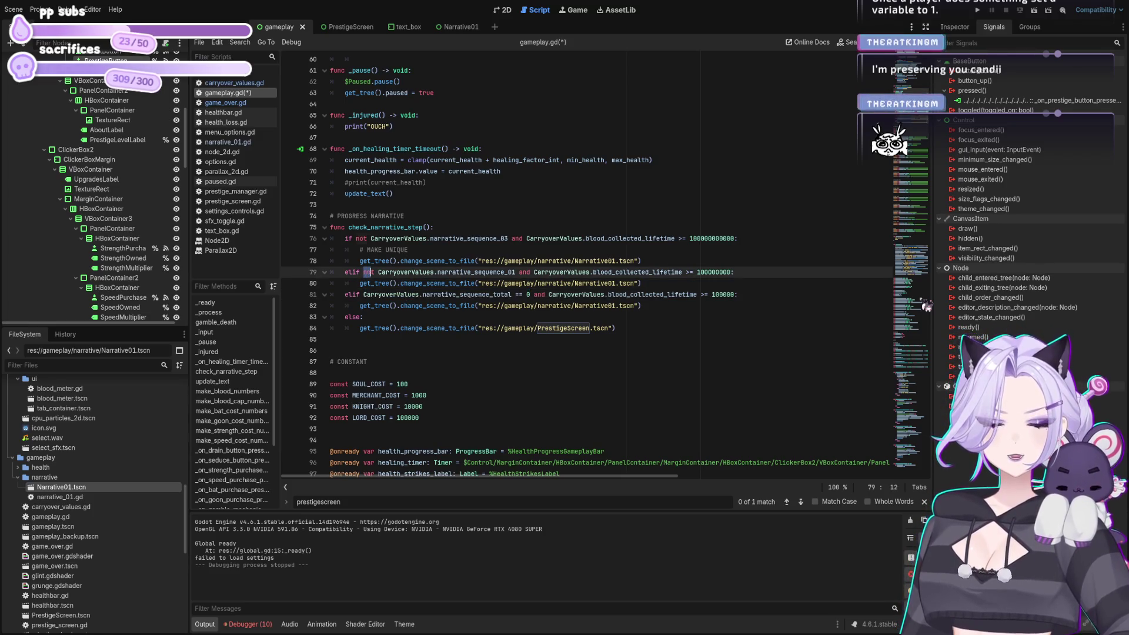
pyautogui.hotkey('shift', 'Right')
pyautogui.hotkey('shift', 'Right')
pyautogui.hotkey('shift', 'Right')
pyautogui.write('CarryoverValues.narrative_sequence_total == 0')
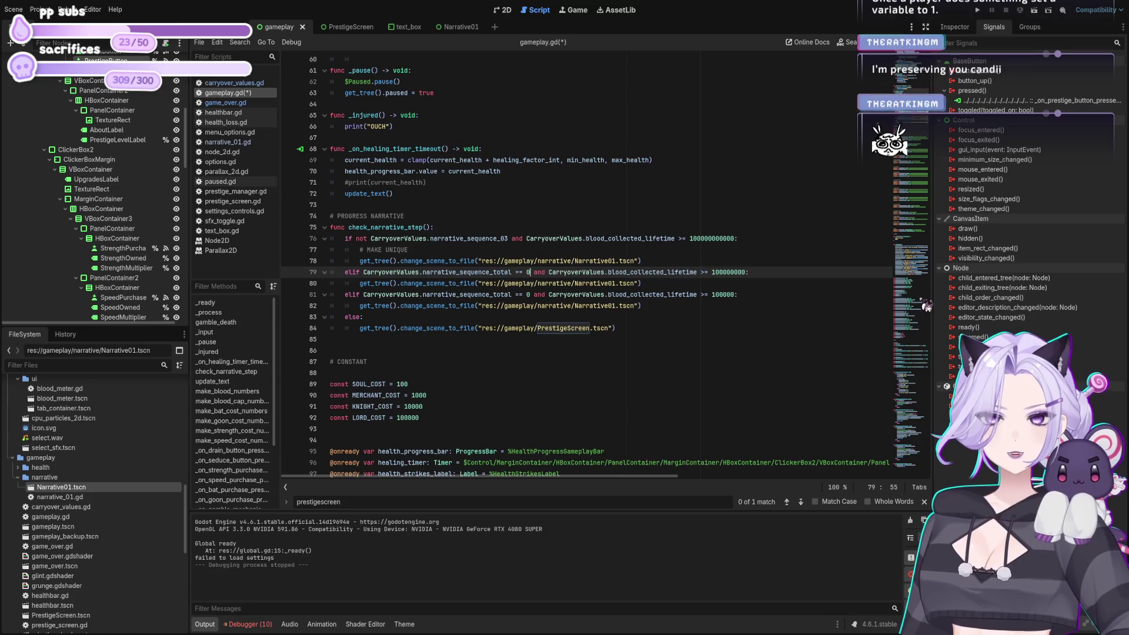
pyautogui.press('BackSpace')
pyautogui.write('1')
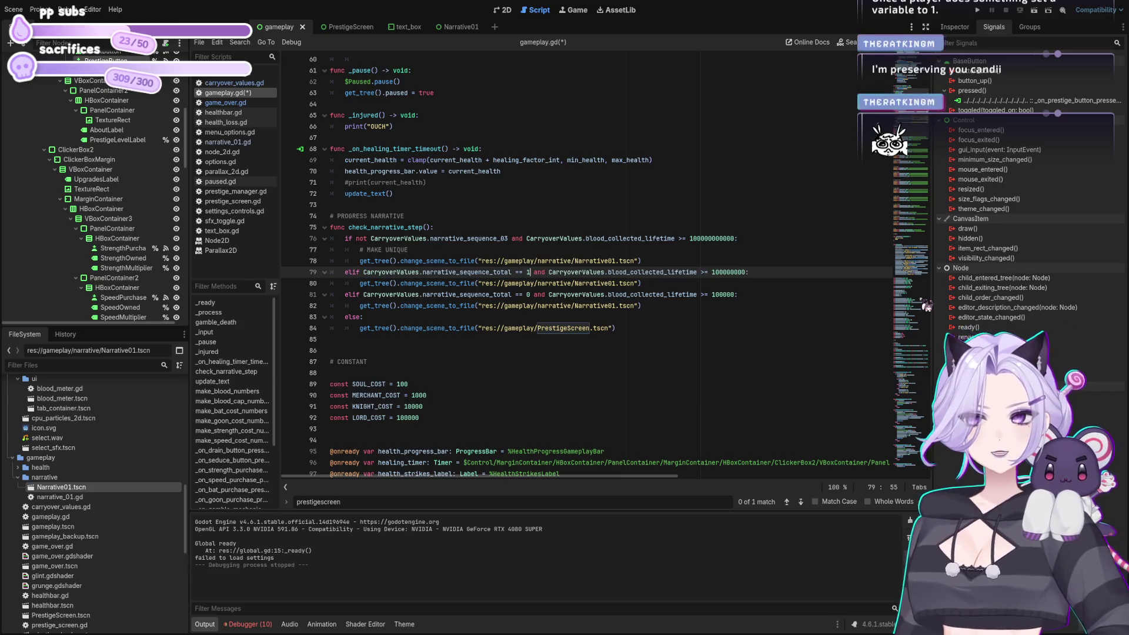
# Change the line 76 branch to test CarryoverValues.narrative_sequence_total == 2
pyautogui.press('Up')
pyautogui.press('Up')
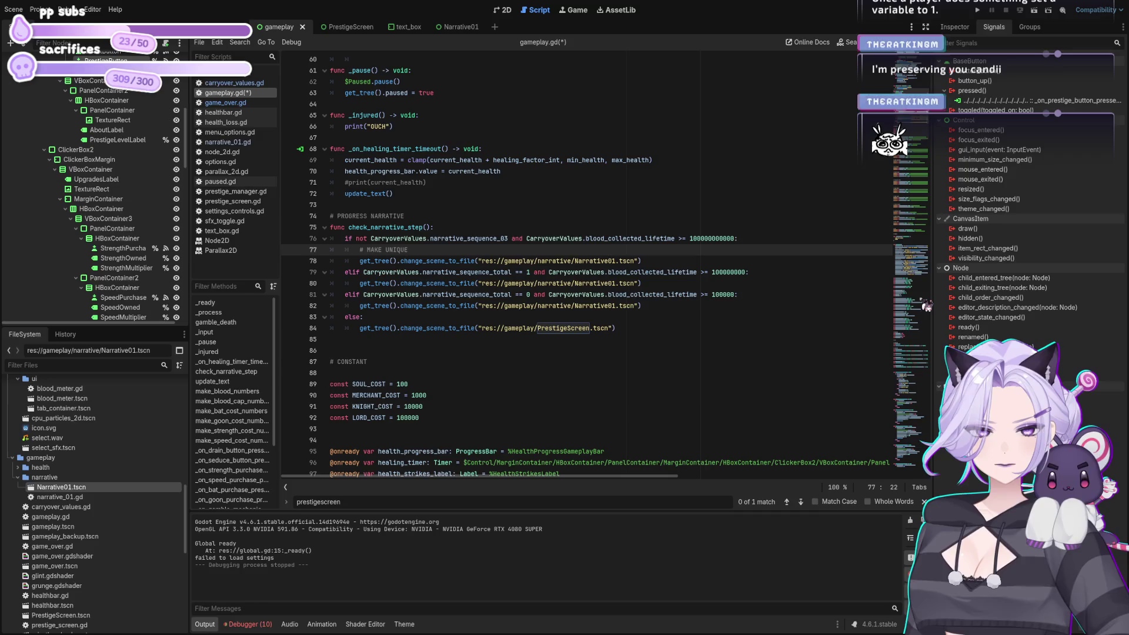
pyautogui.press('Up')
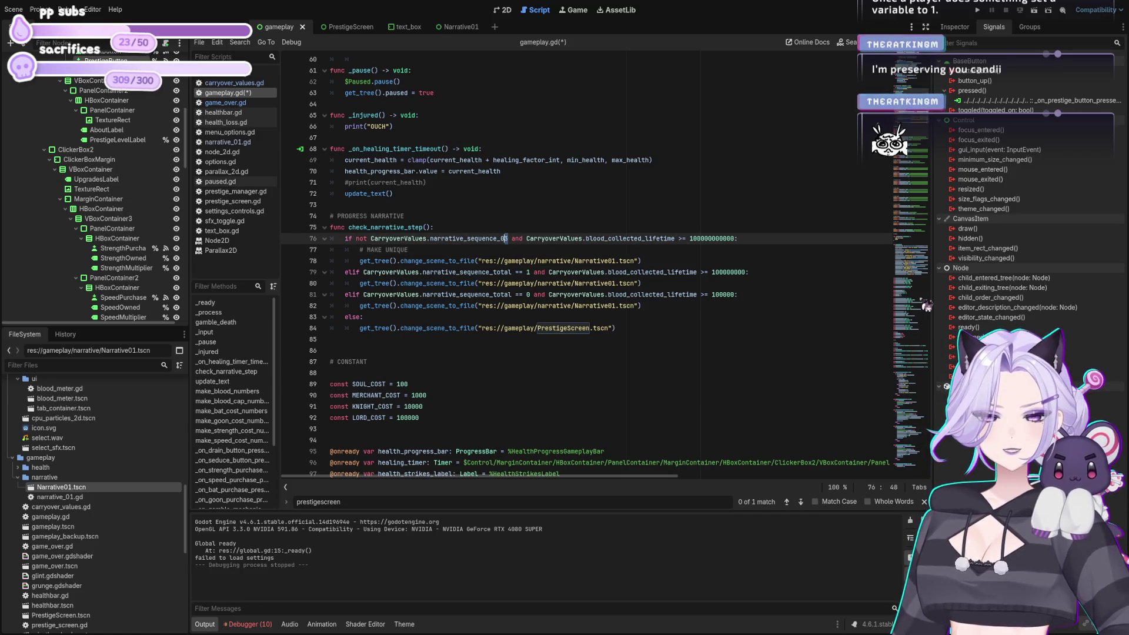
pyautogui.hotkey('shift', 'Left')
pyautogui.hotkey('shift', 'Left')
pyautogui.hotkey('shift', 'Left')
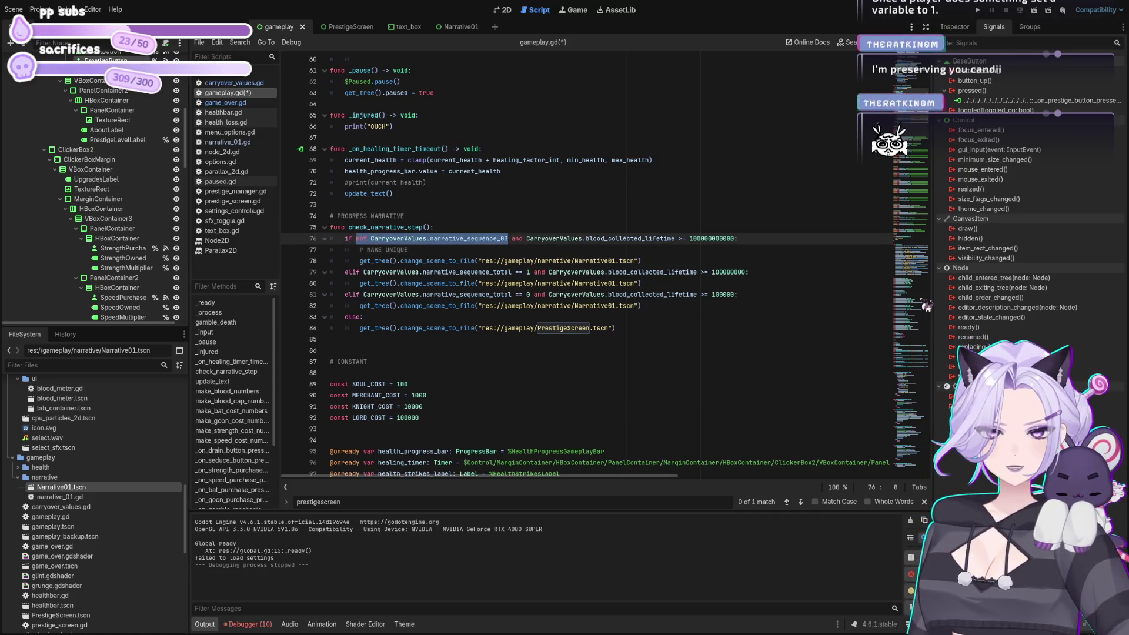
pyautogui.write('CarryoverValues.narrative_sequence_total == 0')
pyautogui.press('BackSpace')
pyautogui.write('2')
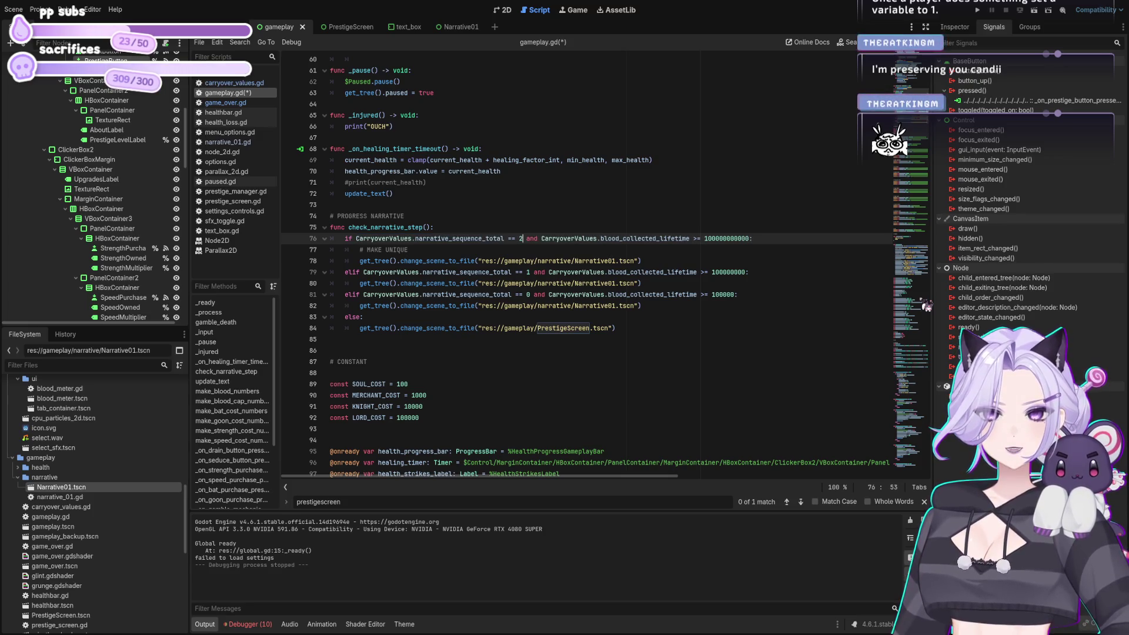
# Mark the MAKE UNIQUE comment with XX, save gameplay.gd, and bring up narrative_01.gd
pyautogui.press('Down')
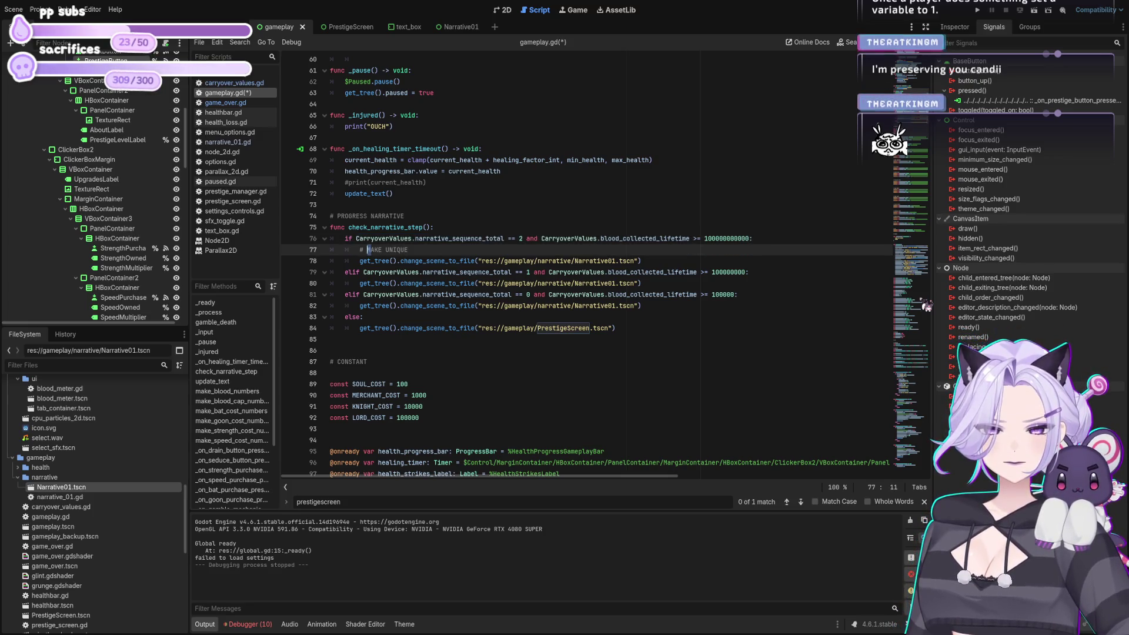
pyautogui.write('XXX')
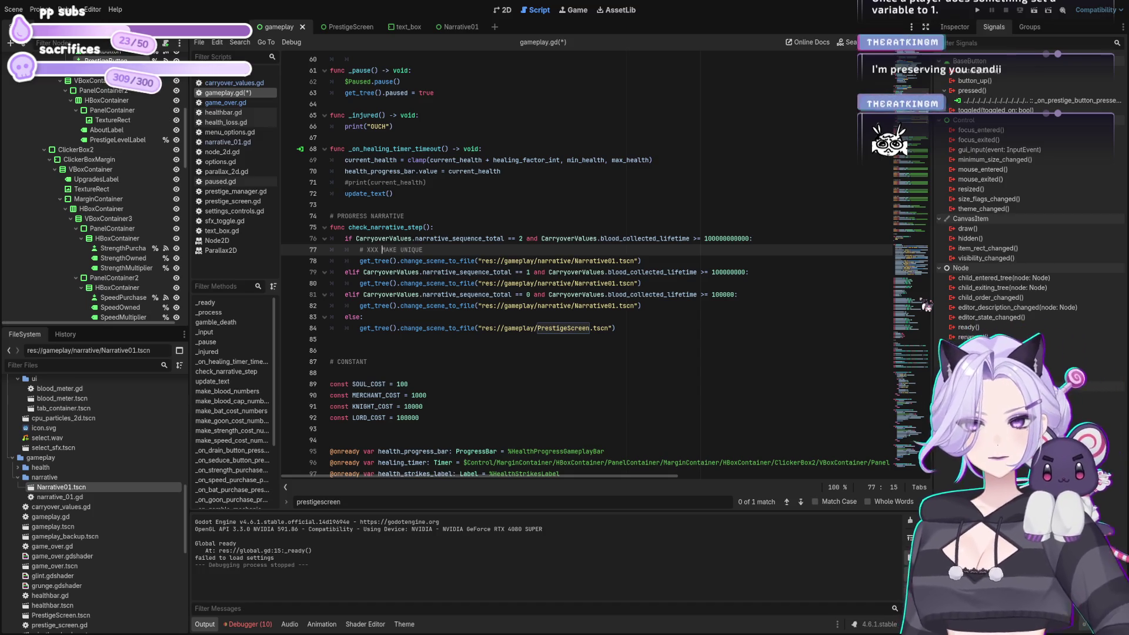
pyautogui.hotkey('ctrl', 's')
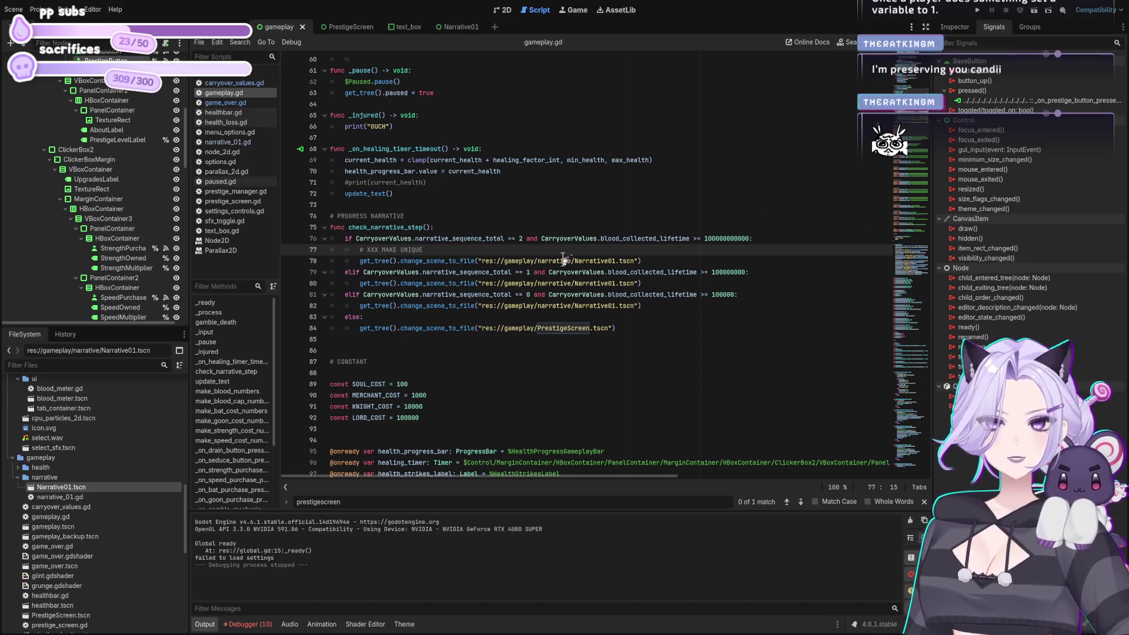
pyautogui.click(456, 27)
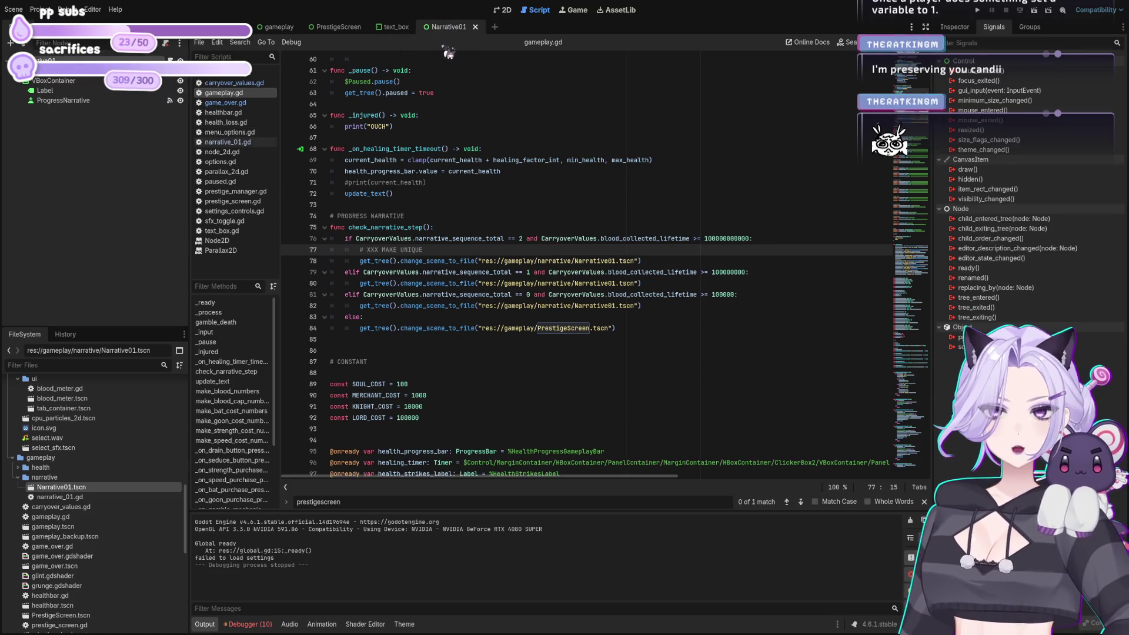
pyautogui.click(241, 143)
# Replace line 15 with CarryoverValues.narrative_sequence_total += 1 and save narrative_01.gd
pyautogui.click(526, 216)
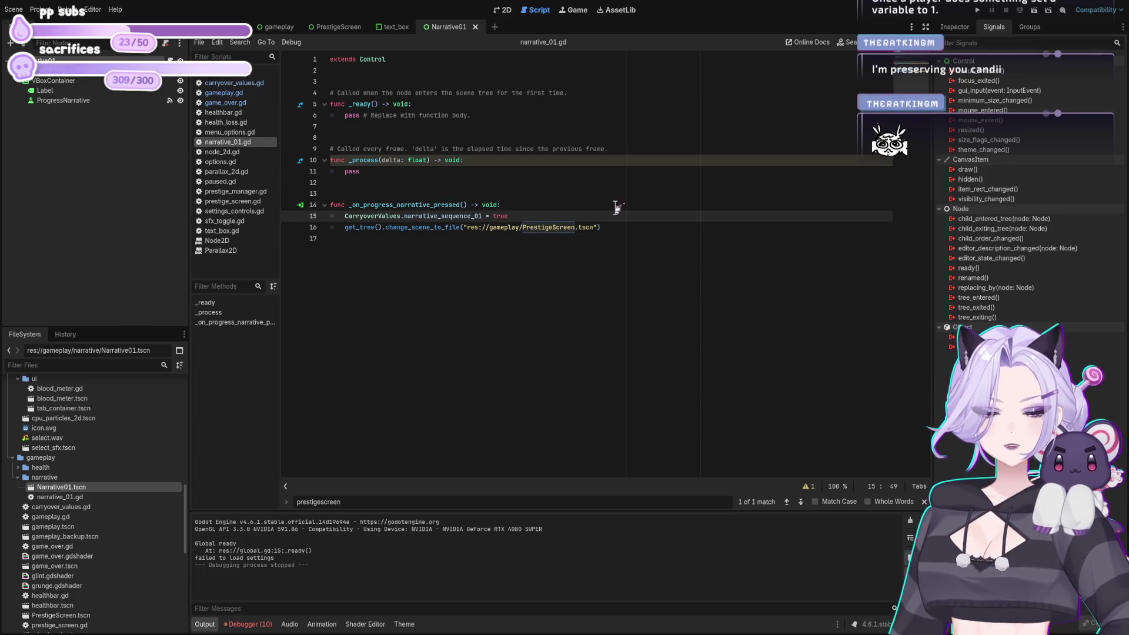
pyautogui.hotkey('shift', 'Home')
pyautogui.press('BackSpace')
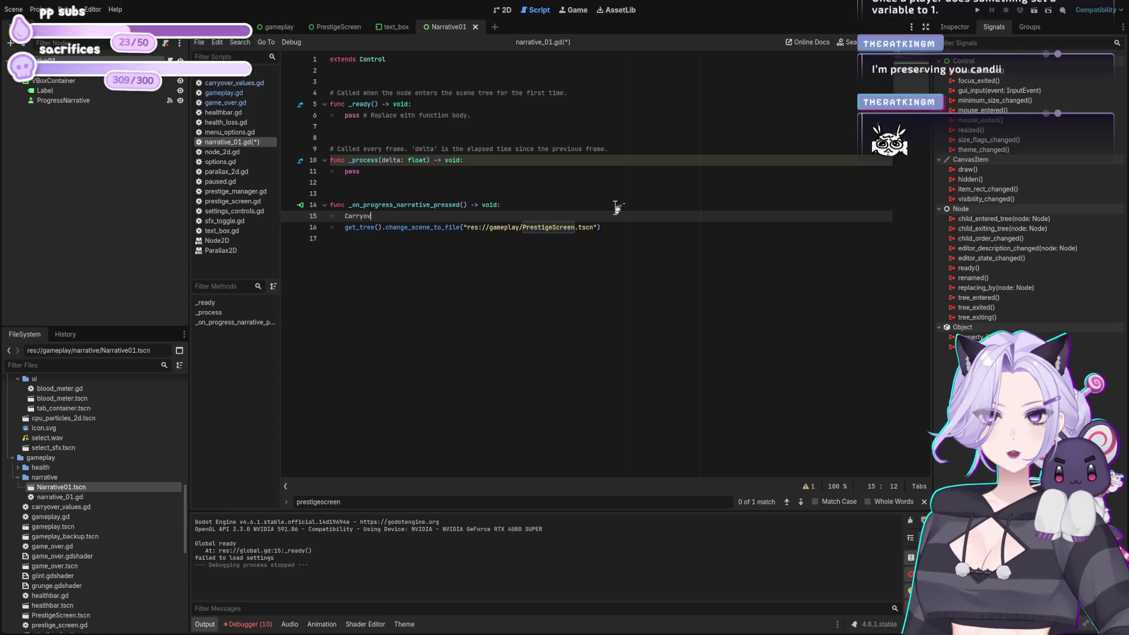
pyautogui.press('Return')
pyautogui.write('.na')
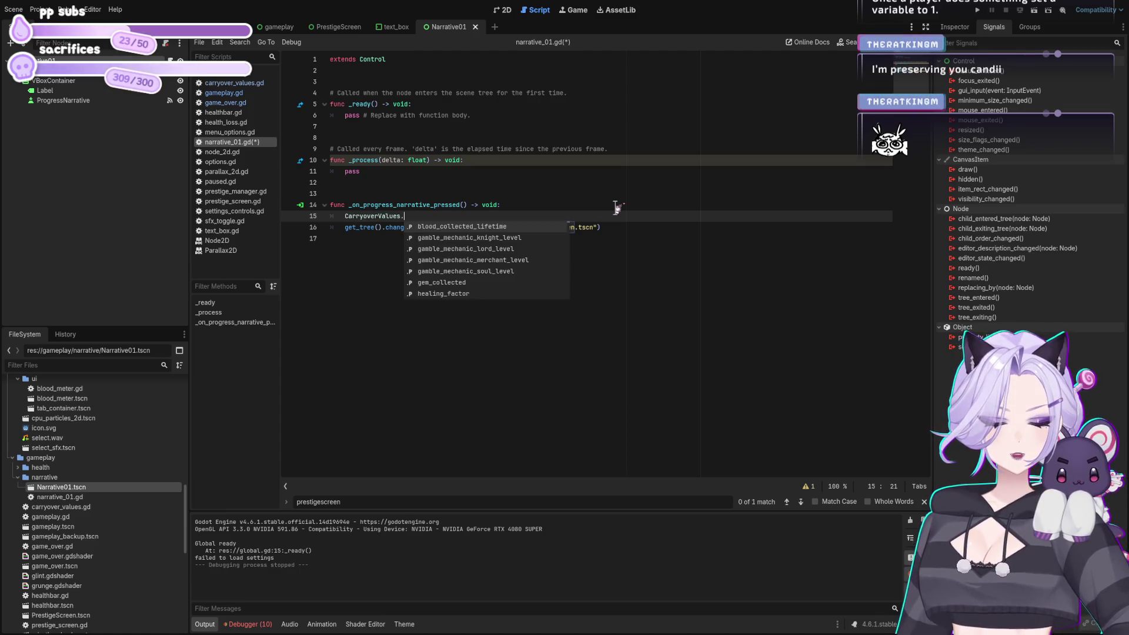
pyautogui.press('Down')
pyautogui.press('Down')
pyautogui.press('Down')
pyautogui.press('Return')
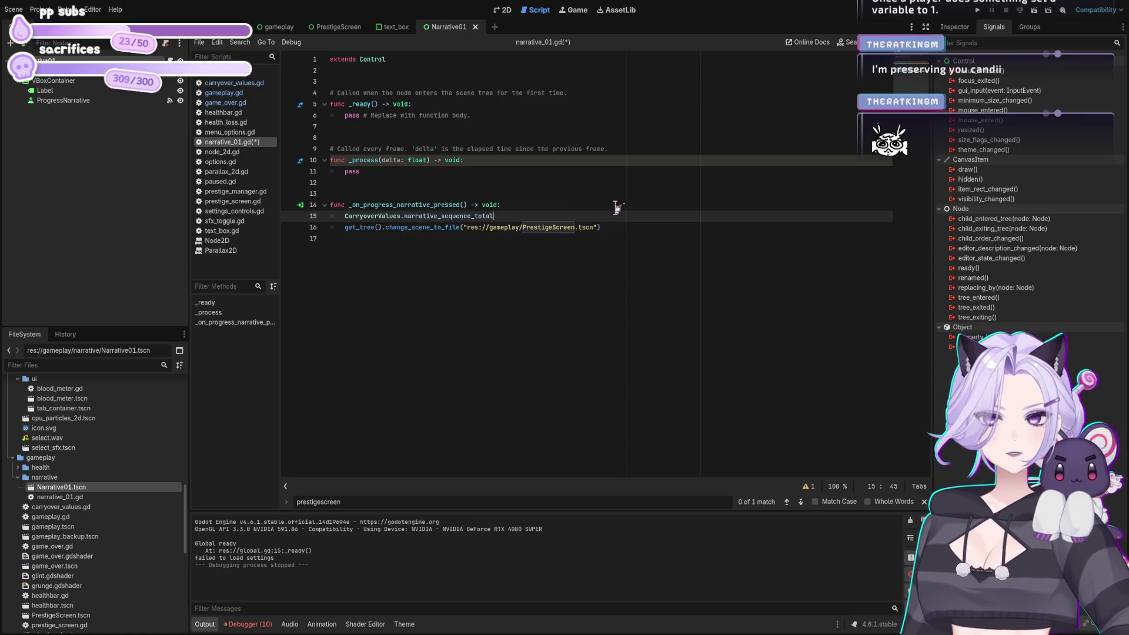
pyautogui.write(' += 1')
pyautogui.hotkey('ctrl', 's')
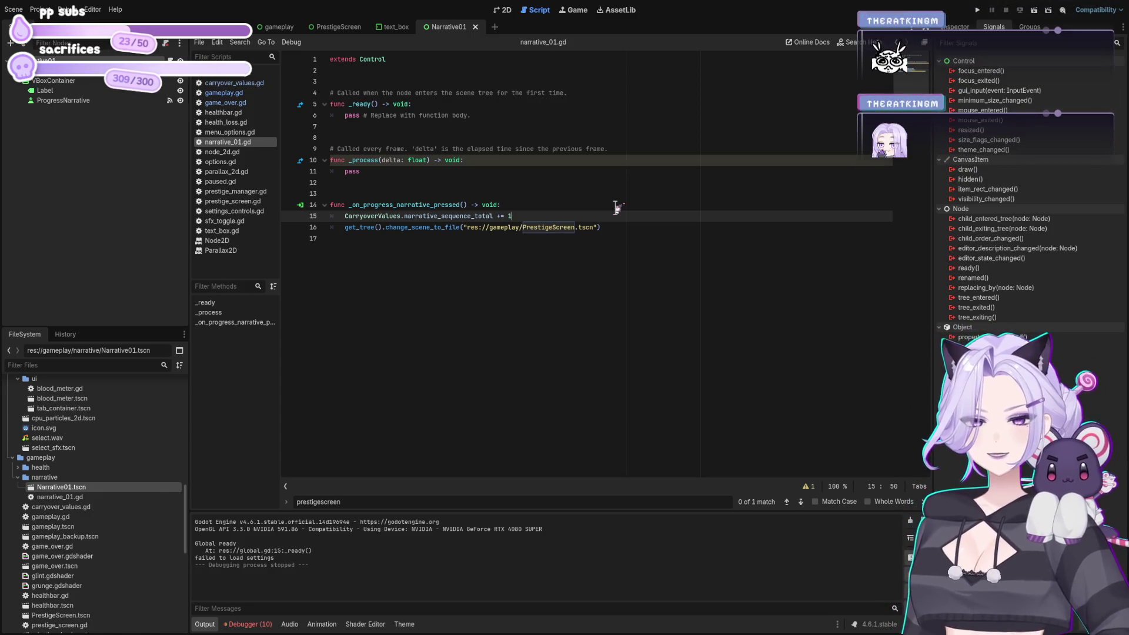
# Move the caret to the placeholder pass line in _ready
pyautogui.press('Up')
pyautogui.press('Up')
pyautogui.press('Up')
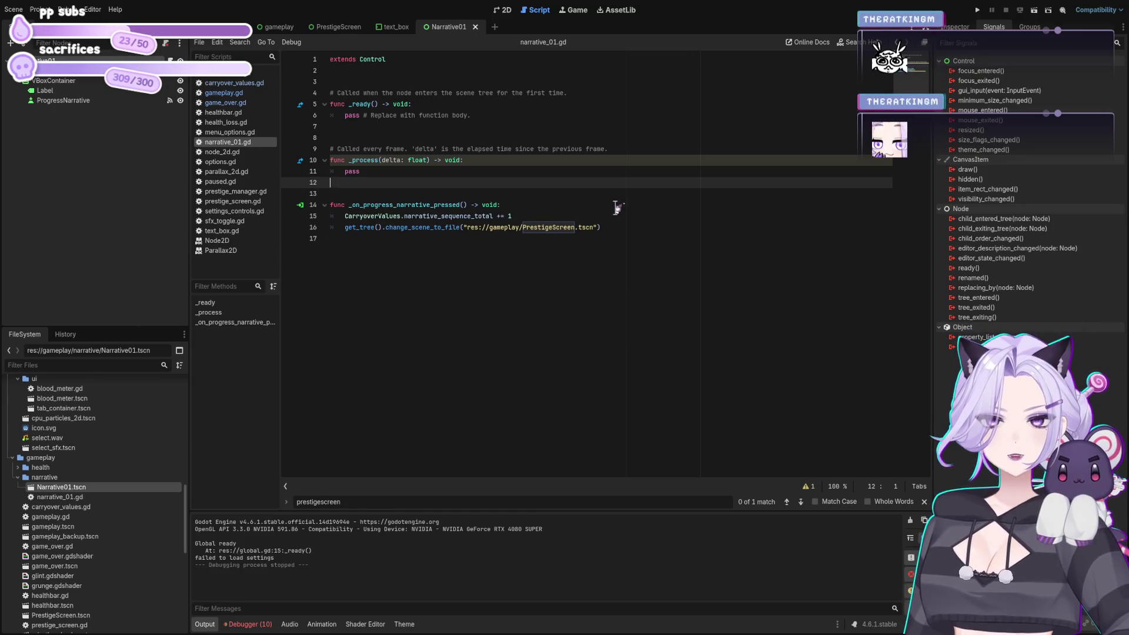
pyautogui.press('Up')
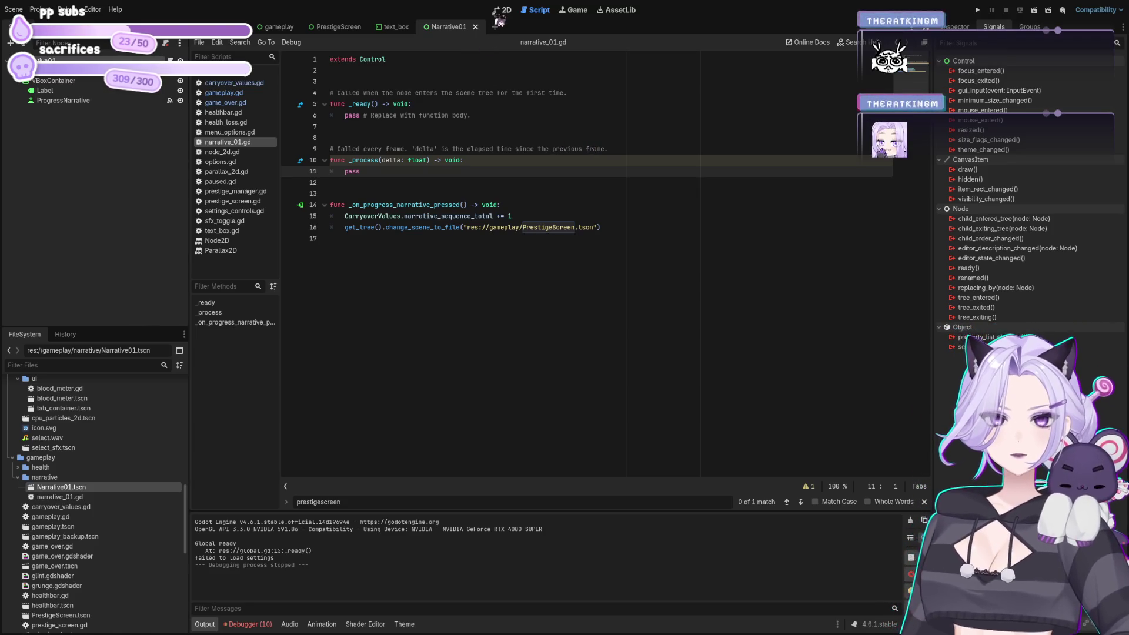
pyautogui.click(408, 171)
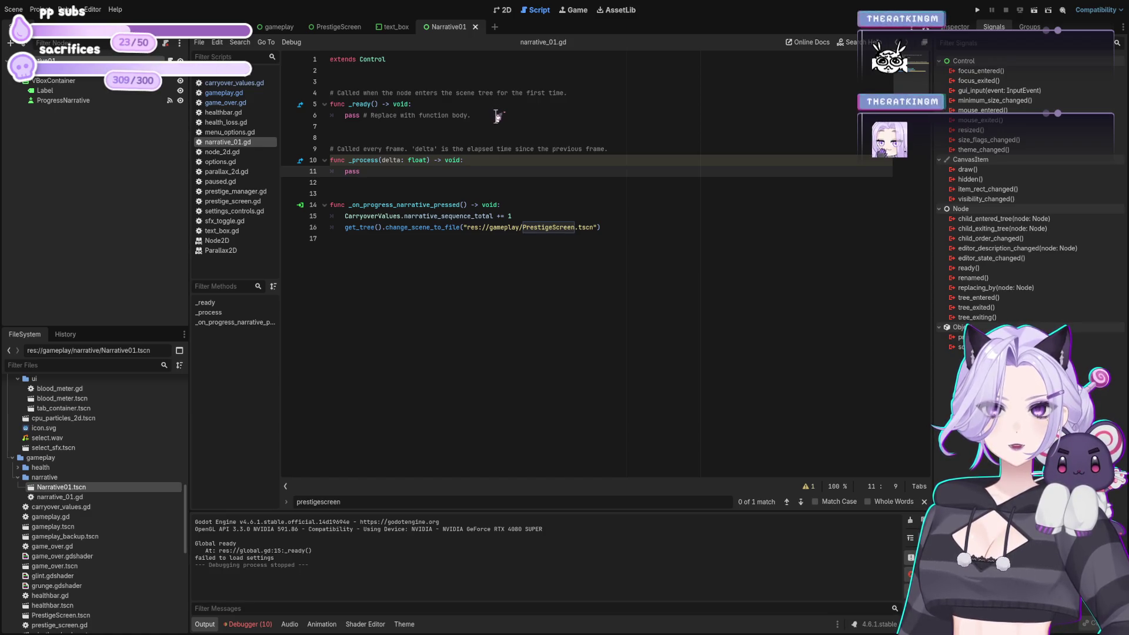
pyautogui.click(618, 115)
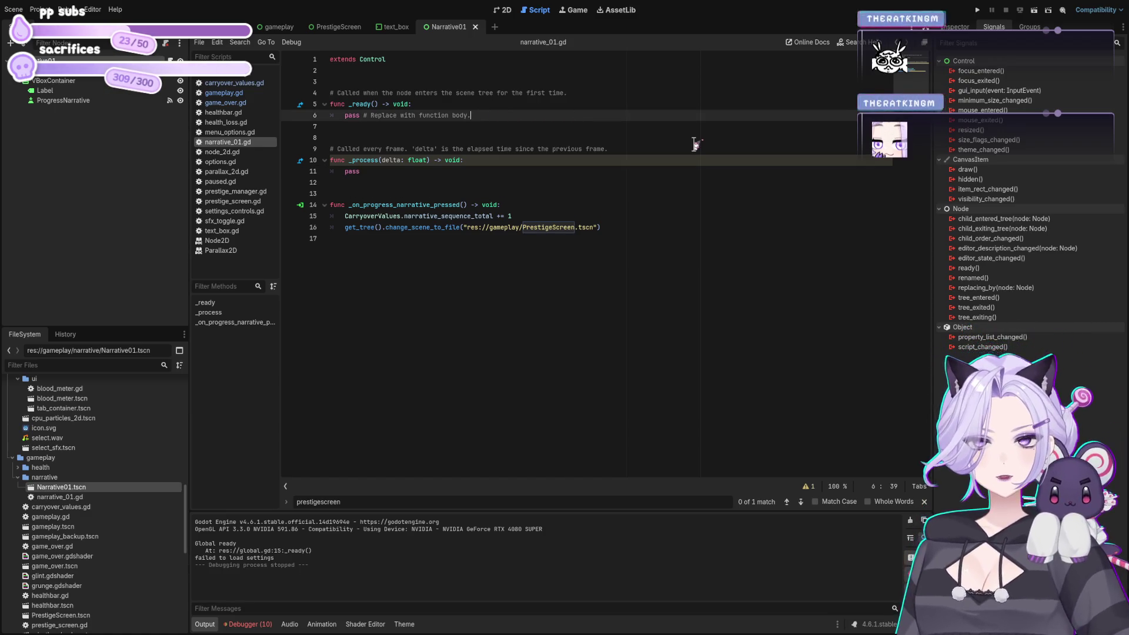
# Replace pass in _ready with 'if CarryoverValues.narrative_sequence_total == 0:' and an indented body line
pyautogui.hotkey('shift', 'Home')
pyautogui.press('BackSpace')
pyautogui.write('if narrative')
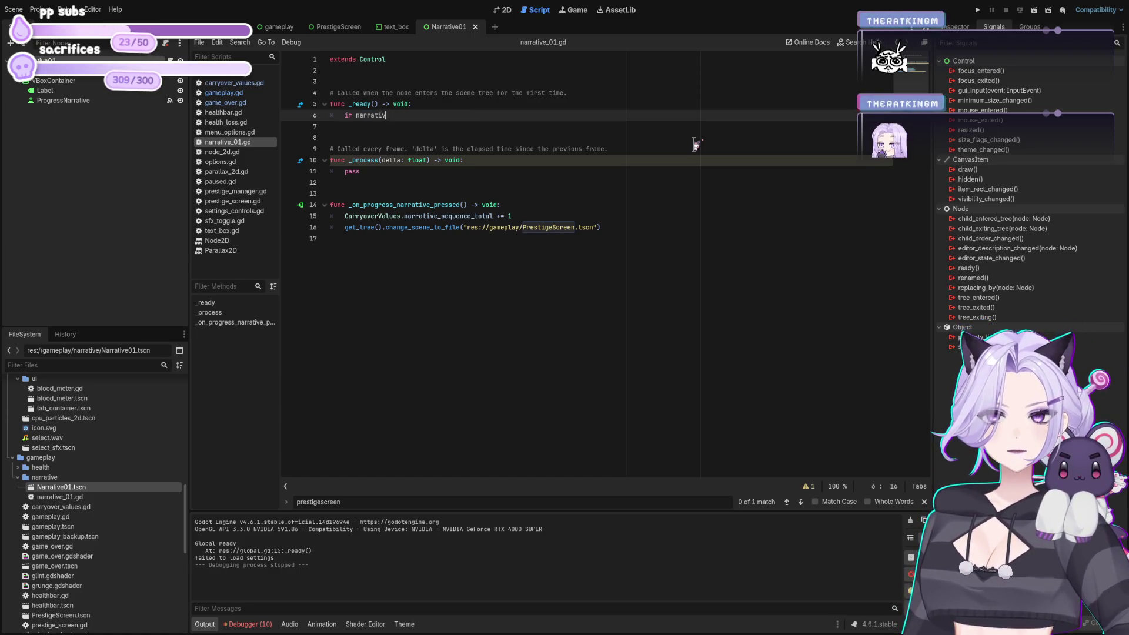
pyautogui.press('BackSpace')
pyautogui.press('BackSpace')
pyautogui.press('BackSpace')
pyautogui.press('BackSpace')
pyautogui.press('BackSpace')
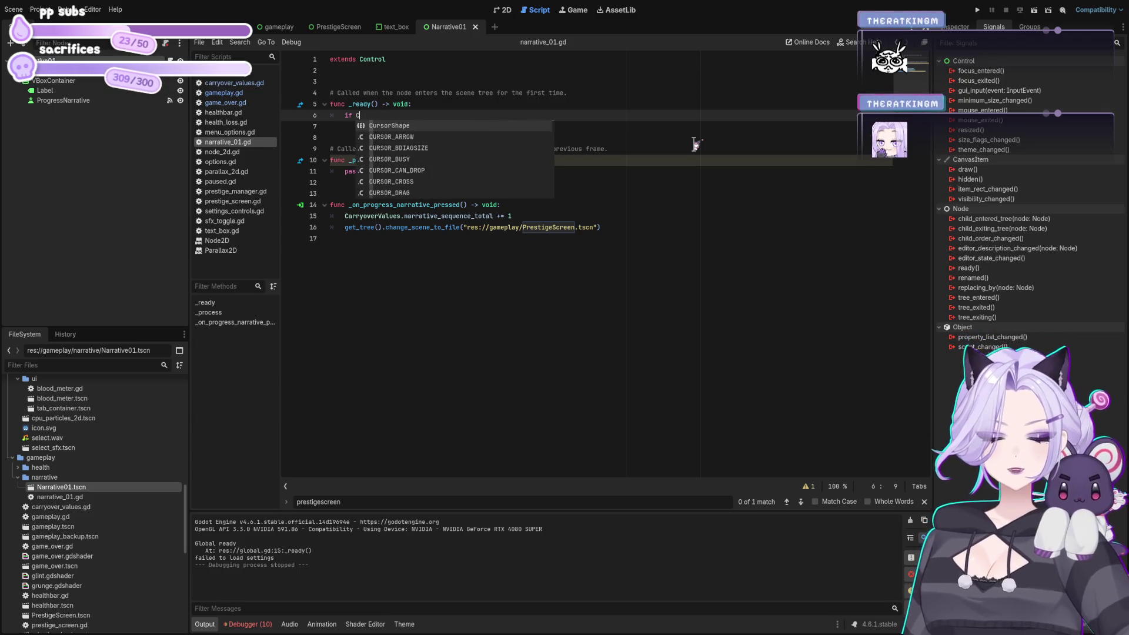
pyautogui.write('Carry')
pyautogui.press('Return')
pyautogui.write('narr')
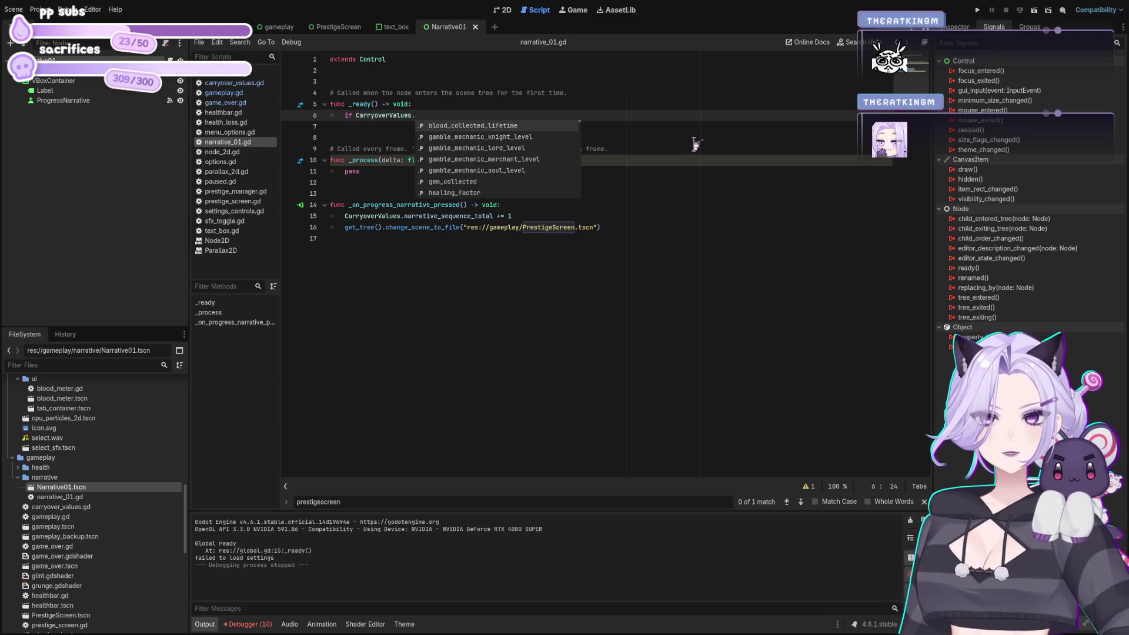
pyautogui.press('Return')
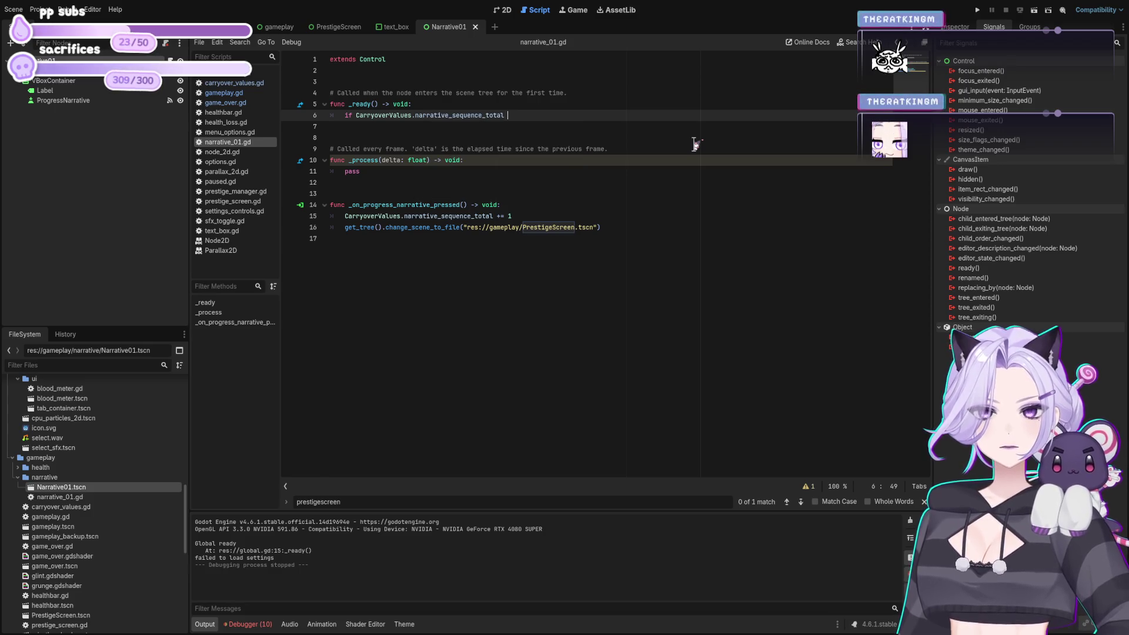
pyautogui.press('Return')
pyautogui.press('BackSpace')
pyautogui.write(':')
pyautogui.press('Return')
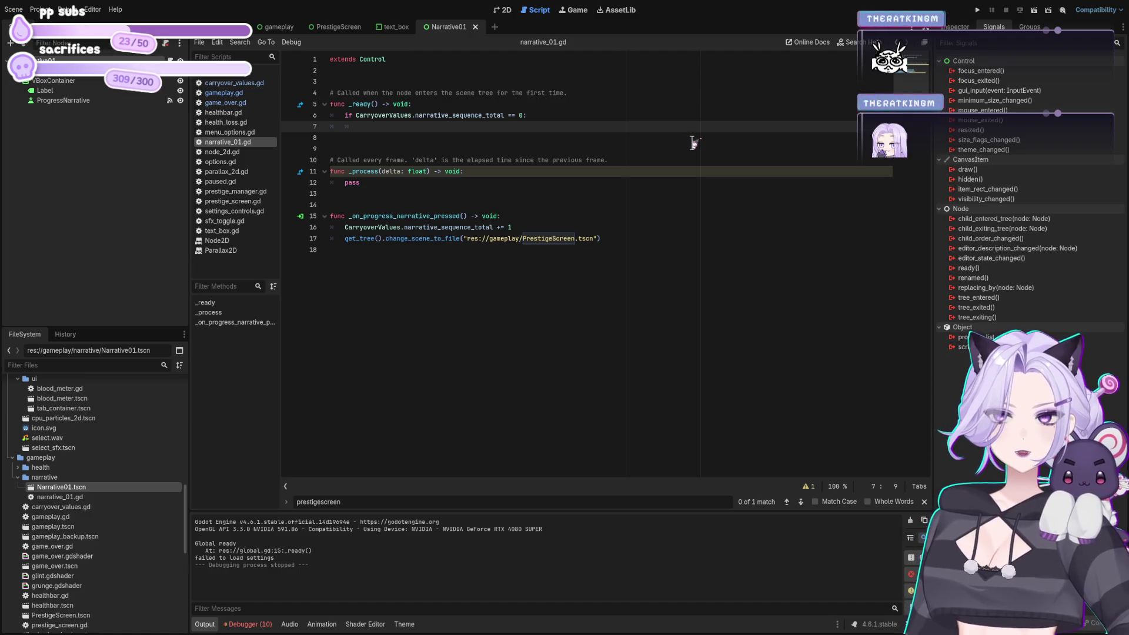
# Give ProgressNarrative a unique name, undo a stray Label reference, and view the 2D layout
pyautogui.moveTo(45, 91)
pyautogui.mouseDown()
pyautogui.moveTo(433, 86)
pyautogui.moveTo(382, 78)
pyautogui.mouseUp()
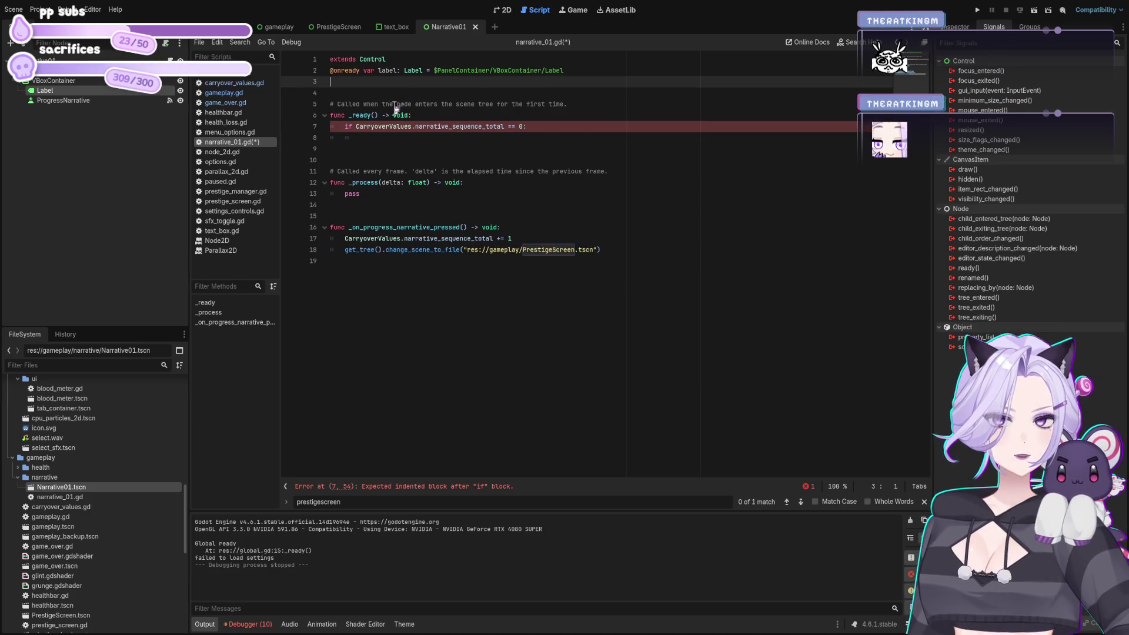
pyautogui.click(63, 100)
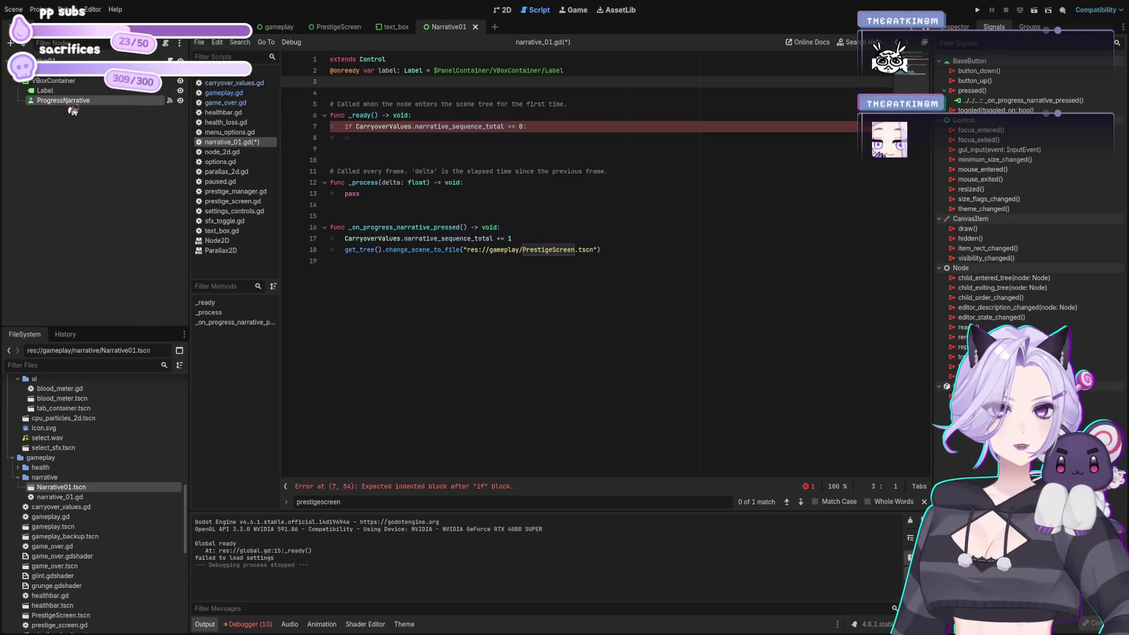
pyautogui.moveTo(135, 357)
pyautogui.mouseDown()
pyautogui.moveTo(139, 323)
pyautogui.moveTo(392, 90)
pyautogui.mouseUp()
pyautogui.hotkey('ctrl', 'z')
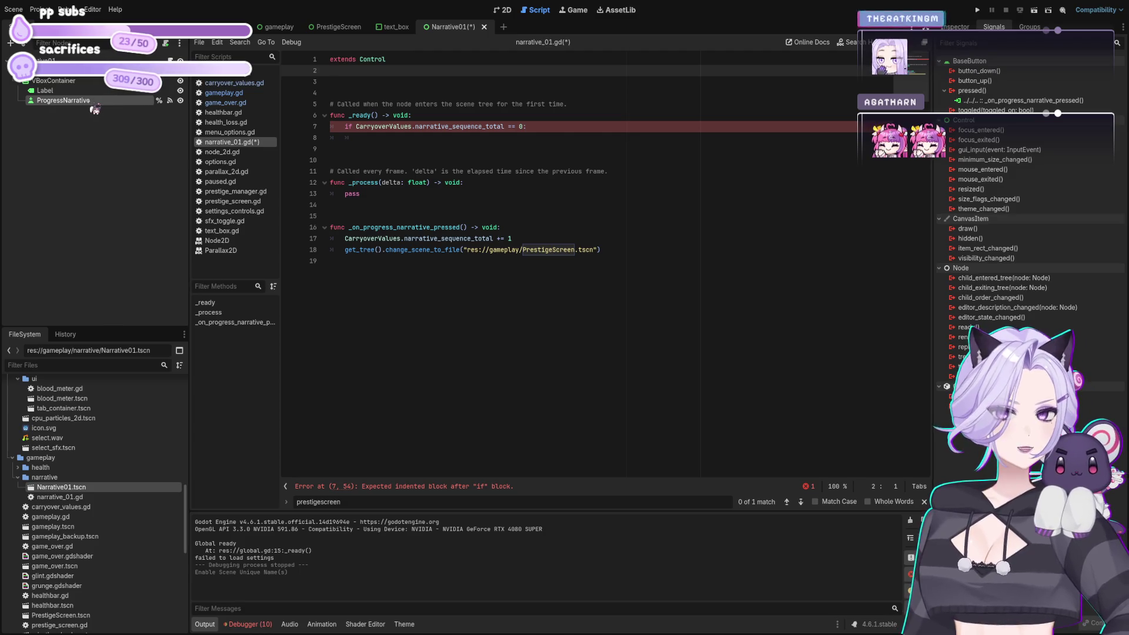
pyautogui.click(93, 91)
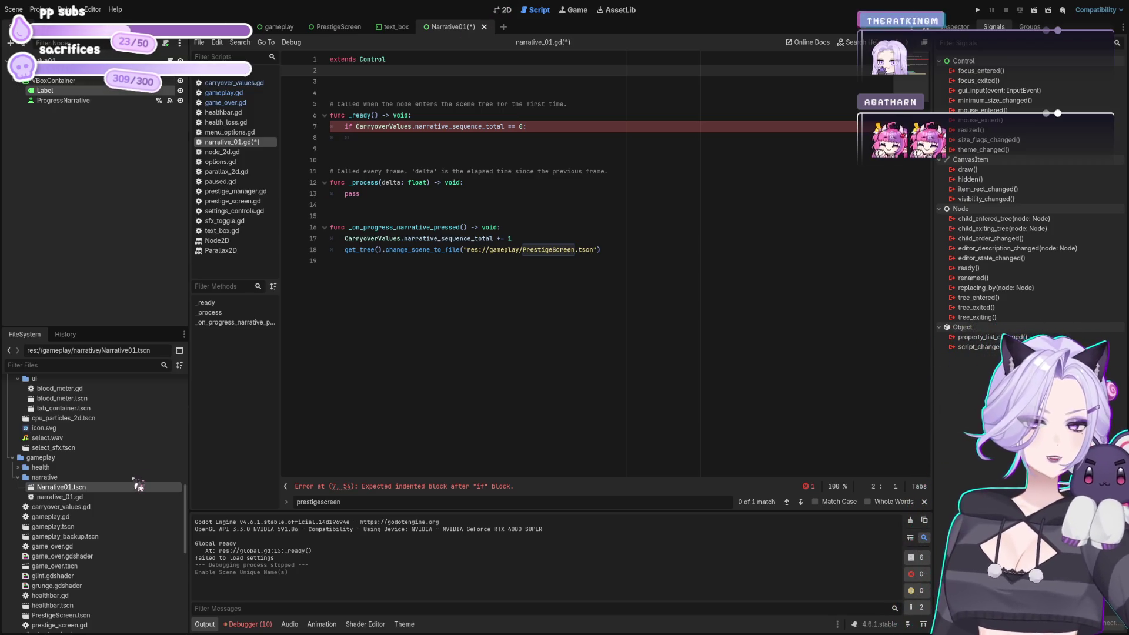
pyautogui.click(502, 11)
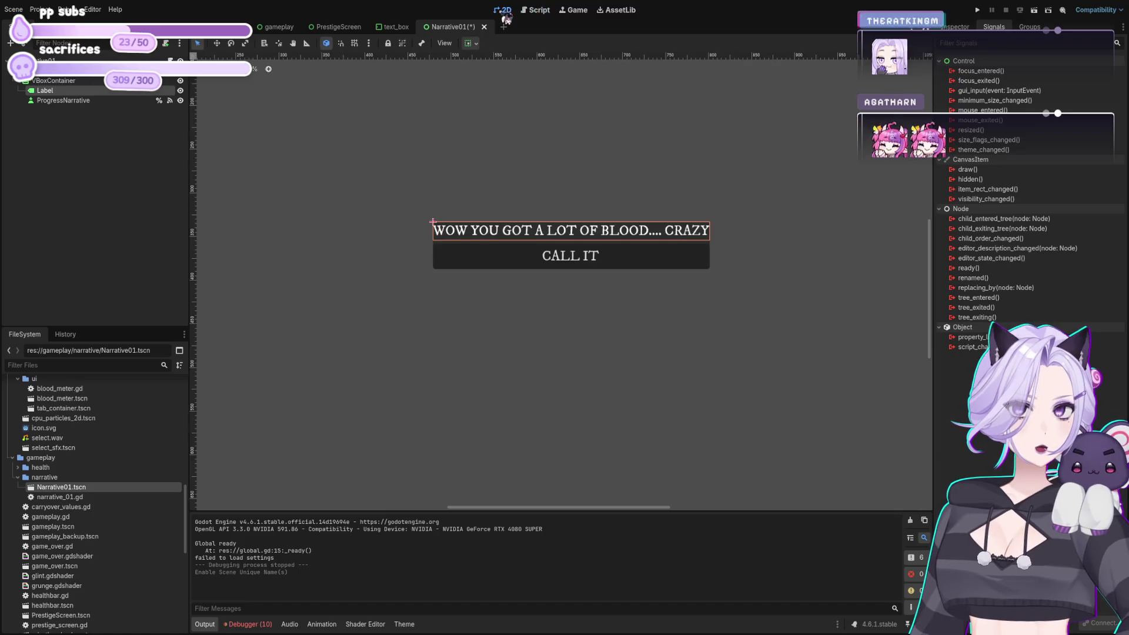
# Instance text_box.tscn into Narrative01 and place TextBox inside VBoxContainer above Label
pyautogui.scroll(-10, 110, 534)
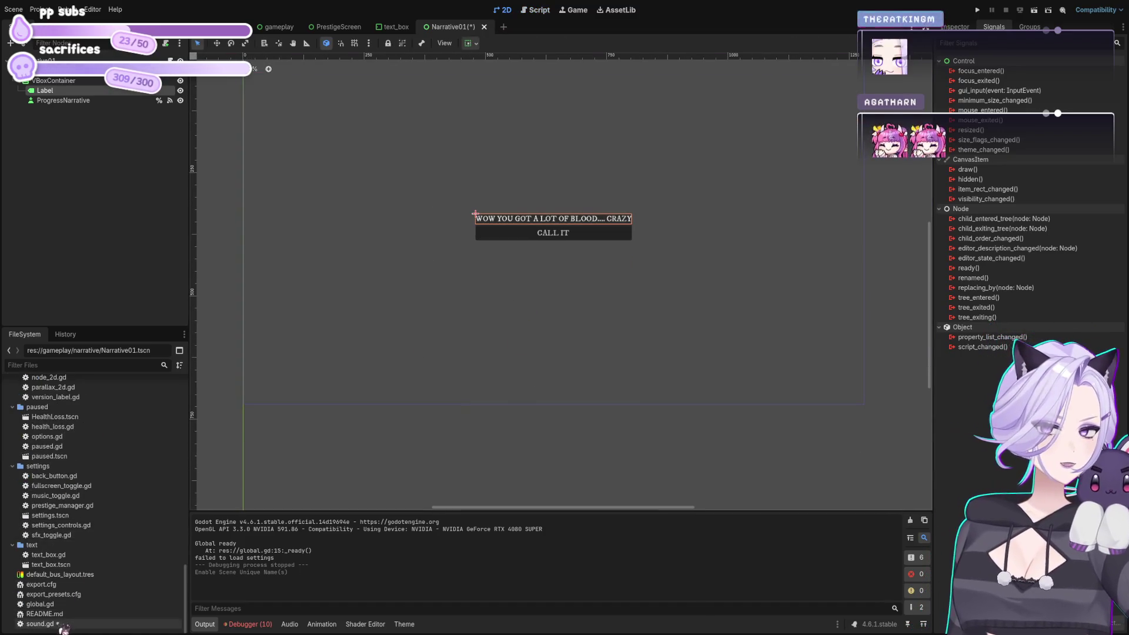
pyautogui.moveTo(51, 564)
pyautogui.mouseDown()
pyautogui.moveTo(76, 565)
pyautogui.moveTo(422, 264)
pyautogui.moveTo(41, 112)
pyautogui.mouseUp()
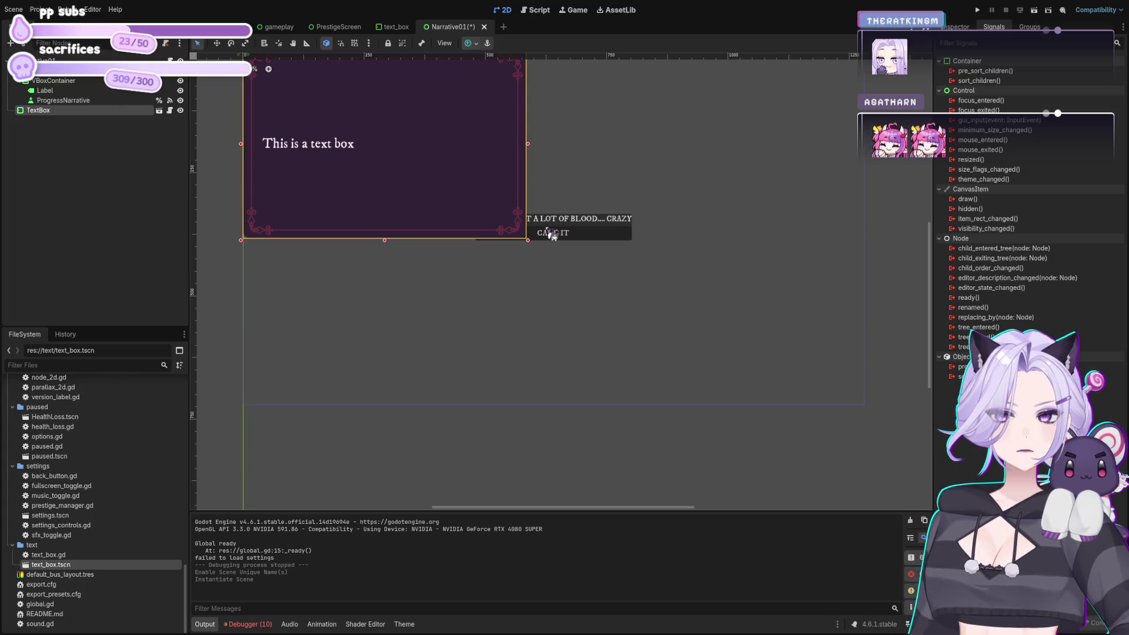
pyautogui.hotkey('ctrl', 'alt', '5')
pyautogui.moveTo(54, 120)
pyautogui.mouseDown()
pyautogui.moveTo(53, 90)
pyautogui.moveTo(63, 86)
pyautogui.mouseUp()
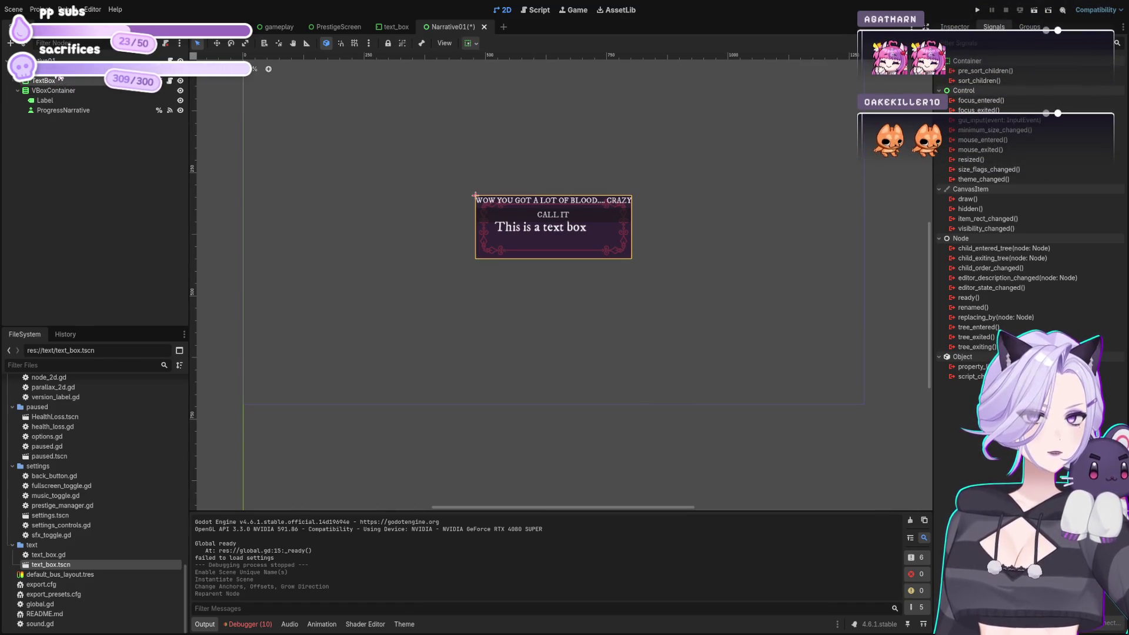
pyautogui.moveTo(60, 79); pyautogui.dragTo(60, 77)
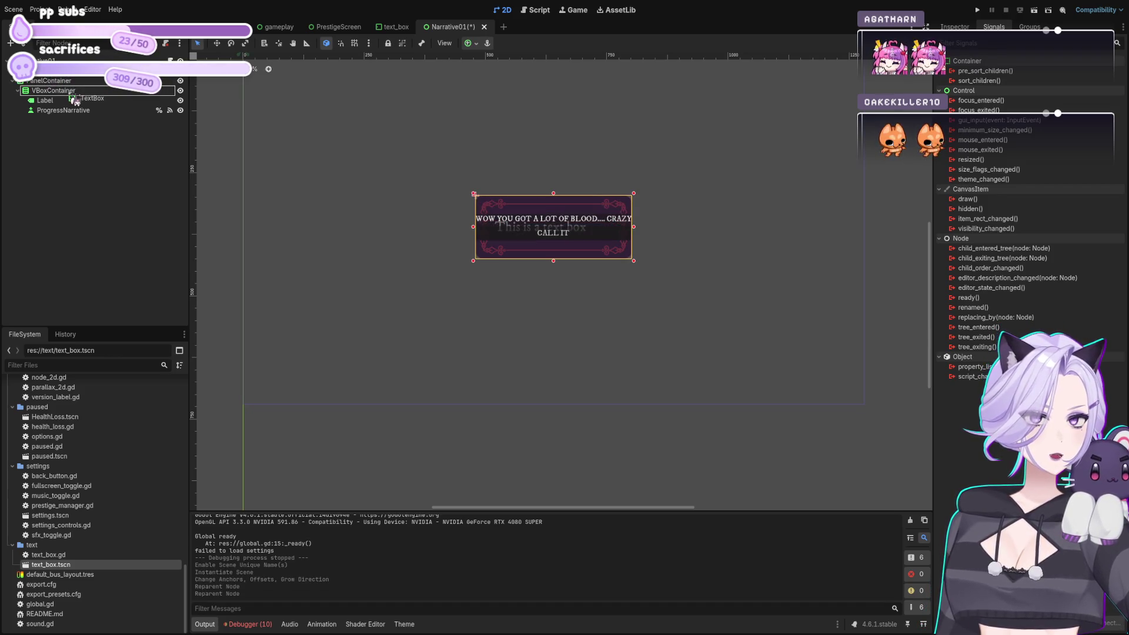
pyautogui.moveTo(79, 103); pyautogui.dragTo(78, 102)
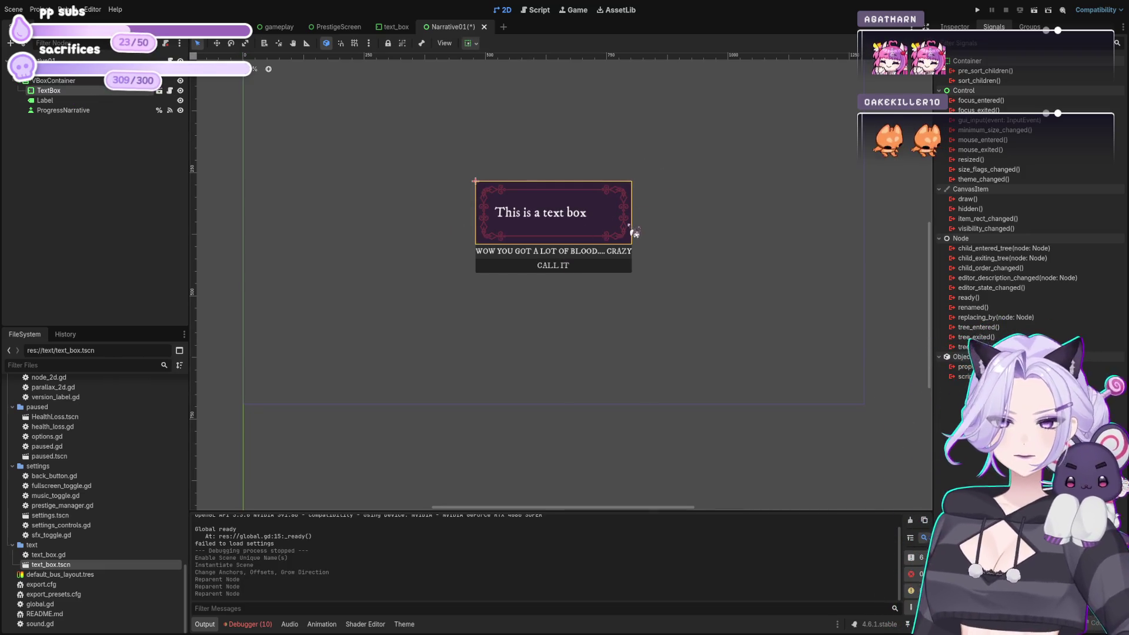
# Delete the old Label node and select the container holding the text box
pyautogui.click(42, 100)
pyautogui.press('Delete')
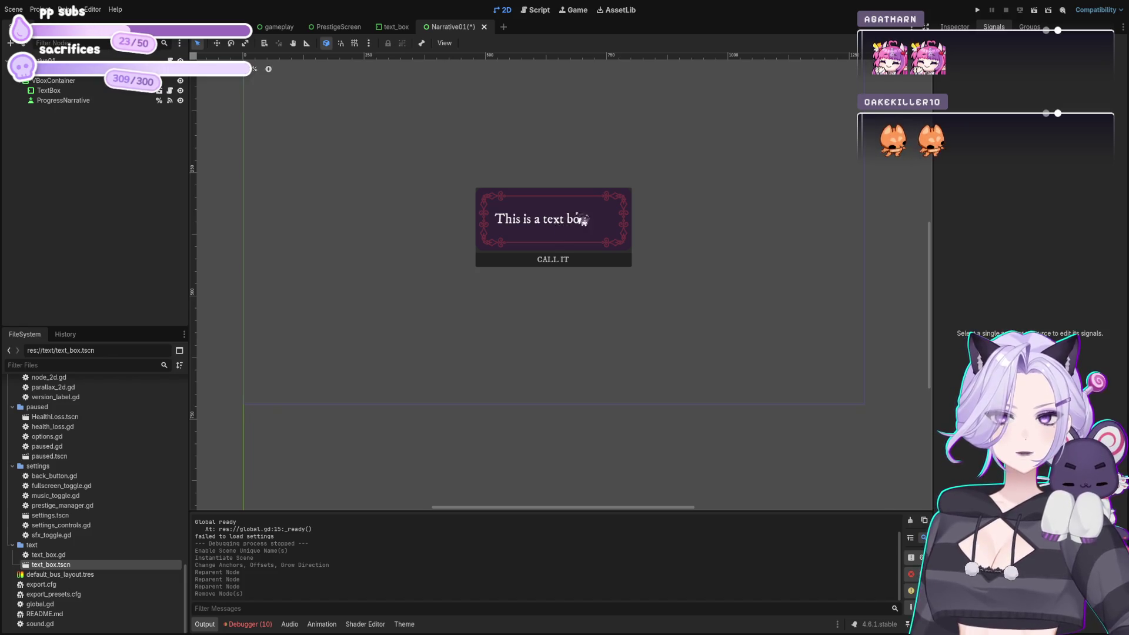
pyautogui.scroll(4, 587, 226)
pyautogui.scroll(-2, 588, 226)
pyautogui.click(78, 80)
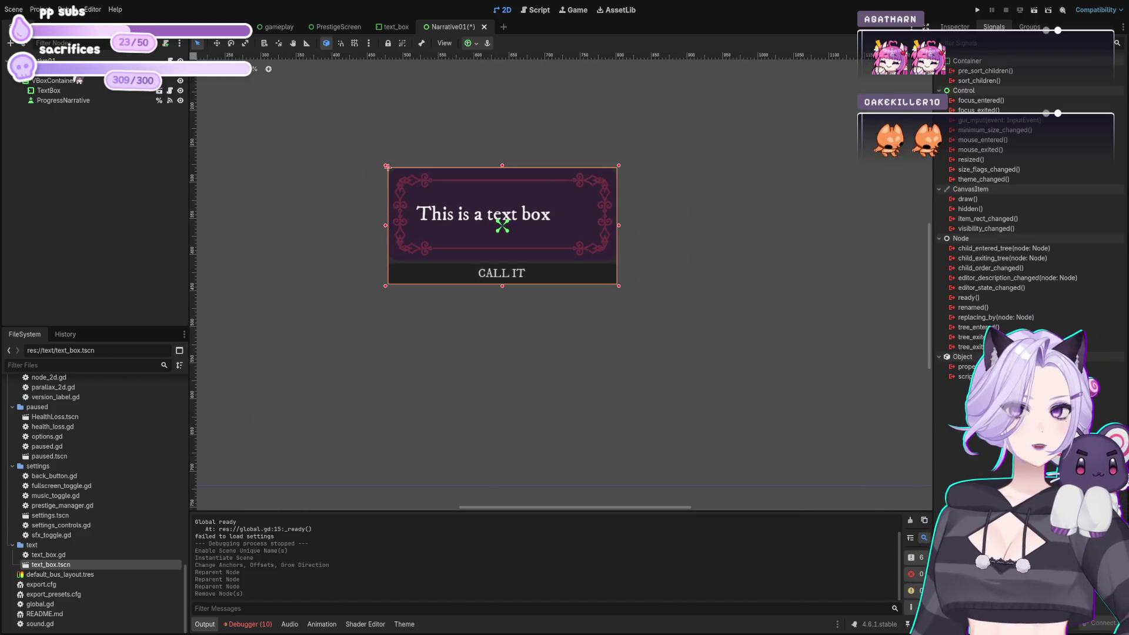
# Filter the Inspector by 'theme' and inspect the VBoxContainer's Theme properties
pyautogui.click(954, 27)
pyautogui.click(957, 254)
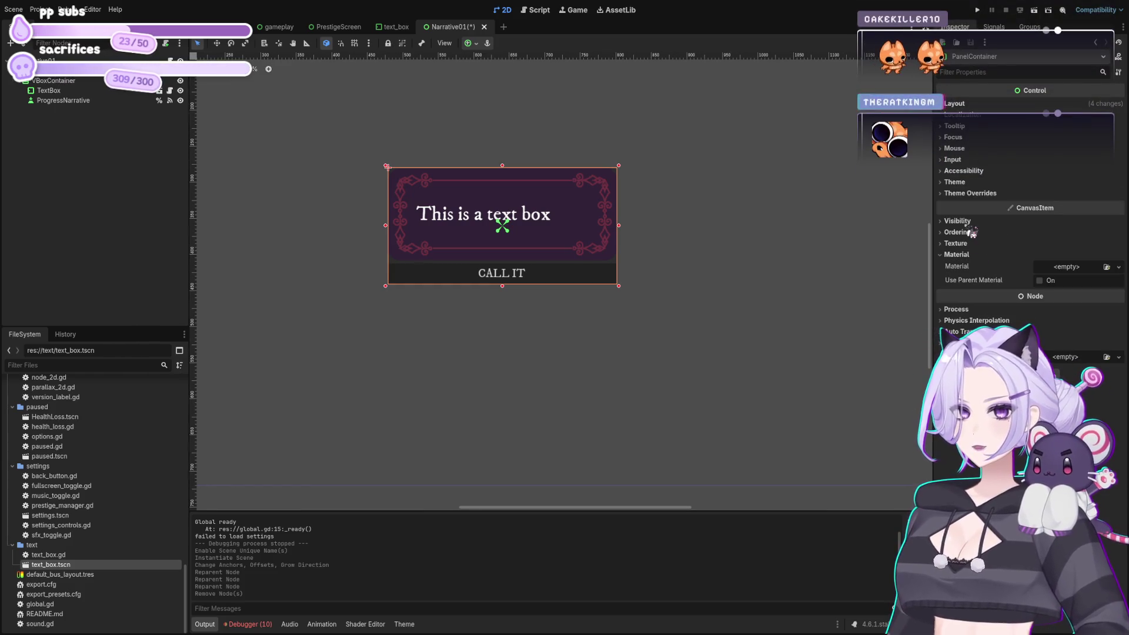
pyautogui.click(85, 82)
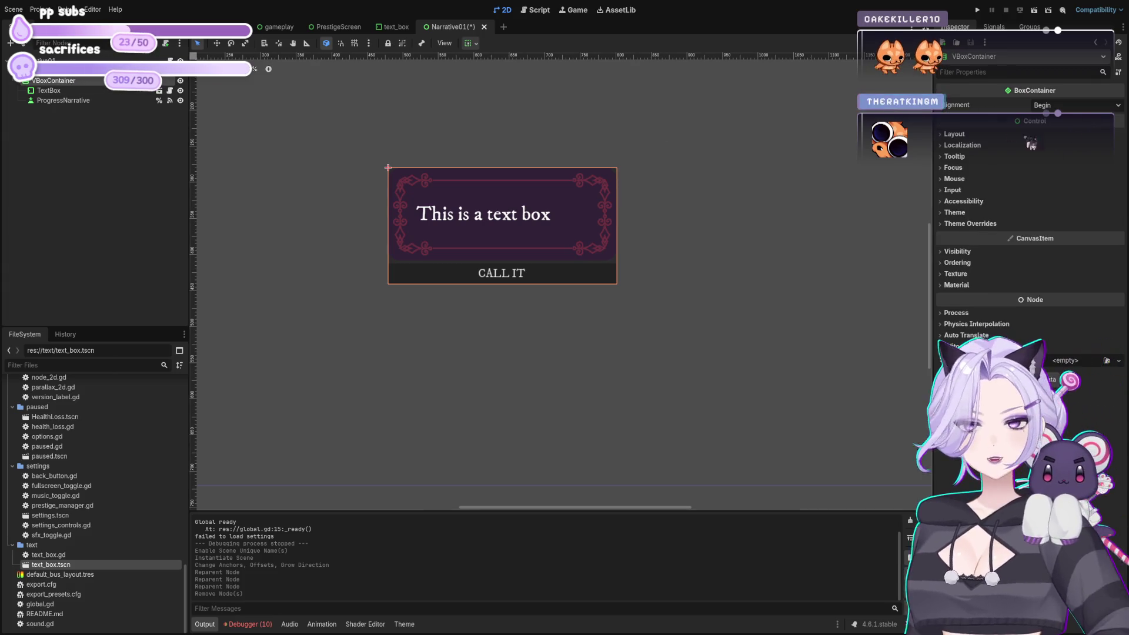
pyautogui.write('theme')
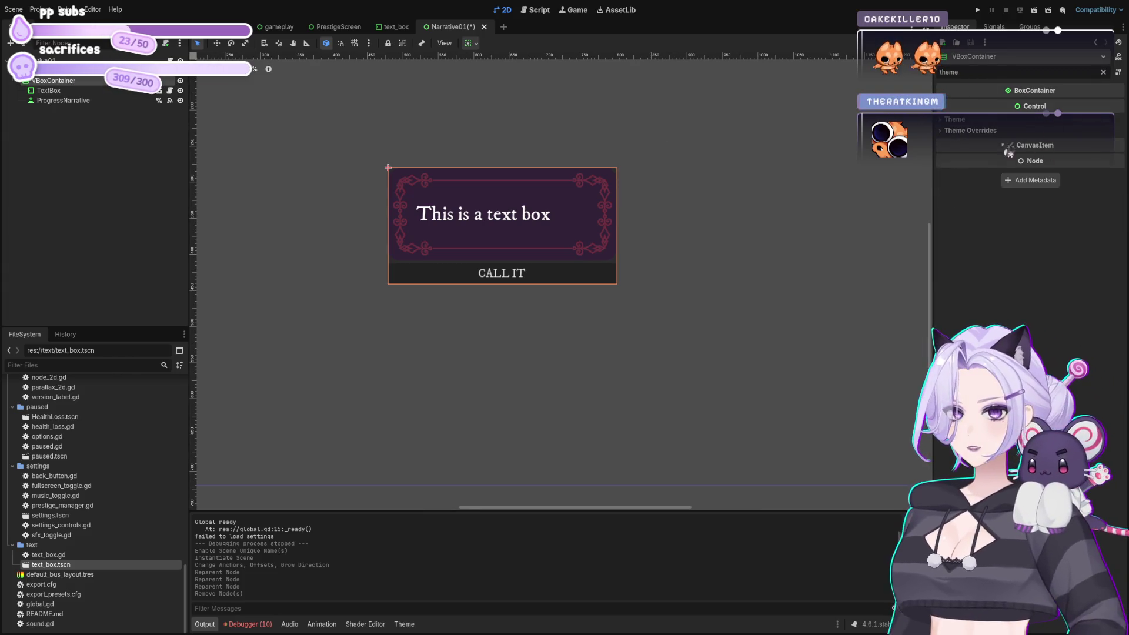
pyautogui.click(992, 120)
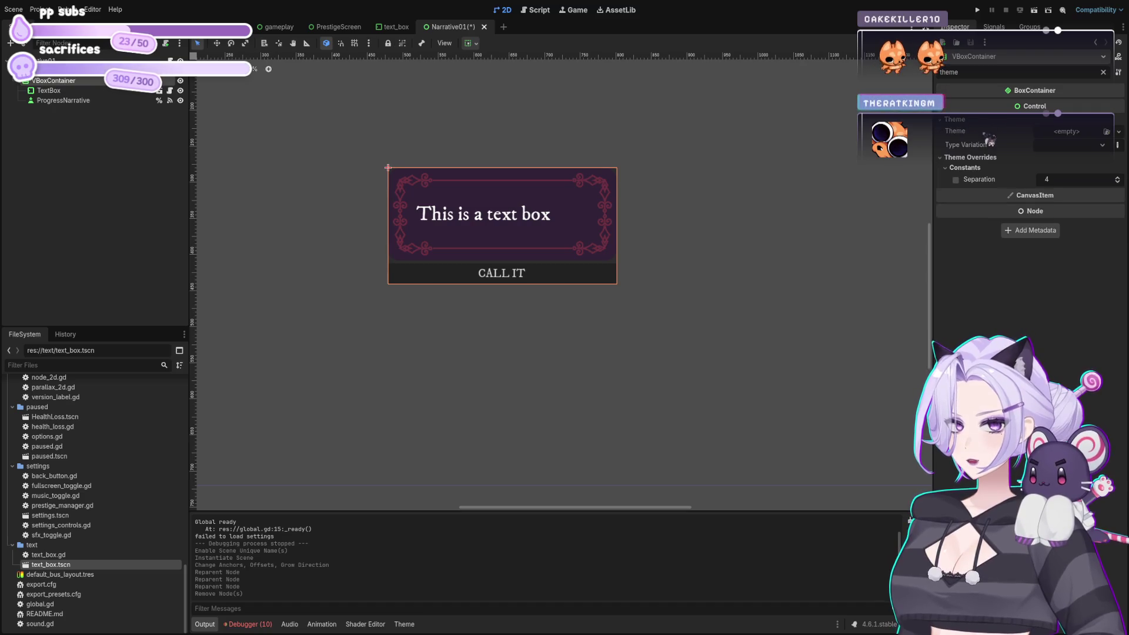
# Select the text box's PanelContainer and enable its Theme Overrides > Styles > Panel override
pyautogui.click(72, 92)
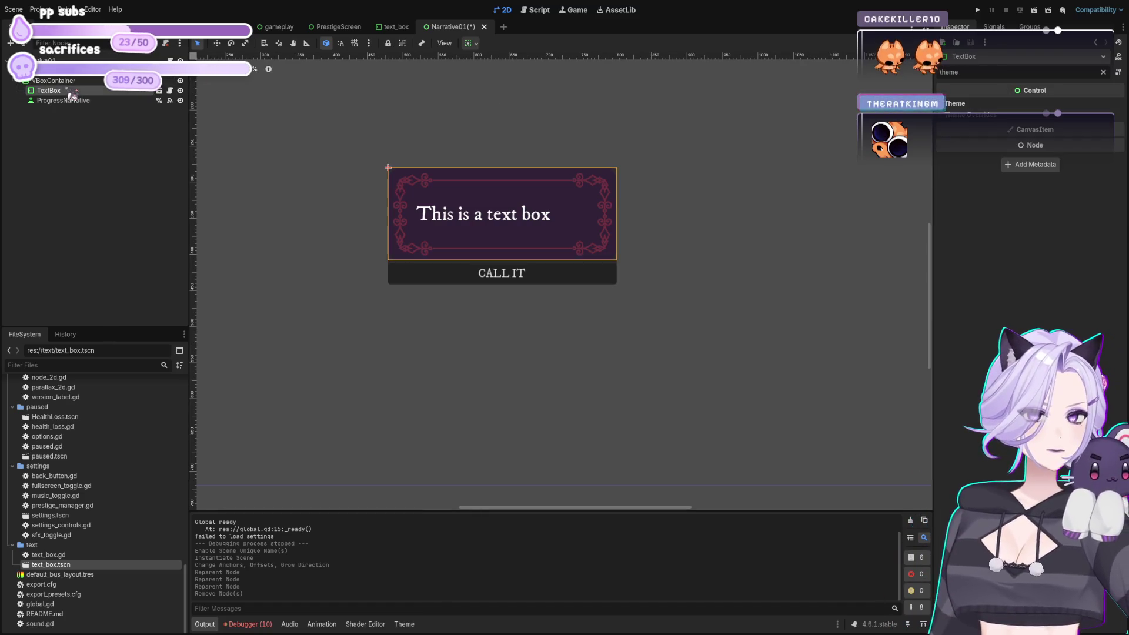
pyautogui.click(502, 488)
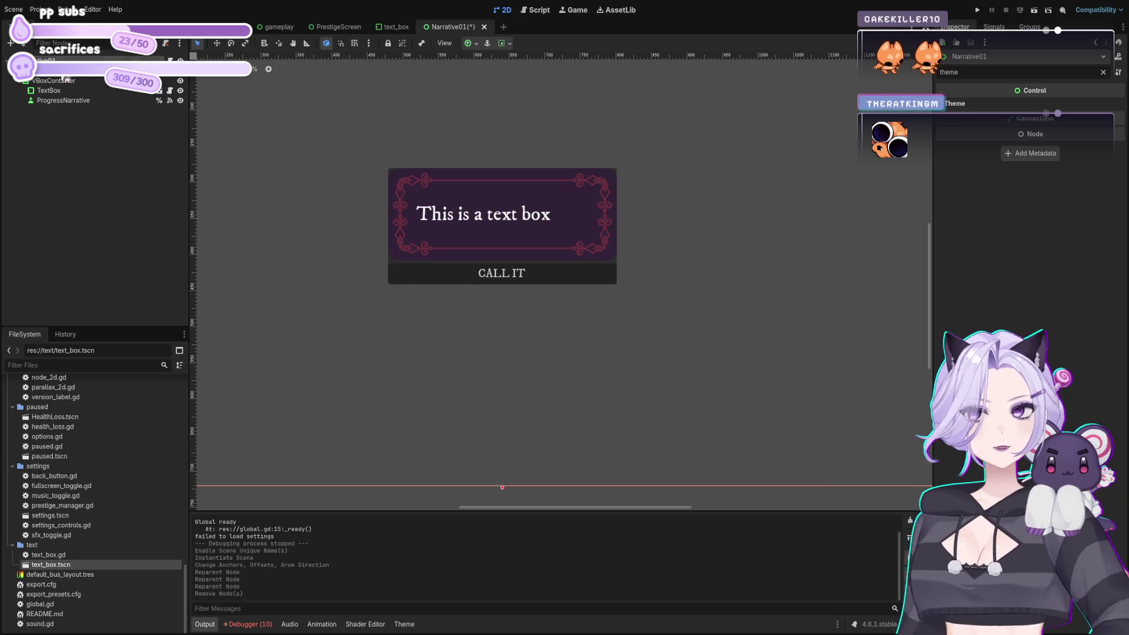
pyautogui.click(502, 225)
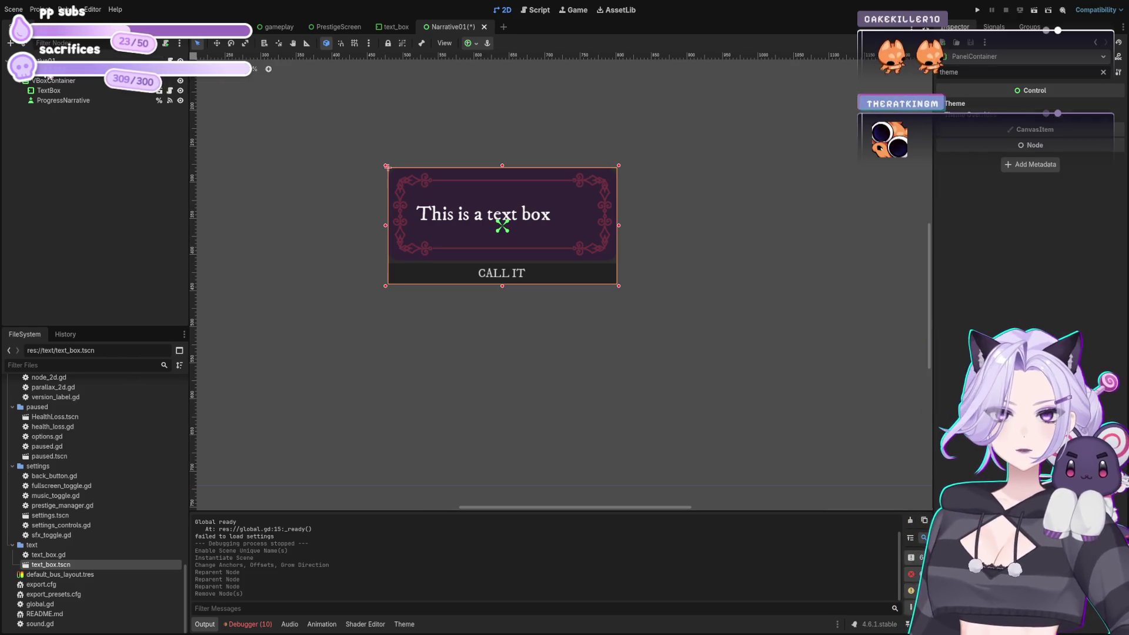
pyautogui.click(1078, 141)
pyautogui.click(1082, 152)
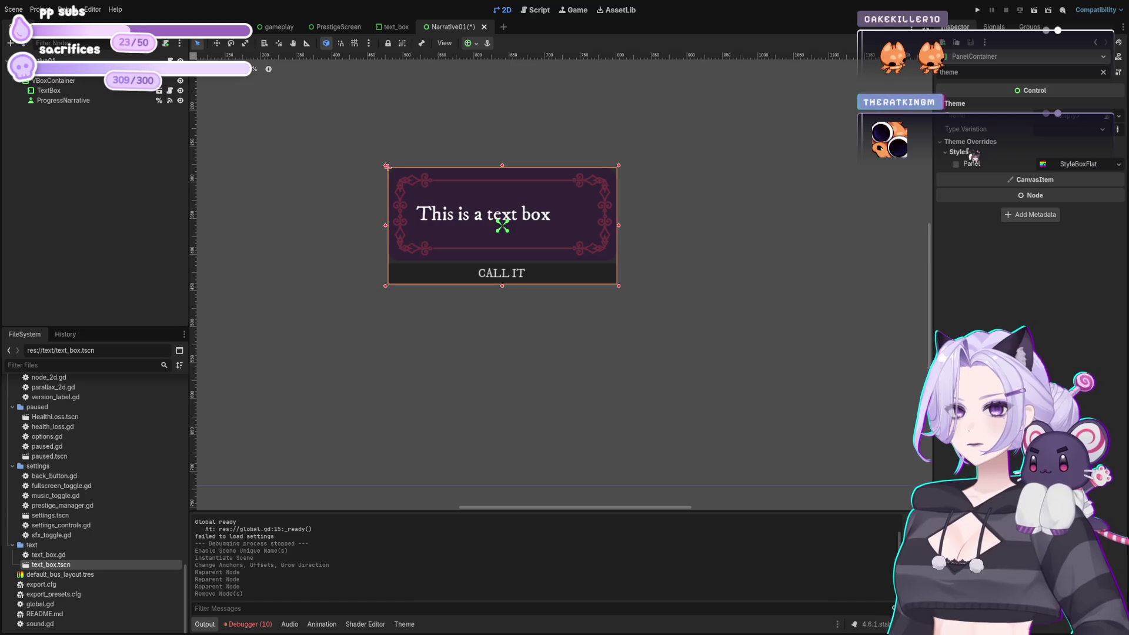
pyautogui.click(1087, 166)
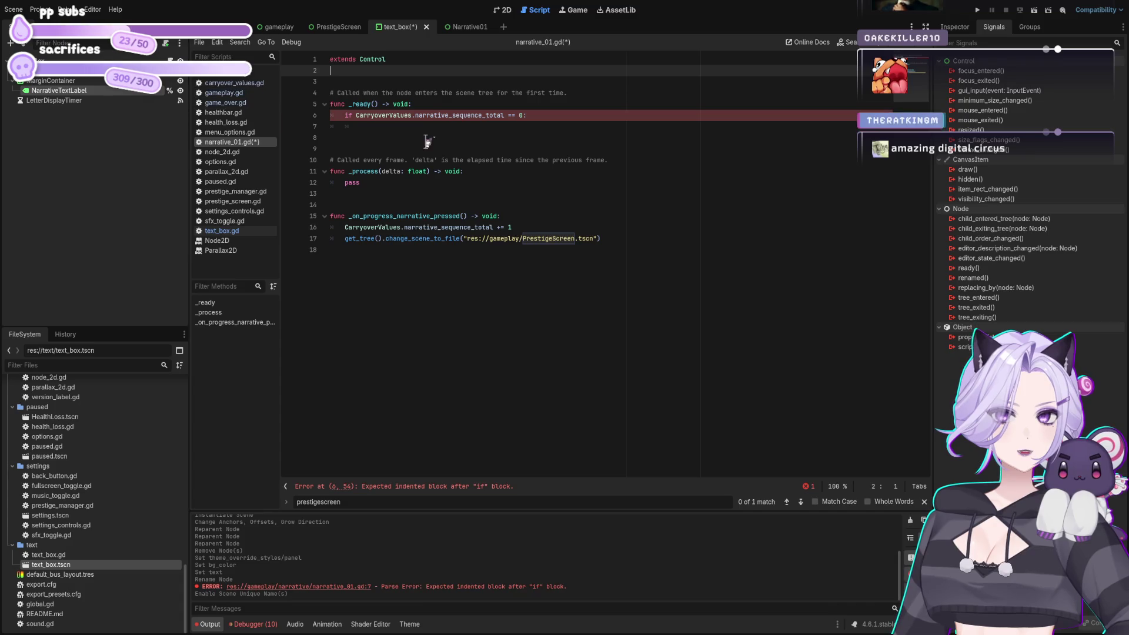
pyautogui.moveTo(533, 59)
pyautogui.mouseDown()
pyautogui.moveTo(497, 92)
pyautogui.moveTo(509, 84)
pyautogui.mouseUp()
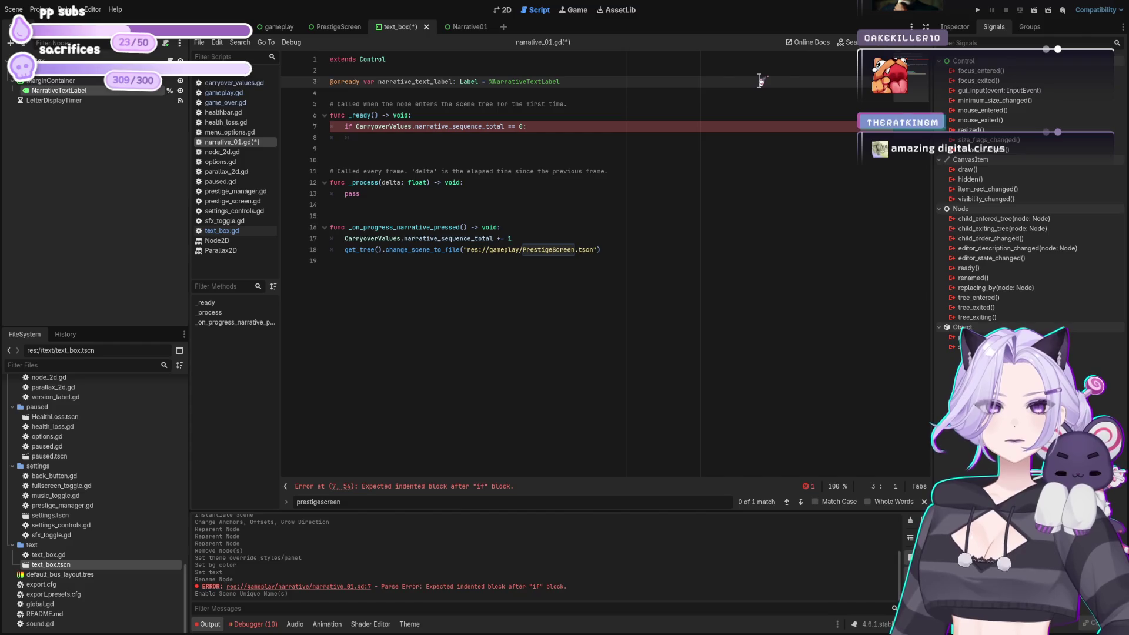
pyautogui.click(503, 10)
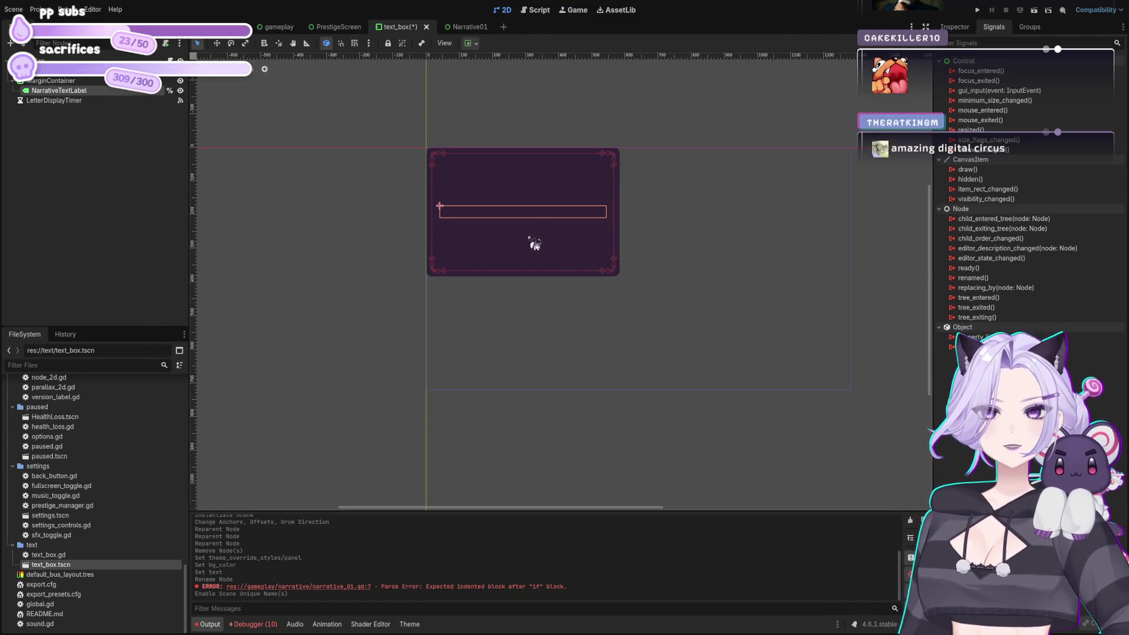
pyautogui.click(462, 27)
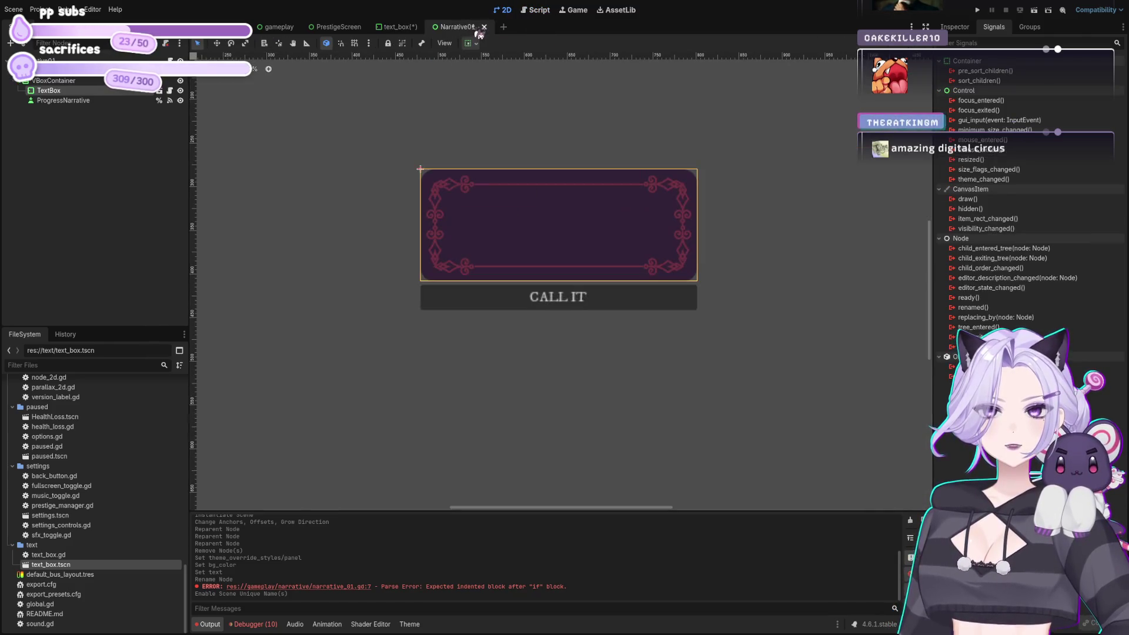
pyautogui.click(540, 10)
pyautogui.click(449, 138)
pyautogui.click(565, 81)
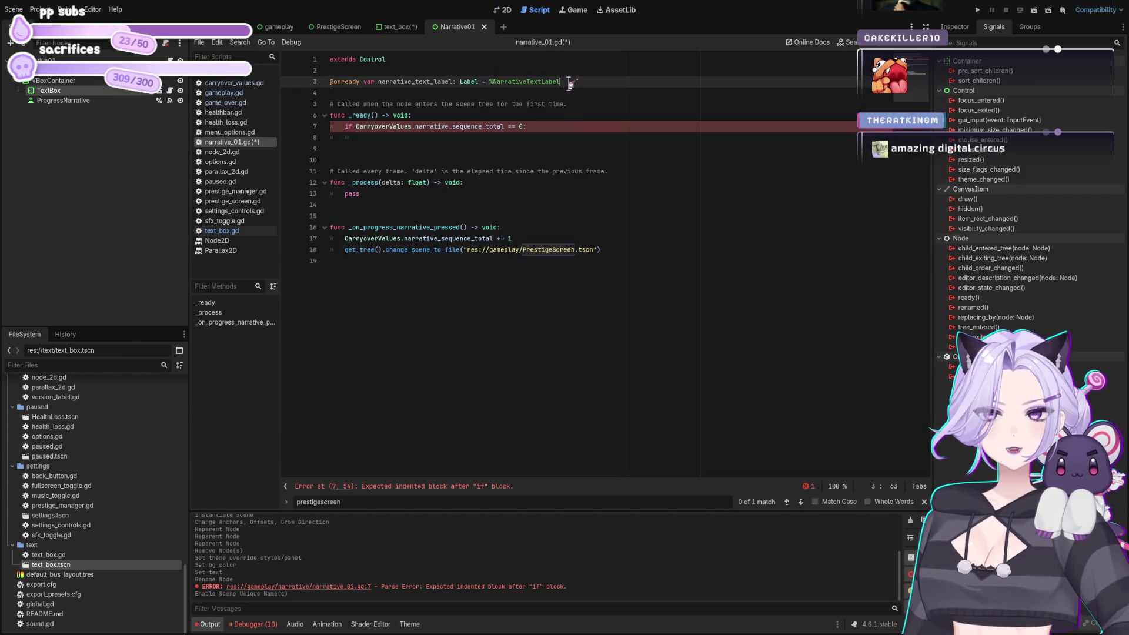
# In the sequence-0 if, write narrative_text_label.text "BLAH" followed by return
pyautogui.click(555, 137)
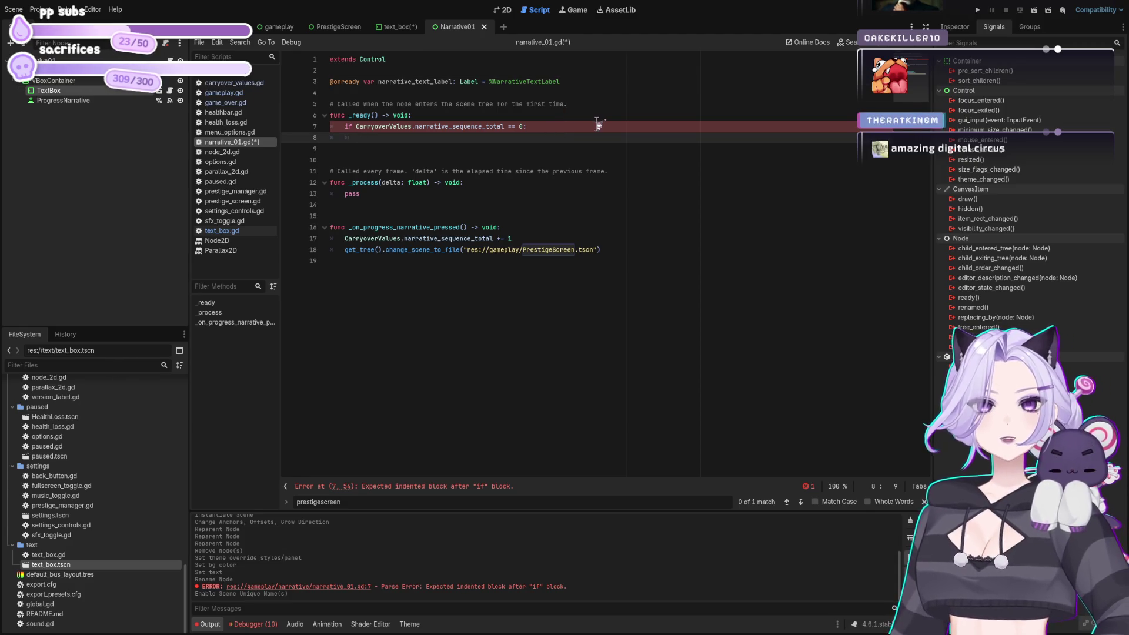
pyautogui.write('narrative_text_label')
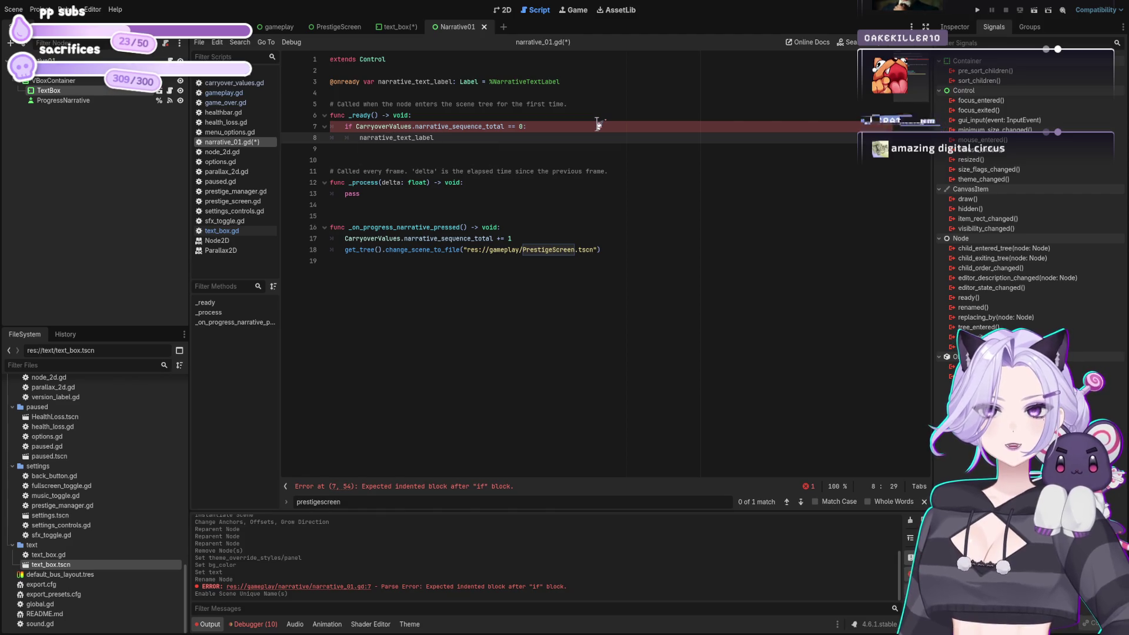
pyautogui.press('Return')
pyautogui.write(':')
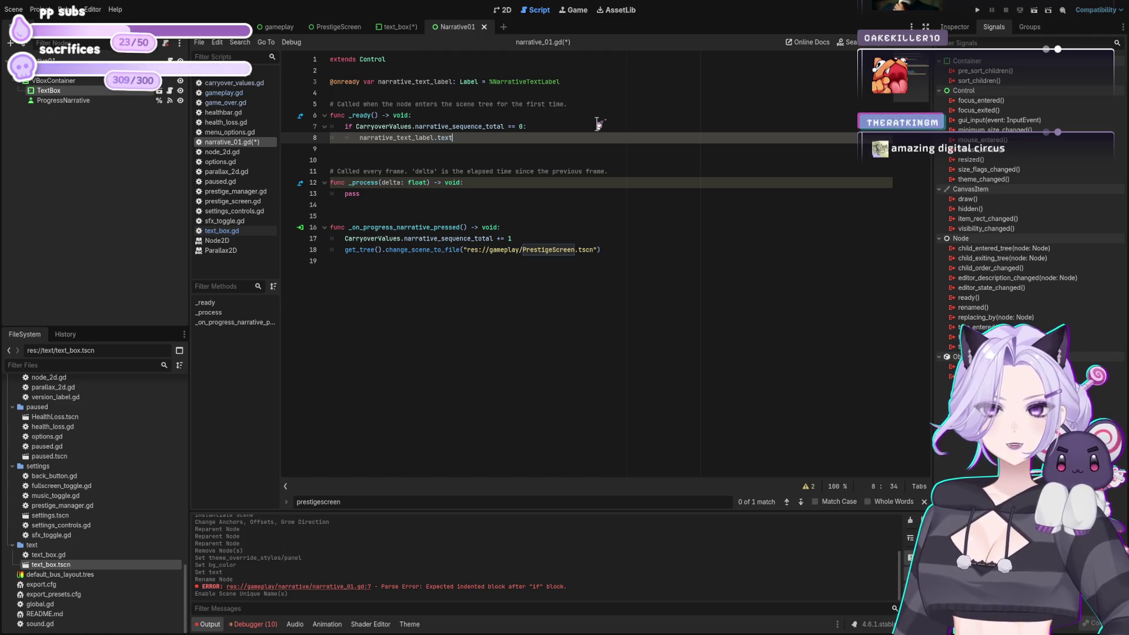
pyautogui.press('Escape')
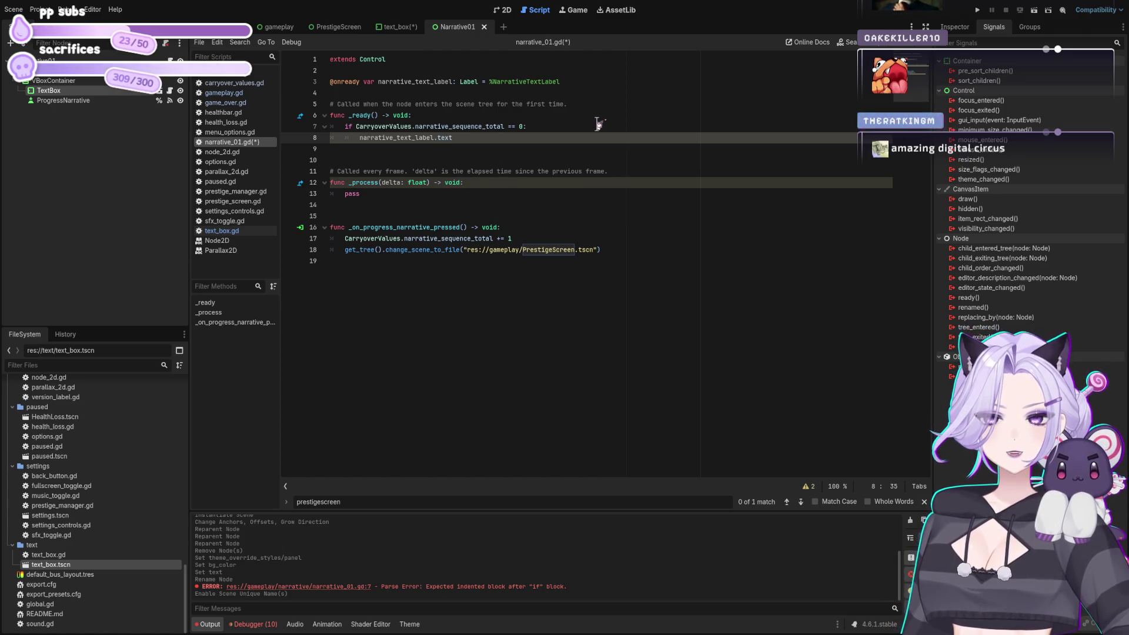
pyautogui.write('=')
pyautogui.press('BackSpace')
pyautogui.write('"BLAH')
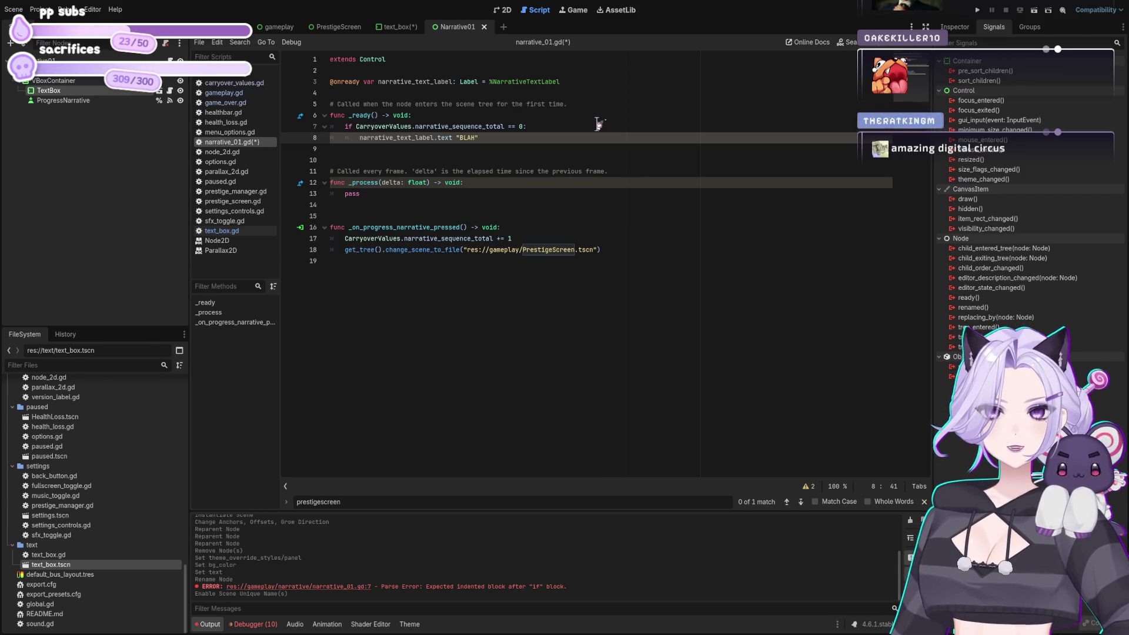
pyautogui.press('Return')
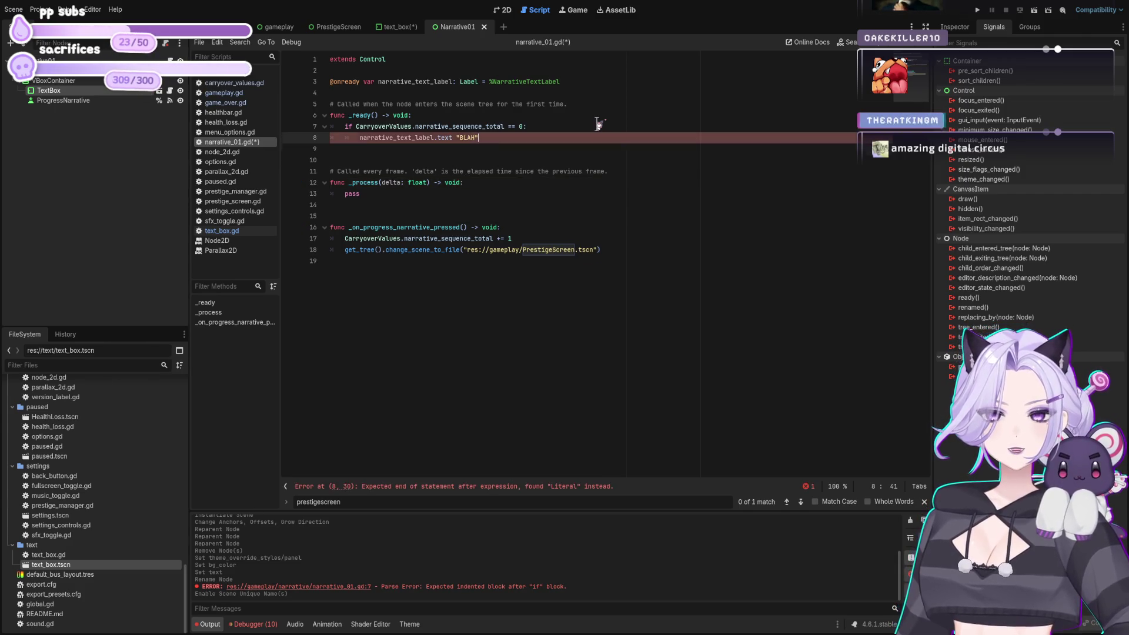
pyautogui.write('return')
pyautogui.press('Return')
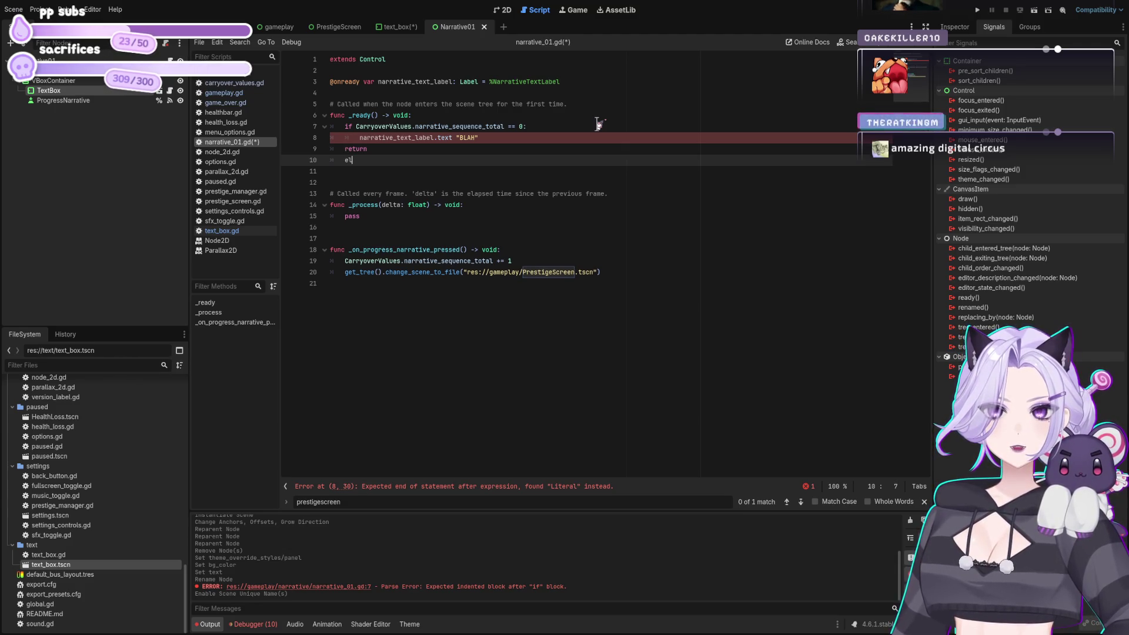
# Copy the if condition into an elif branch testing narrative_sequence_total 1 instead of 0
pyautogui.write('if Ca')
pyautogui.press('Escape')
pyautogui.press('Up')
pyautogui.press('Up')
pyautogui.press('Up')
pyautogui.press('Up')
pyautogui.press('Down')
pyautogui.press('End')
pyautogui.hotkey('shift', 'Home')
pyautogui.hotkey('shift', 'Home')
pyautogui.hotkey('ctrl', 'c')
pyautogui.press('Down')
pyautogui.press('Down')
pyautogui.press('Down')
pyautogui.hotkey('shift', 'End')
pyautogui.hotkey('ctrl', 'v')
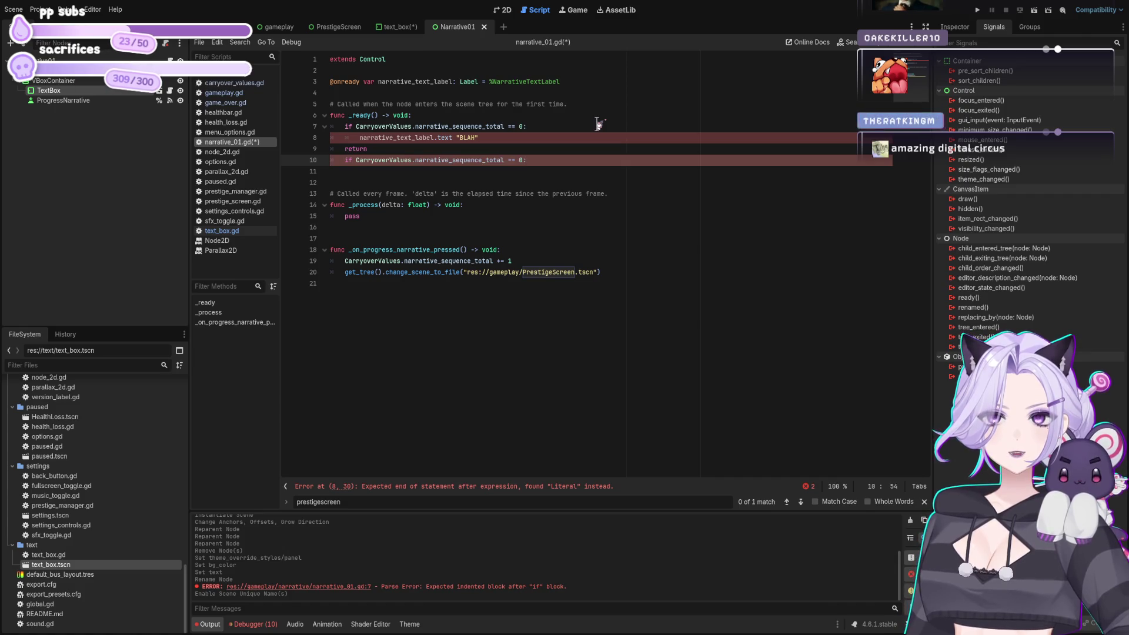
pyautogui.press('Home')
pyautogui.press('Delete')
pyautogui.press('Delete')
pyautogui.write('elif')
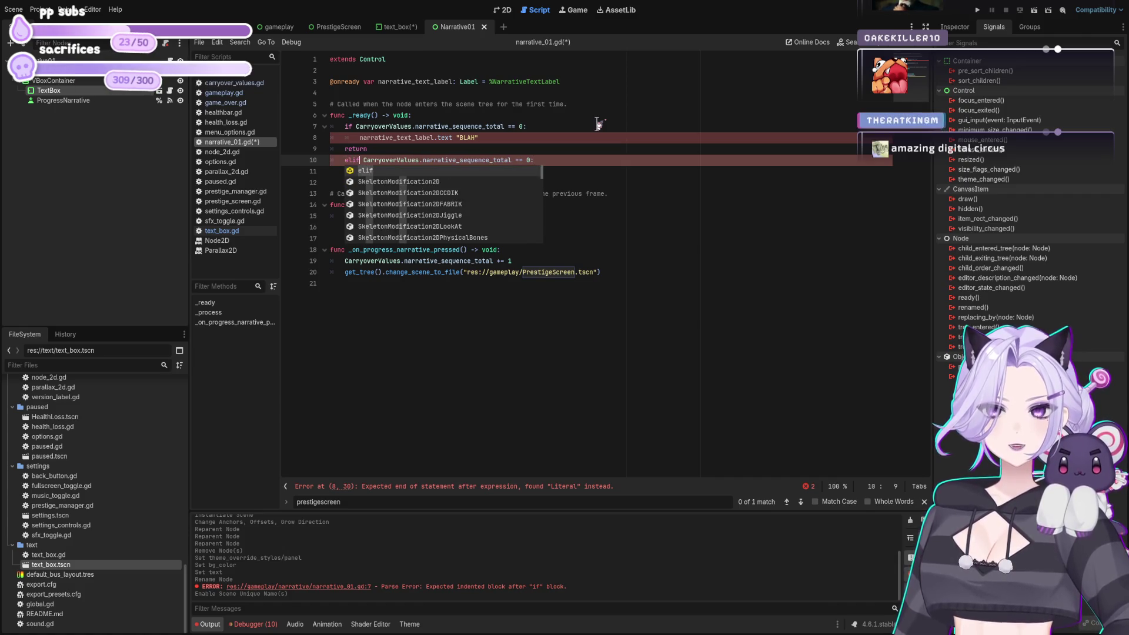
pyautogui.press('End')
pyautogui.press('Left')
pyautogui.press('BackSpace')
pyautogui.write('1')
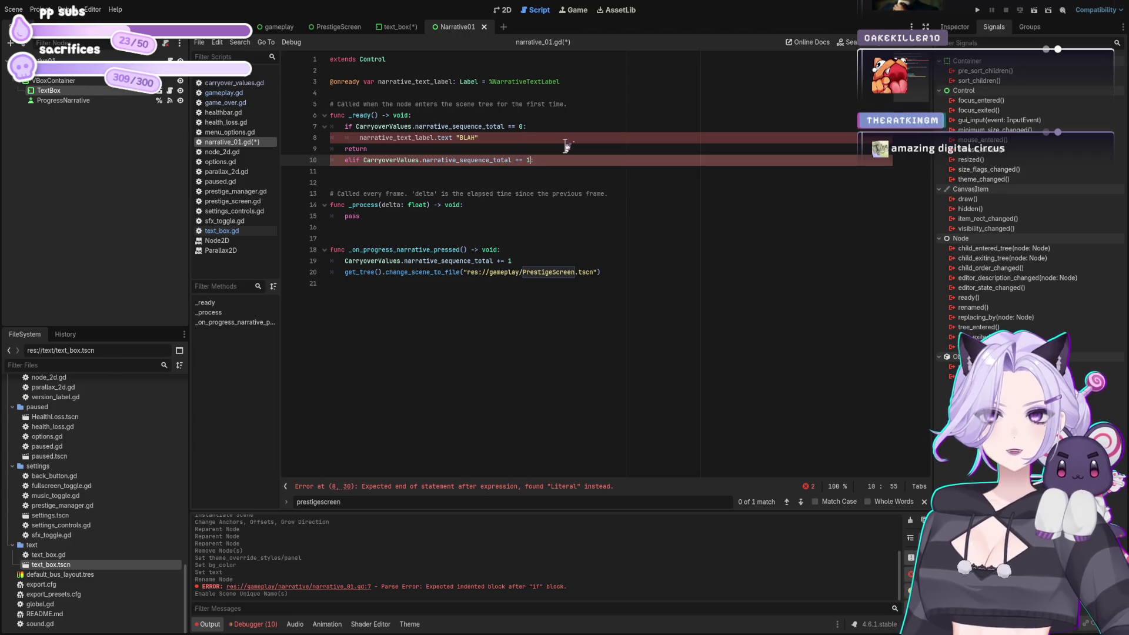
# Order the branches as sequence 2, 1, 0, making the lower two elif branches
pyautogui.press('Return')
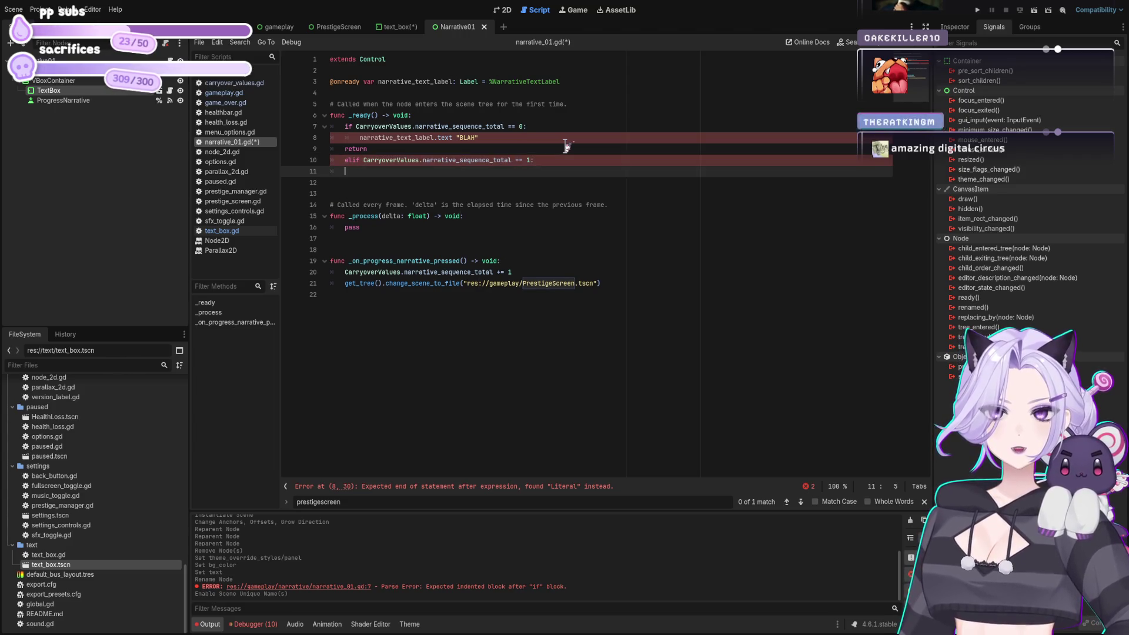
pyautogui.hotkey('ctrl', 'v')
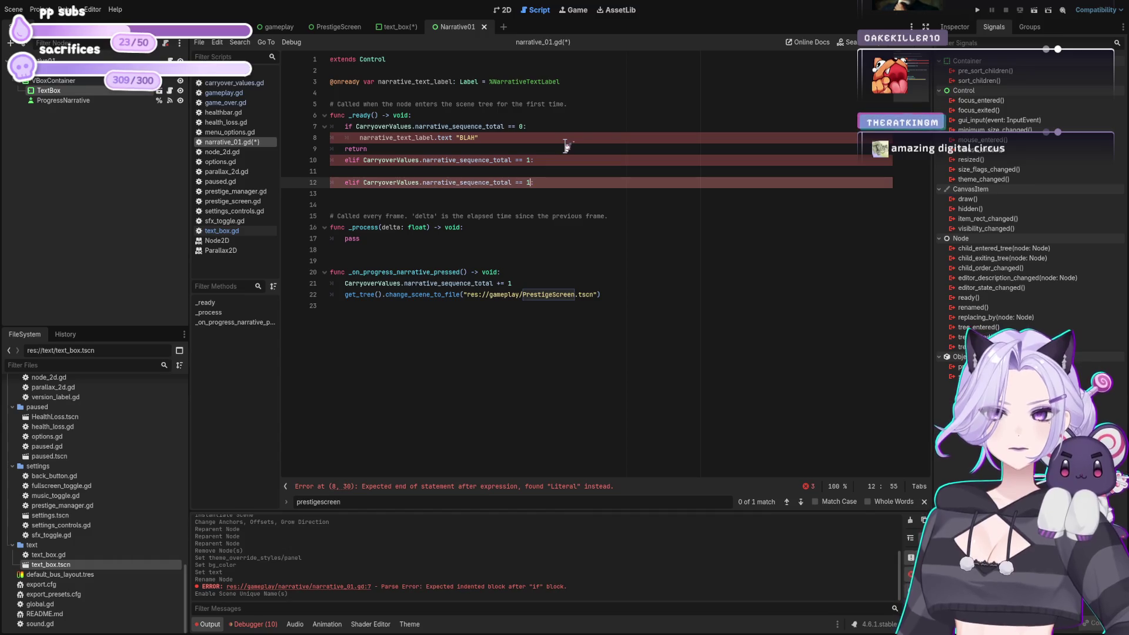
pyautogui.hotkey('ctrl', 'z')
pyautogui.hotkey('ctrl', 'z')
pyautogui.hotkey('ctrl', 'z')
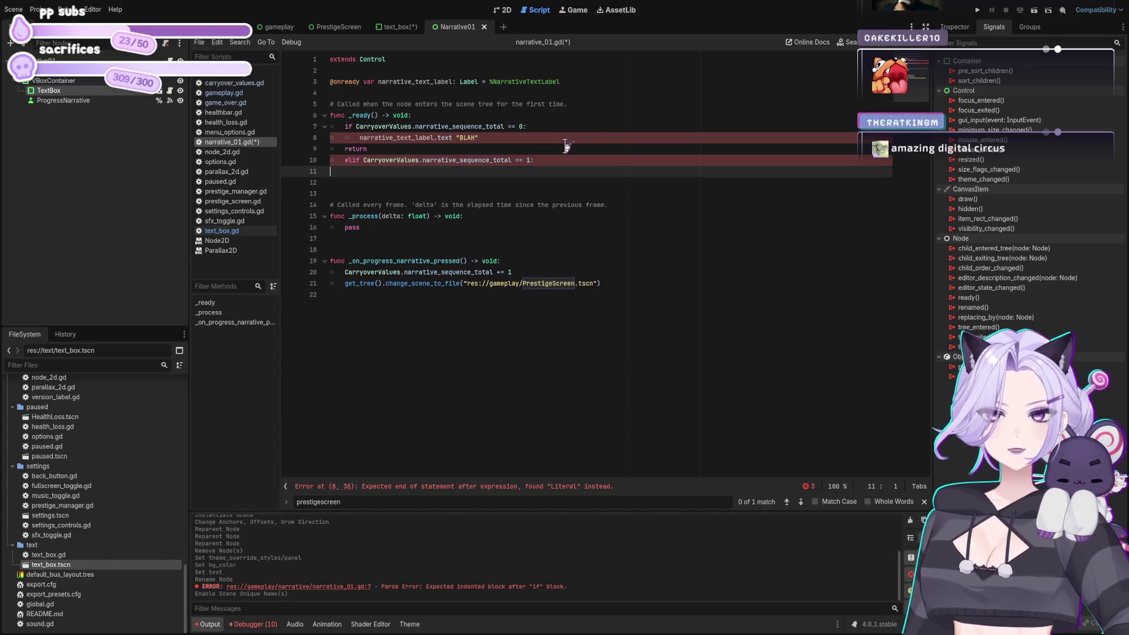
pyautogui.hotkey('ctrl', 'shift', 'z')
pyautogui.hotkey('ctrl', 'shift', 'z')
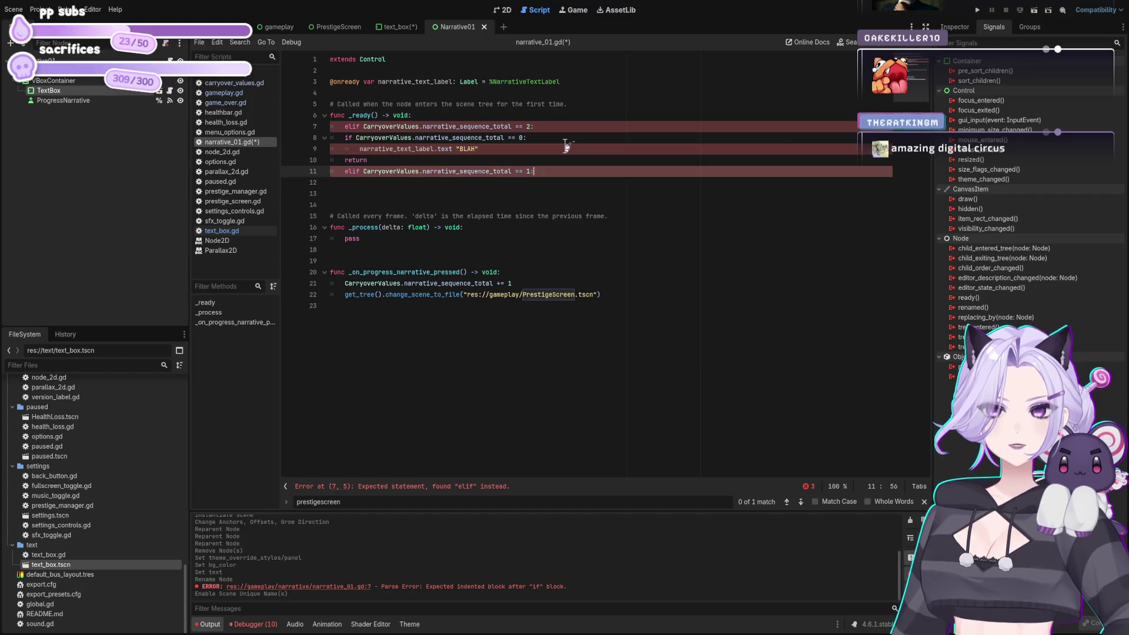
pyautogui.hotkey('ctrl', 'z')
pyautogui.hotkey('ctrl', 'z')
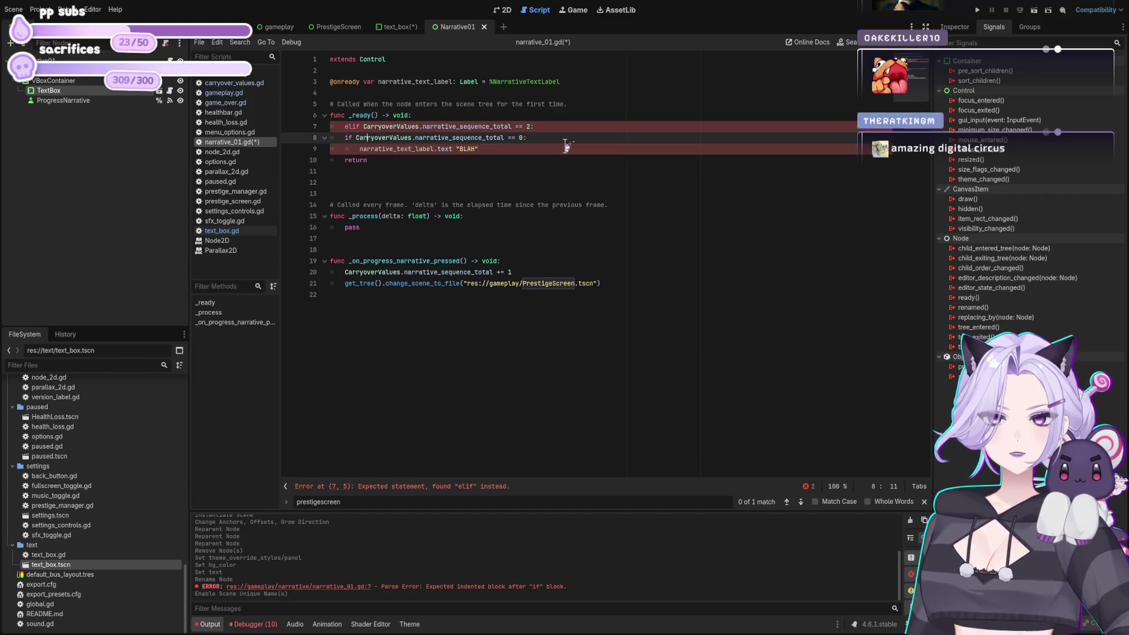
pyautogui.hotkey('ctrl', 'z')
pyautogui.hotkey('ctrl', 'z')
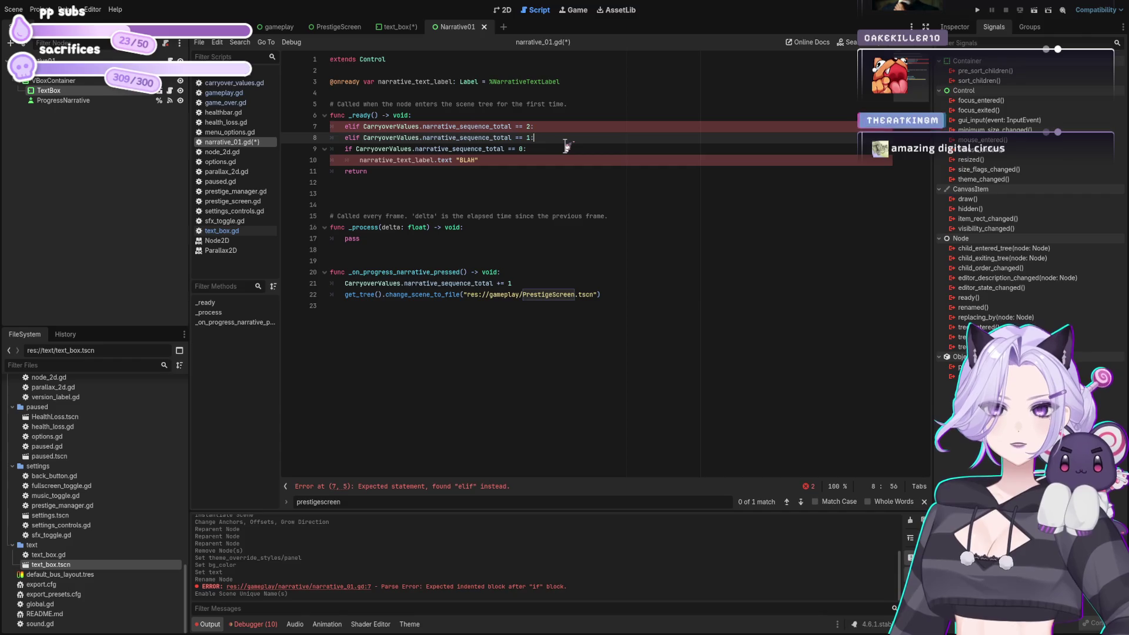
pyautogui.hotkey('ctrl', 'z')
pyautogui.hotkey('ctrl', 'z')
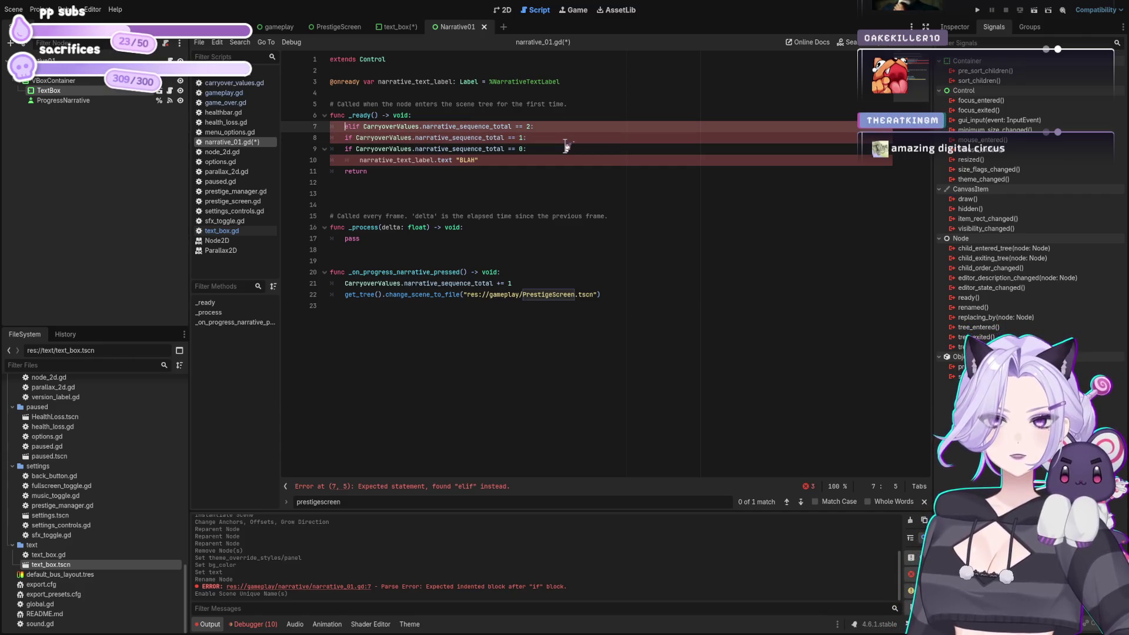
pyautogui.write('el')
pyautogui.press('Escape')
pyautogui.press('Down')
pyautogui.press('Home')
pyautogui.write('el')
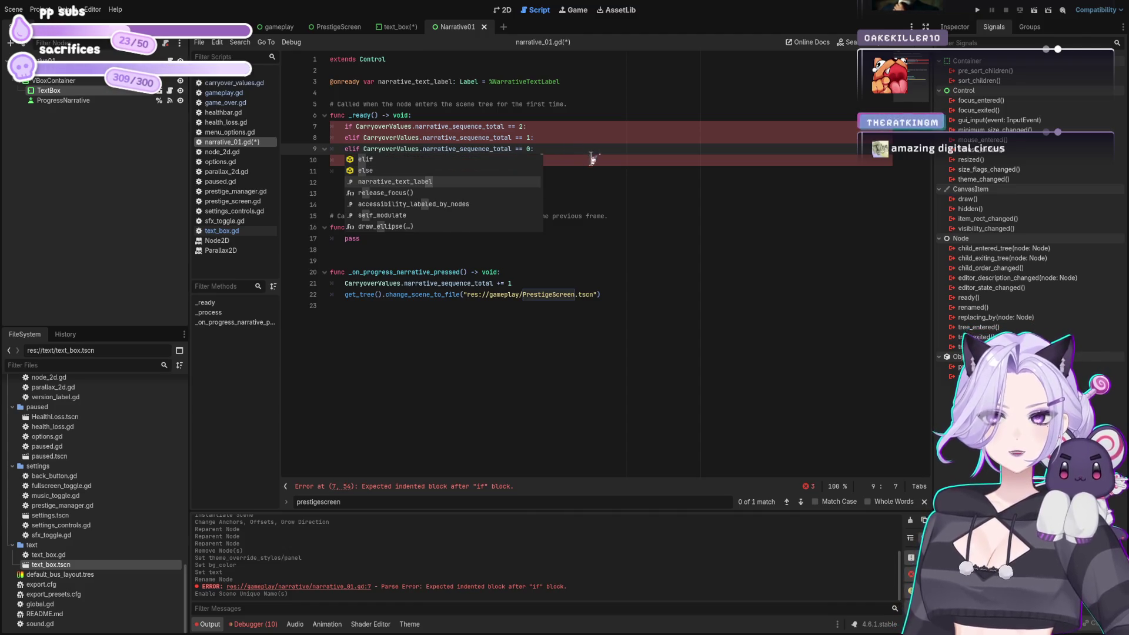
# Put an indented copy of the BLAH label-text line under each of the three branches
pyautogui.click(594, 159)
pyautogui.hotkey('shift', 'Home')
pyautogui.hotkey('shift', 'Home')
pyautogui.hotkey('ctrl', 'x')
pyautogui.press('Up')
pyautogui.press('Up')
pyautogui.press('Up')
pyautogui.press('End')
pyautogui.press('Return')
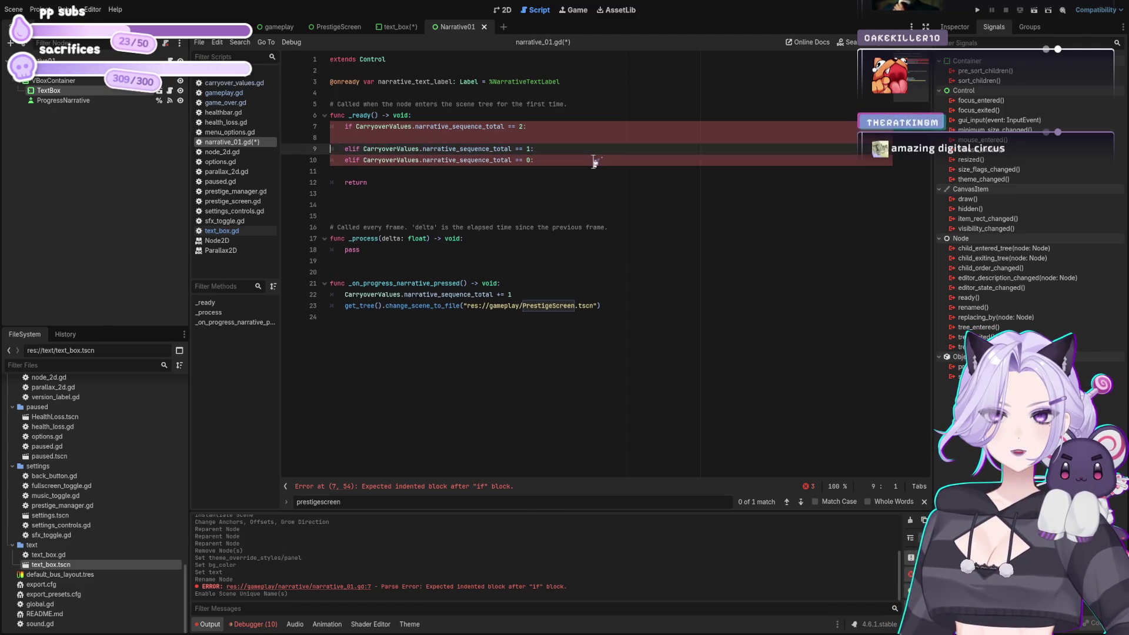
pyautogui.hotkey('ctrl', 'v')
pyautogui.press('Down')
pyautogui.press('BackSpace')
pyautogui.press('Return')
pyautogui.hotkey('ctrl', 'v')
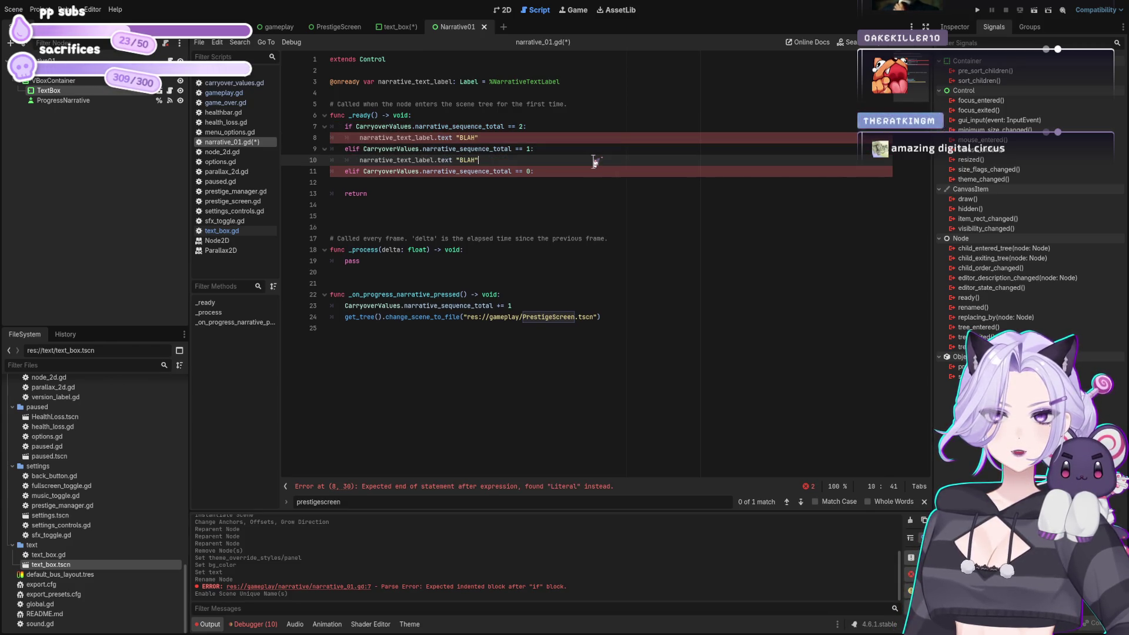
pyautogui.press('Down')
pyautogui.press('Down')
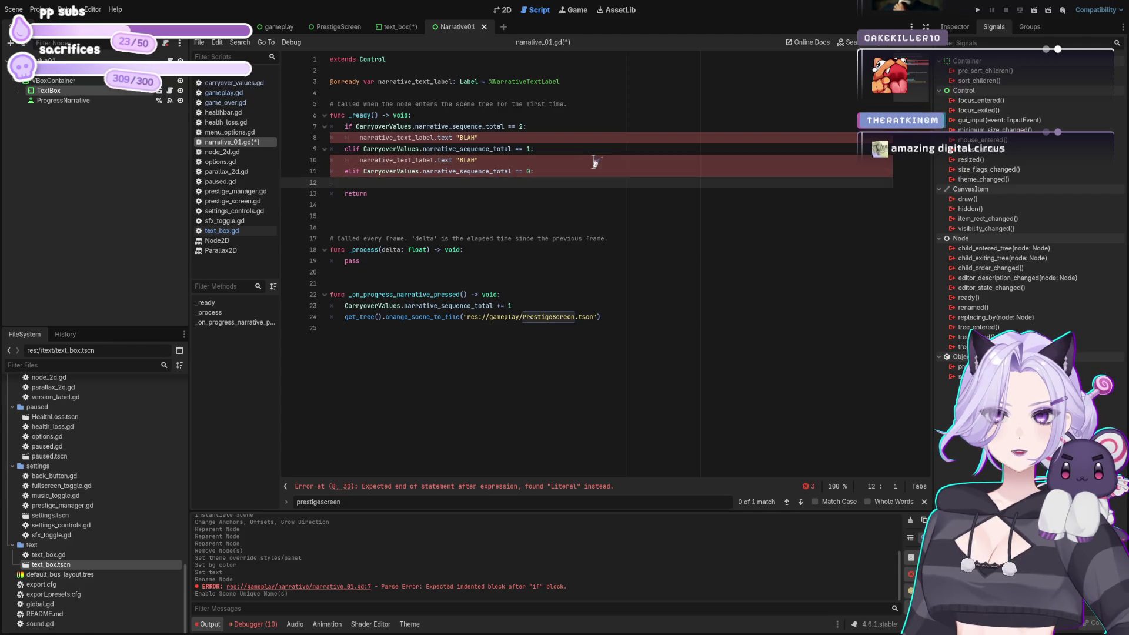
pyautogui.hotkey('ctrl', 'v')
# Review the narrative step code in gameplay.gd, then return to narrative_01.gd
pyautogui.click(526, 227)
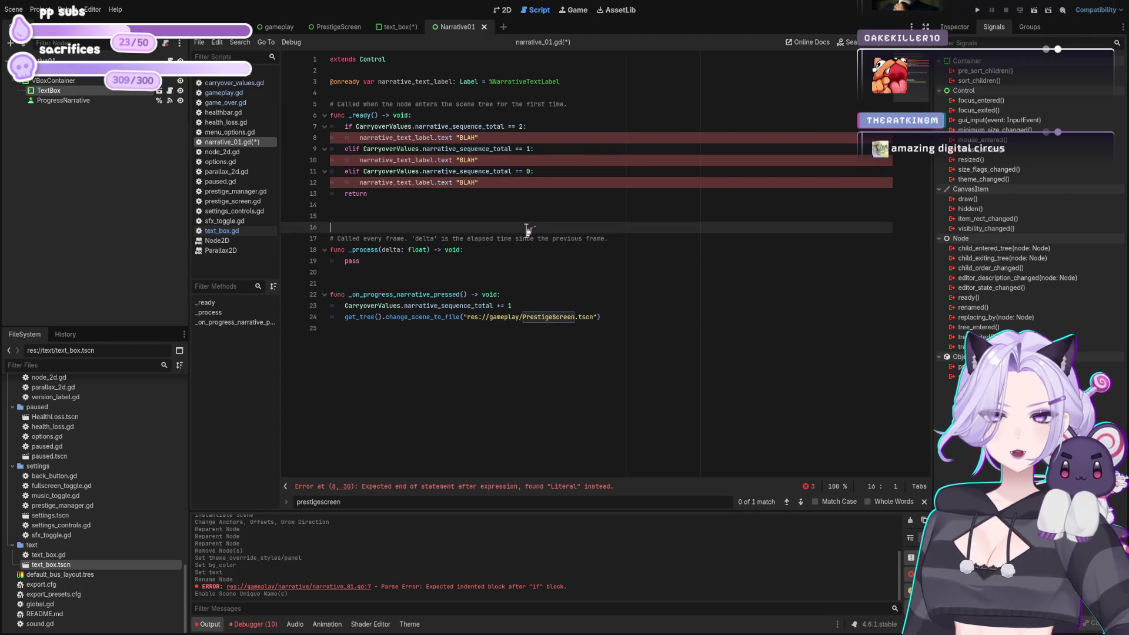
pyautogui.click(492, 137)
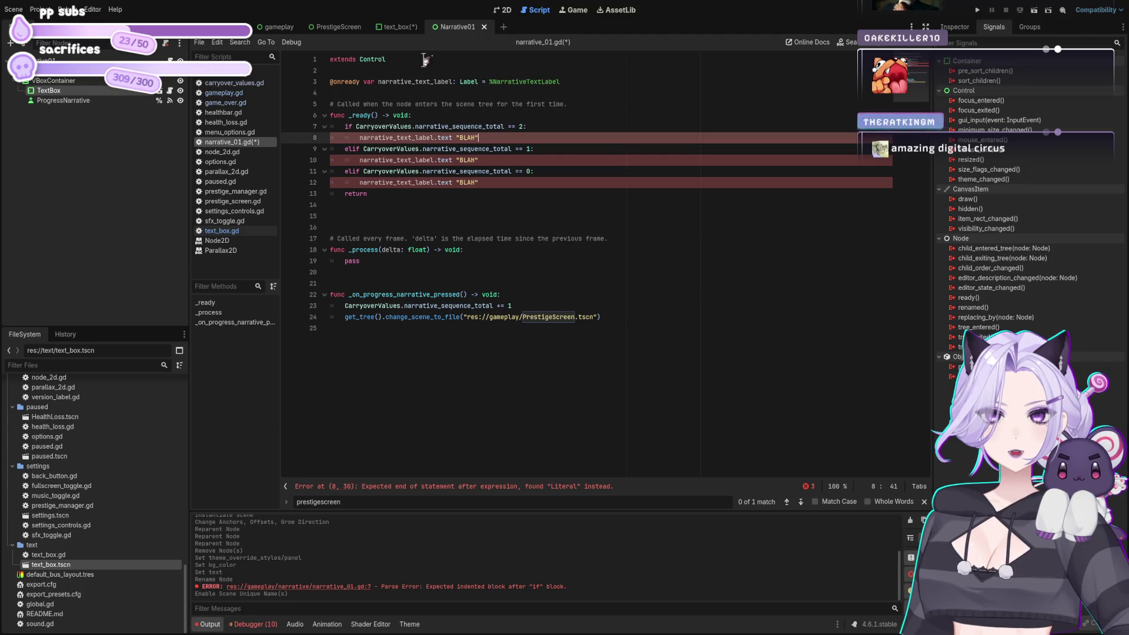
pyautogui.click(233, 93)
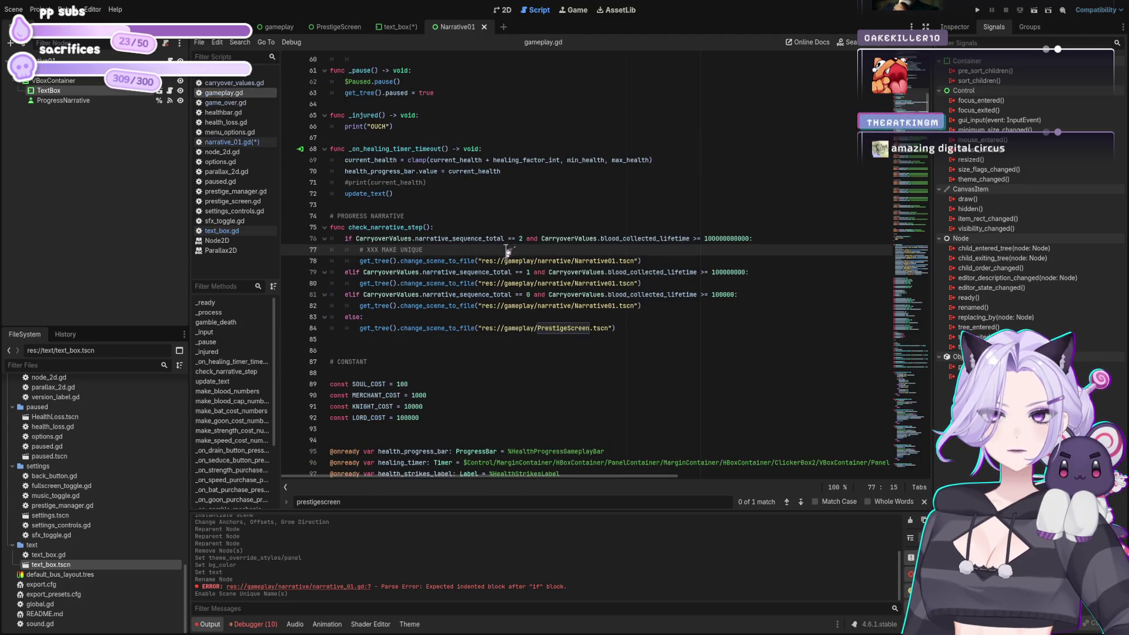
pyautogui.scroll(5, 486, 276)
pyautogui.scroll(-7, 486, 276)
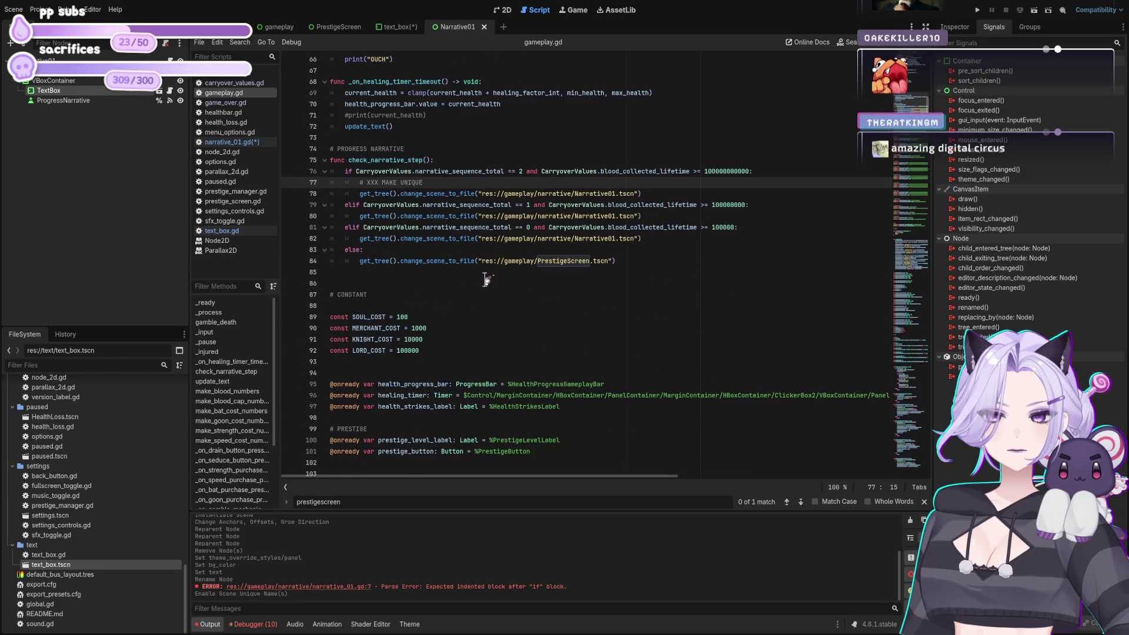
pyautogui.scroll(14, 486, 278)
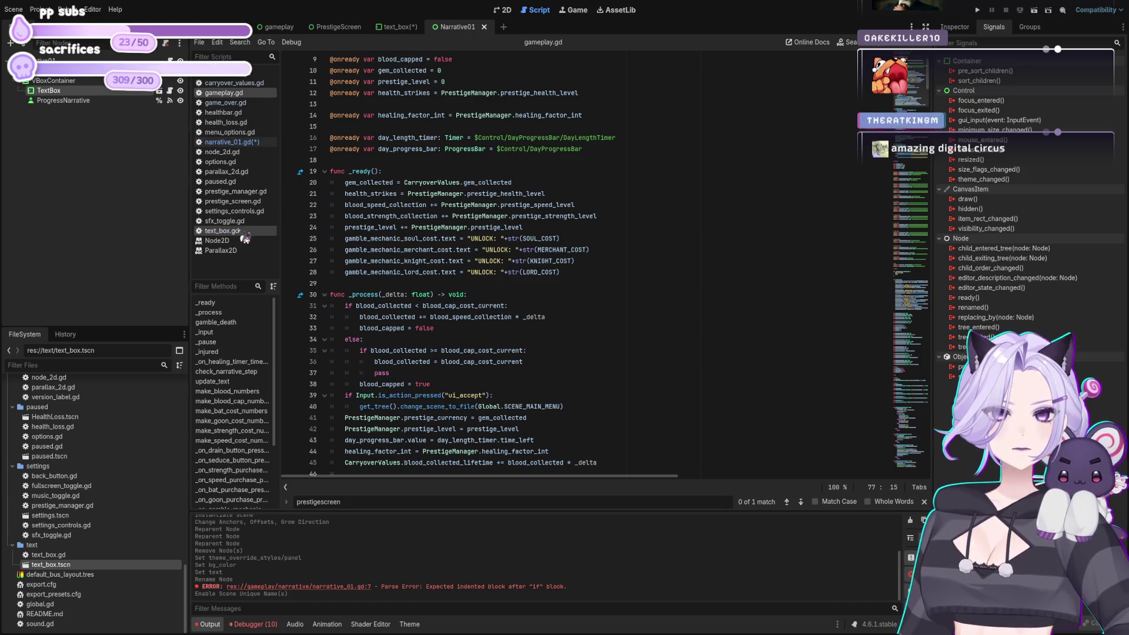
pyautogui.click(235, 142)
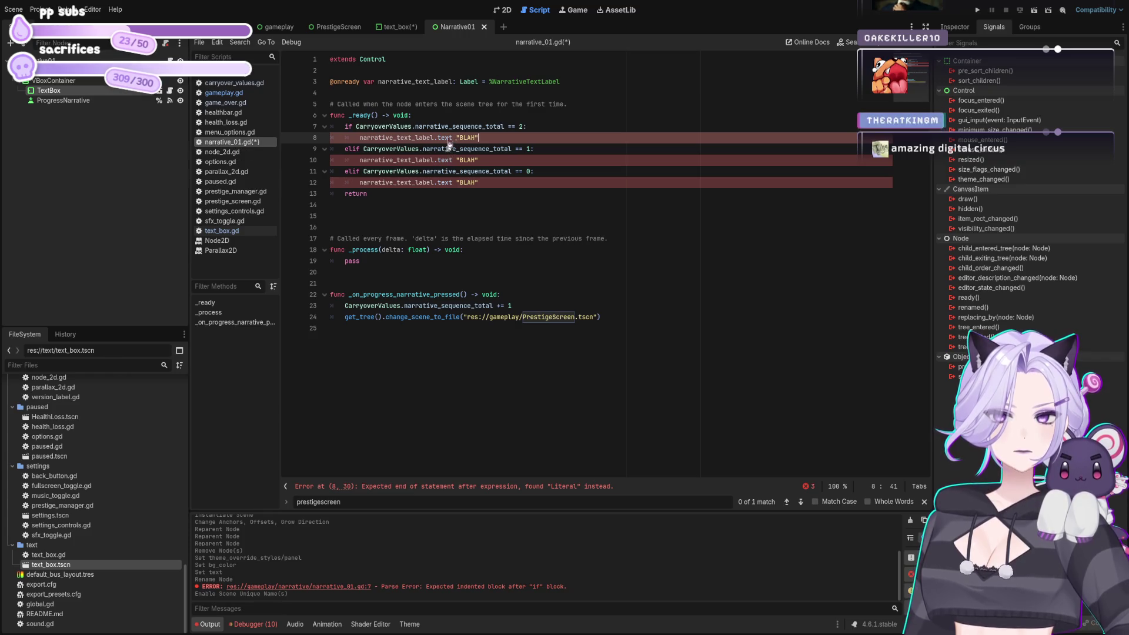
# Save, then add the missing '=' signs to the text assignments on lines 8, 10 and 12
pyautogui.click(543, 182)
pyautogui.hotkey('ctrl', 's')
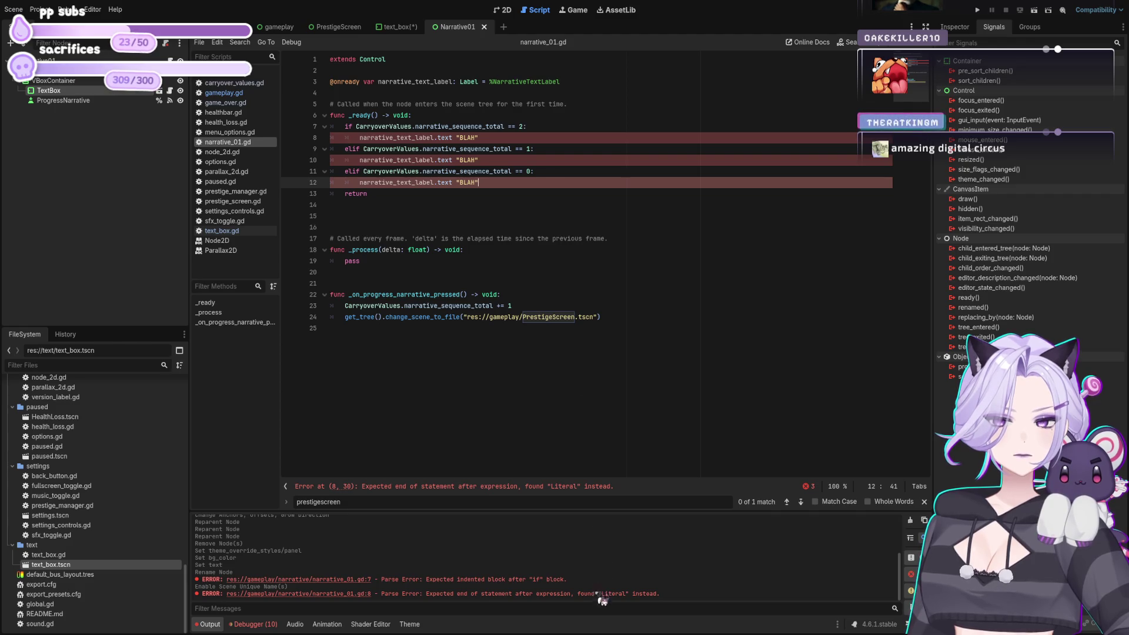
pyautogui.click(565, 488)
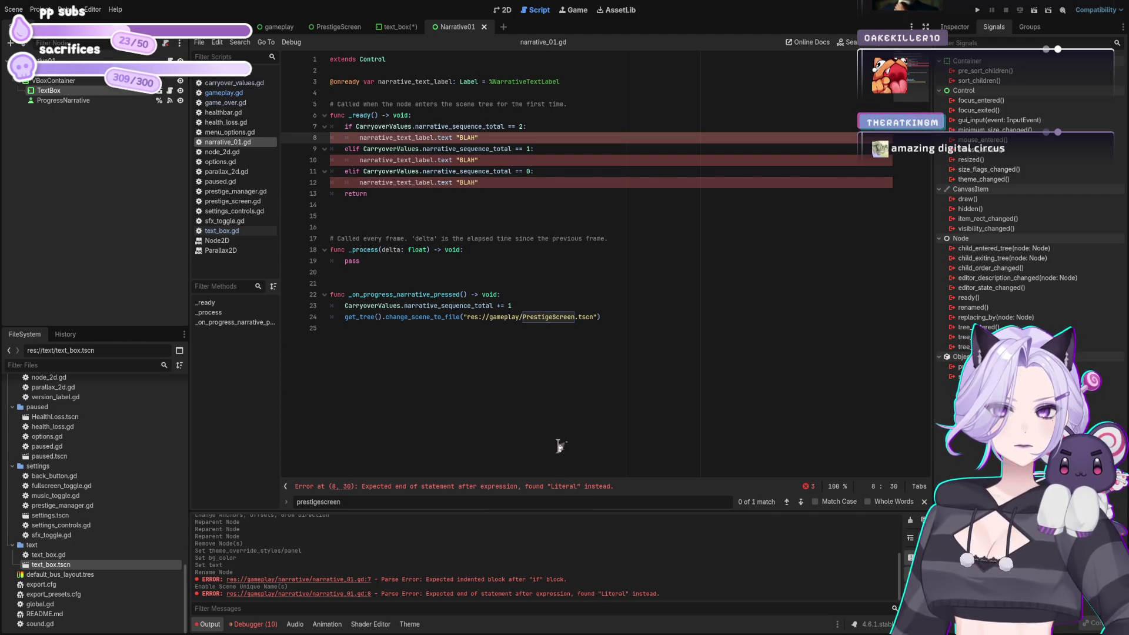
pyautogui.click(458, 137)
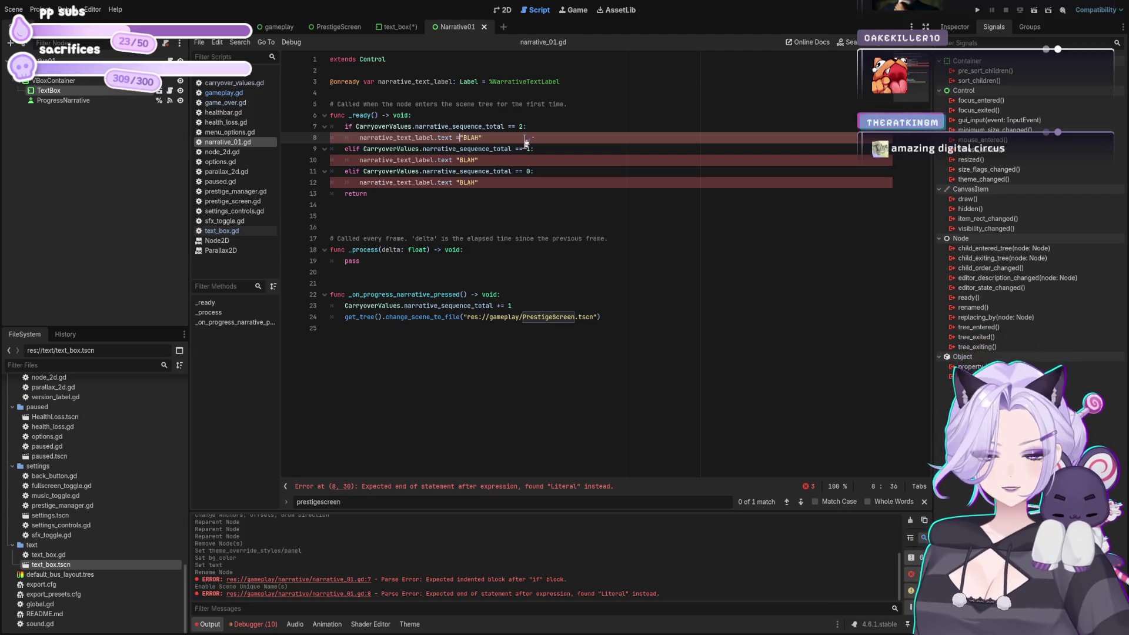
pyautogui.write('=')
pyautogui.press('Down')
pyautogui.press('Down')
pyautogui.press('Left')
pyautogui.press('Left')
pyautogui.press('Left')
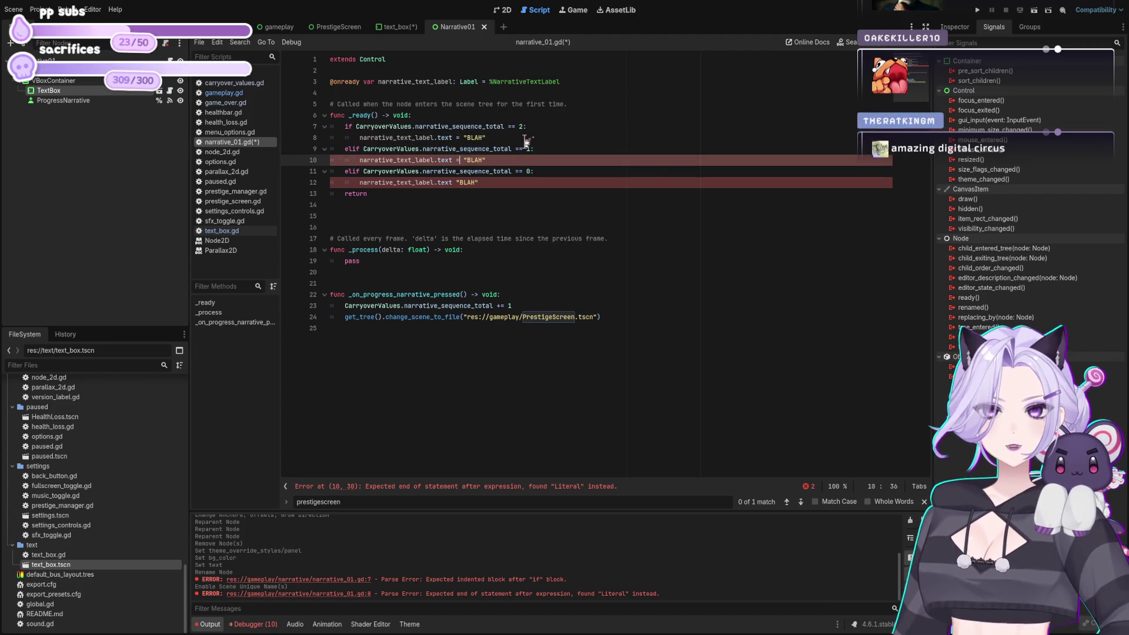
pyautogui.press('Escape')
pyautogui.press('Down')
pyautogui.press('Down')
pyautogui.press('Left')
pyautogui.press('Left')
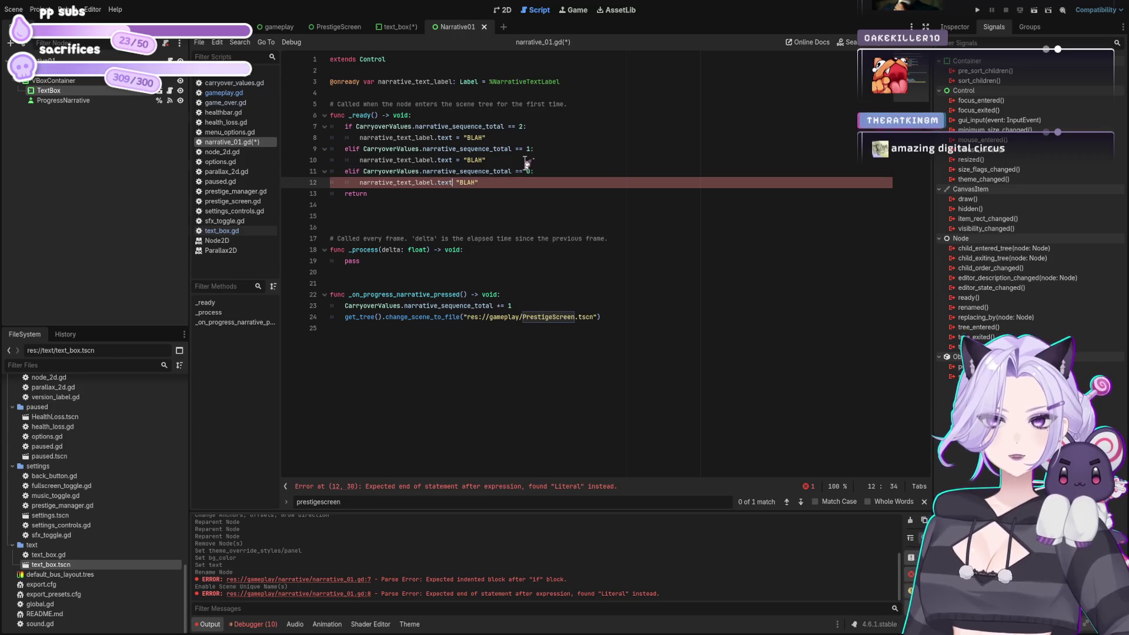
pyautogui.write('=')
# Make the labels read 'BLAH THIS IS NARRATIVE 2', '1' and '0', save, and run the game
pyautogui.click(483, 138)
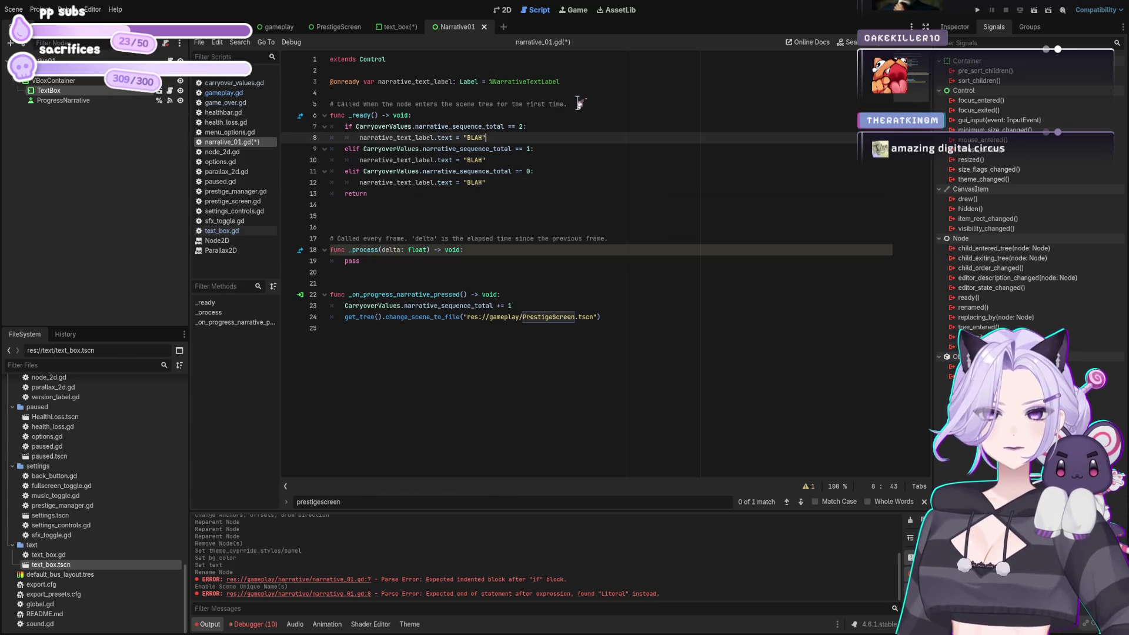
pyautogui.write('THIS IS NARRATIVE 2')
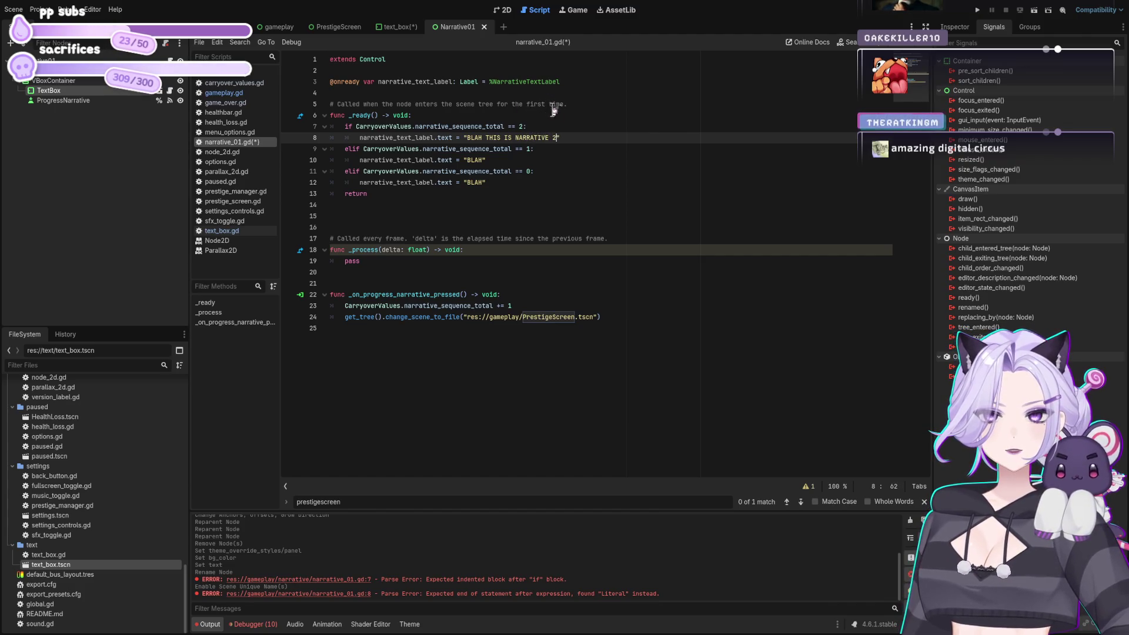
pyautogui.moveTo(466, 138); pyautogui.dragTo(556, 138)
pyautogui.hotkey('ctrl', 'c')
pyautogui.doubleClick(475, 160)
pyautogui.hotkey('ctrl', 'v')
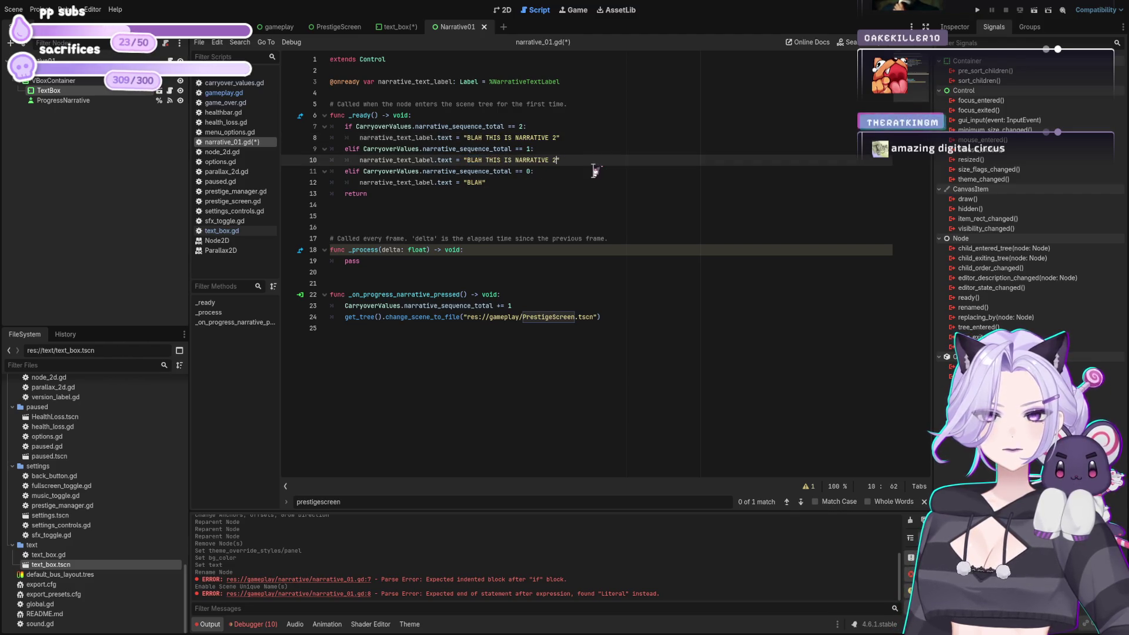
pyautogui.press('Down')
pyautogui.press('Down')
pyautogui.press('Left')
pyautogui.hotkey('ctrl', 'v')
pyautogui.press('Left')
pyautogui.write('-')
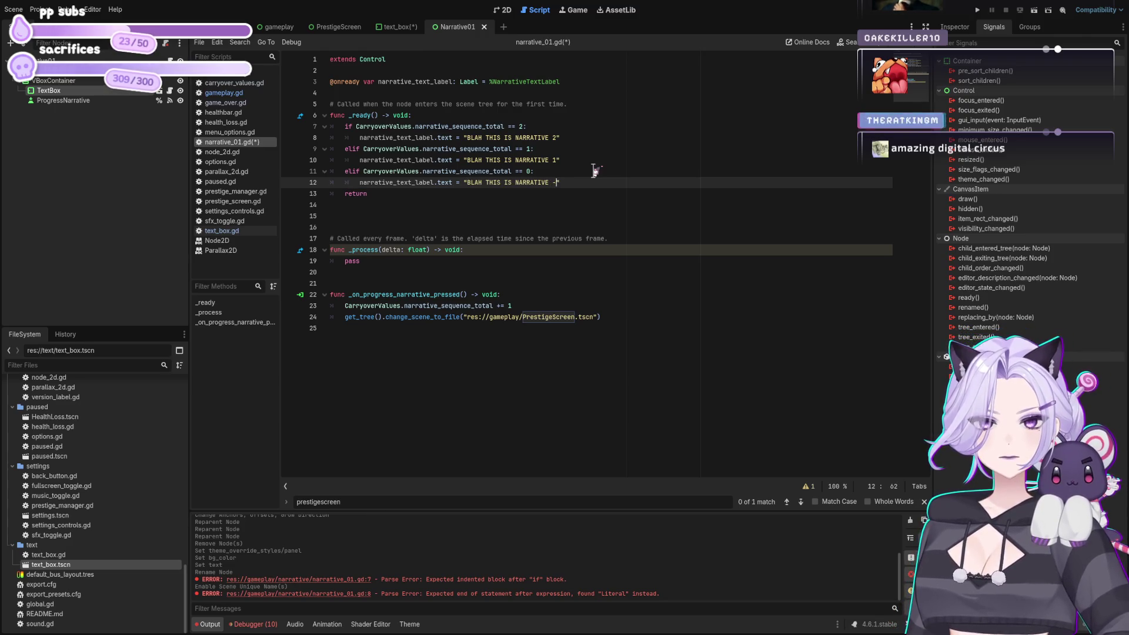
pyautogui.hotkey('ctrl', 's')
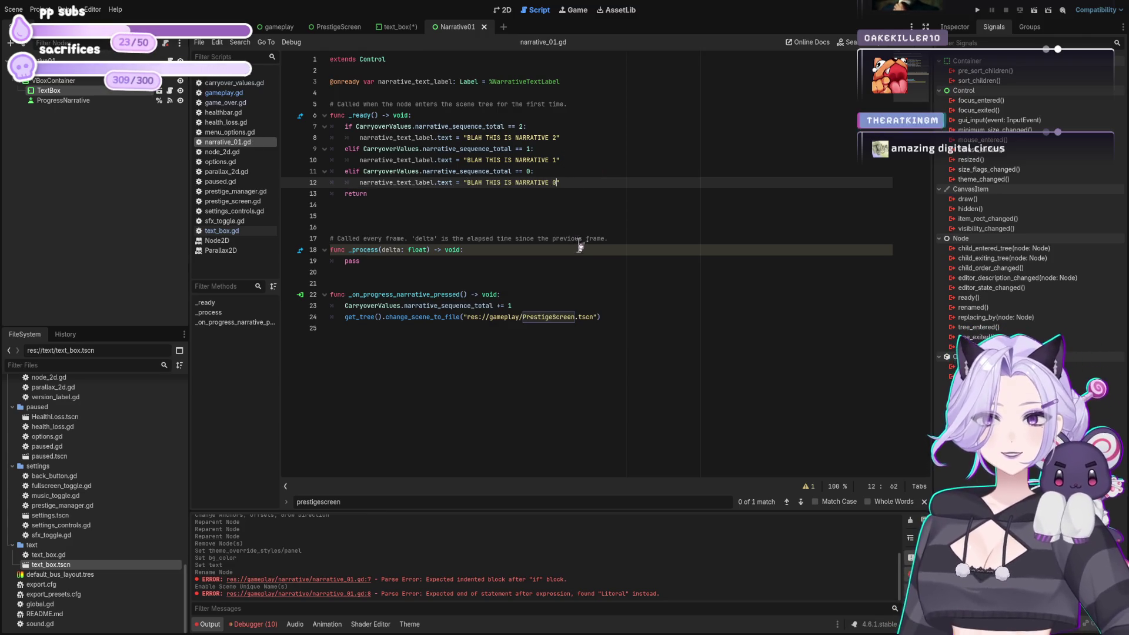
pyautogui.click(589, 261)
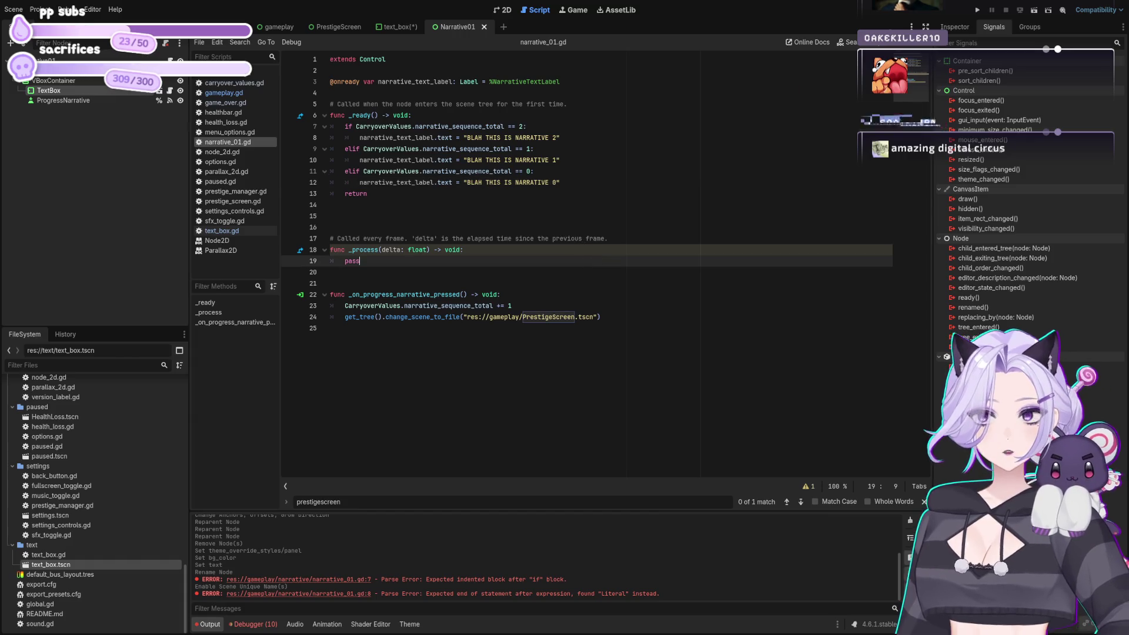
pyautogui.click(987, 14)
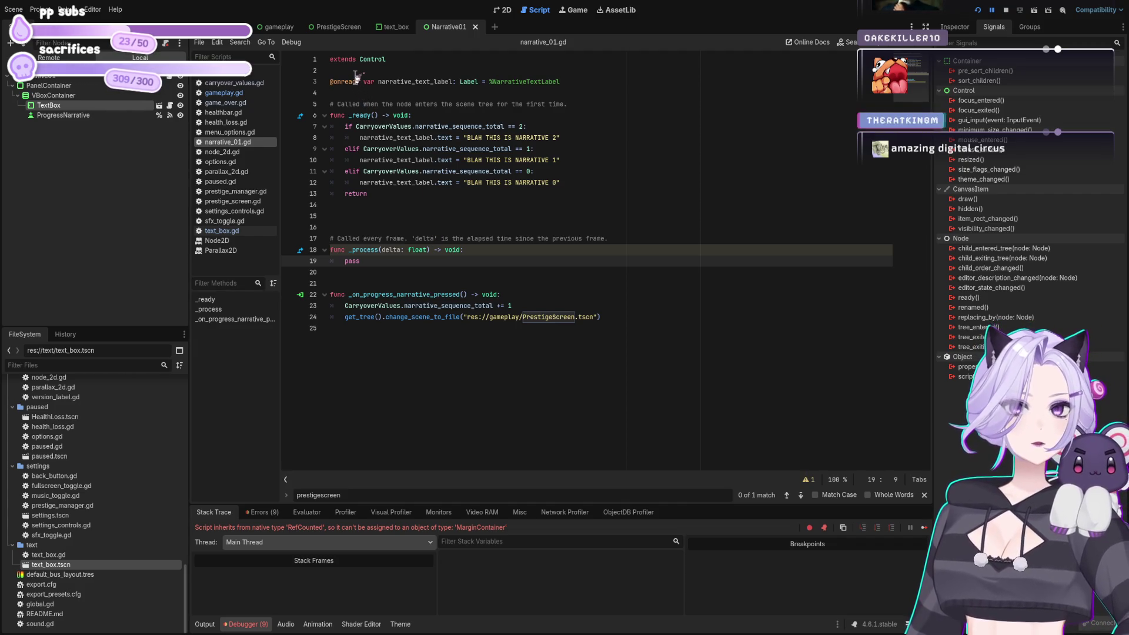
# Open the still-empty text_box.gd script from the Scripts list
pyautogui.click(232, 233)
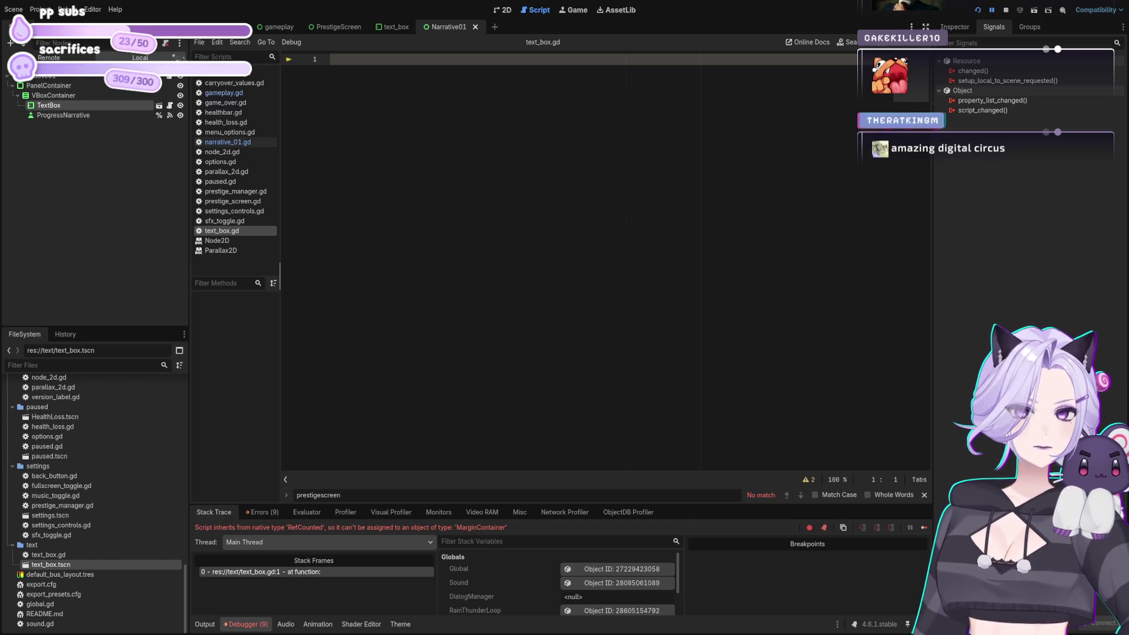
# Switch to the text_box scene and Ctrl-drag NarrativeTextLabel into text_box.gd as an onready reference
pyautogui.click(47, 75)
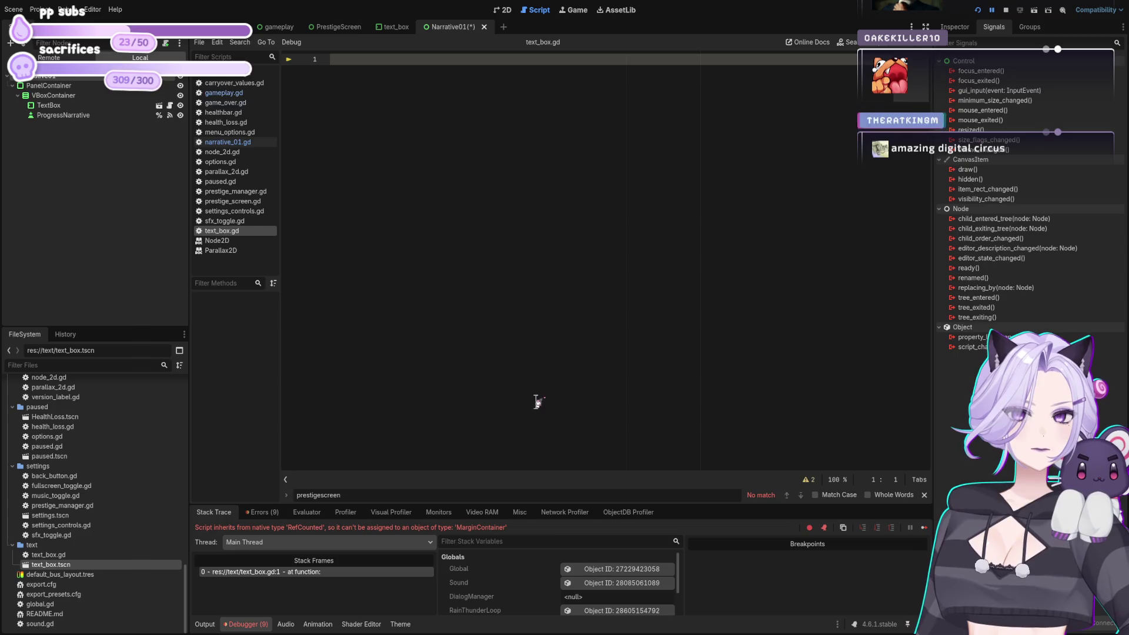
pyautogui.click(169, 75)
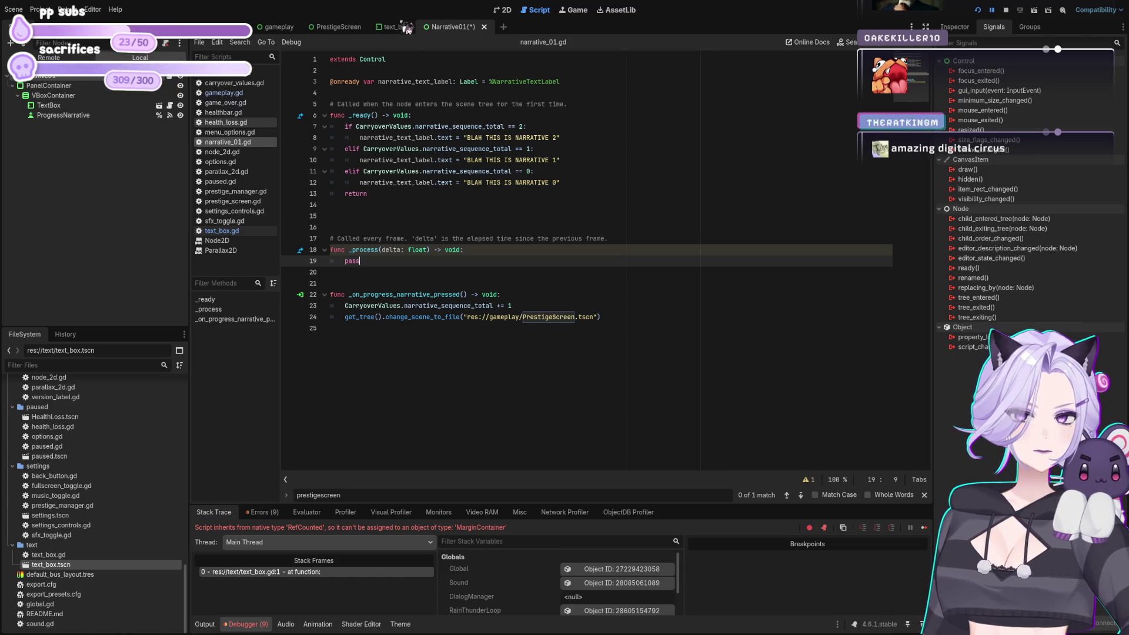
pyautogui.hotkey('ctrl', 'shift', 'Tab')
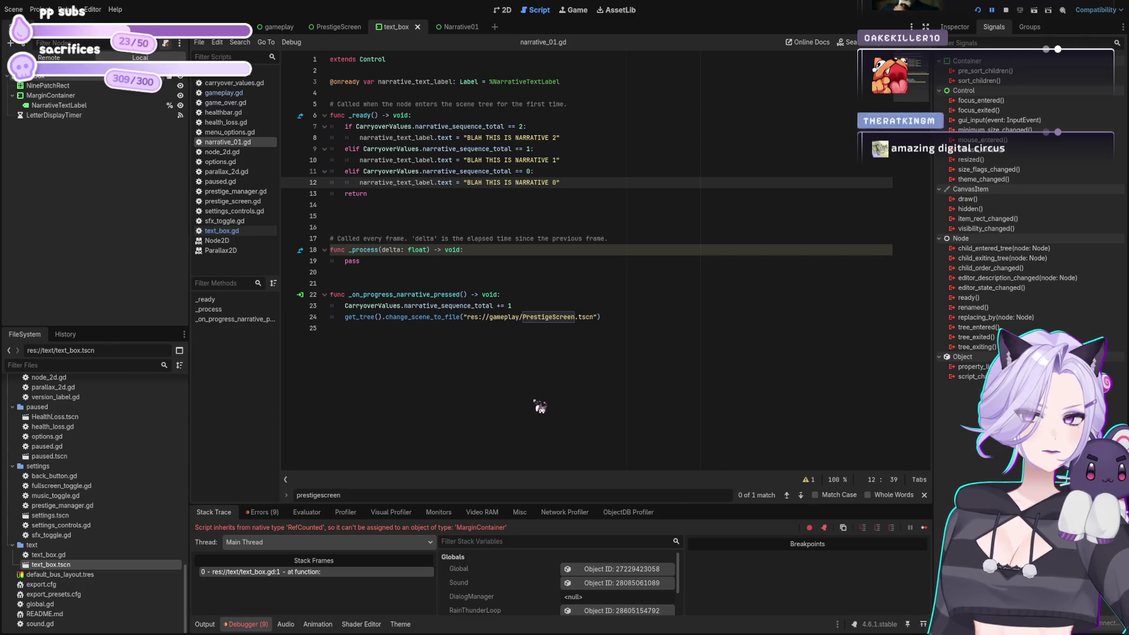
pyautogui.hotkey('alt', 'Left')
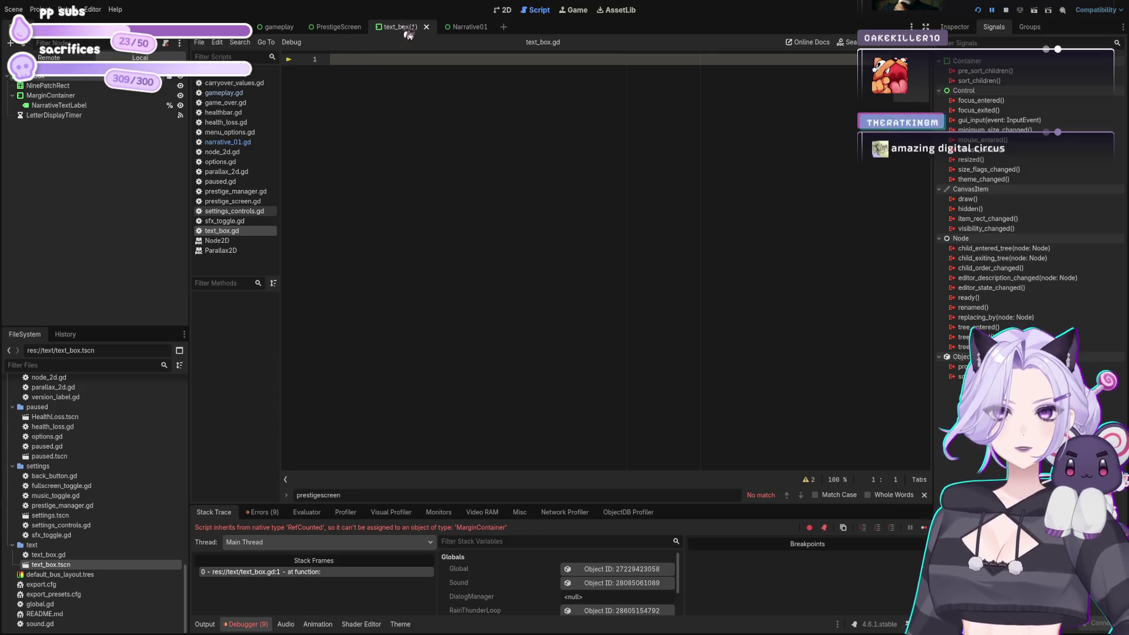
pyautogui.click(286, 27)
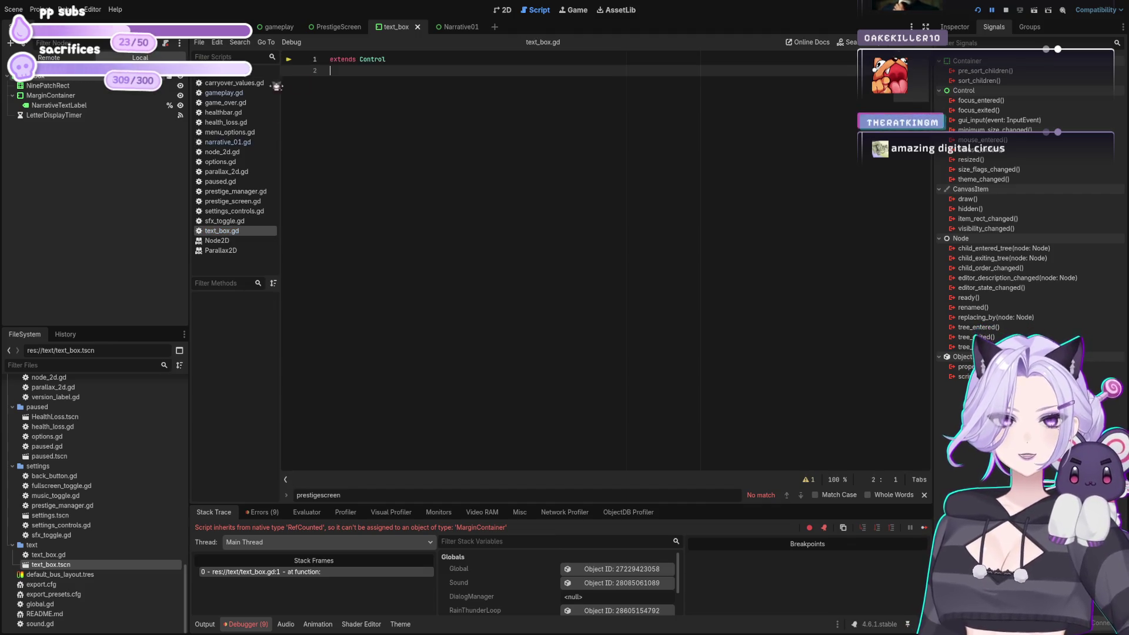
pyautogui.moveTo(58, 105); pyautogui.dragTo(389, 124)
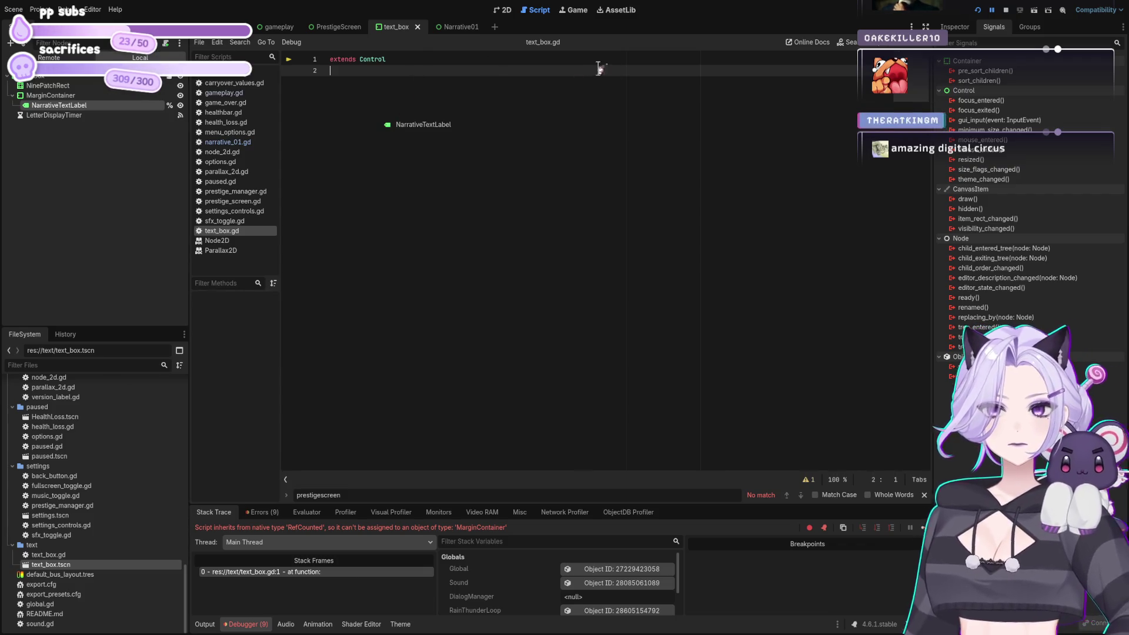
pyautogui.moveTo(592, 69); pyautogui.dragTo(592, 69)
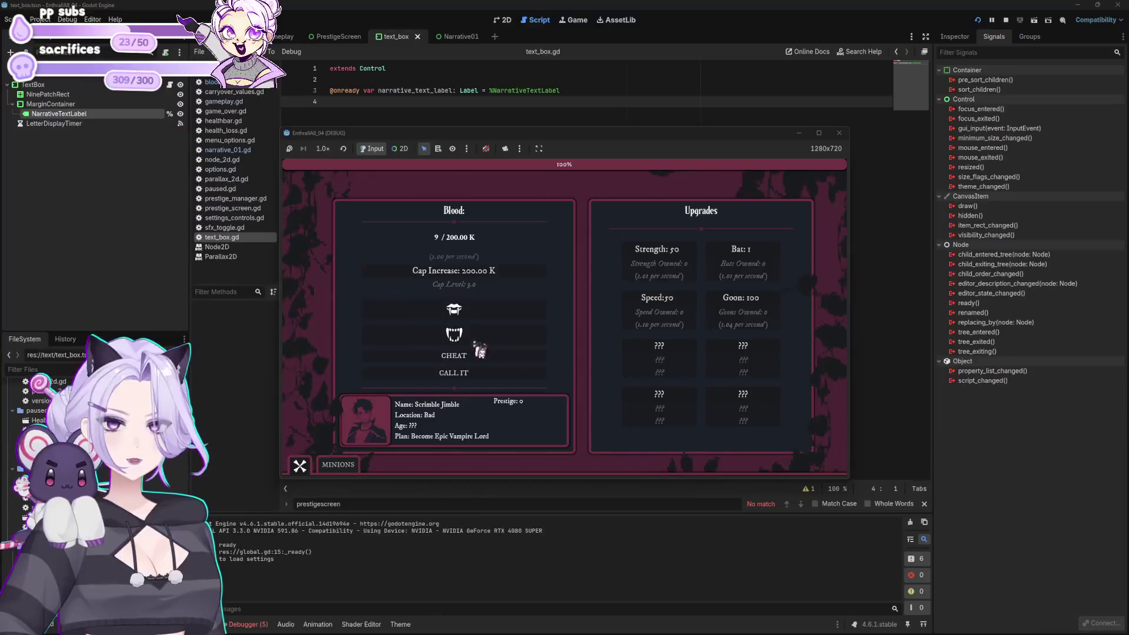
# In the running game, cheat Blood up, raise the cap to 200.00 Mil, and end the run
pyautogui.click(477, 351)
pyautogui.click(495, 359)
pyautogui.click(504, 276)
pyautogui.click(515, 275)
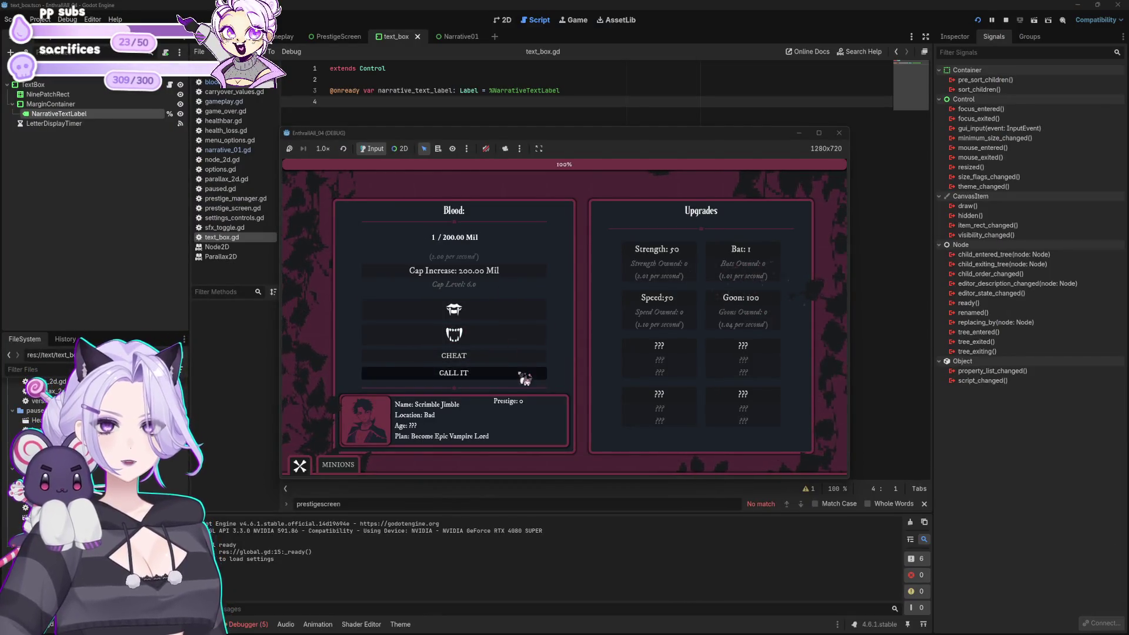
pyautogui.click(523, 375)
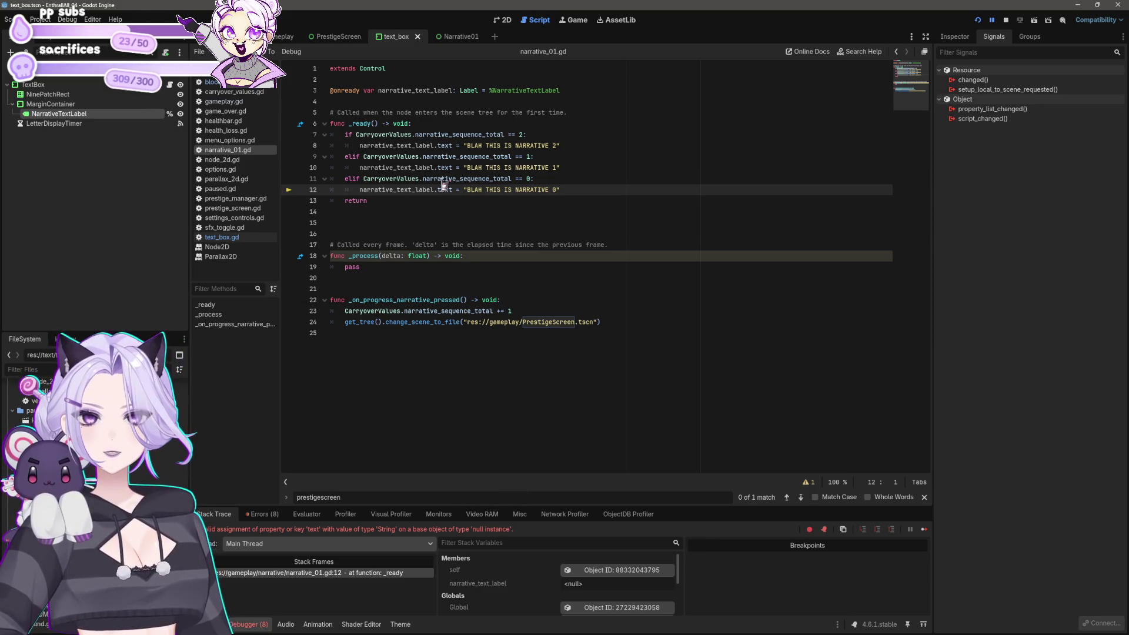
# Remove the narrative_text_label declaration from line 3 of narrative_01.gd
pyautogui.click(378, 91)
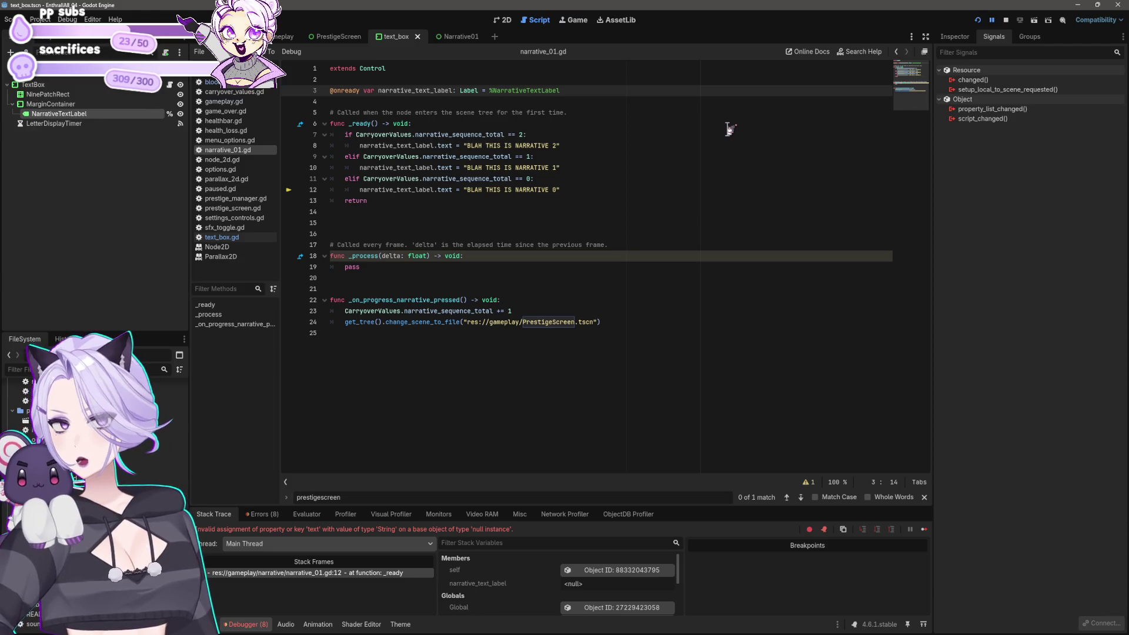
pyautogui.write('Text')
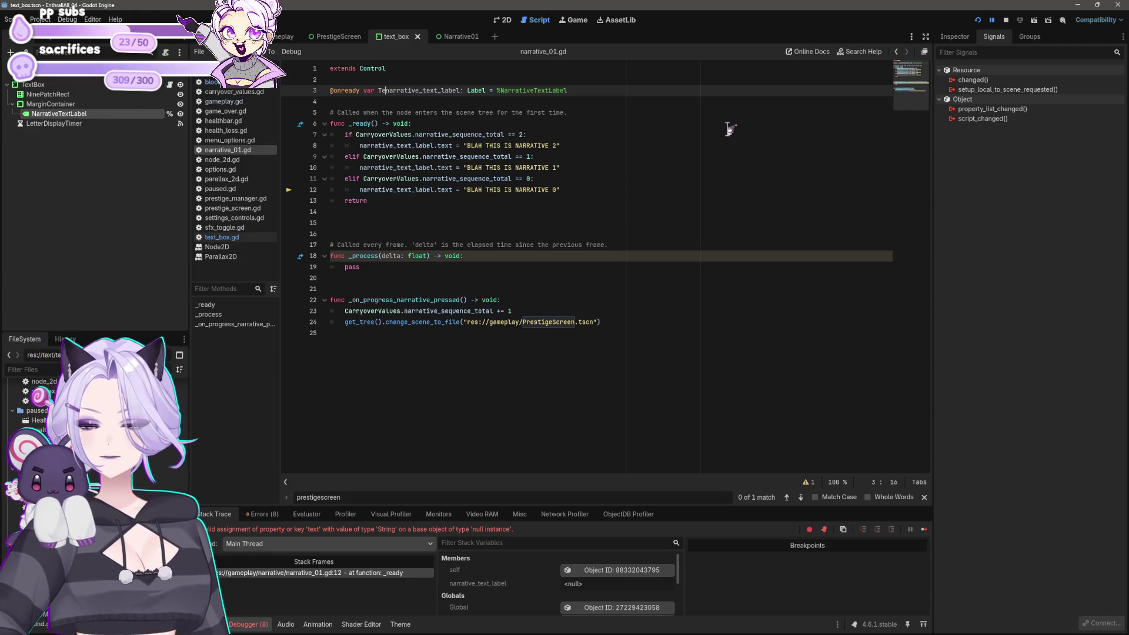
pyautogui.write('Box.')
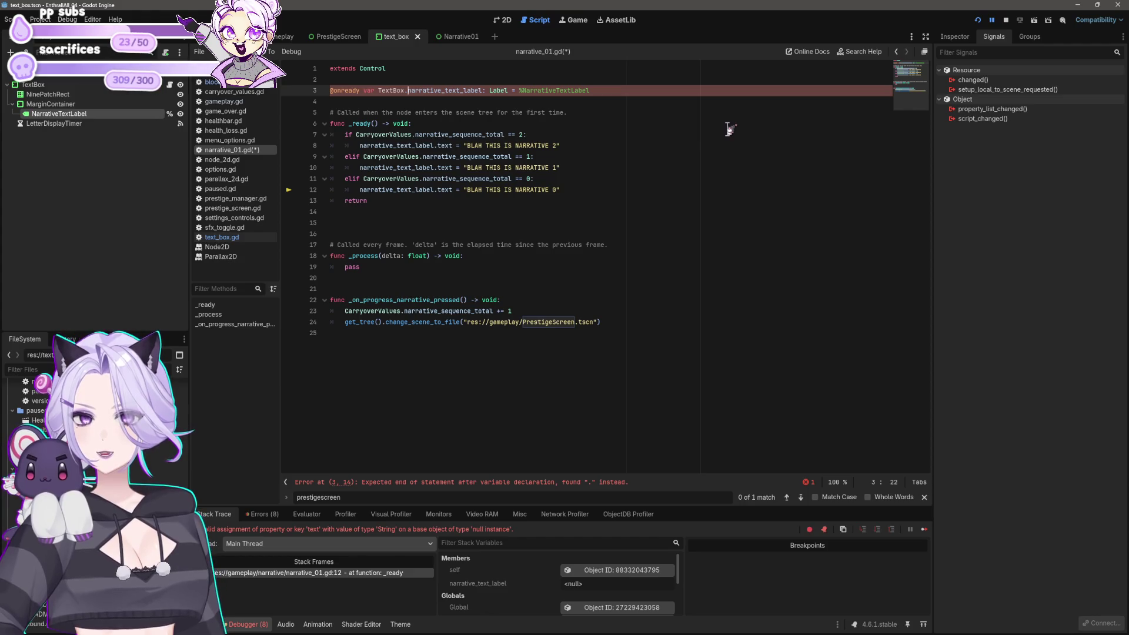
pyautogui.hotkey('ctrl', 'x')
pyautogui.hotkey('ctrl', 'x')
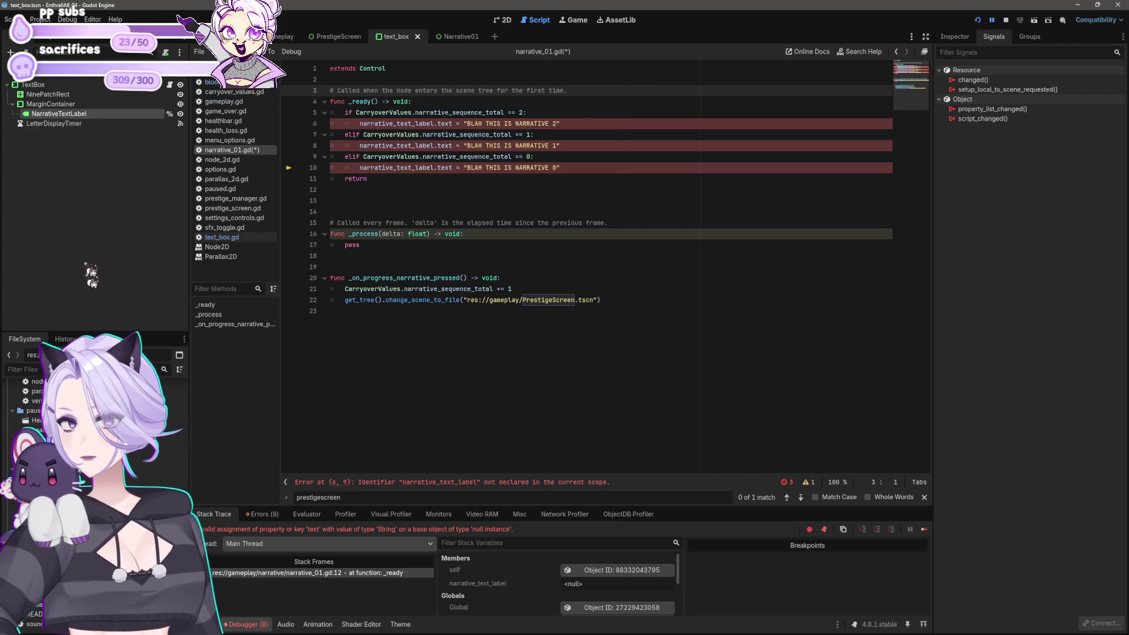
# Copy TextBox's NinePatchRect through LetterDisplayTimer and paste them into Narrative01's VBoxContainer
pyautogui.click(33, 84)
pyautogui.keyDown('shift'); pyautogui.click(71, 124); pyautogui.keyUp('shift')
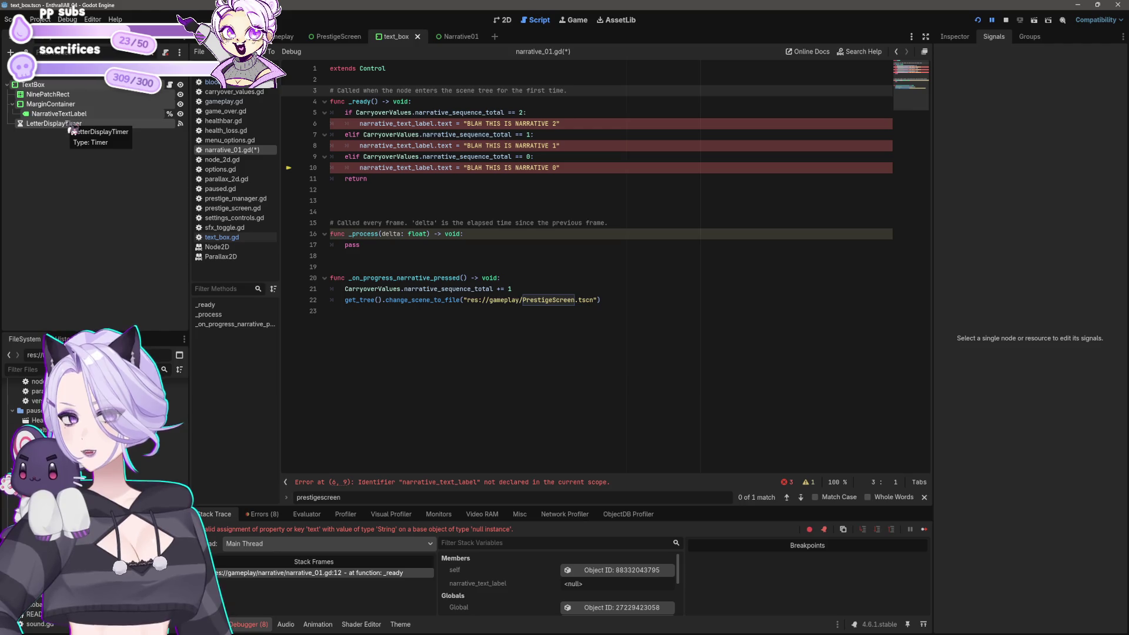
pyautogui.click(64, 95)
pyautogui.keyDown('shift'); pyautogui.click(56, 124); pyautogui.keyUp('shift')
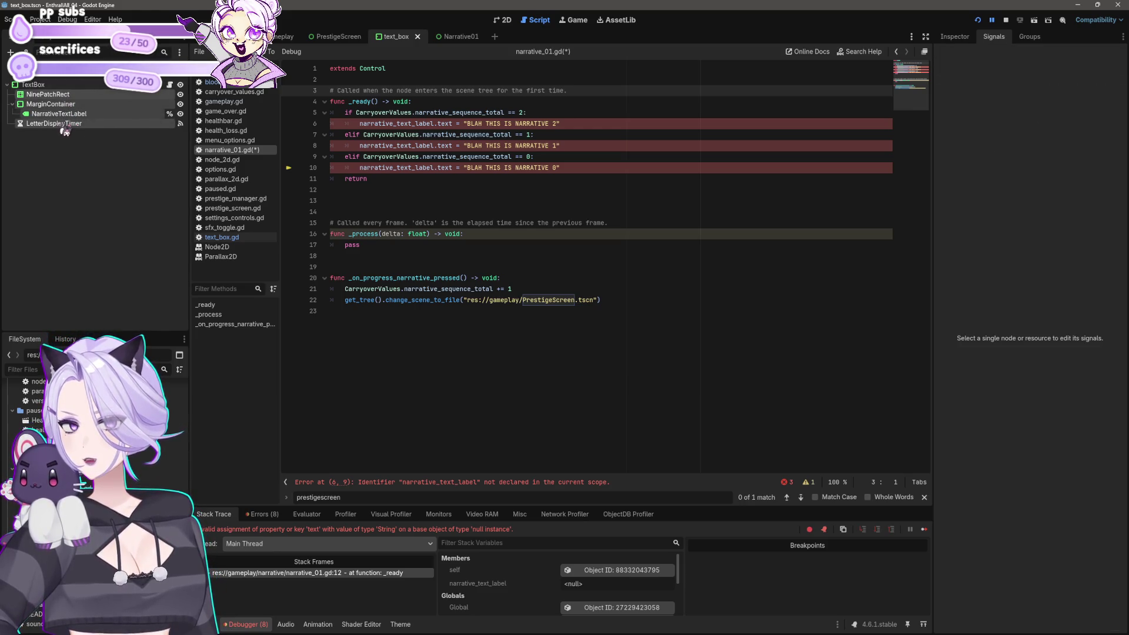
pyautogui.click(453, 36)
pyautogui.click(47, 94)
pyautogui.hotkey('ctrl', 'v')
pyautogui.moveTo(65, 143); pyautogui.dragTo(65, 117)
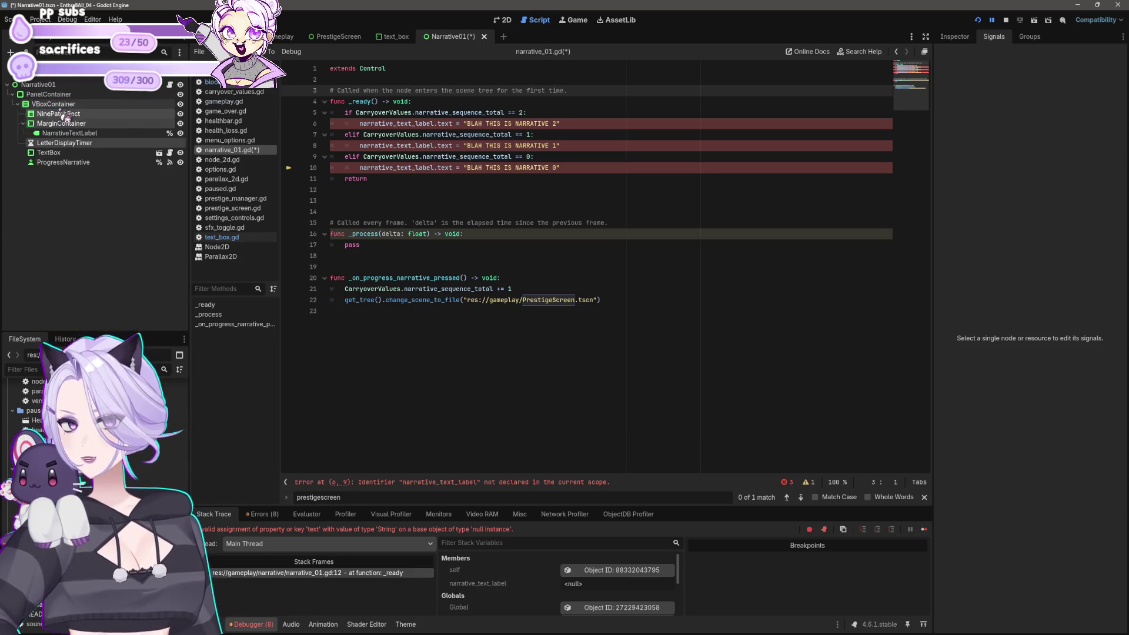
pyautogui.click(49, 152)
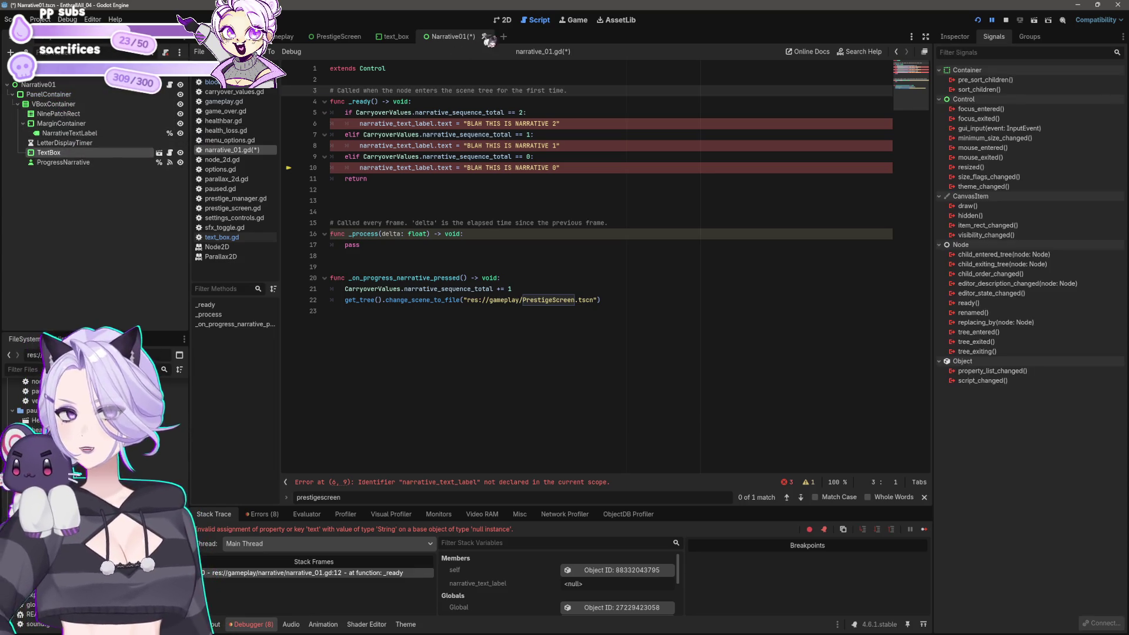
# Delete the leftover TextBox node from Narrative01 and save the scene
pyautogui.click(504, 22)
pyautogui.scroll(-2, 555, 265)
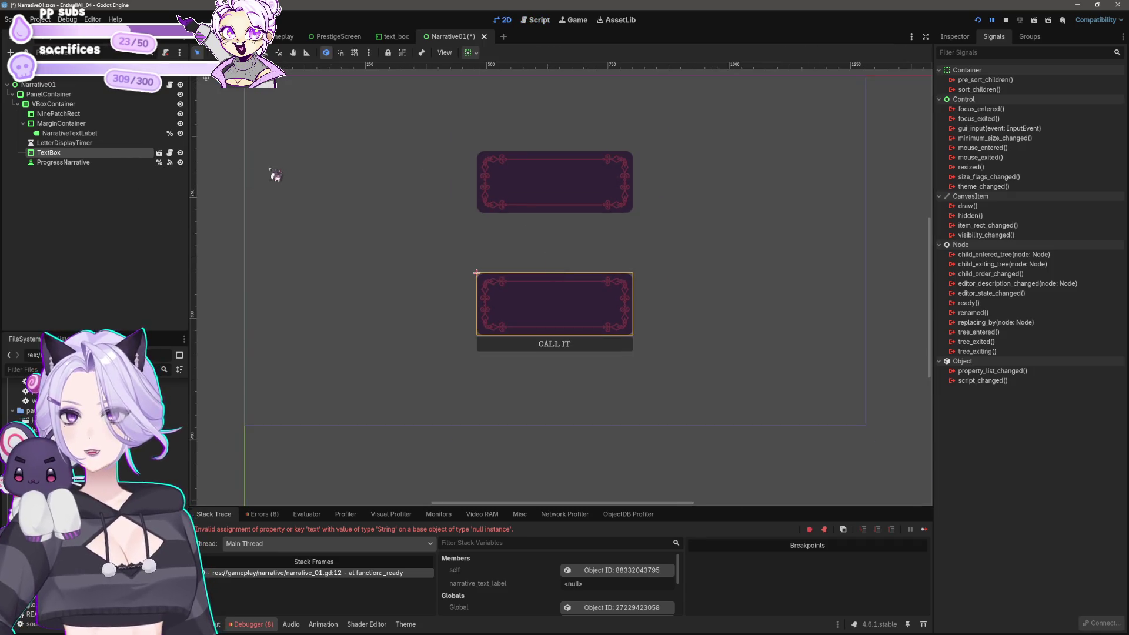
pyautogui.press('Delete')
pyautogui.press('Return')
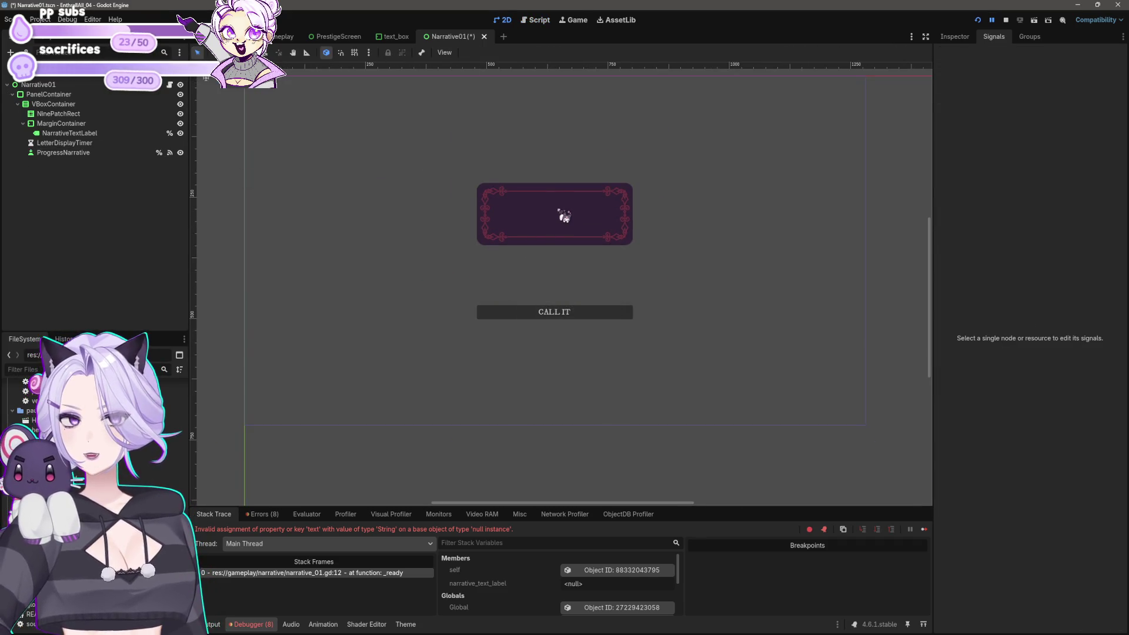
pyautogui.click(563, 216)
pyautogui.hotkey('ctrl', 's')
# Playtest a new game, buying Cap Increases up to Cap Level 6.0, then end the run
pyautogui.click(91, 134)
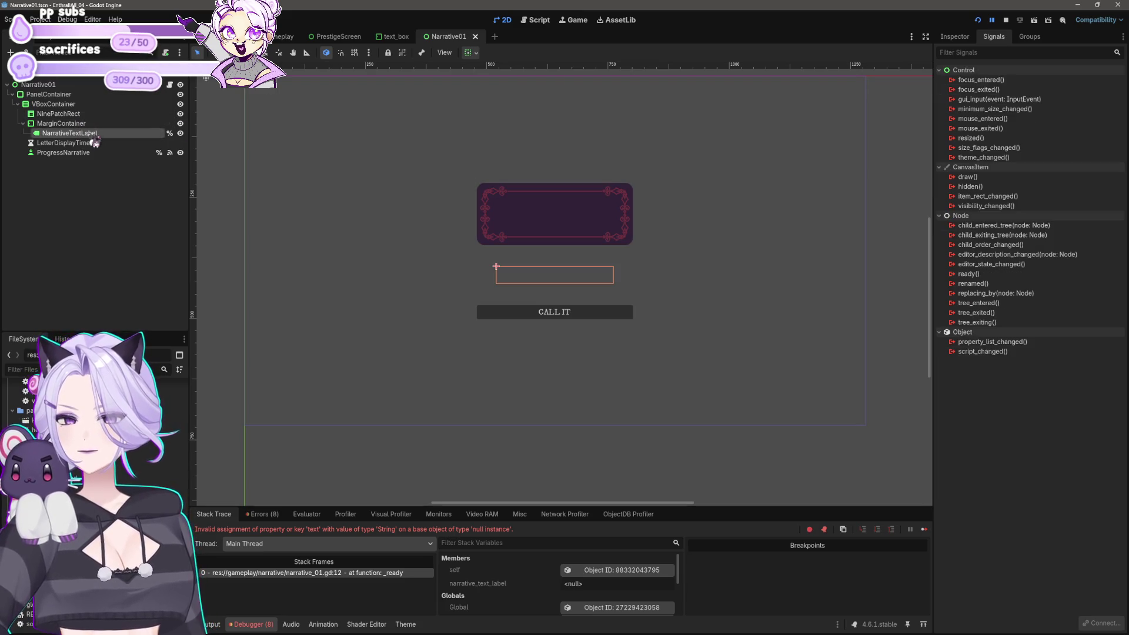
pyautogui.click(977, 20)
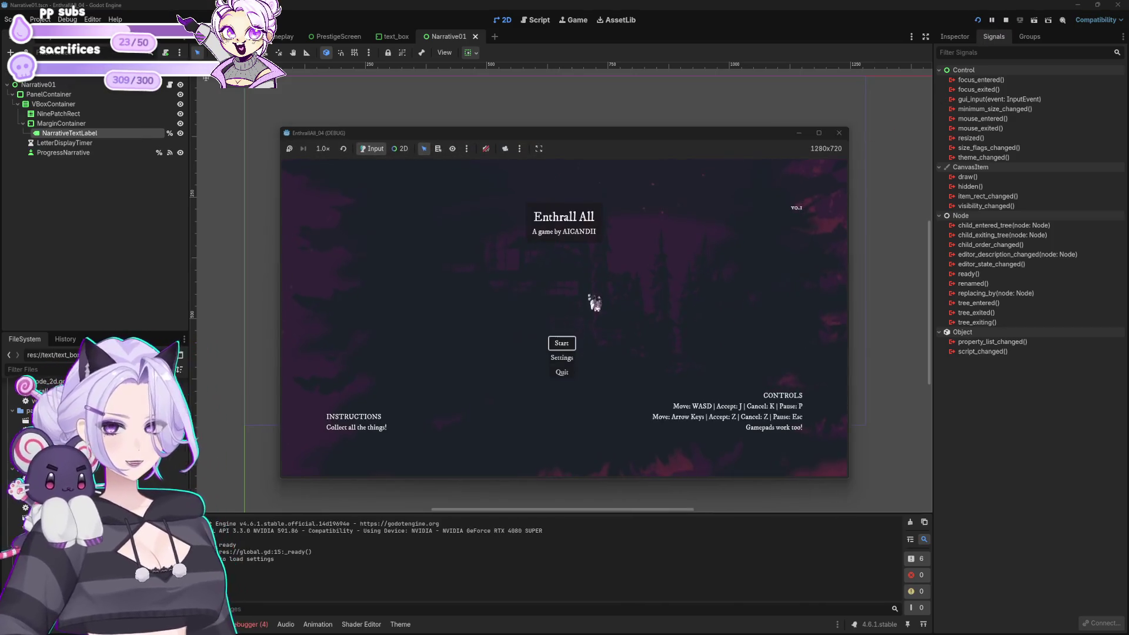
pyautogui.click(579, 343)
pyautogui.click(464, 357)
pyautogui.click(481, 277)
pyautogui.click(478, 356)
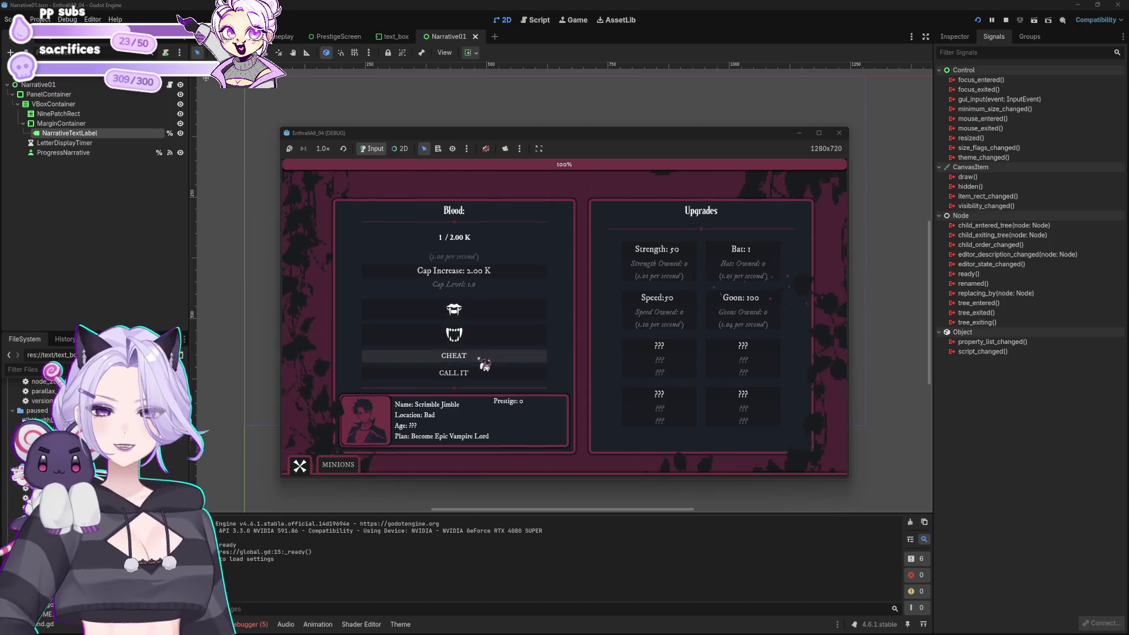
pyautogui.click(503, 271)
pyautogui.click(491, 356)
pyautogui.click(491, 277)
pyautogui.click(486, 357)
pyautogui.click(525, 272)
pyautogui.click(514, 358)
pyautogui.click(518, 285)
pyautogui.click(502, 357)
pyautogui.click(512, 274)
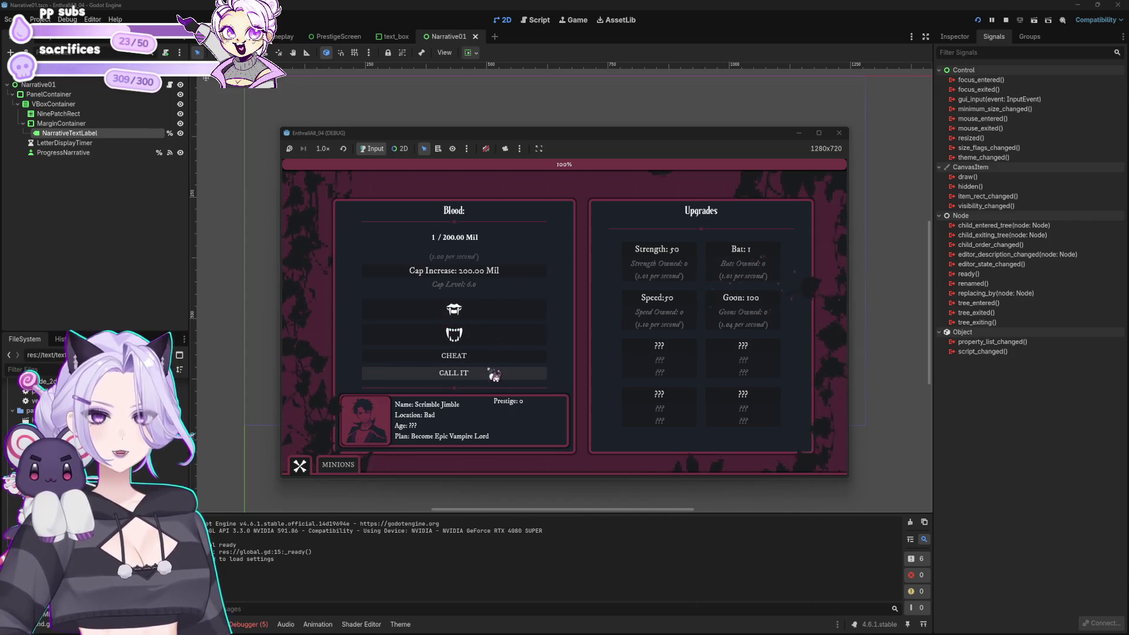
pyautogui.click(493, 373)
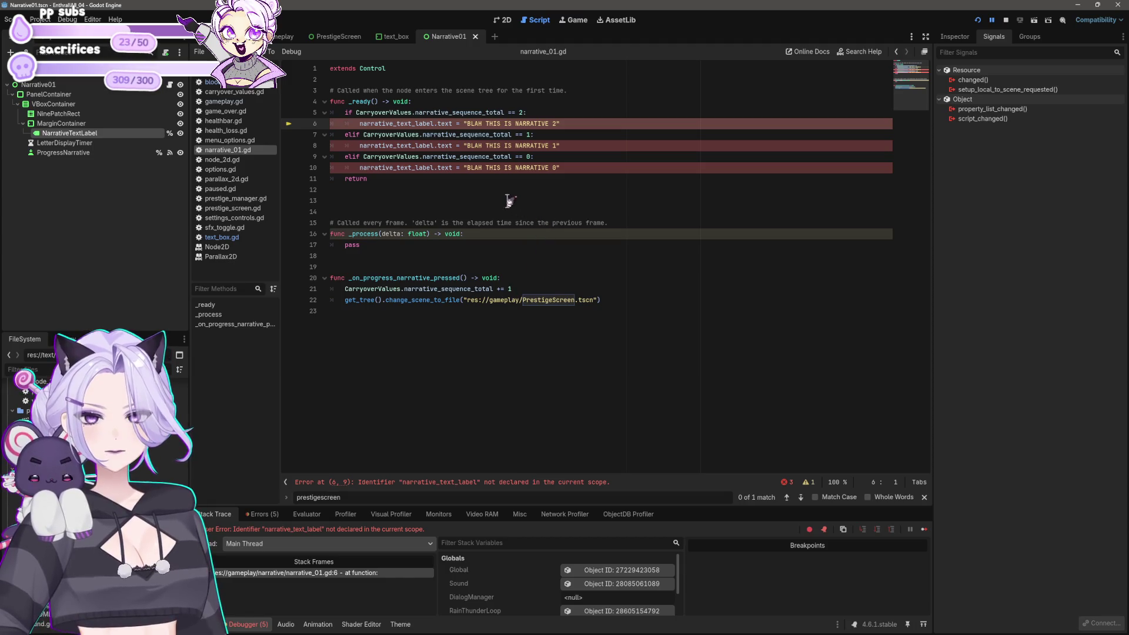
# Ctrl-drag NarrativeTextLabel under extends Control to re-declare the onready narrative_text_label, then save
pyautogui.click(422, 79)
pyautogui.press('Return')
pyautogui.press('Return')
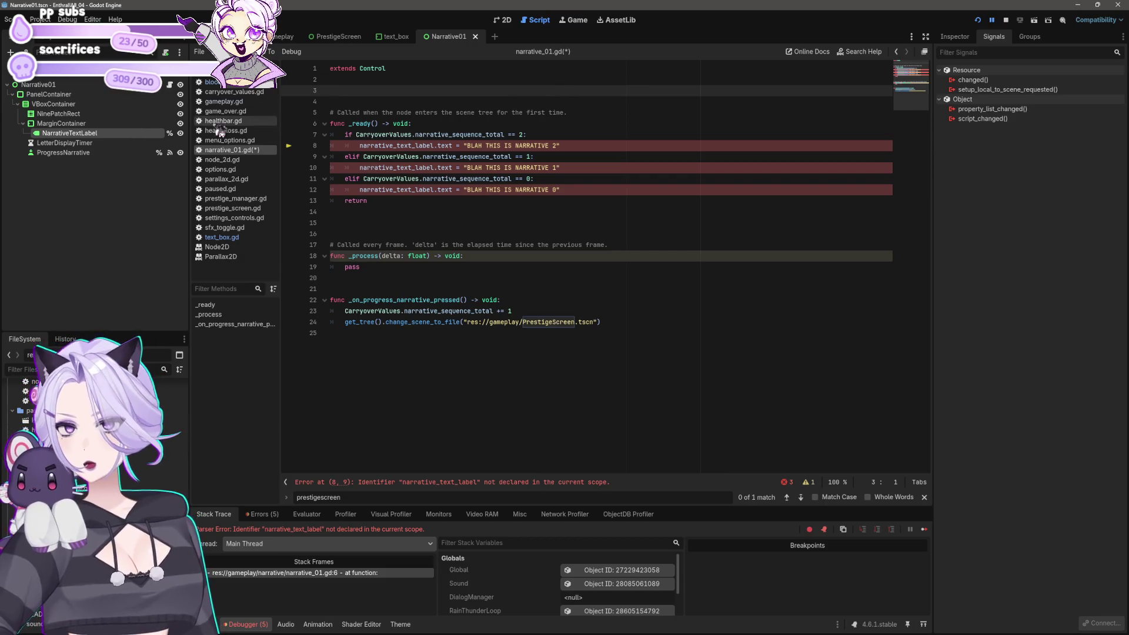
pyautogui.moveTo(65, 134); pyautogui.dragTo(388, 94)
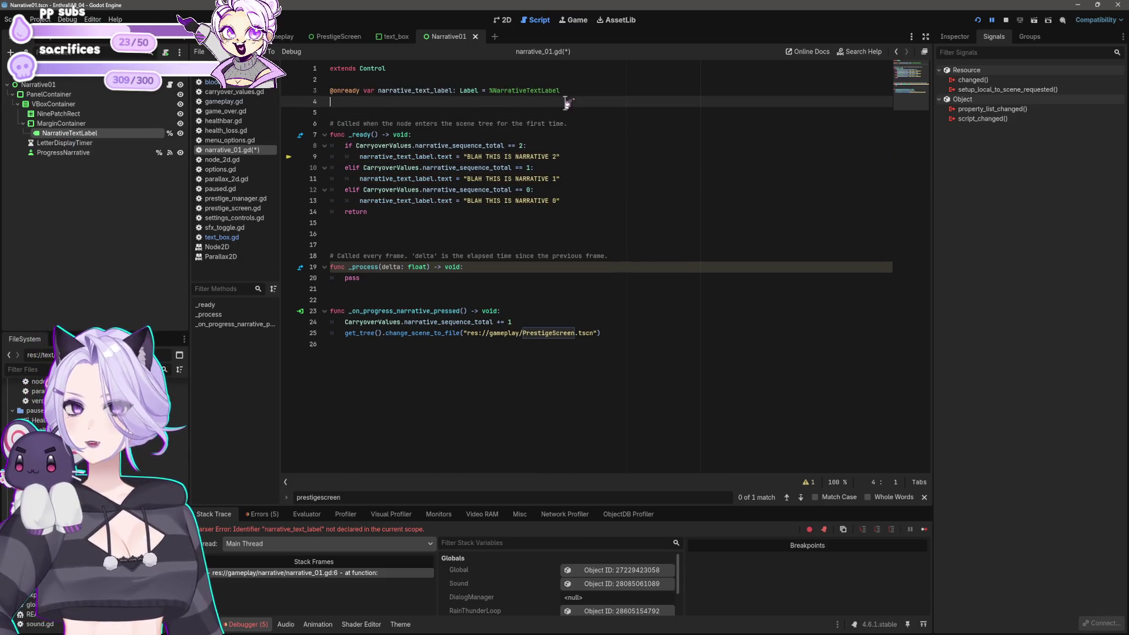
pyautogui.press('Delete')
pyautogui.hotkey('ctrl', 's')
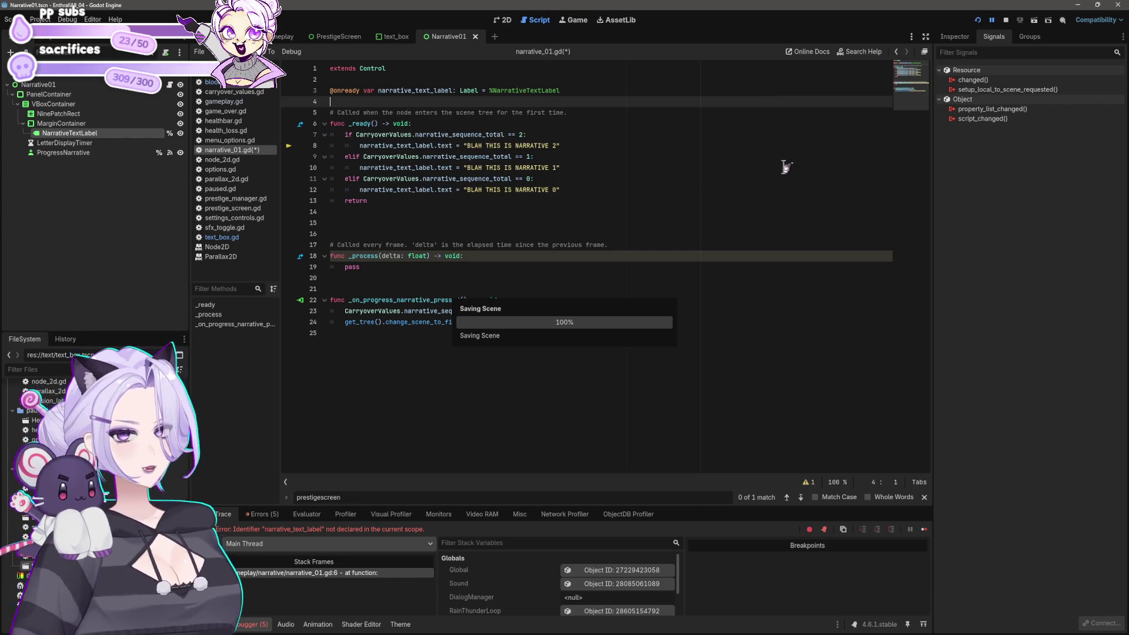
# Relaunch the game with F5, start a new game, and end the run to reach prestige
pyautogui.press('Return')
pyautogui.press('F5')
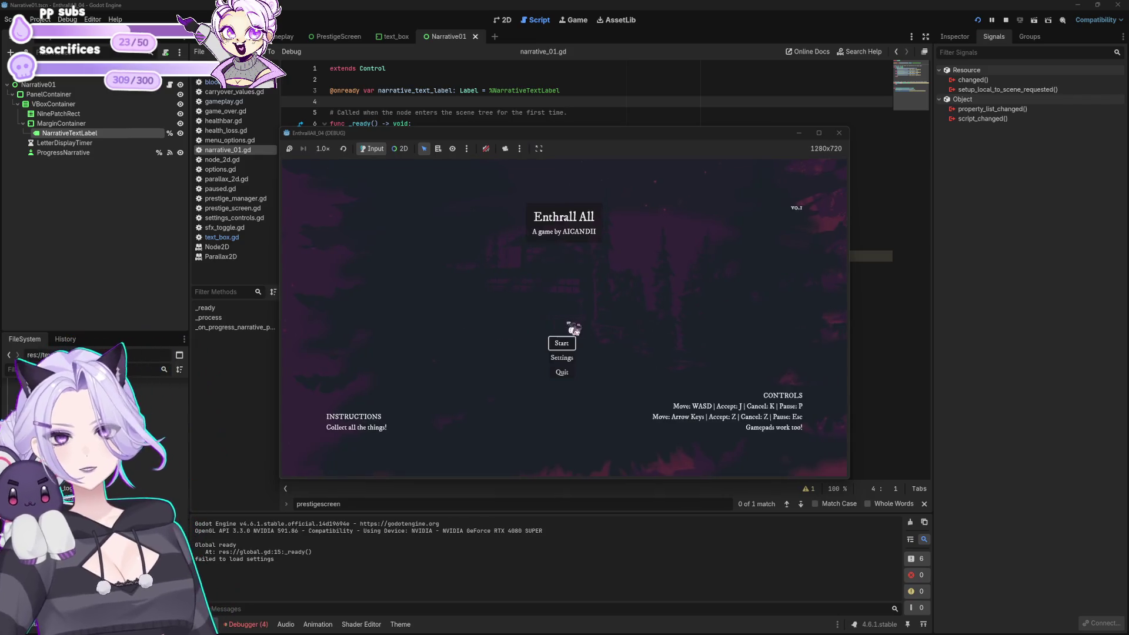
pyautogui.click(571, 342)
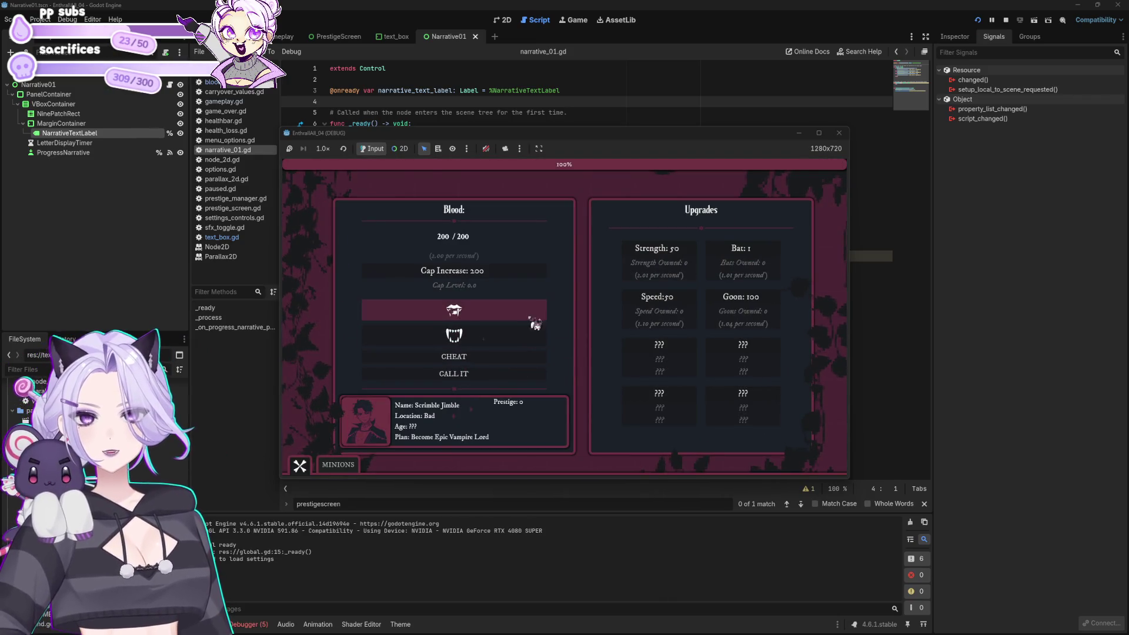
pyautogui.click(475, 378)
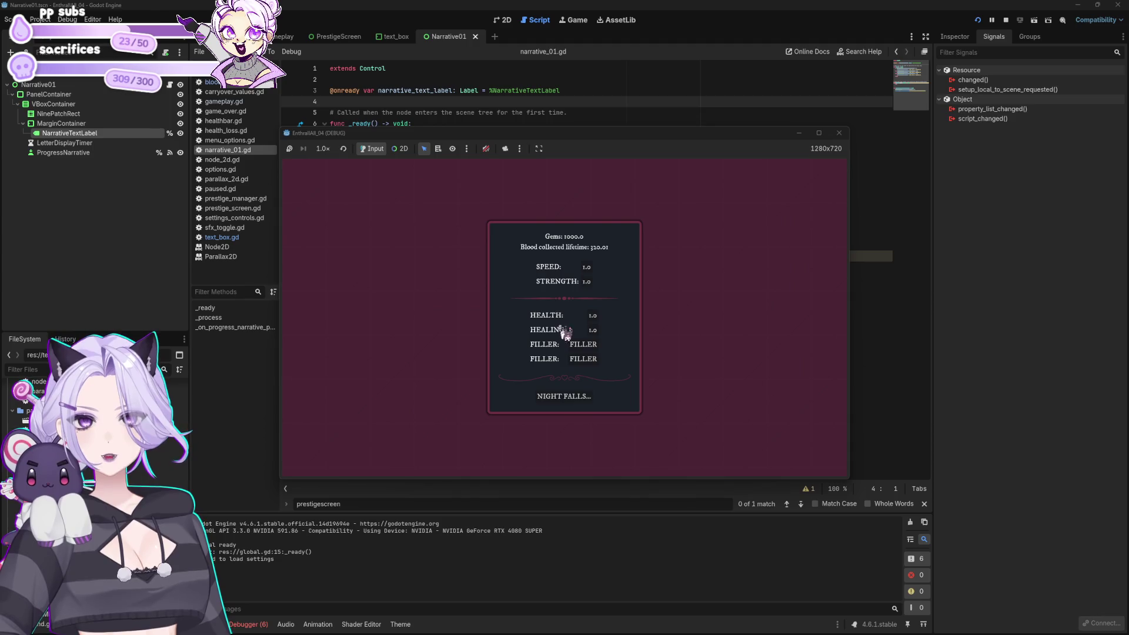
# Start a new night, buy Cap Increases until the blood cap reaches 20.00 Mil, then end the run
pyautogui.click(563, 395)
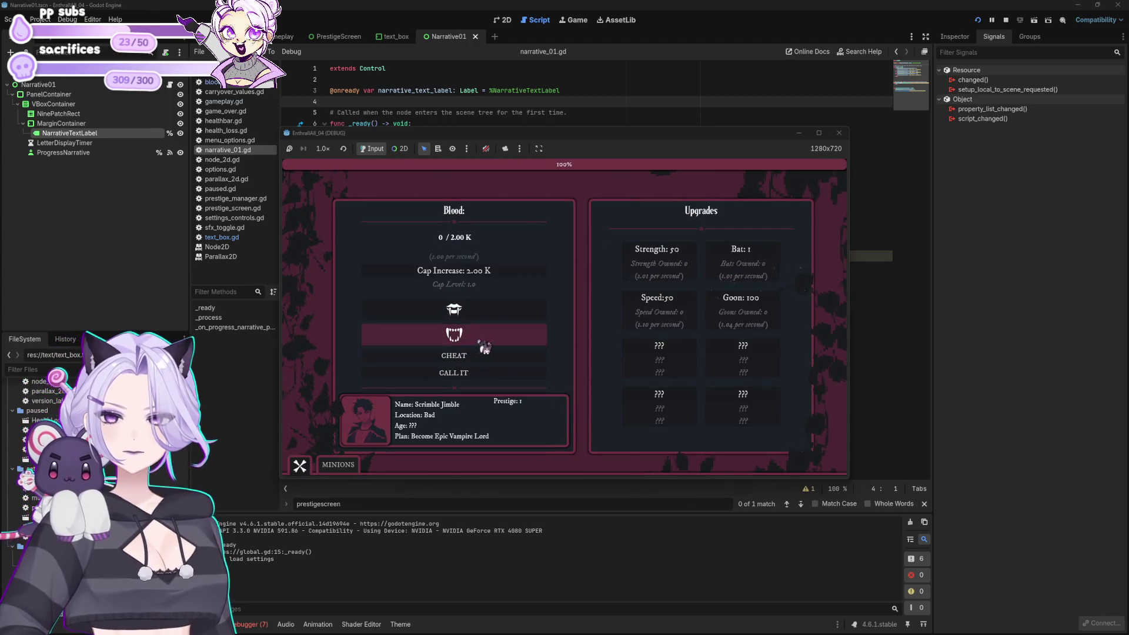
pyautogui.click(473, 355)
pyautogui.click(476, 356)
pyautogui.click(485, 351)
pyautogui.click(479, 273)
pyautogui.click(479, 352)
pyautogui.click(493, 281)
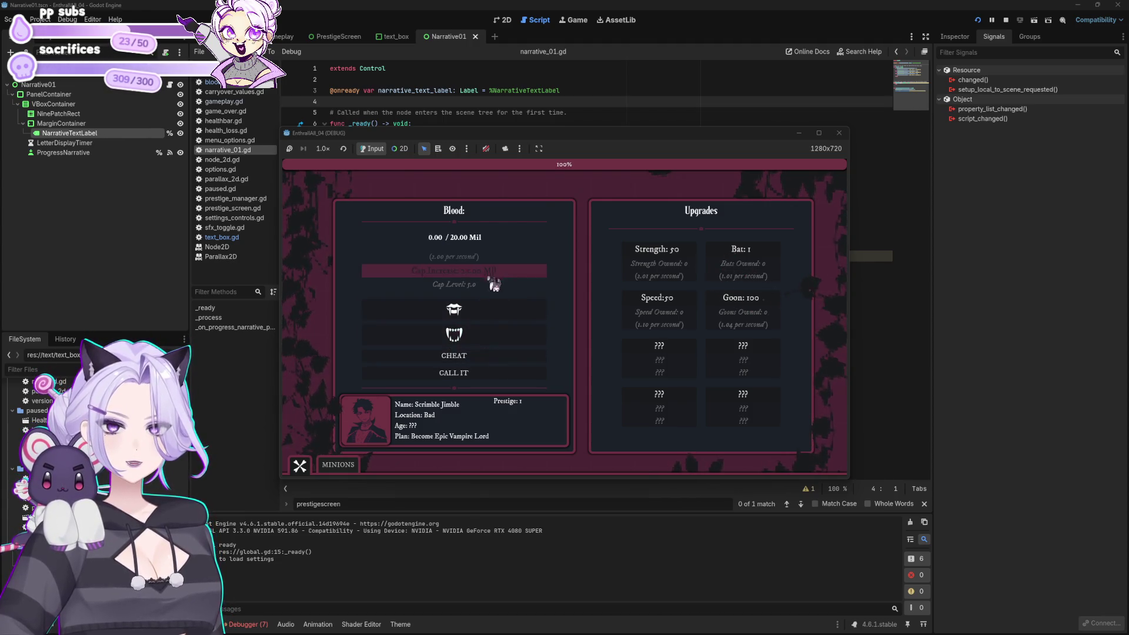
pyautogui.click(487, 374)
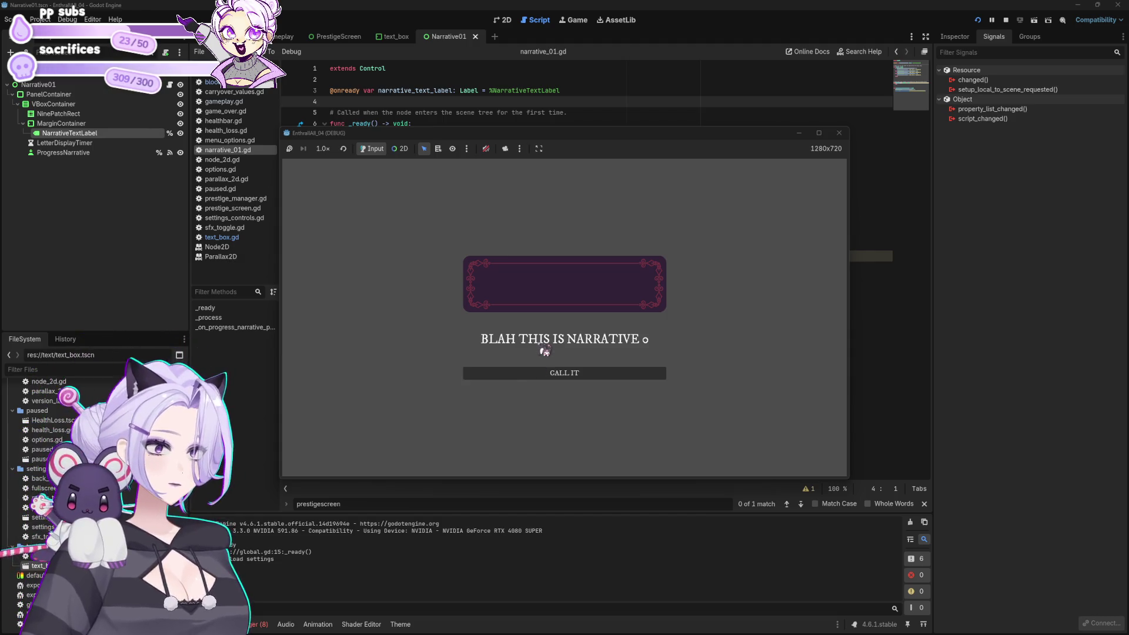
# Continue past the narrative and cycle through another prestige into a new night
pyautogui.click(600, 377)
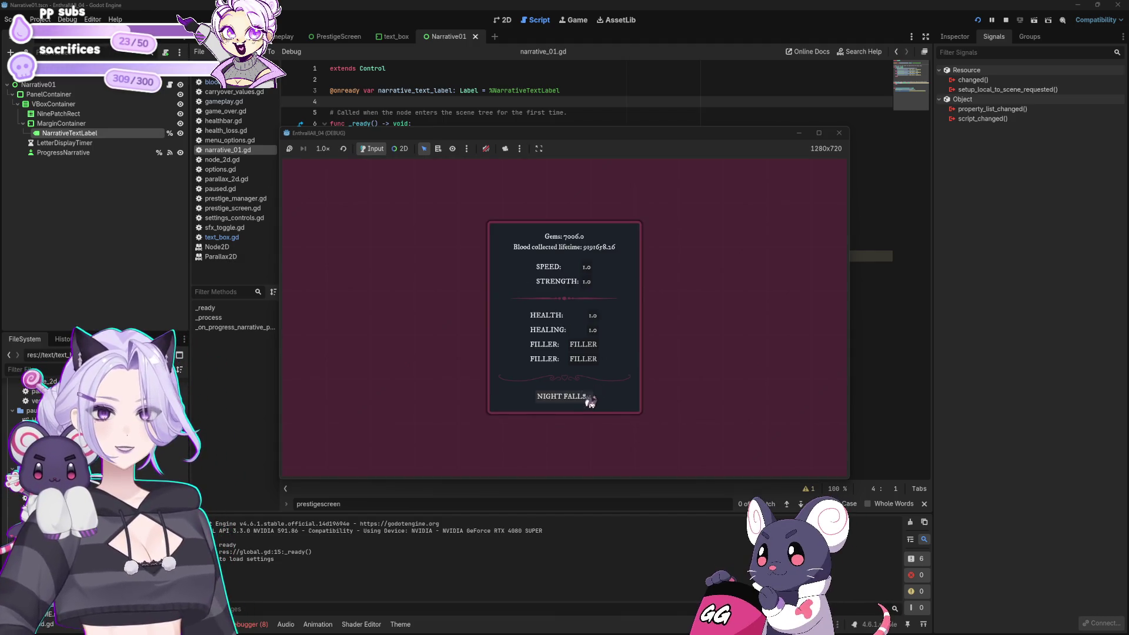
pyautogui.click(587, 398)
pyautogui.click(505, 355)
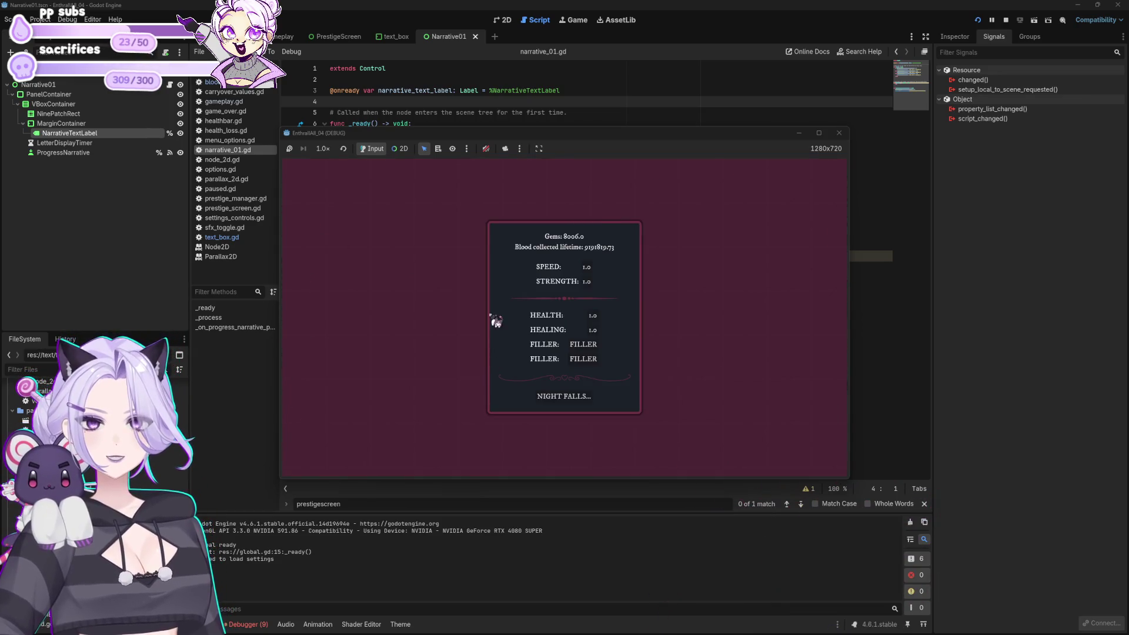
pyautogui.click(582, 399)
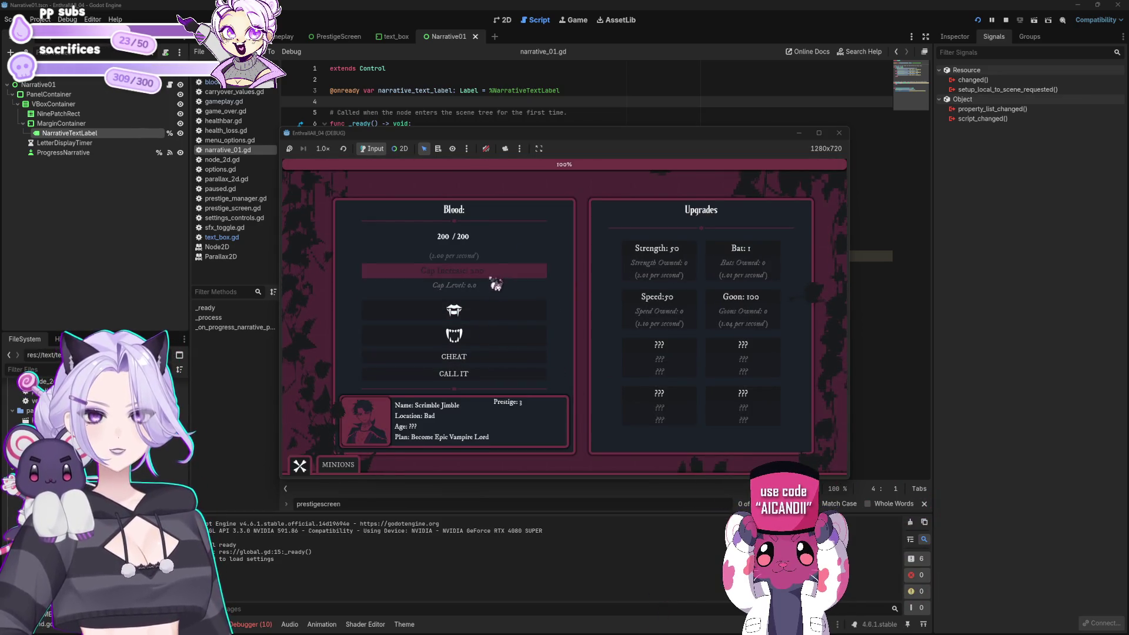
# Fill Blood, buy Cap Increases to a 200.00 K cap, and trigger an instant prestige
pyautogui.click(483, 360)
pyautogui.click(494, 308)
pyautogui.click(491, 356)
pyautogui.click(501, 305)
pyautogui.click(491, 356)
pyautogui.click(488, 352)
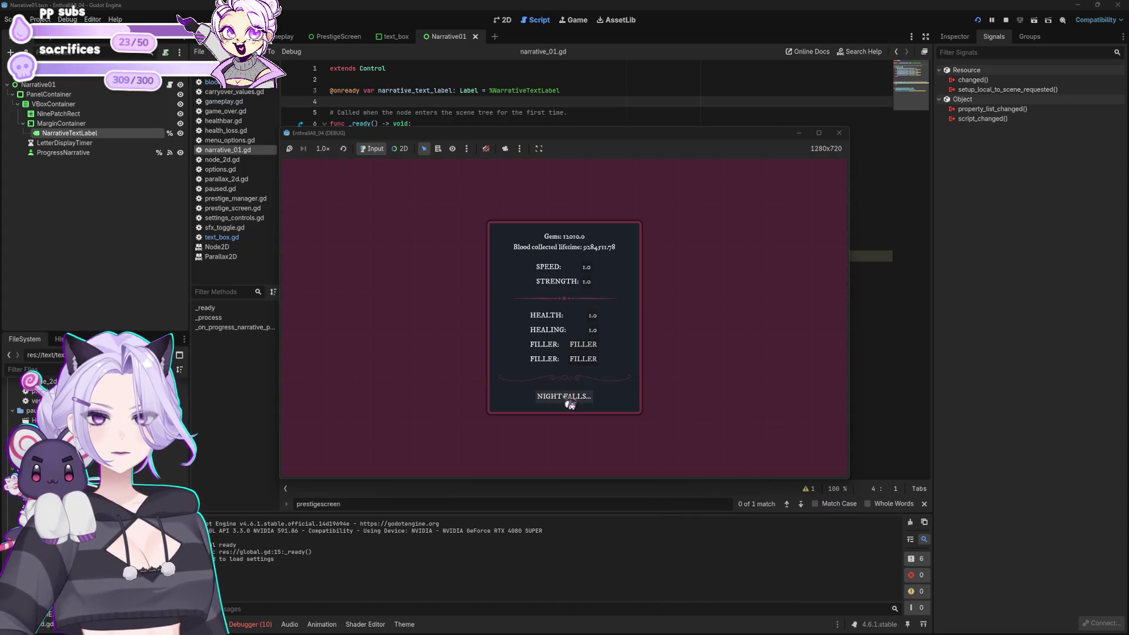
pyautogui.click(569, 398)
# Buy repeated Cap Increase upgrades until the blood cap reaches 200.00 Mil
pyautogui.click(464, 357)
pyautogui.click(478, 269)
pyautogui.click(478, 355)
pyautogui.click(487, 273)
pyautogui.click(478, 355)
pyautogui.click(491, 273)
pyautogui.click(479, 357)
pyautogui.click(494, 272)
pyautogui.click(492, 355)
pyautogui.click(492, 272)
pyautogui.click(490, 355)
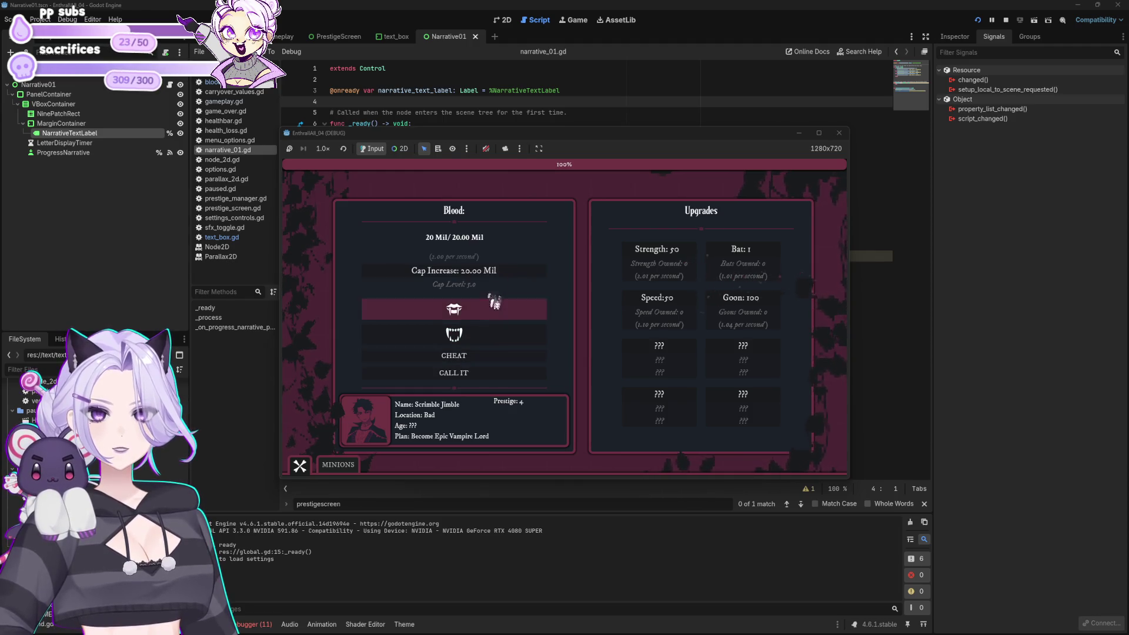
pyautogui.click(492, 272)
# Fill blood to the cap, end the night to show NARRATIVE 1, then stop the game
pyautogui.click(492, 355)
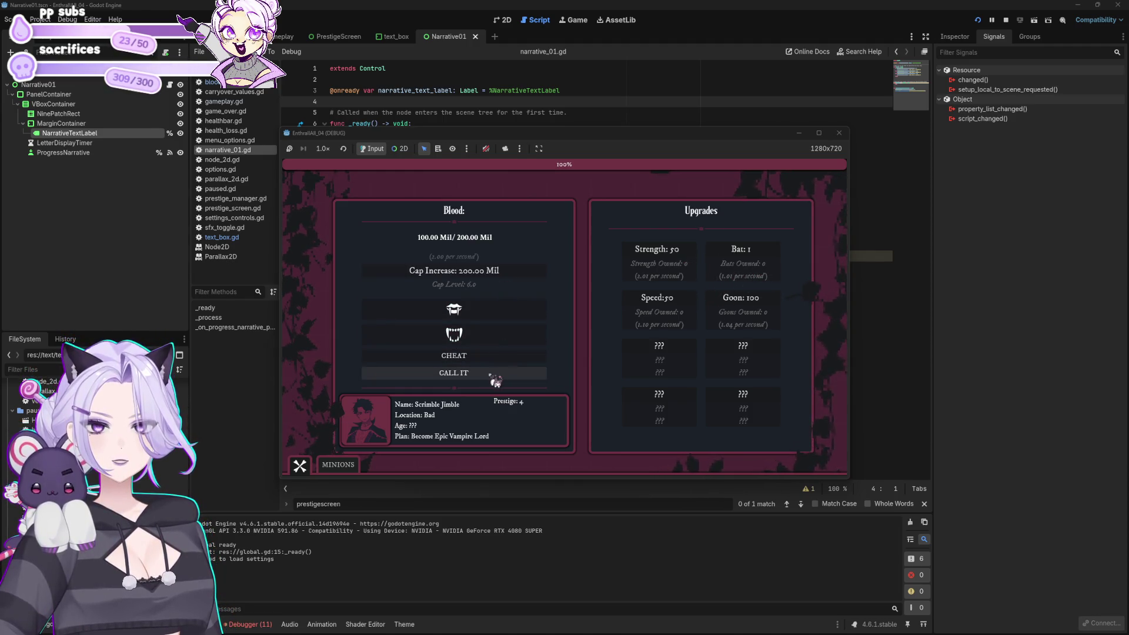
pyautogui.click(496, 377)
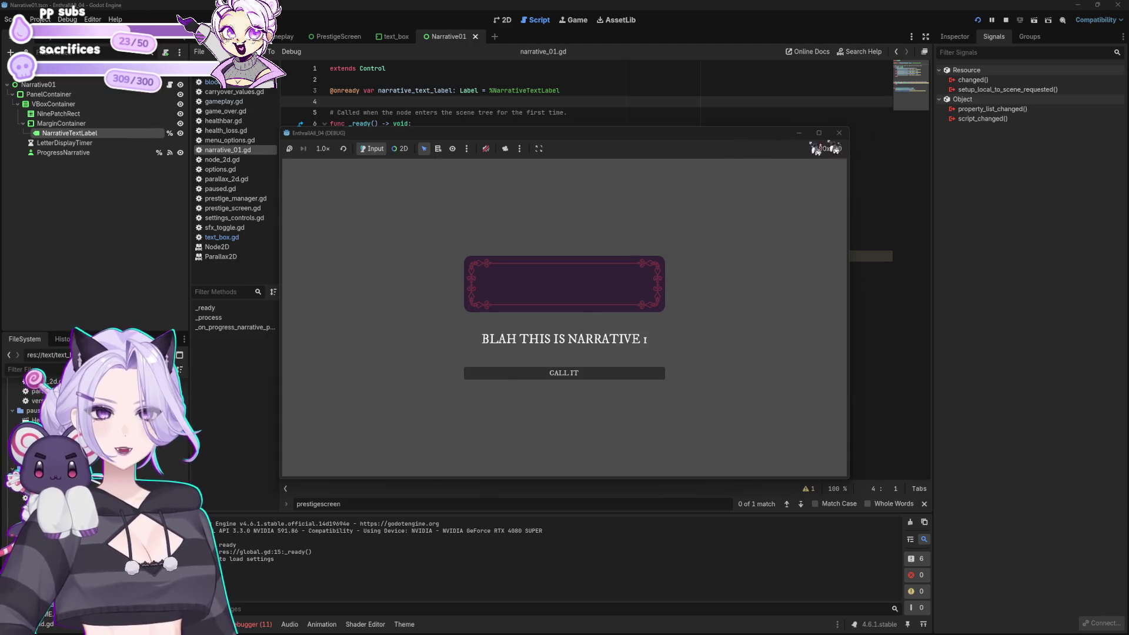
pyautogui.click(839, 133)
pyautogui.click(537, 210)
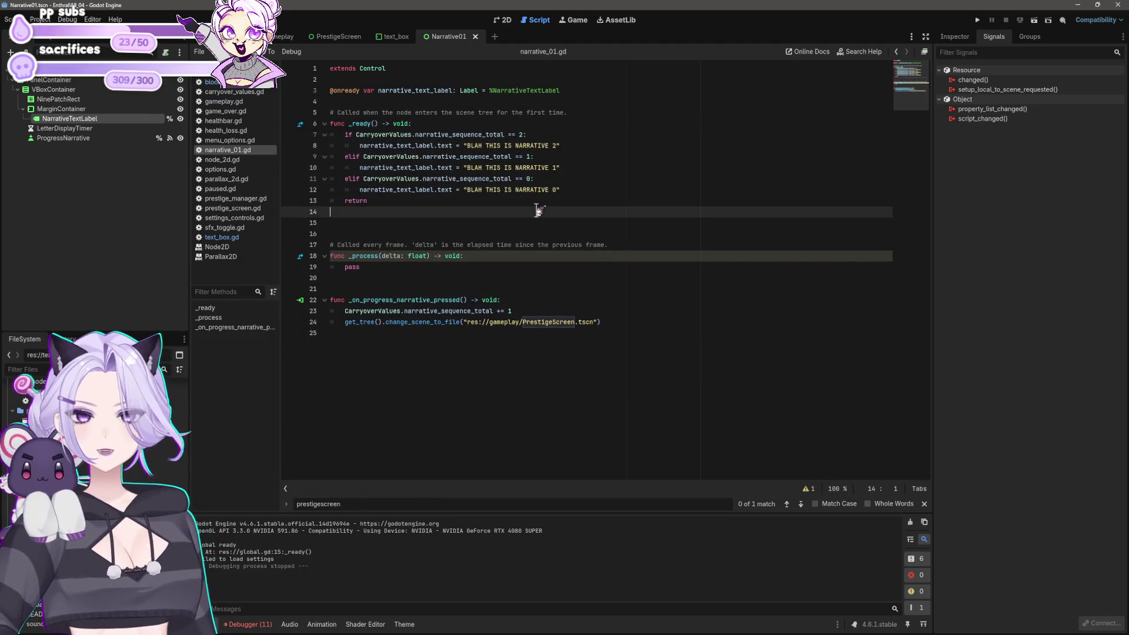
# Try moving MarginContainer and NarrativeTextLabel into NinePatchRect together, then undo it
pyautogui.click(502, 19)
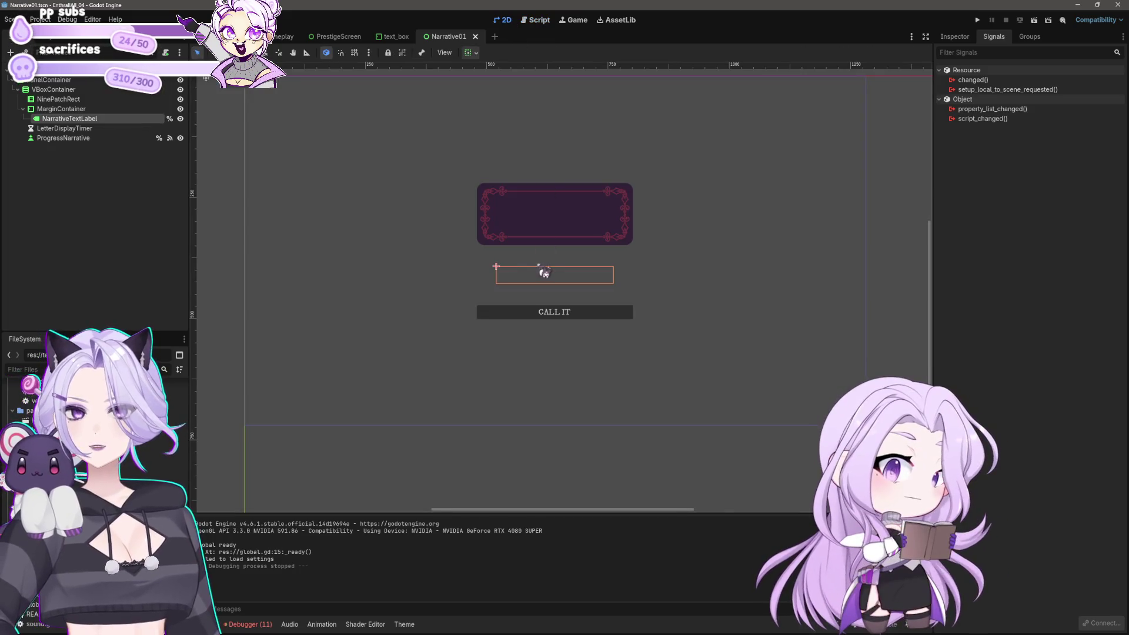
pyautogui.click(65, 109)
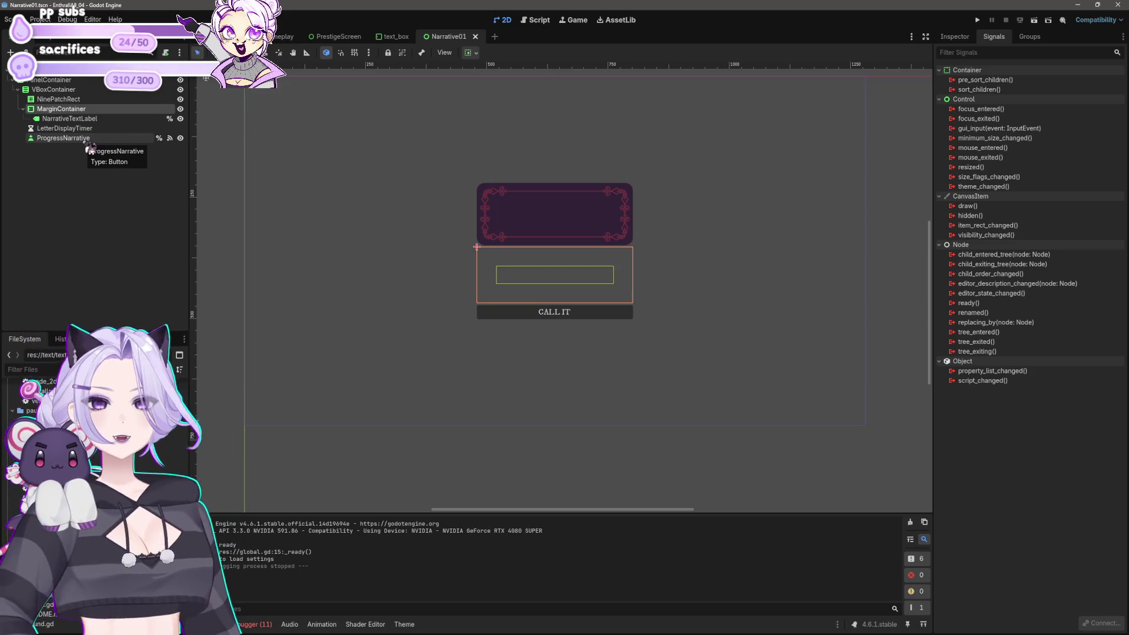
pyautogui.click(58, 99)
pyautogui.click(62, 109)
pyautogui.keyDown('ctrl'); pyautogui.click(65, 118); pyautogui.keyUp('ctrl')
pyautogui.moveTo(69, 106); pyautogui.dragTo(71, 105)
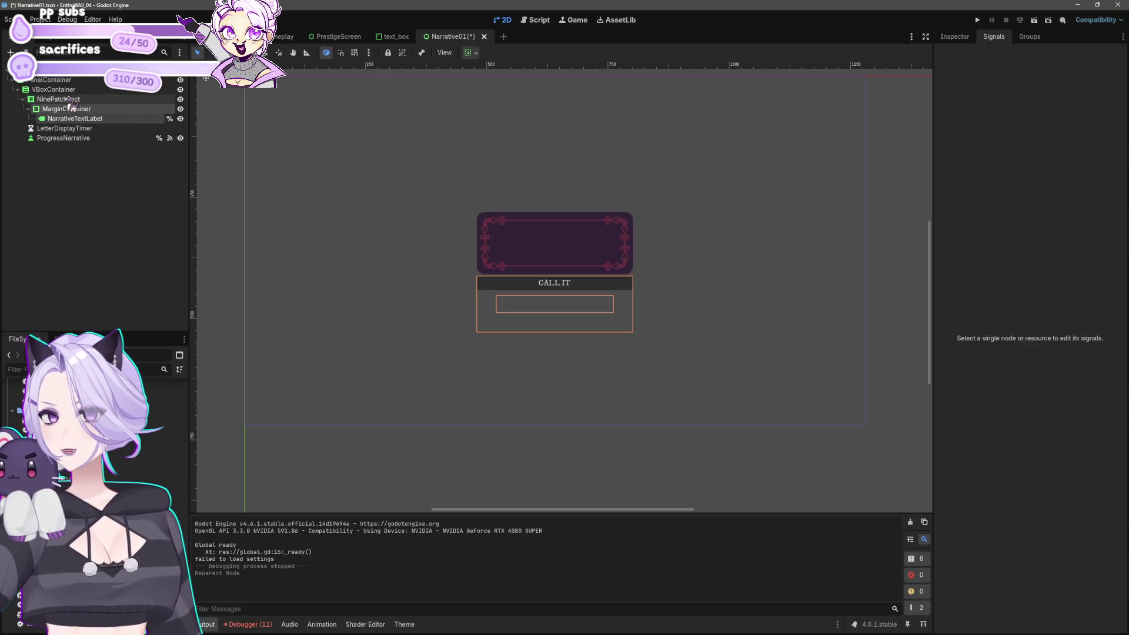
pyautogui.hotkey('ctrl', 'z')
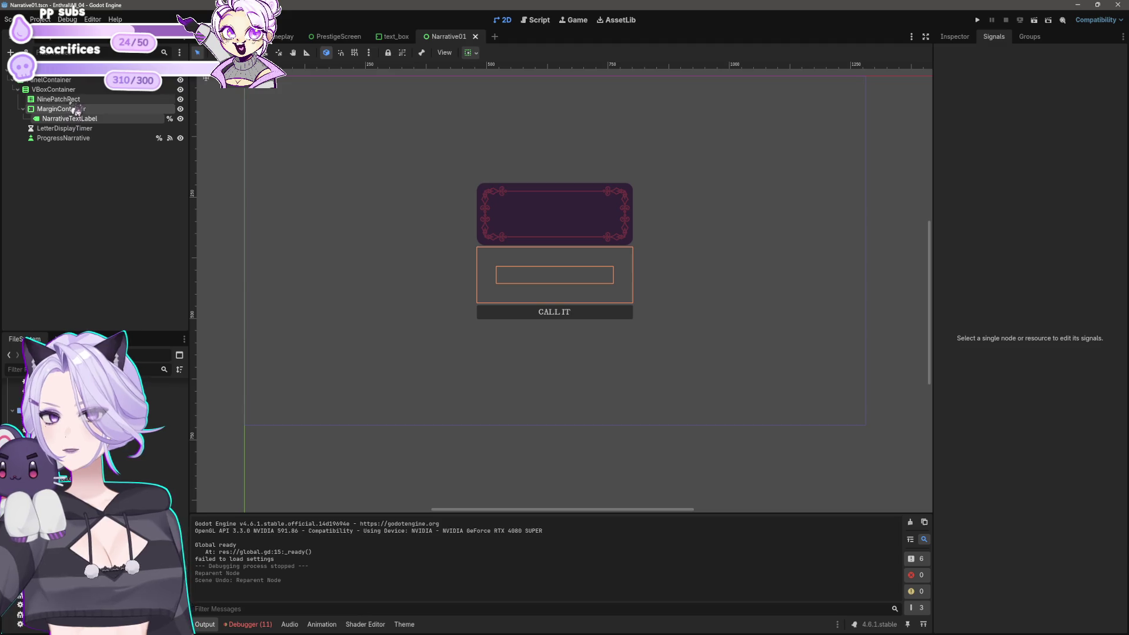
# Move NarrativeTextLabel under NinePatchRect and anchor it to the center
pyautogui.click(62, 99)
pyautogui.click(70, 110)
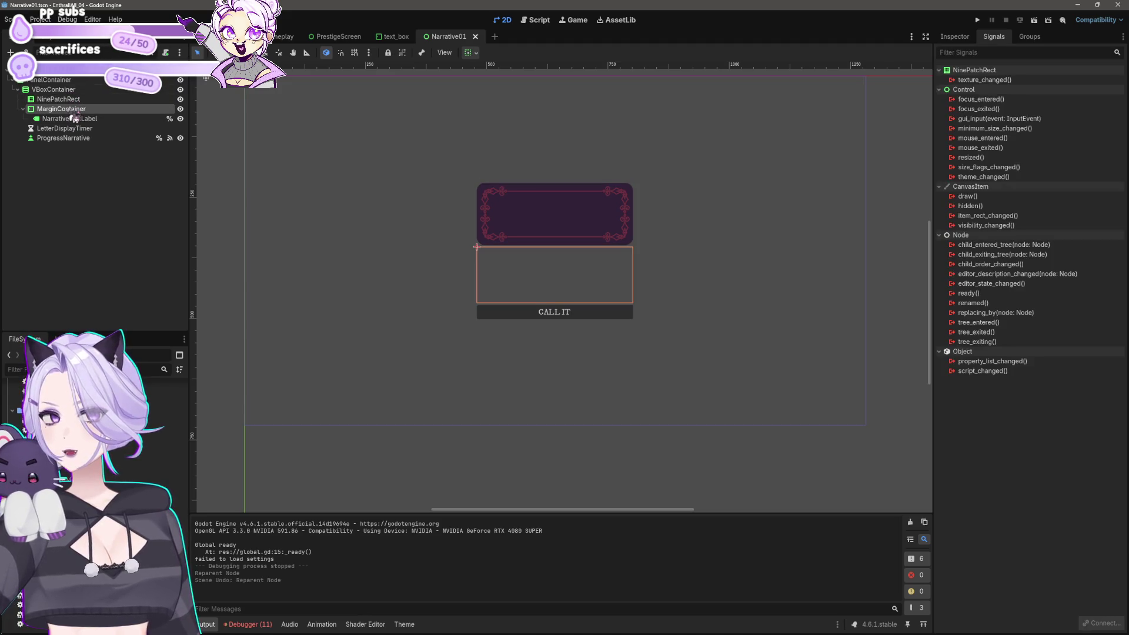
pyautogui.click(69, 118)
pyautogui.moveTo(69, 109); pyautogui.dragTo(71, 109)
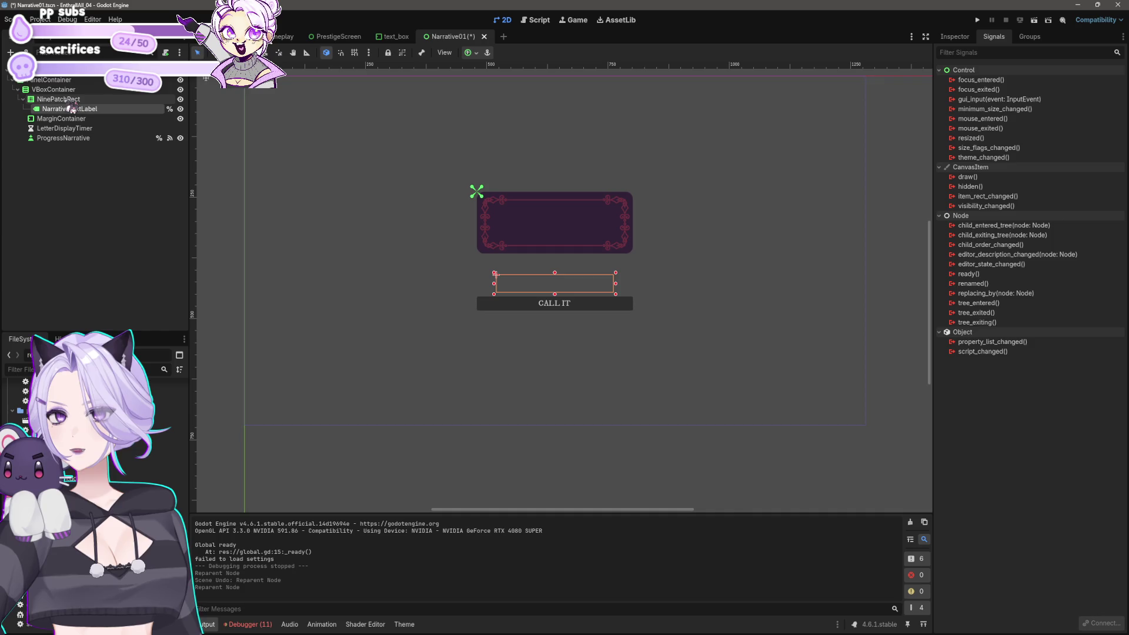
pyautogui.click(468, 52)
pyautogui.click(492, 102)
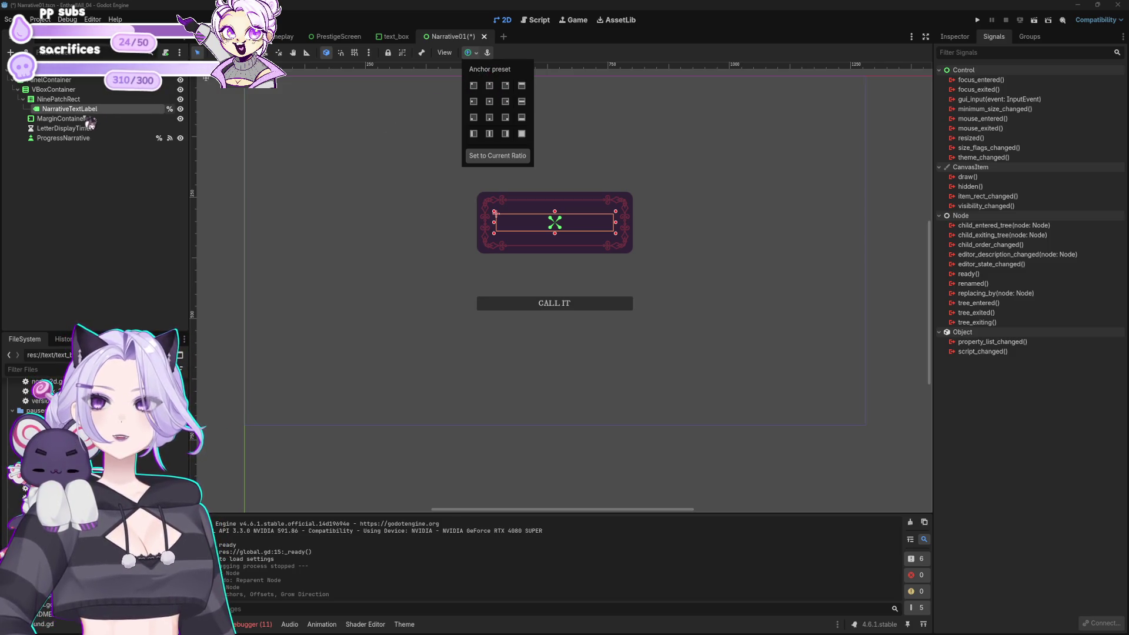
# Move MarginContainer into NinePatchRect and set its anchor preset to Full Rect
pyautogui.click(61, 119)
pyautogui.moveTo(76, 112); pyautogui.dragTo(76, 116)
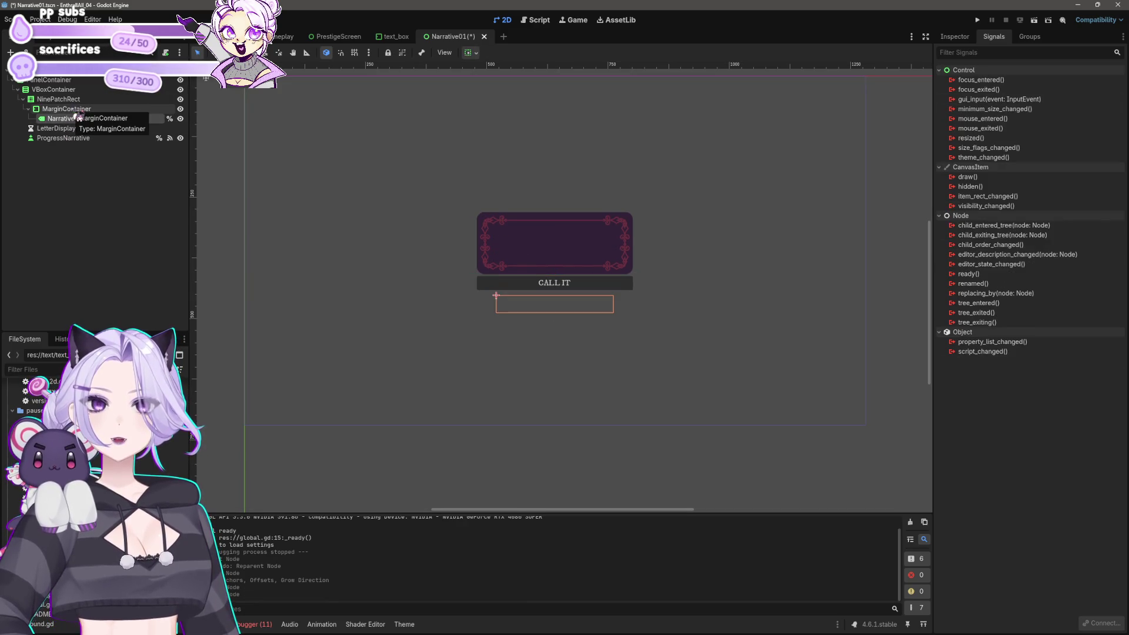
pyautogui.click(75, 110)
pyautogui.click(472, 52)
pyautogui.click(500, 107)
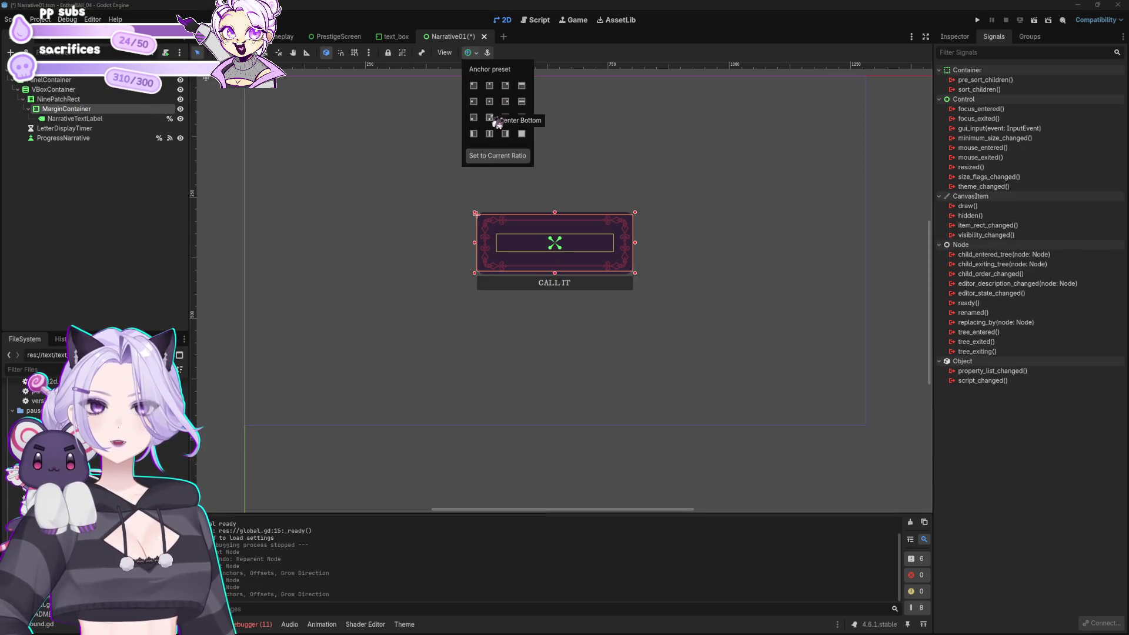
pyautogui.click(383, 269)
pyautogui.click(384, 270)
# Save the Narrative01 scene and return to the narrative_01.gd script
pyautogui.scroll(3, 383, 269)
pyautogui.click(677, 232)
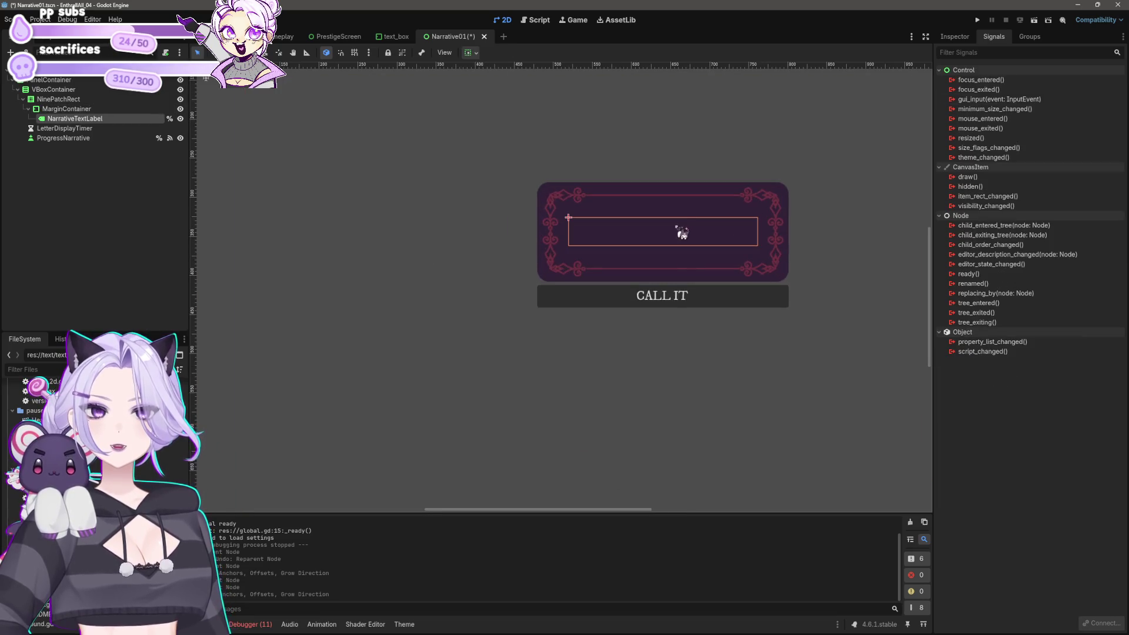
pyautogui.scroll(-4, 678, 231)
pyautogui.hotkey('ctrl', 's')
pyautogui.moveTo(748, 235); pyautogui.dragTo(617, 275)
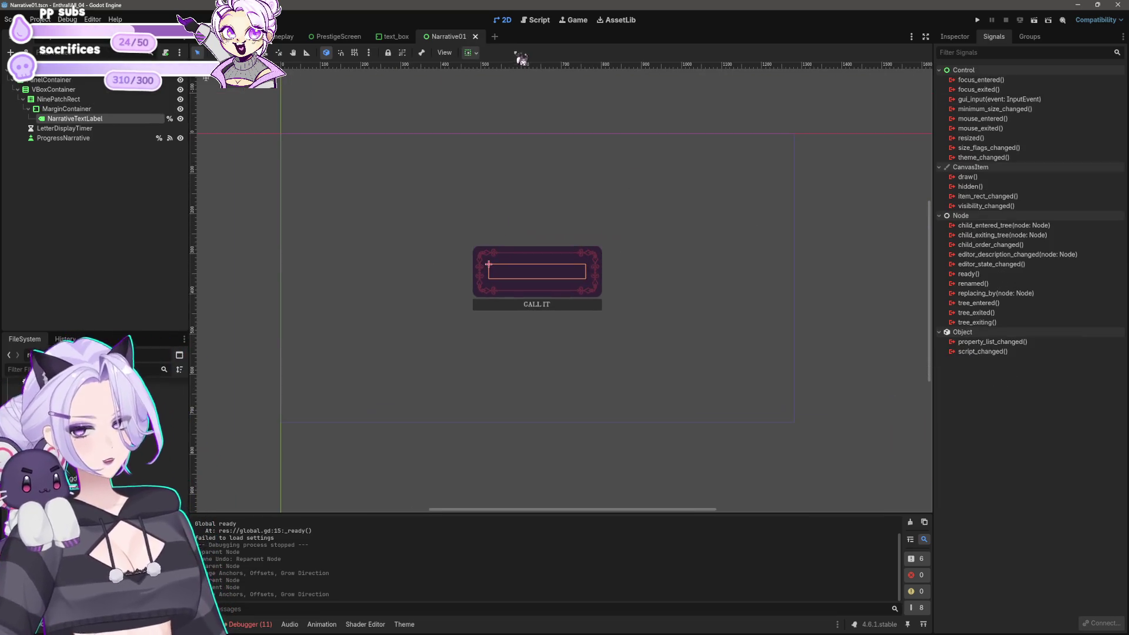
pyautogui.click(535, 21)
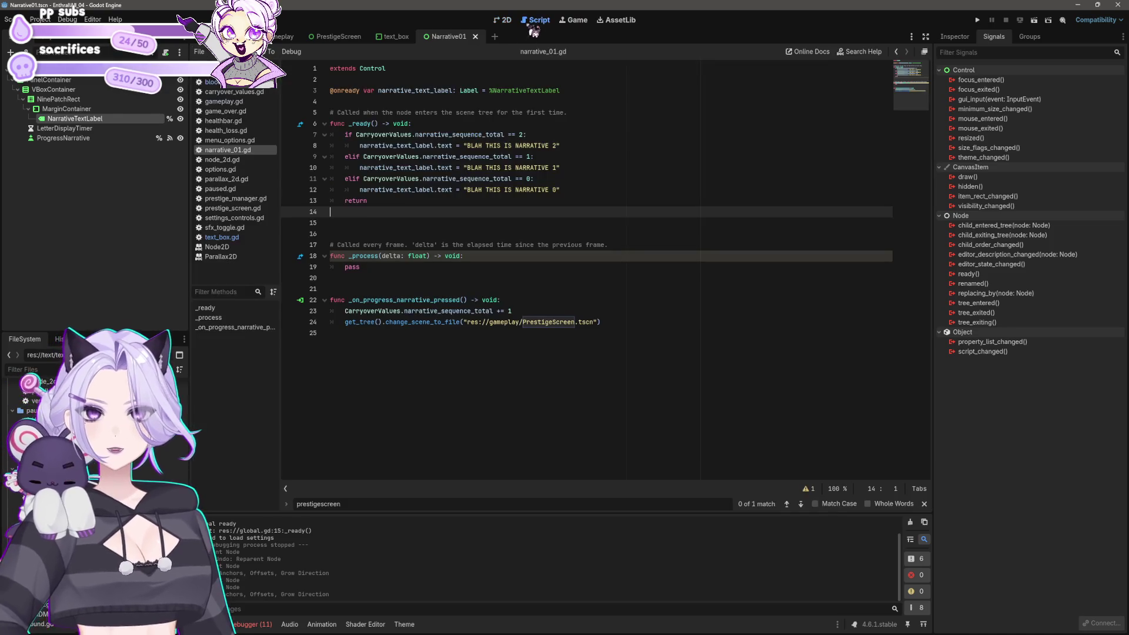
pyautogui.click(563, 143)
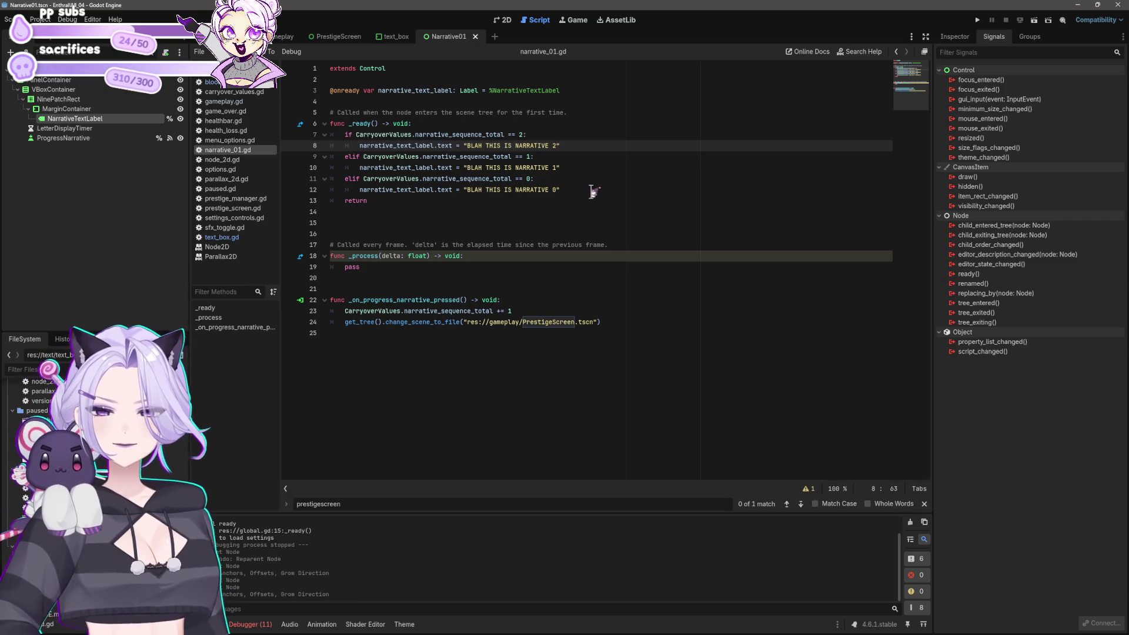
pyautogui.press('Down')
pyautogui.press('Down')
pyautogui.press('Down')
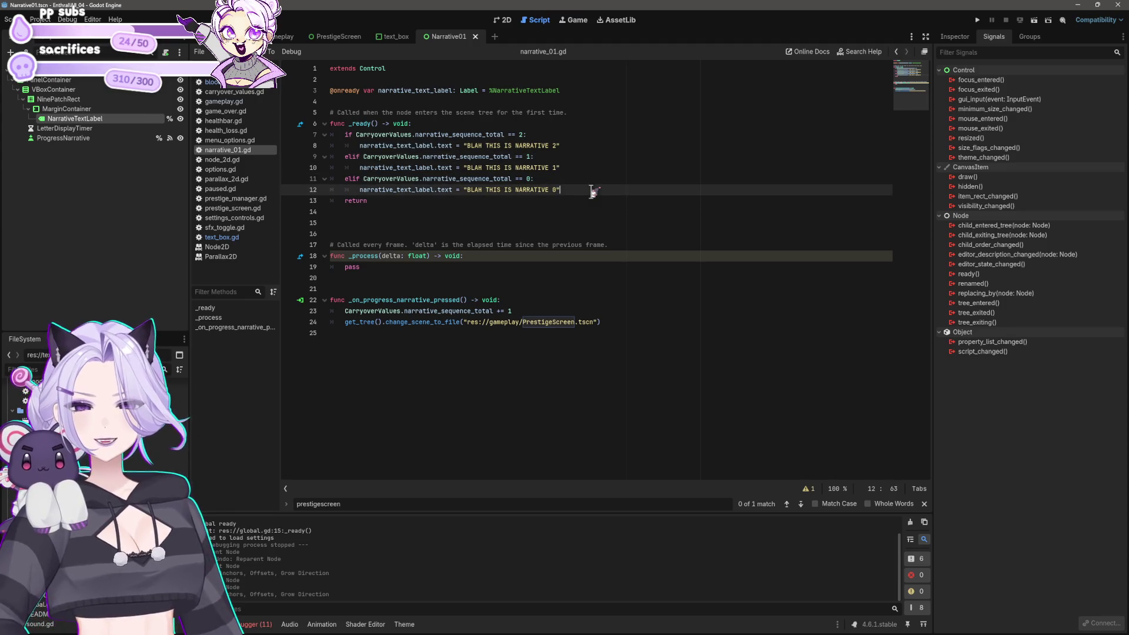
pyautogui.hotkey('shift', 'Home')
pyautogui.click(591, 191)
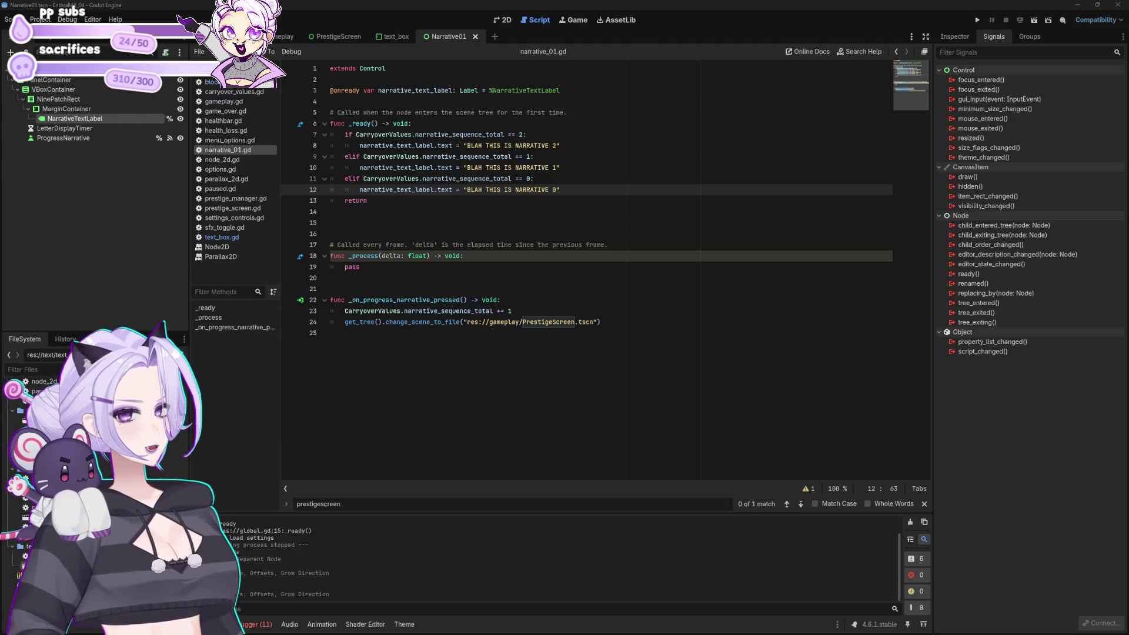
pyautogui.click(385, 80)
# Paste the dialogue lines array and index variable, renaming the array narrative_00_dialog_lines
pyautogui.click(405, 101)
pyautogui.hotkey('ctrl', 'v')
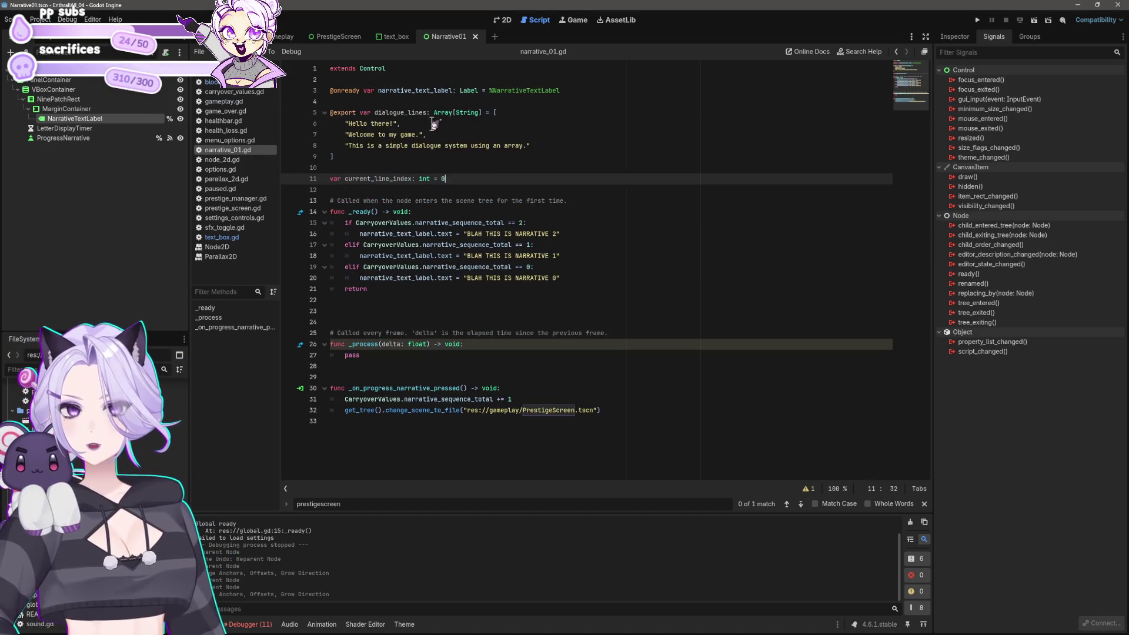
pyautogui.press('Up')
pyautogui.press('Up')
pyautogui.press('Up')
pyautogui.hotkey('ctrl', 'Left')
pyautogui.hotkey('ctrl', 'Left')
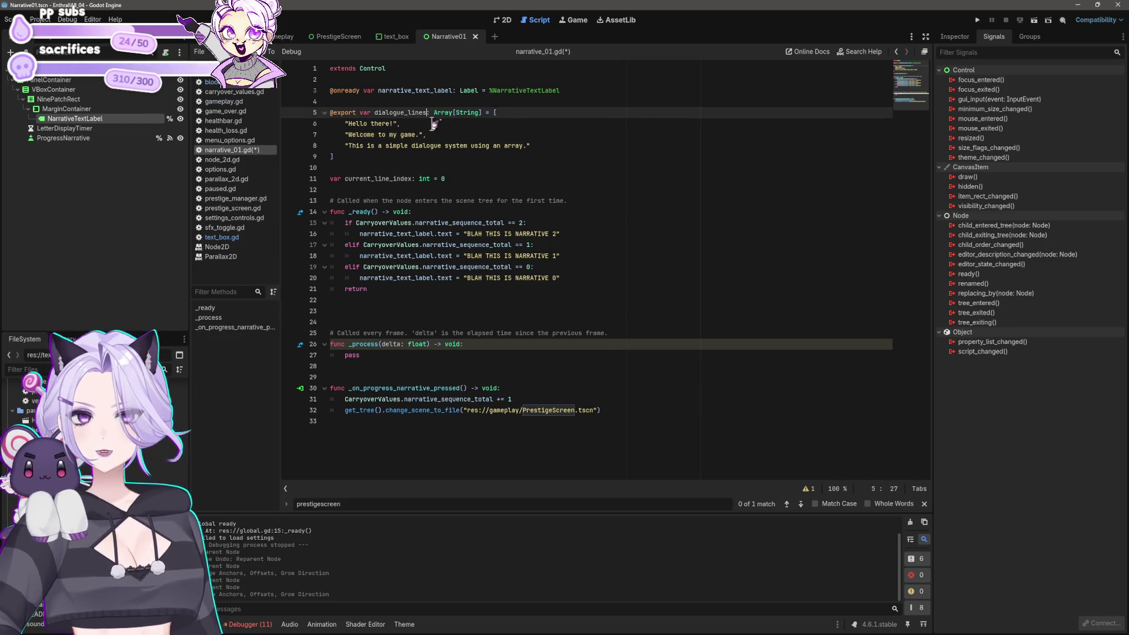
pyautogui.hotkey('shift', 'Left')
pyautogui.hotkey('shift', 'Left')
pyautogui.hotkey('shift', 'Left')
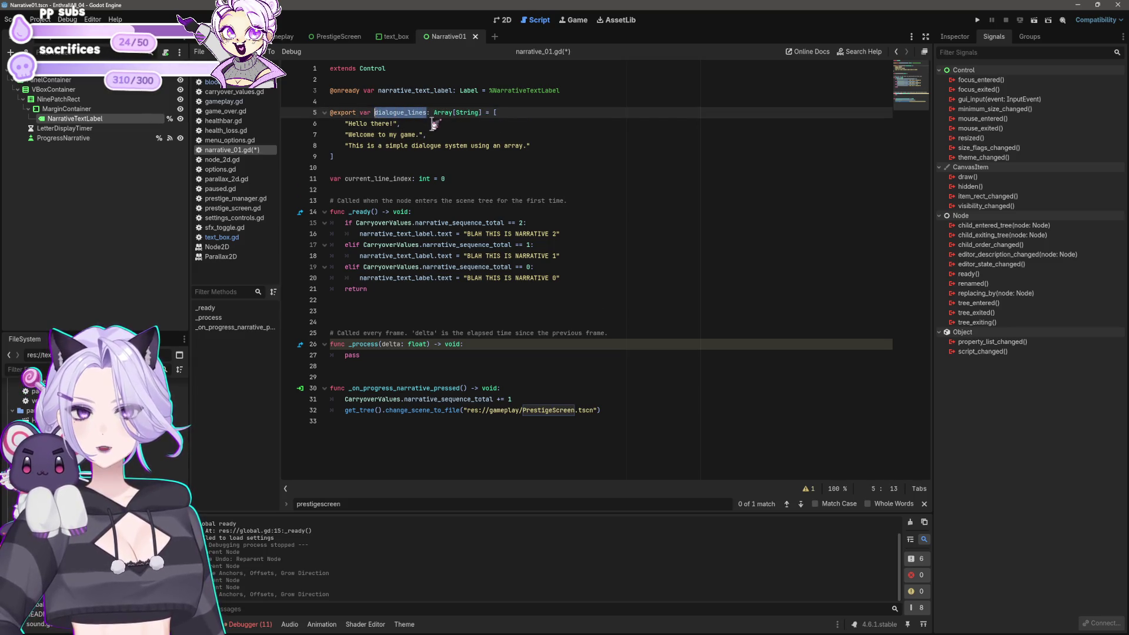
pyautogui.write('narrative_')
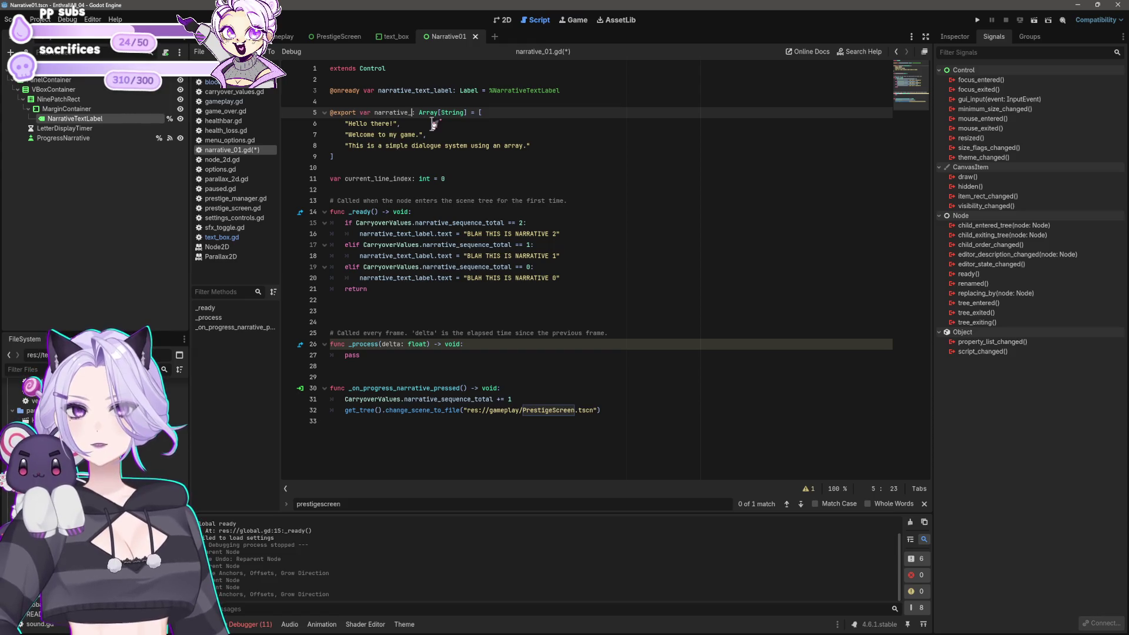
pyautogui.write('00_')
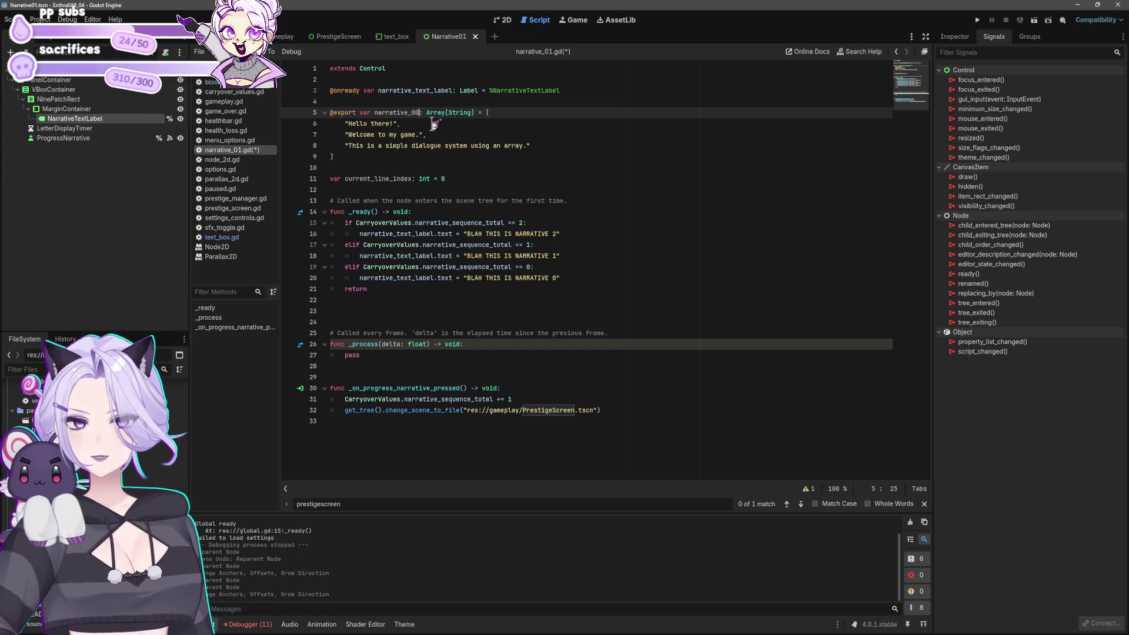
pyautogui.write('dialog_lines')
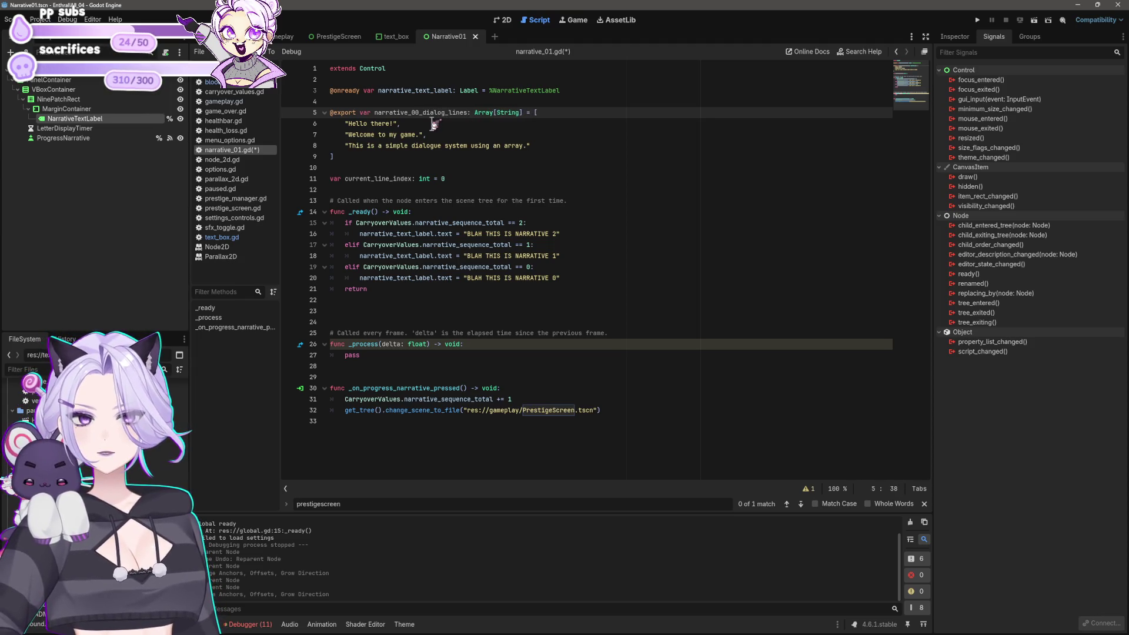
# Add an indented current_line_index line at the top of the NARRATIVE 0 branch
pyautogui.press('Down')
pyautogui.press('Down')
pyautogui.press('Down')
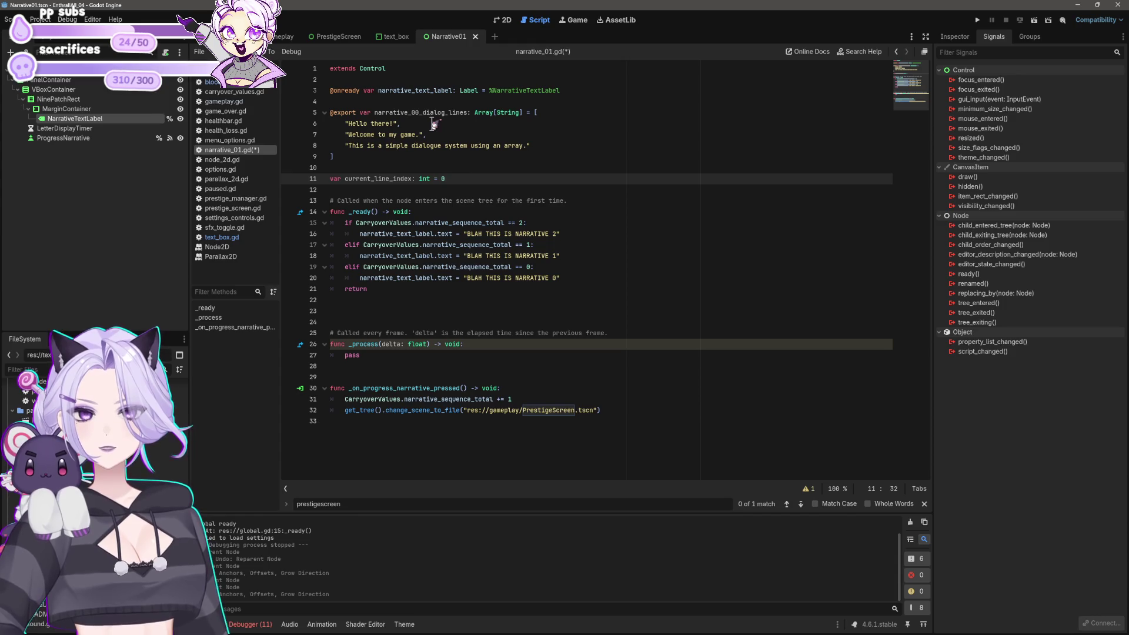
pyautogui.press('Down')
pyautogui.press('Down')
pyautogui.press('Down')
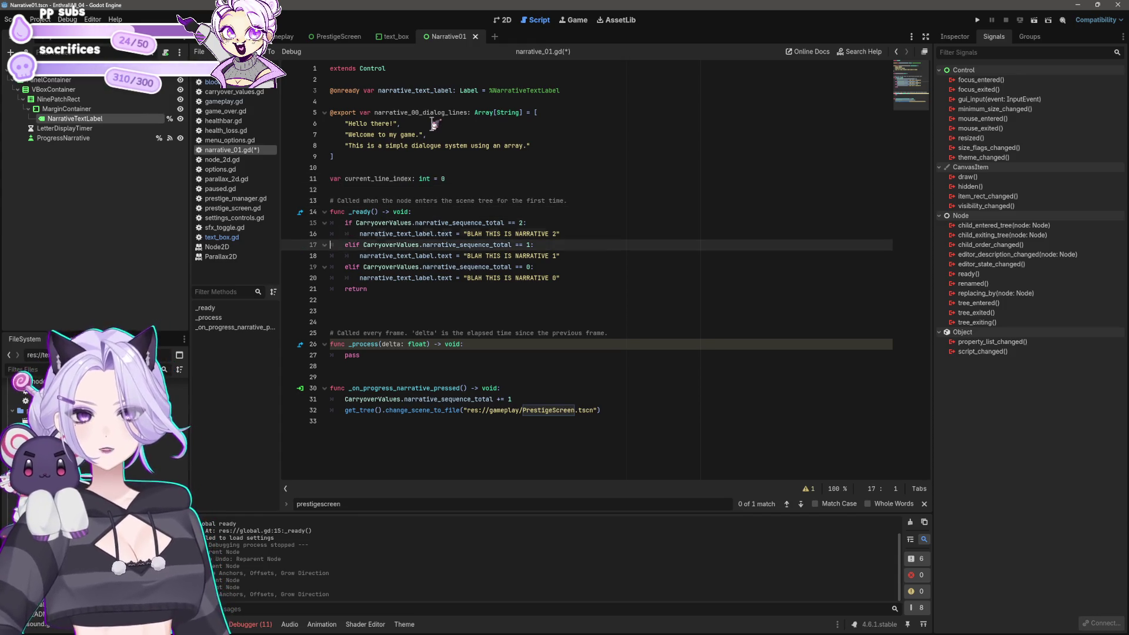
pyautogui.write('var current_line_index: int = 0')
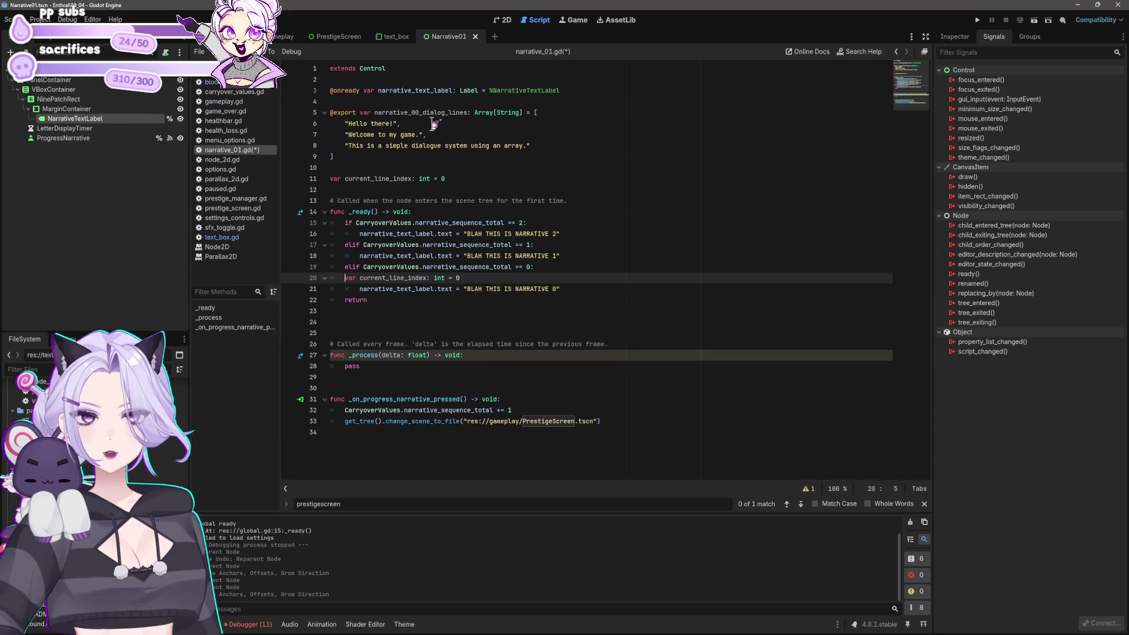
pyautogui.press('Down')
pyautogui.press('Up')
pyautogui.press('End')
pyautogui.hotkey('shift', 'Home')
pyautogui.hotkey('shift', 'Home')
pyautogui.press('BackSpace')
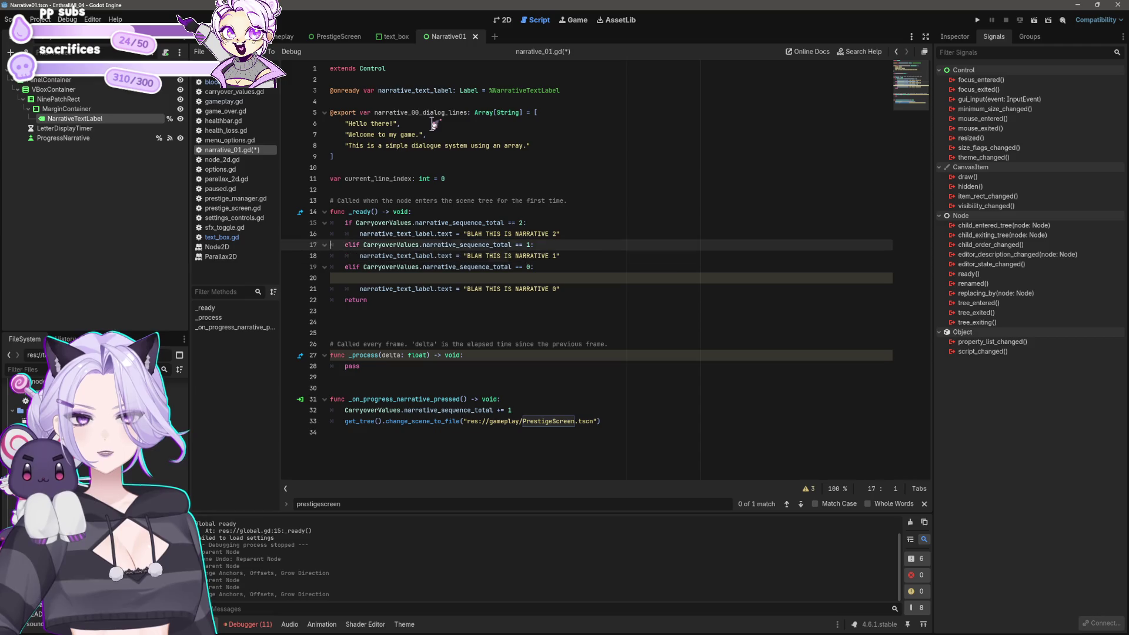
pyautogui.press('Tab')
pyautogui.write('cu')
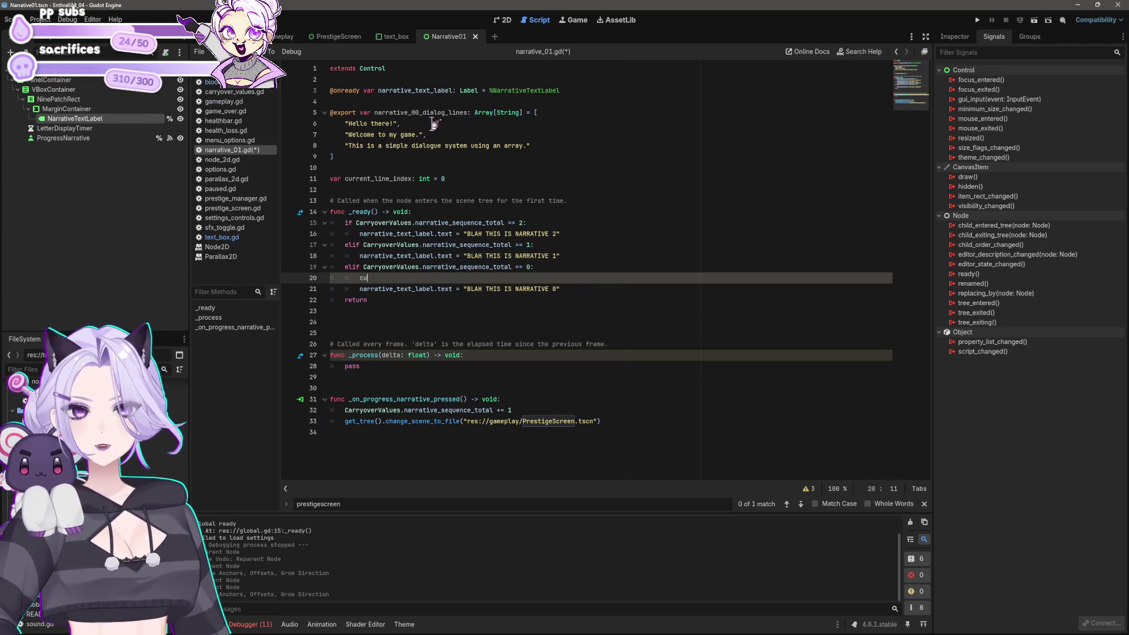
pyautogui.write('rrent_line_infex')
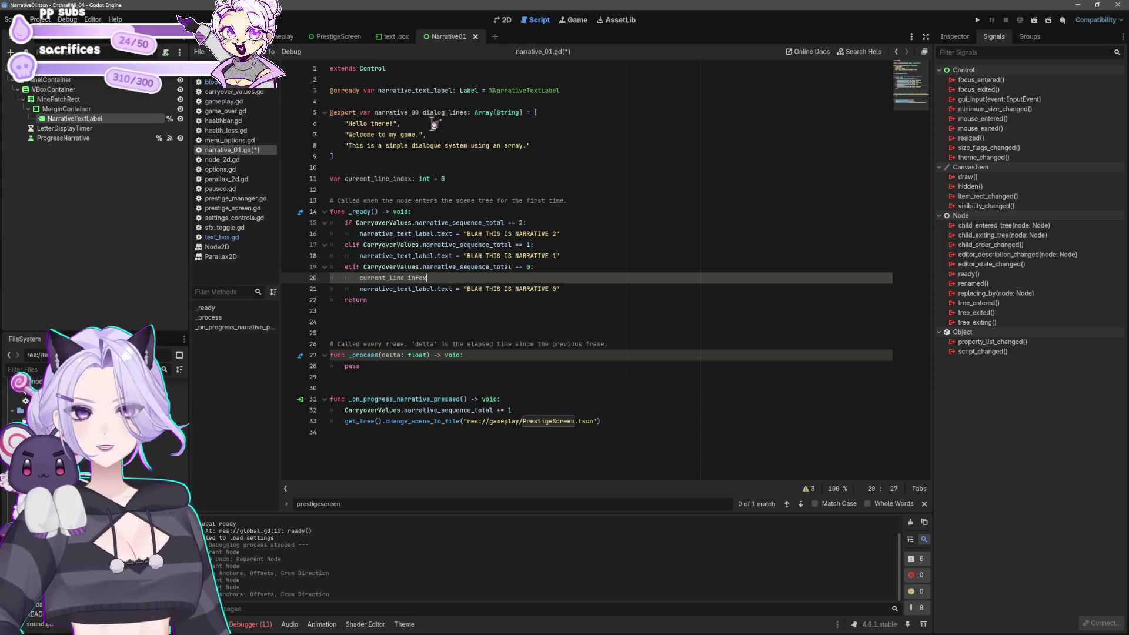
pyautogui.press('BackSpace')
pyautogui.write('ndex')
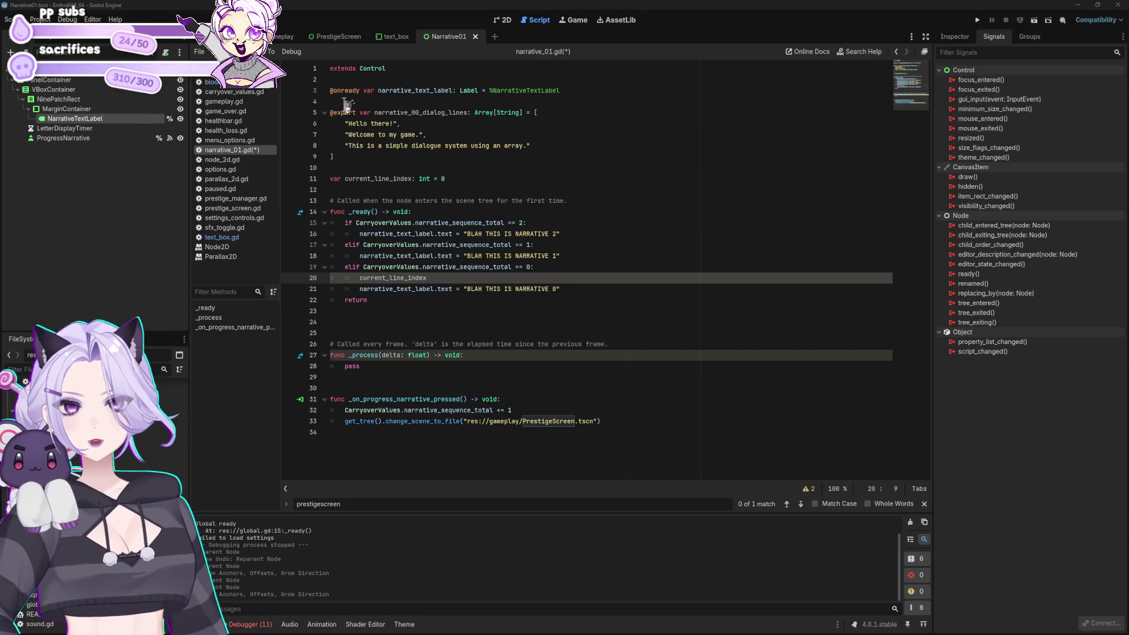
# Paste the block of dialogue helper functions below the variable declarations
pyautogui.click(374, 101)
pyautogui.click(358, 156)
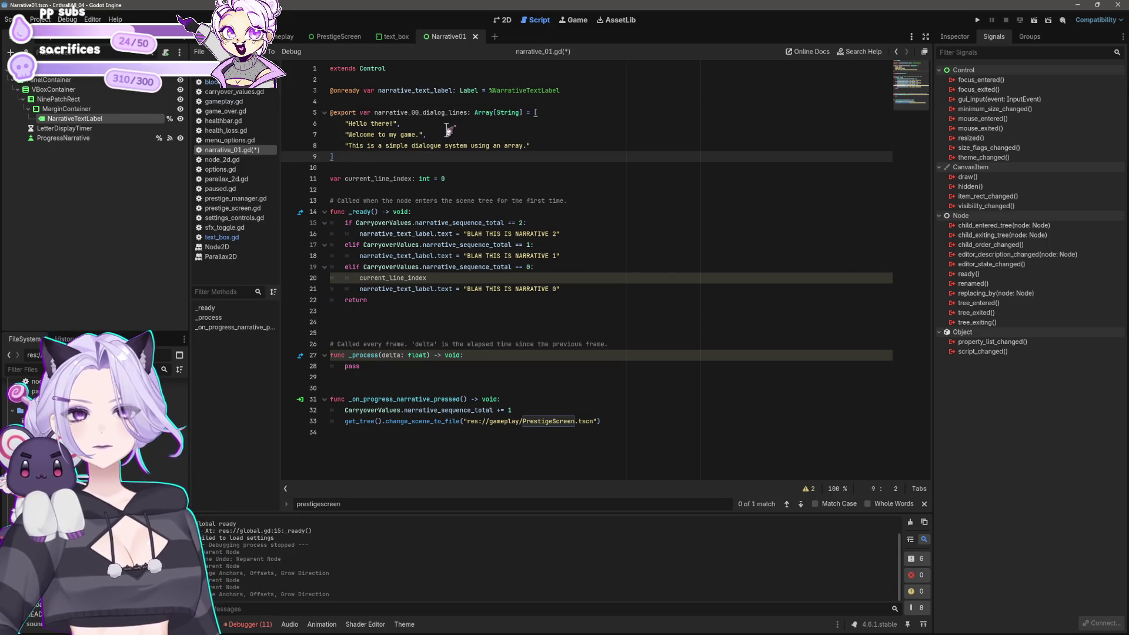
pyautogui.press('Down')
pyautogui.press('Down')
pyautogui.press('Down')
pyautogui.hotkey('ctrl', 'v')
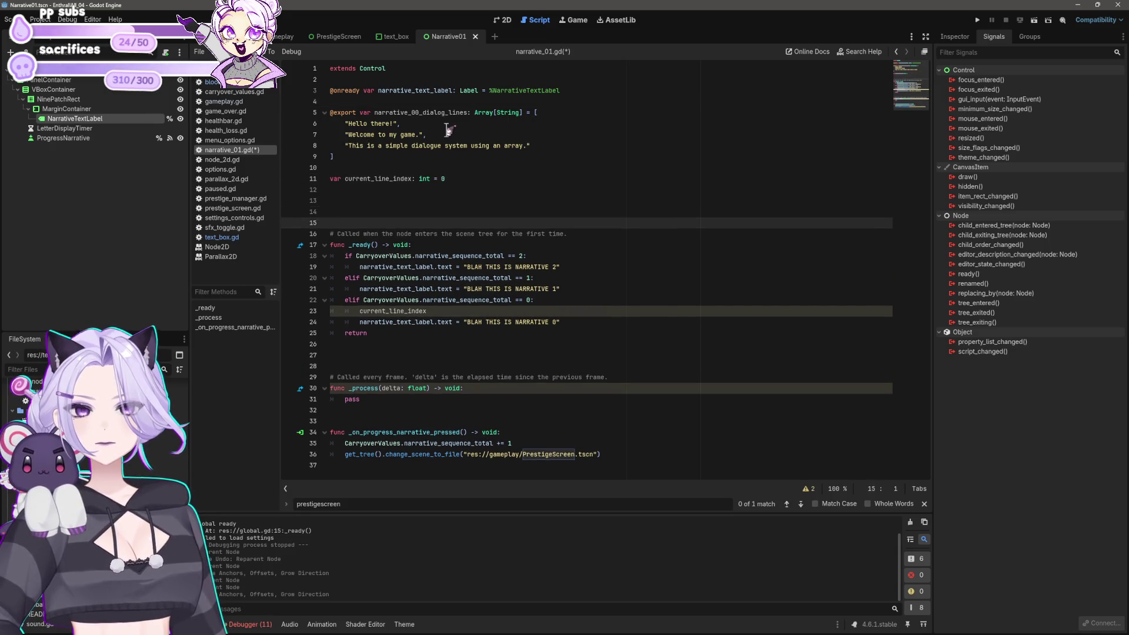
# Select the start_dialogue through end_dialogue functions (lines 14–33) and delete them
pyautogui.scroll(-3, 518, 178)
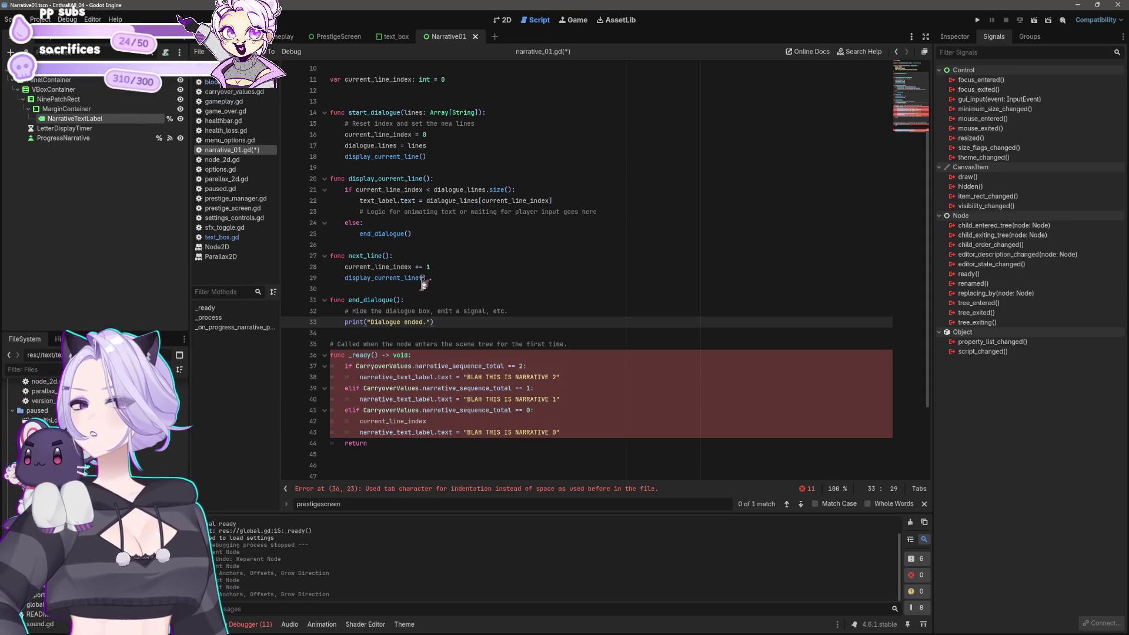
pyautogui.scroll(3, 423, 283)
pyautogui.scroll(-2, 424, 283)
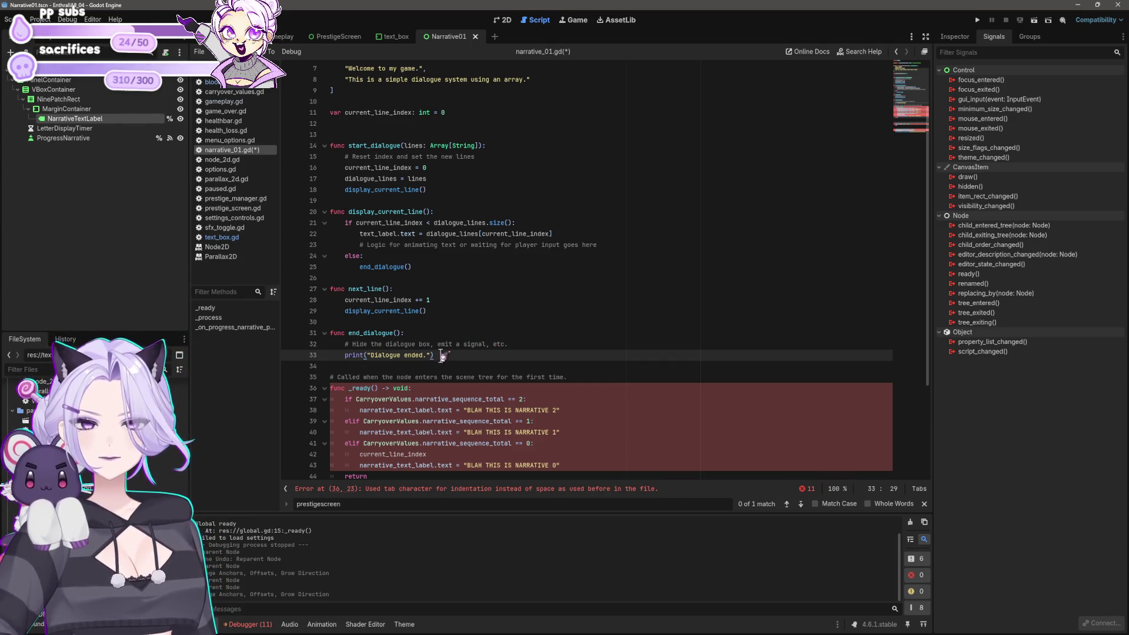
pyautogui.moveTo(441, 355)
pyautogui.mouseDown()
pyautogui.moveTo(211, 252)
pyautogui.moveTo(224, 147)
pyautogui.mouseUp()
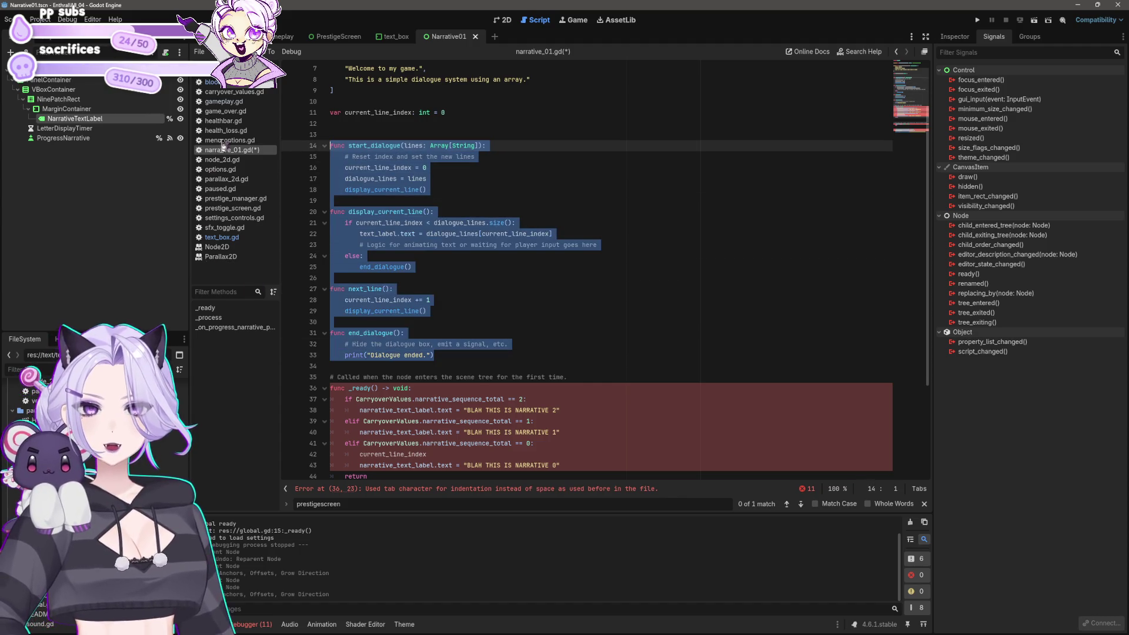
pyautogui.press('BackSpace')
pyautogui.press('BackSpace')
pyautogui.press('BackSpace')
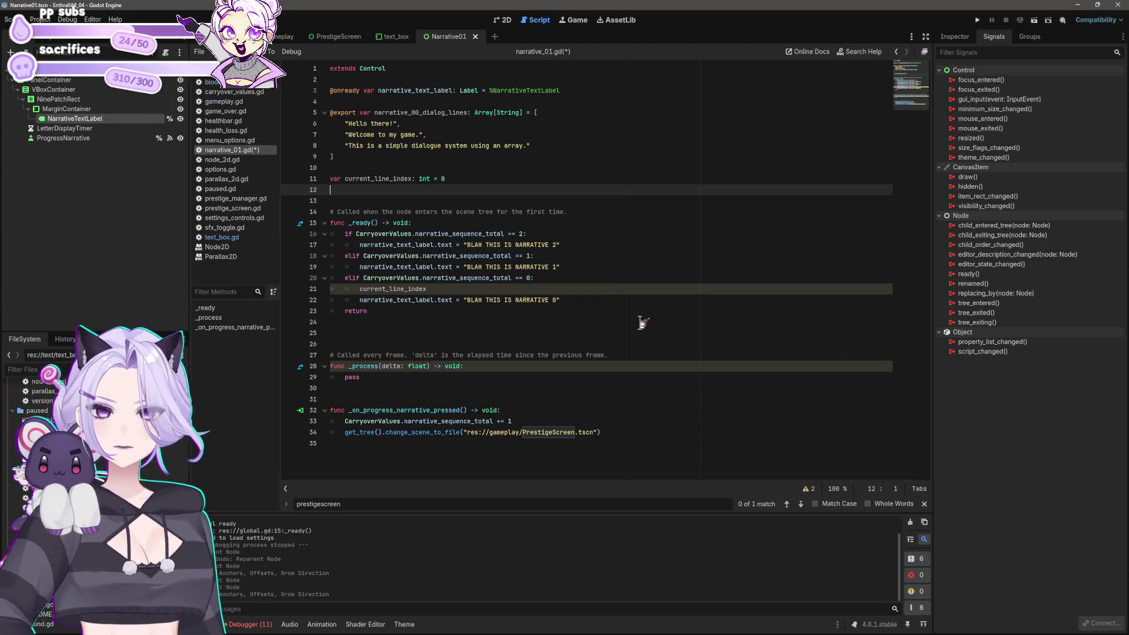
pyautogui.click(541, 289)
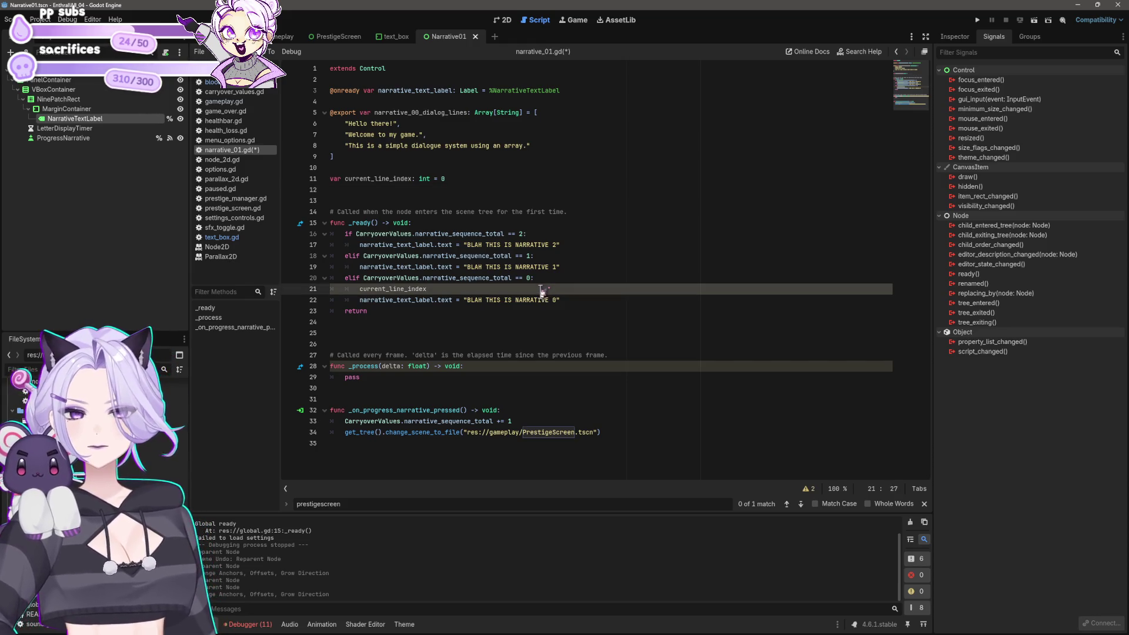
# Delete the current_line_index text and its empty line from the narrative 0 branch
pyautogui.hotkey('ctrl', 'BackSpace')
pyautogui.press('BackSpace')
pyautogui.press('BackSpace')
pyautogui.press('BackSpace')
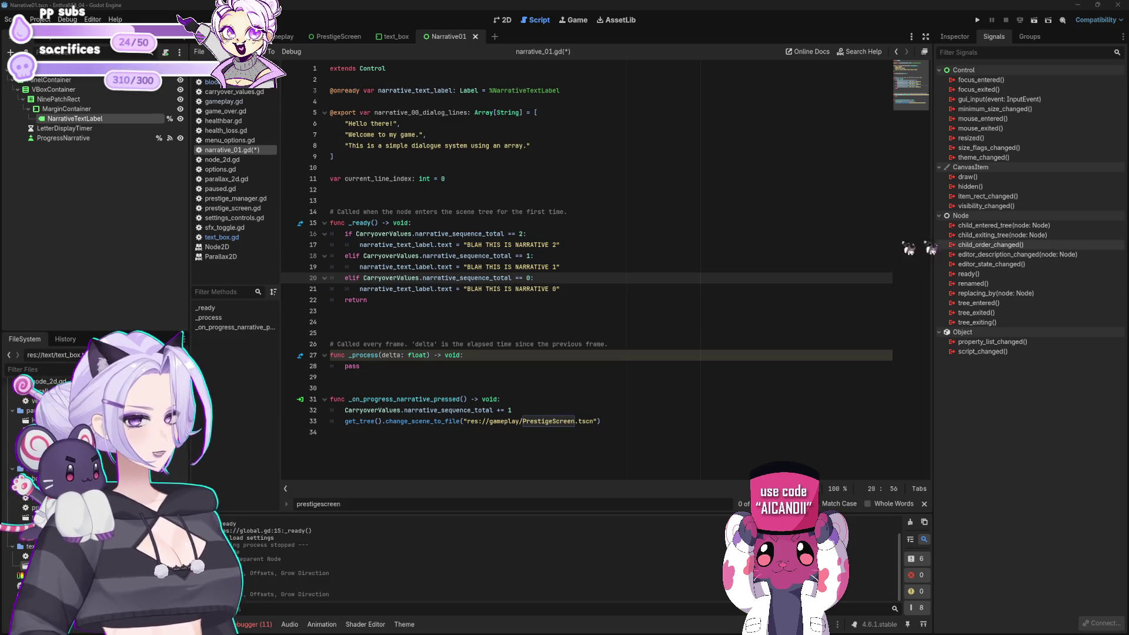
pyautogui.press('Return')
pyautogui.write('input_e')
pyautogui.press('BackSpace')
pyautogui.hotkey('ctrl', 'shift', 'Left')
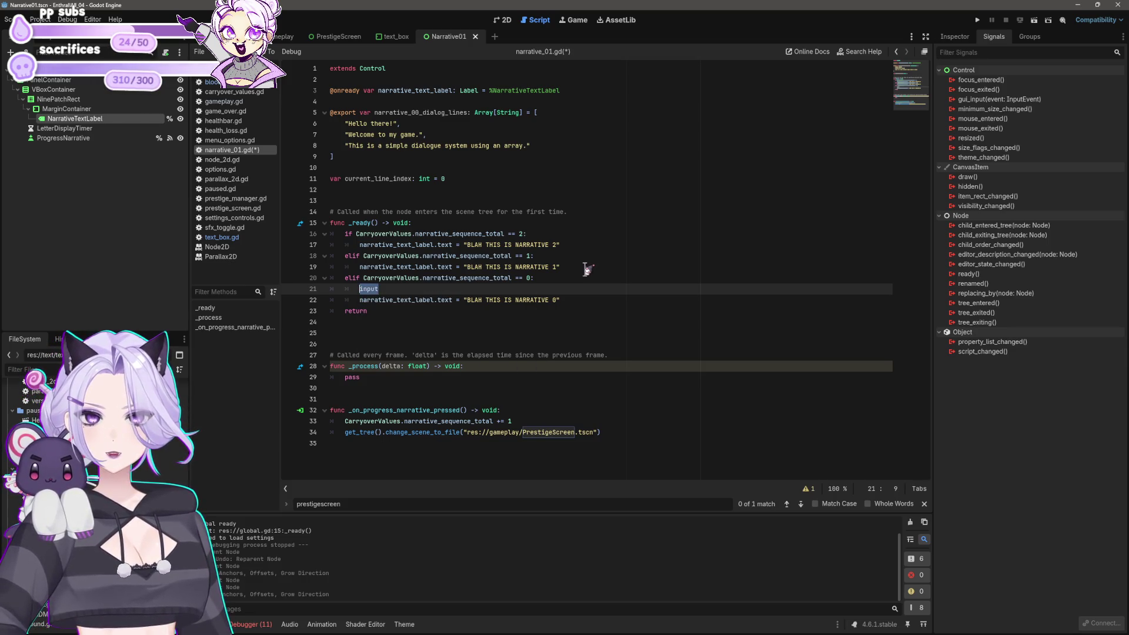
pyautogui.press('BackSpace')
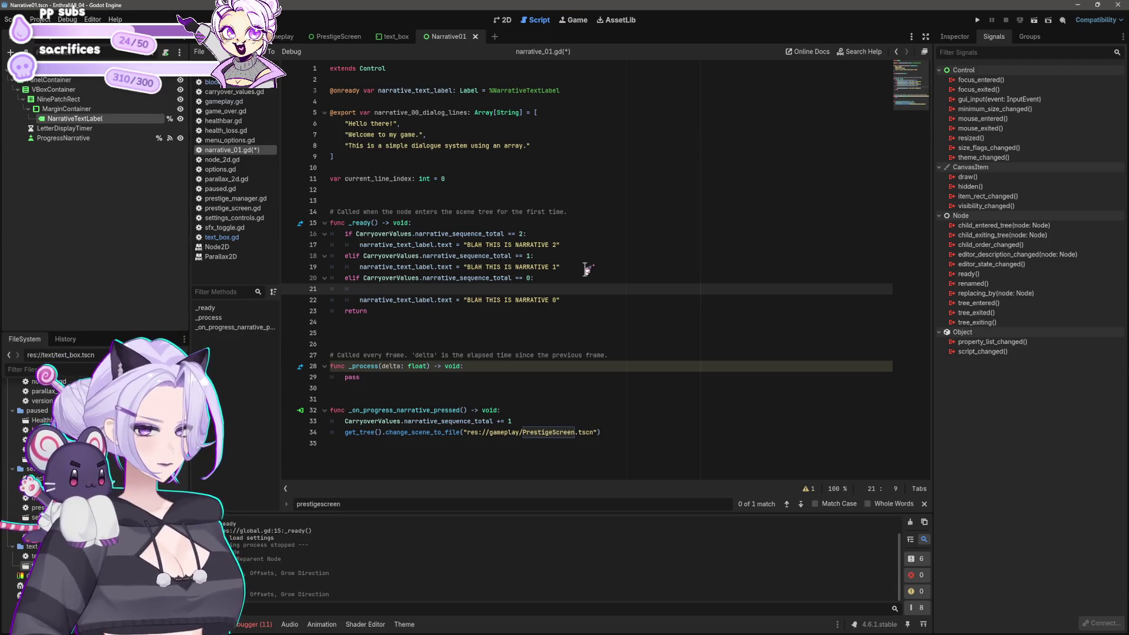
pyautogui.write('in')
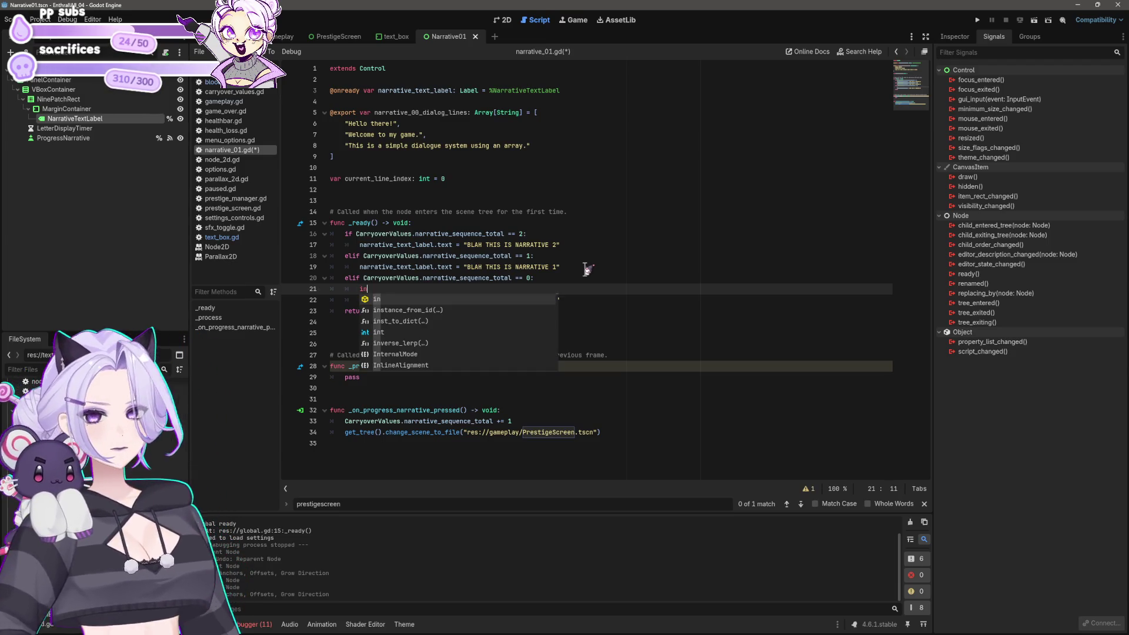
pyautogui.write('pu')
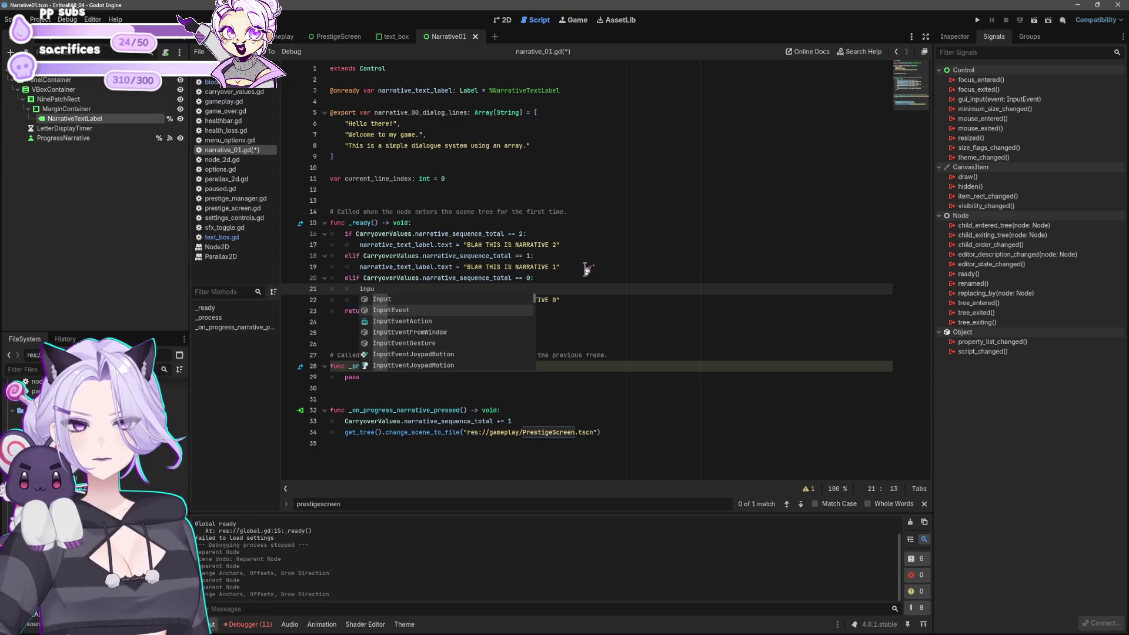
pyautogui.press('Return')
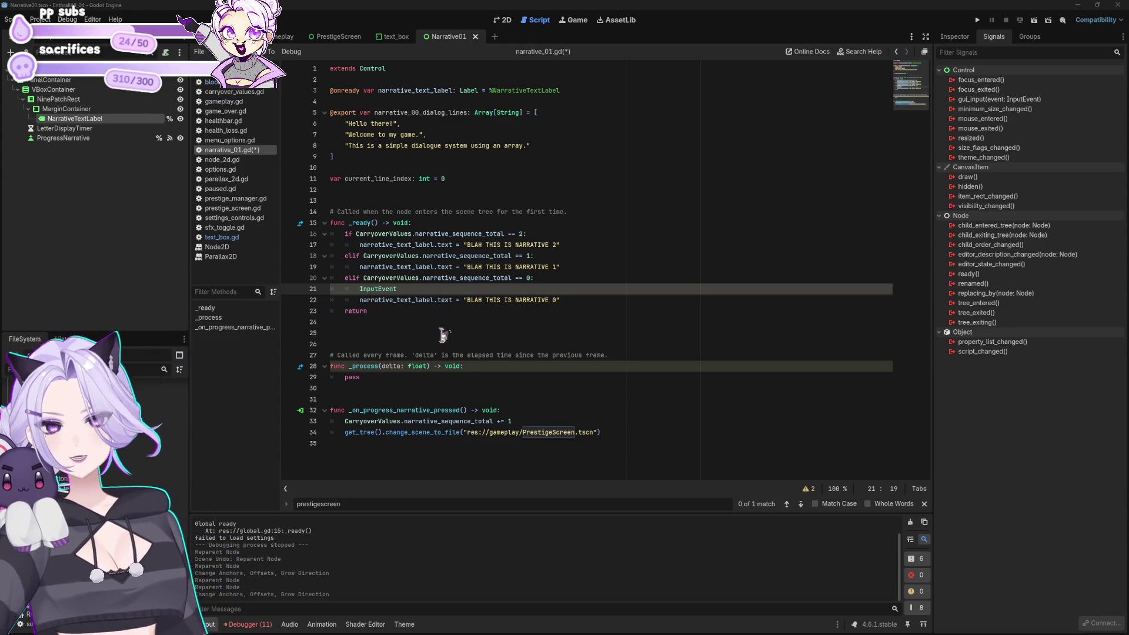
pyautogui.hotkey('shift', 'Home')
pyautogui.press('BackSpace')
pyautogui.press('Delete')
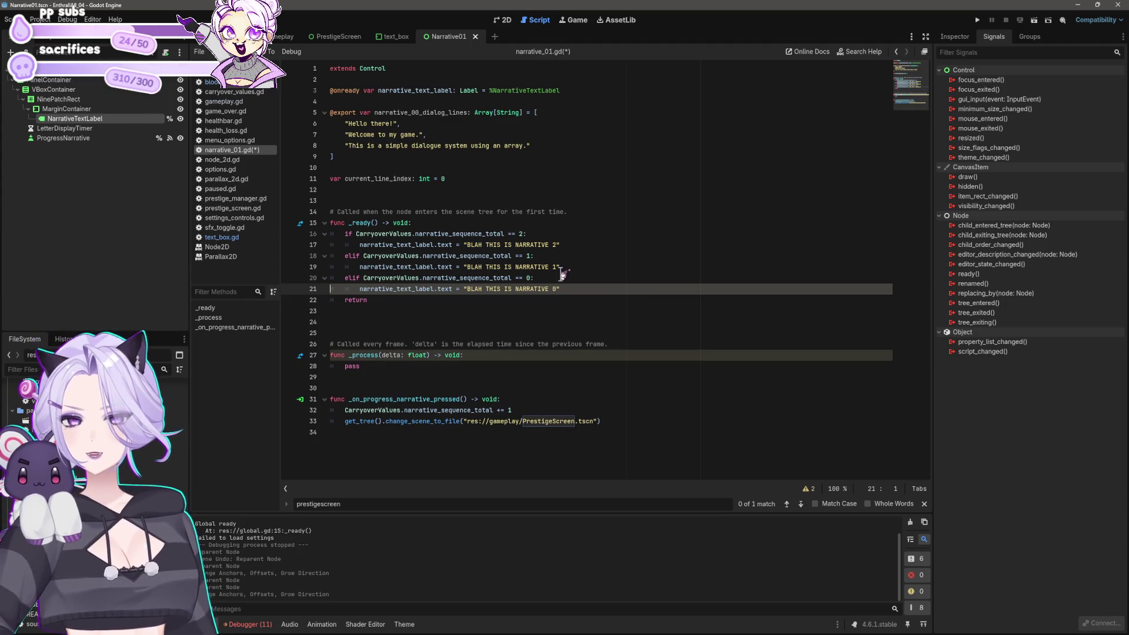
pyautogui.press('Down')
pyautogui.press('Down')
# Declare func _input(event: InputEvent) -> void: below _ready using autocomplete
pyautogui.press('Return')
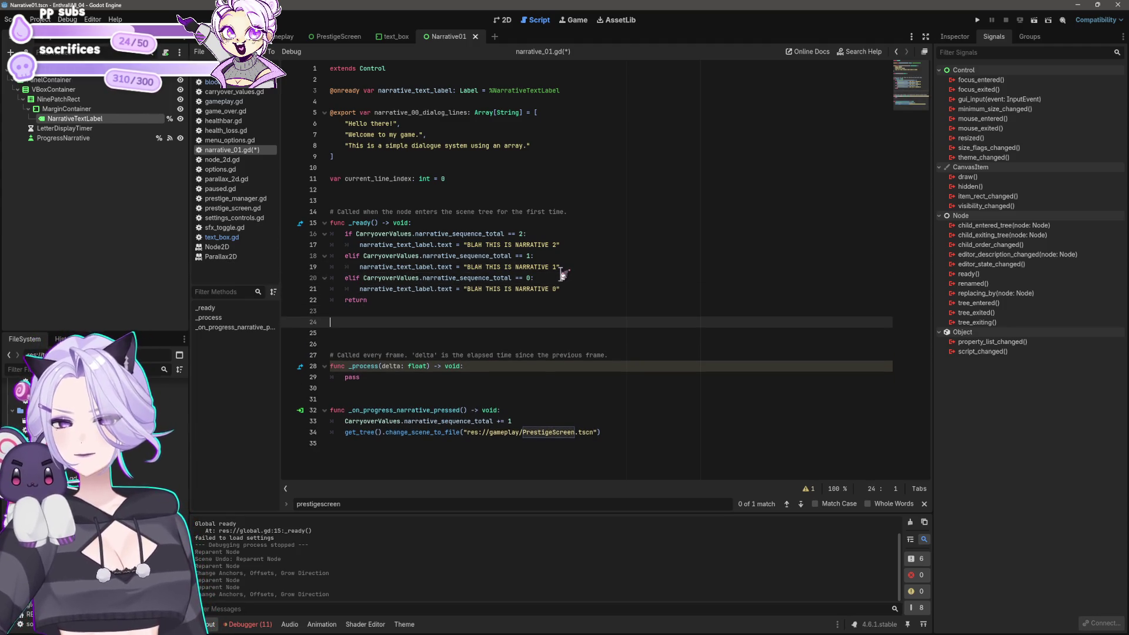
pyautogui.write('fun')
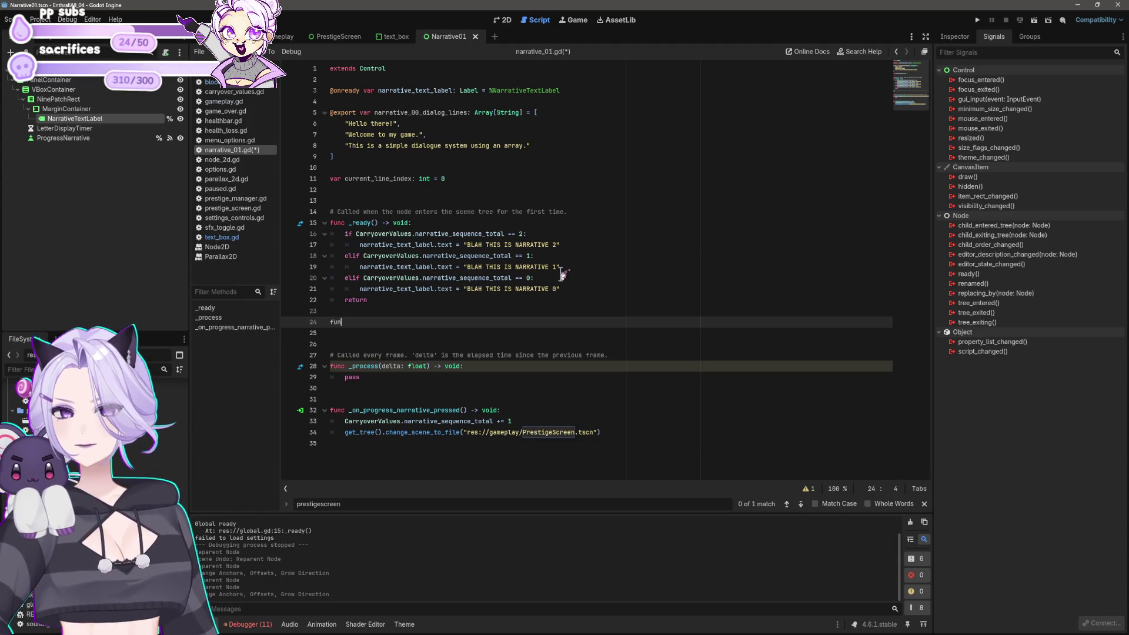
pyautogui.write('c _u')
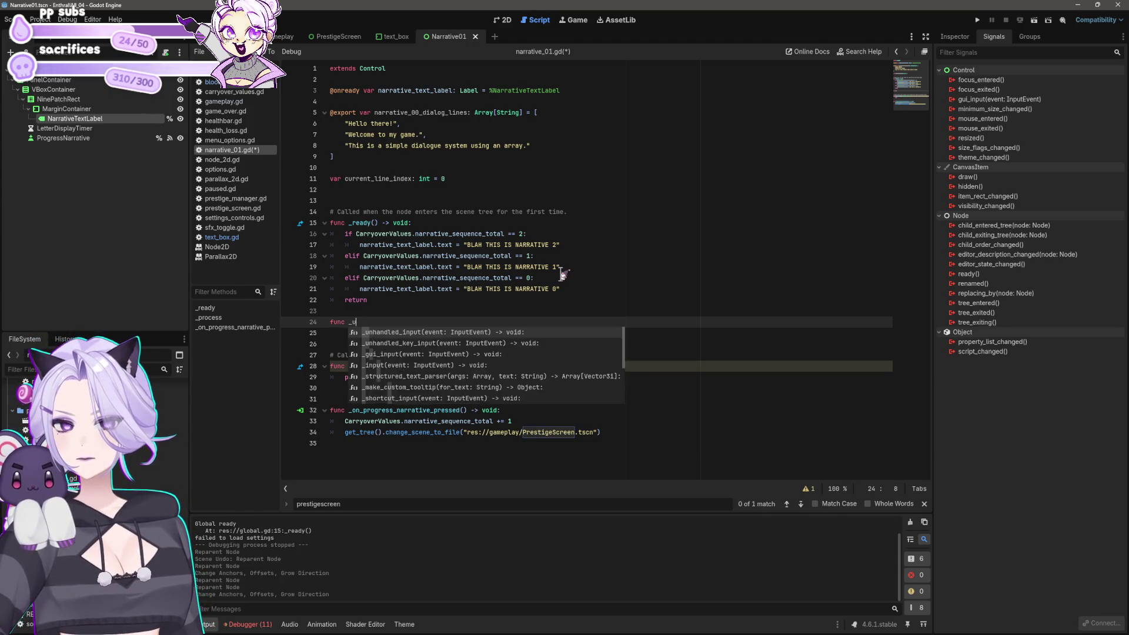
pyautogui.press('BackSpace')
pyautogui.write('input')
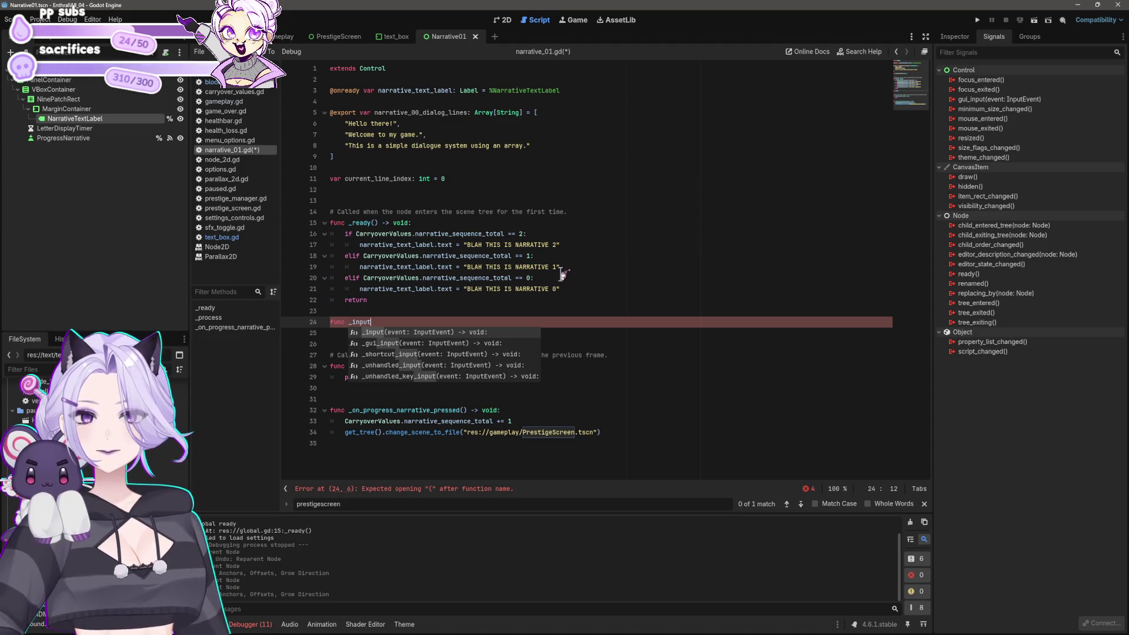
pyautogui.press('Return')
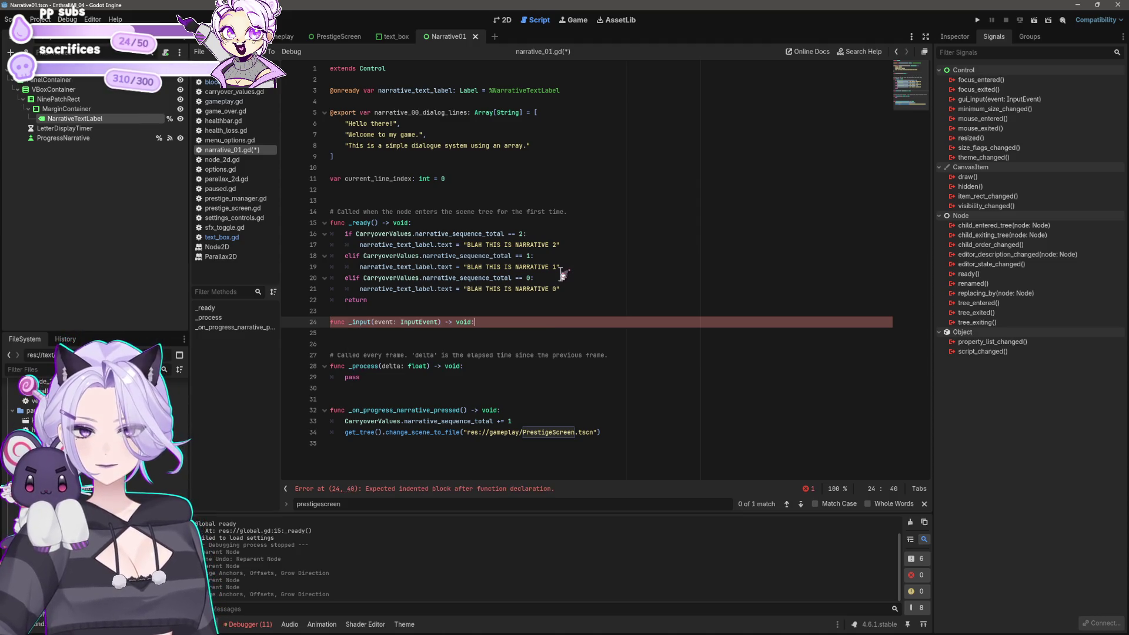
pyautogui.press('Return')
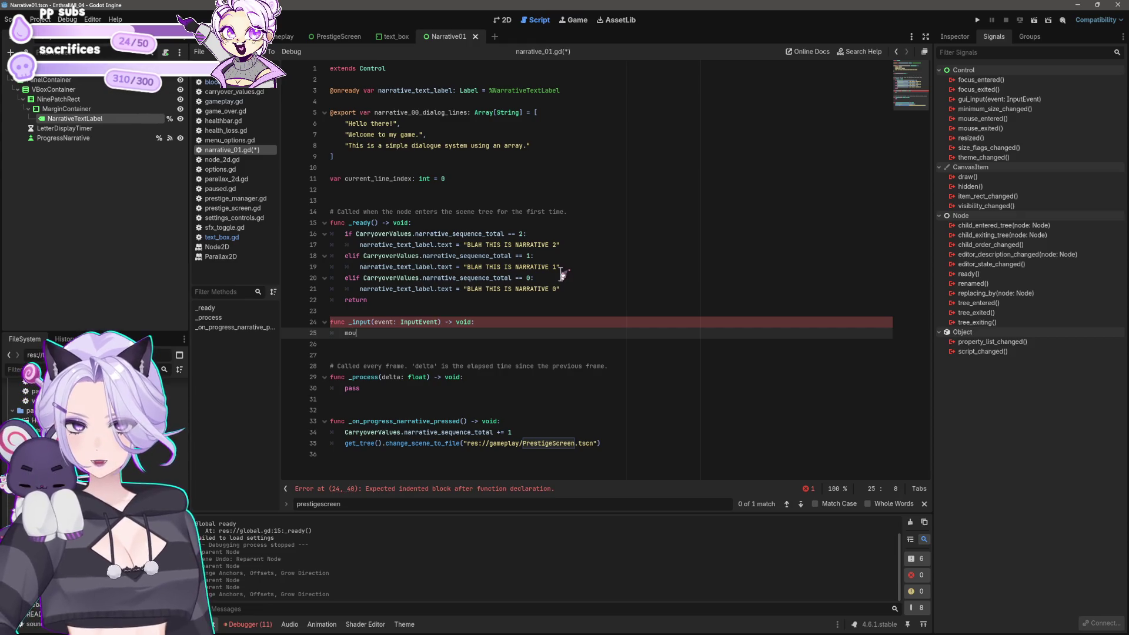
# Try mouse-button text in the _input body, then clear it, leaving the stub empty
pyautogui.write('se')
pyautogui.write('_')
pyautogui.press('BackSpace')
pyautogui.press('BackSpace')
pyautogui.press('BackSpace')
pyautogui.write('if')
pyautogui.press('BackSpace')
pyautogui.press('BackSpace')
pyautogui.write('left_m')
pyautogui.press('BackSpace')
pyautogui.press('BackSpace')
pyautogui.press('BackSpace')
pyautogui.press('BackSpace')
pyautogui.press('BackSpace')
pyautogui.press('BackSpace')
pyautogui.write('press_')
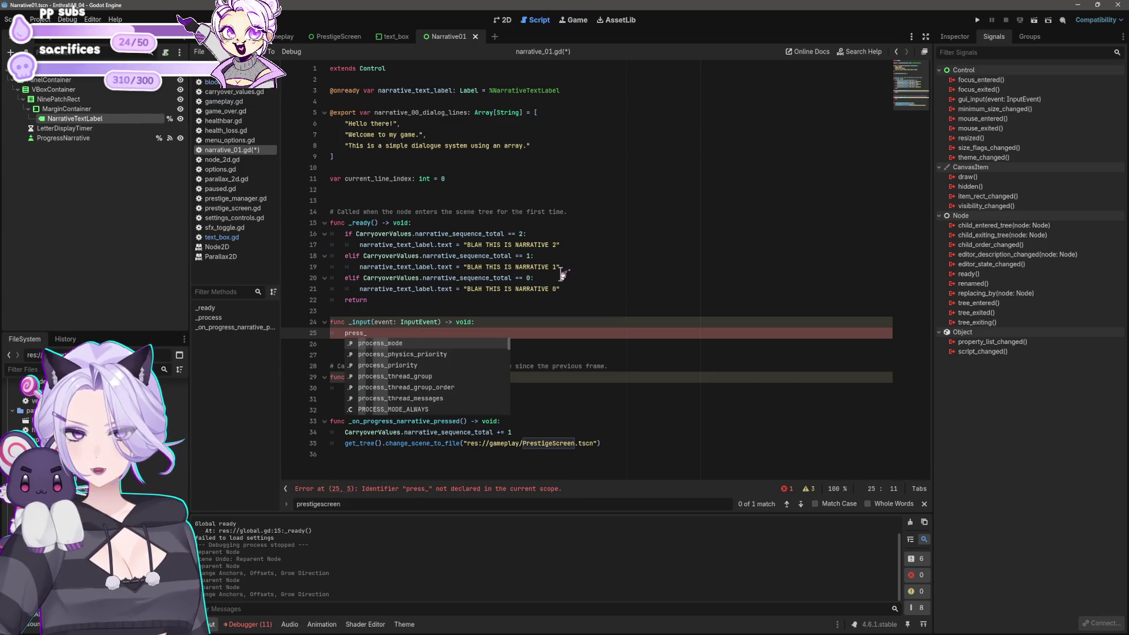
pyautogui.write('mouse')
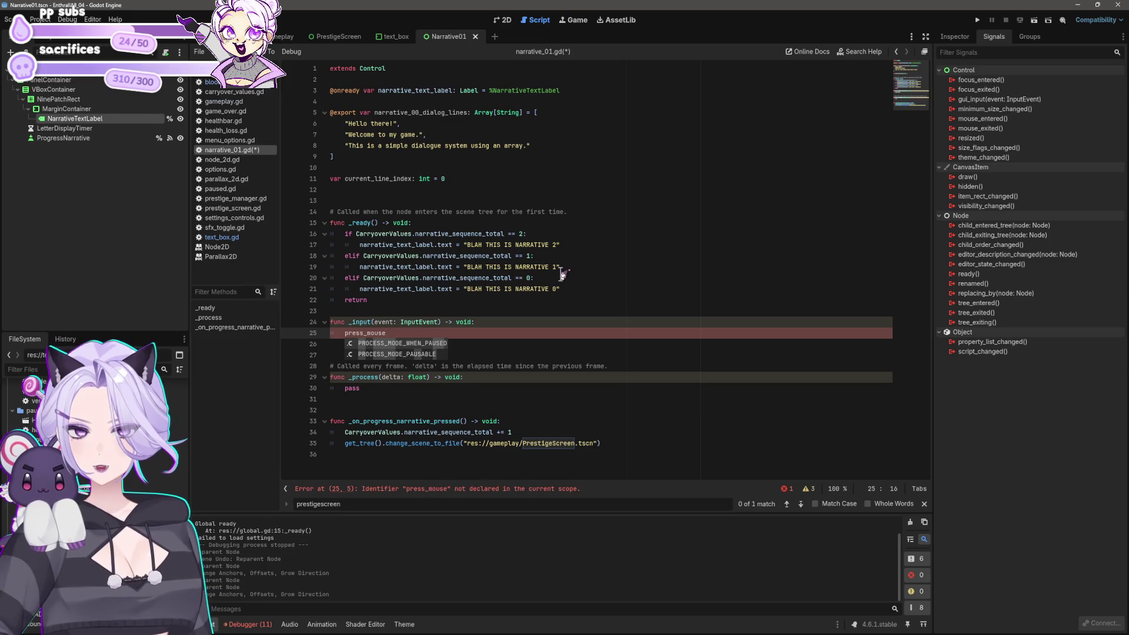
pyautogui.hotkey('shift', 'Home')
pyautogui.press('BackSpace')
pyautogui.write('l')
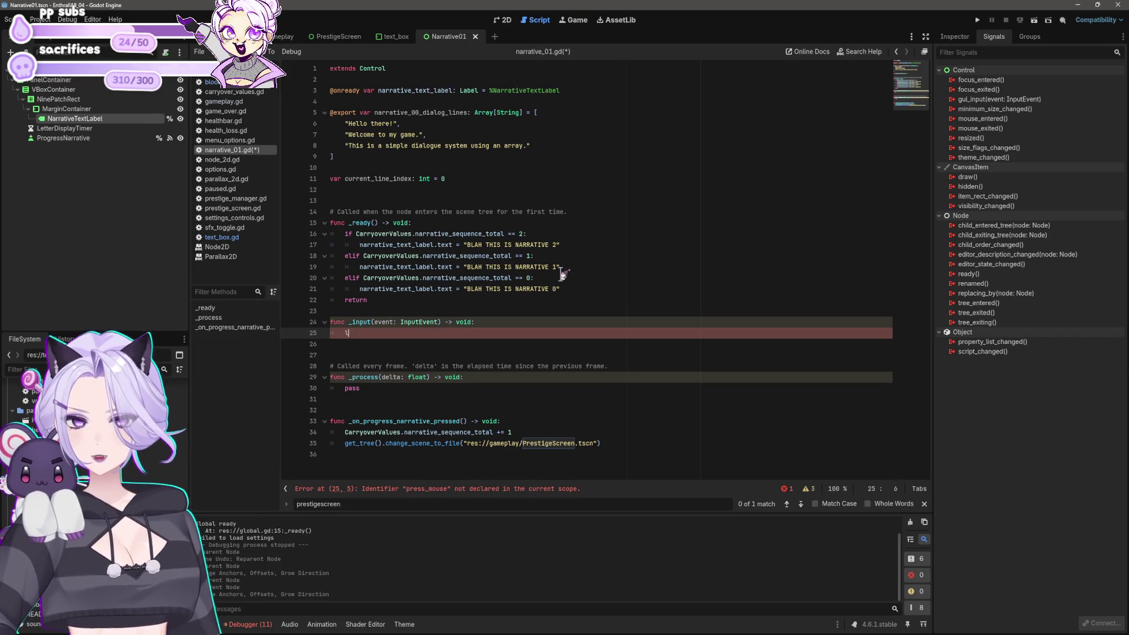
pyautogui.write('eft_')
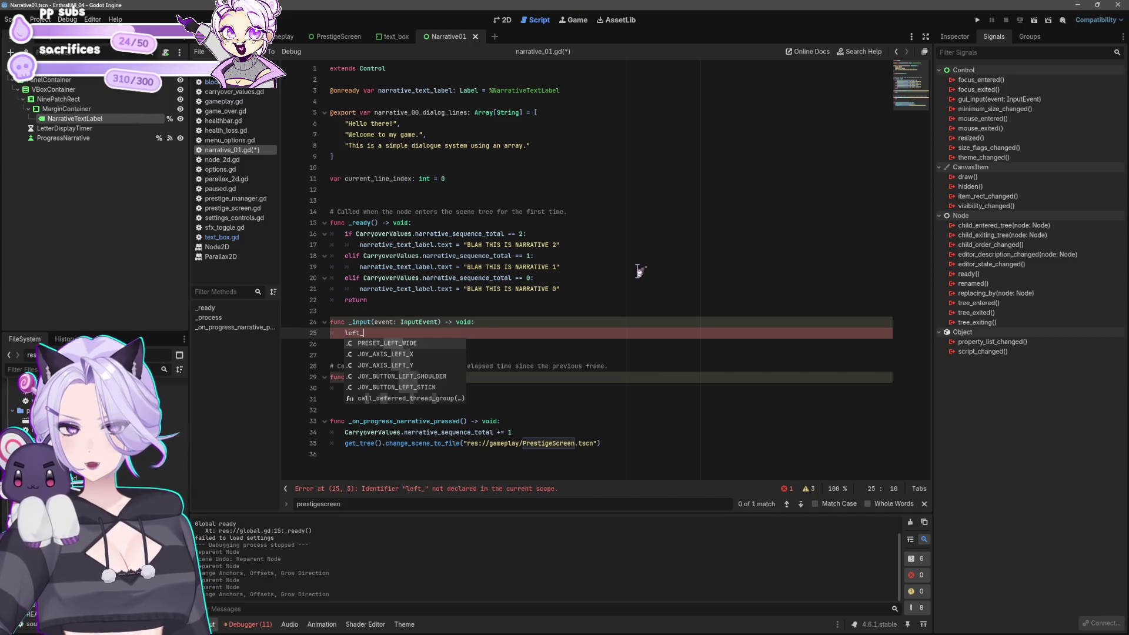
pyautogui.hotkey('shift', 'Home')
pyautogui.press('BackSpace')
pyautogui.press('BackSpace')
pyautogui.press('BackSpace')
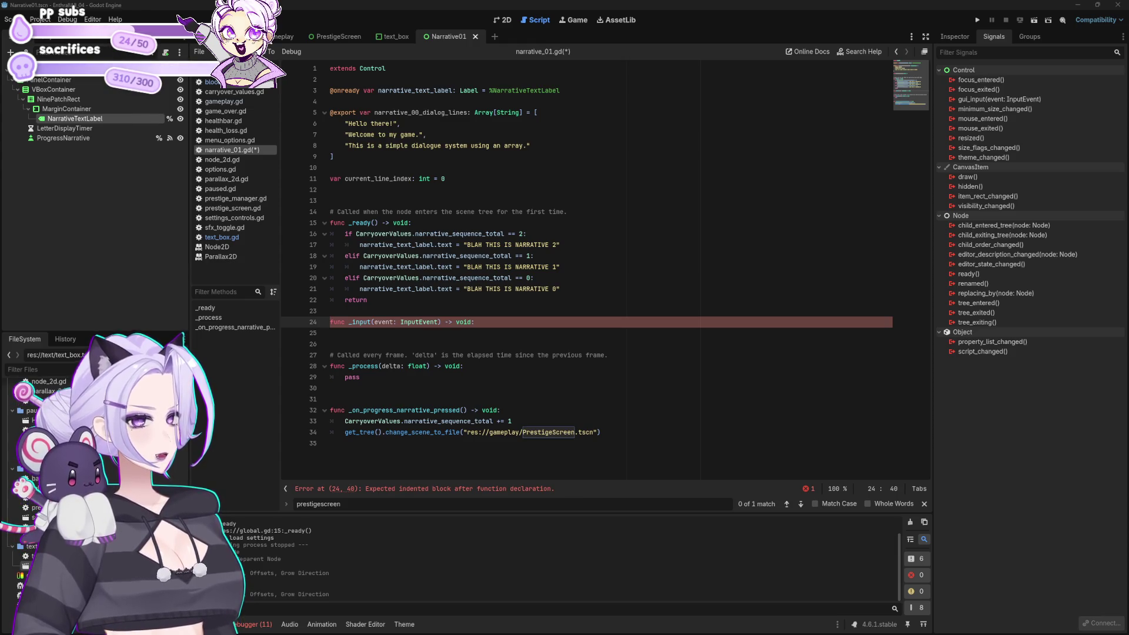
pyautogui.moveTo(486, 321); pyautogui.dragTo(283, 322)
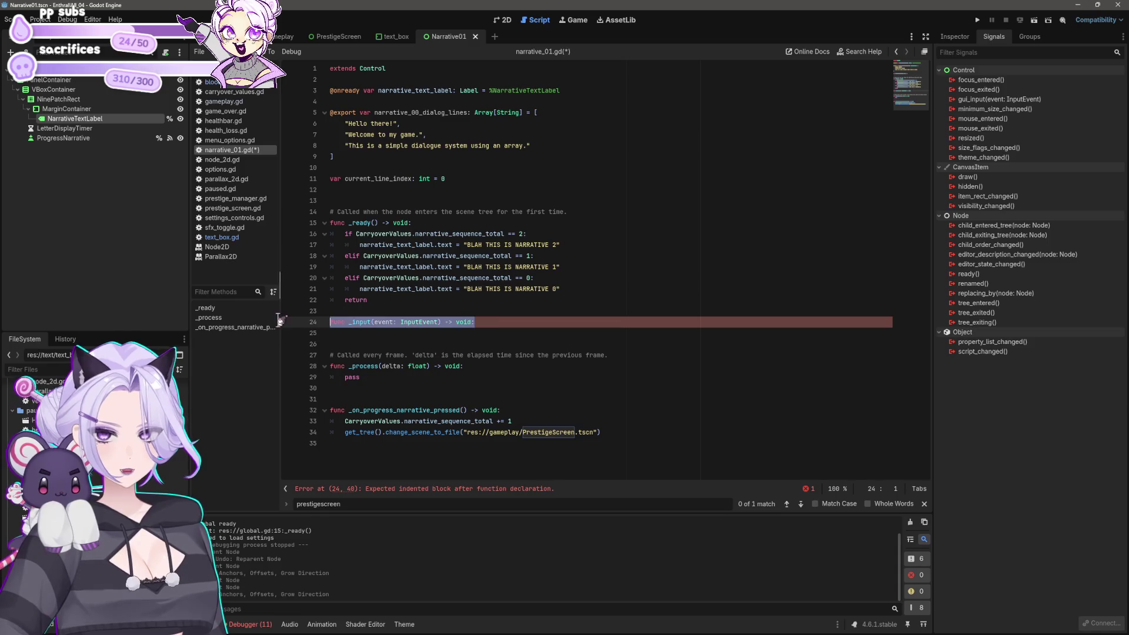
# Paste the mouse-click if-statement and wrap it in an indented progress_dialog function
pyautogui.write('if event is InputEventMouseButton and event.is_pressed() and event.button_index == MOUSE_BUTTON_LEFT:   print("Wow, a left mouse click")')
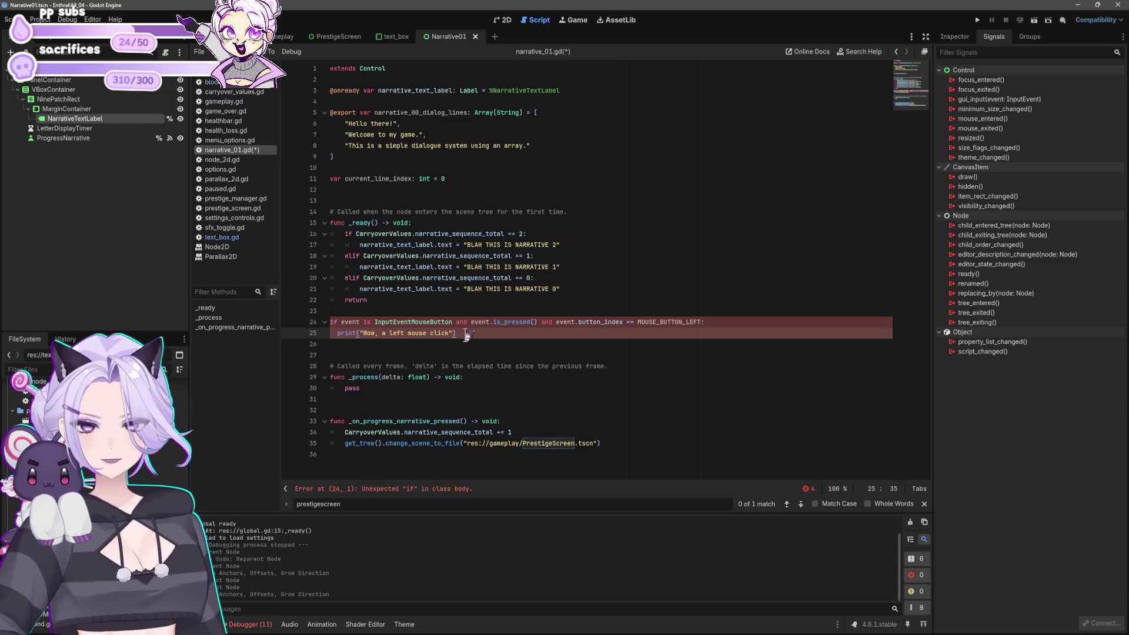
pyautogui.press('Up')
pyautogui.press('Home')
pyautogui.press('Return')
pyautogui.press('Up')
pyautogui.write('func')
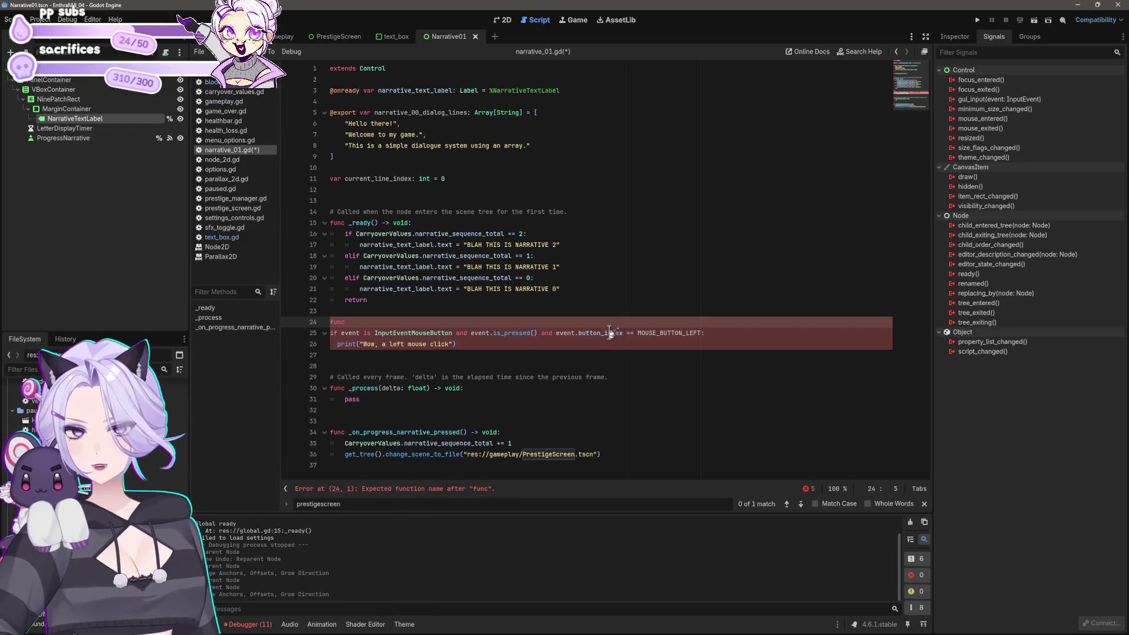
pyautogui.press('BackSpace')
pyautogui.write('progress_d')
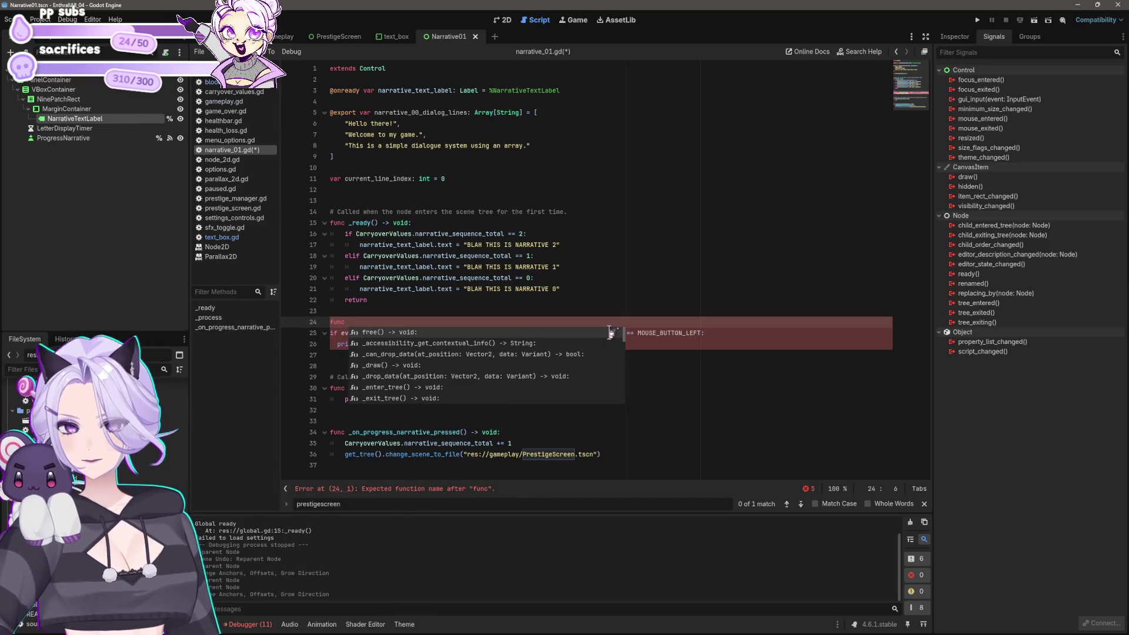
pyautogui.write('ialog:')
pyautogui.press('Down')
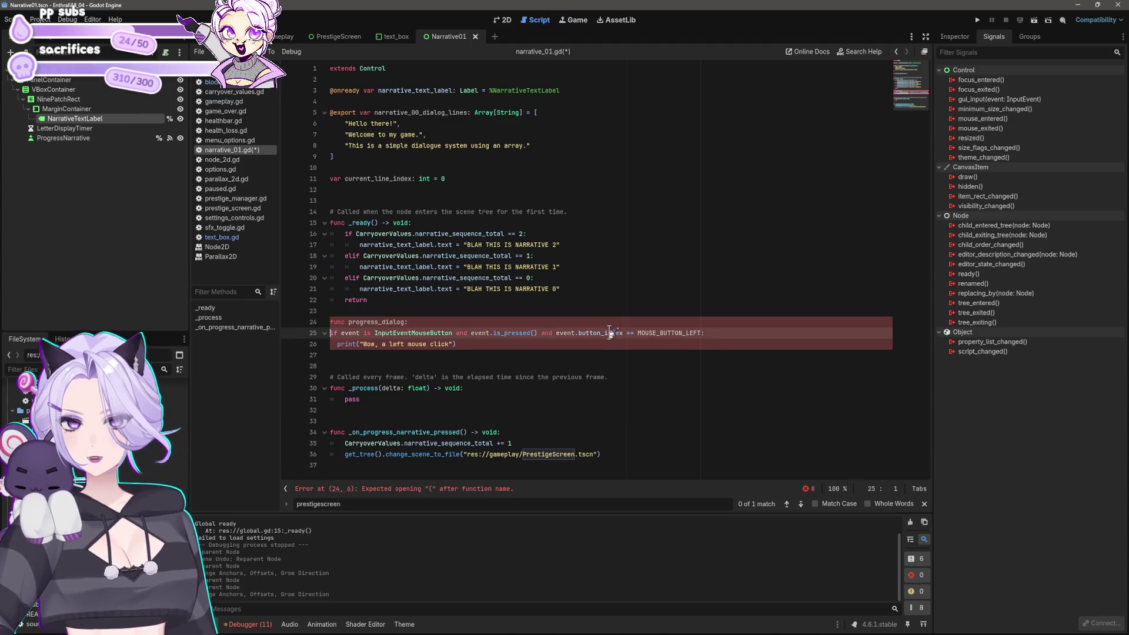
pyautogui.press('Home')
pyautogui.press('Tab')
pyautogui.press('Down')
pyautogui.press('Tab')
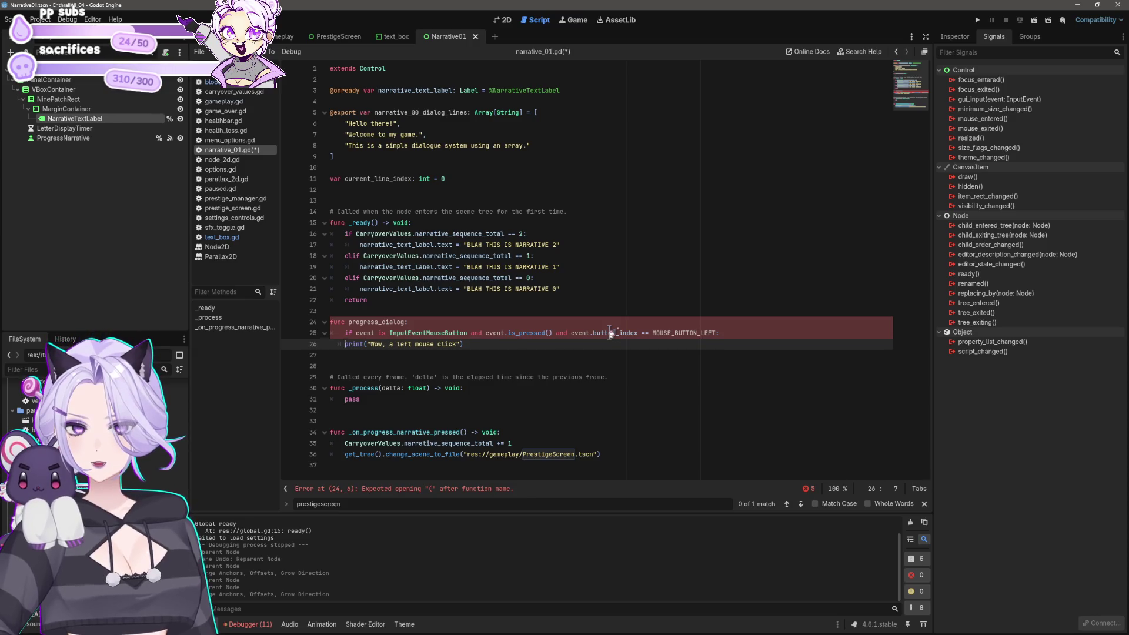
# Add parentheses to progress_dialog() and nest the print call inside the if-statement
pyautogui.press('Up')
pyautogui.press('Up')
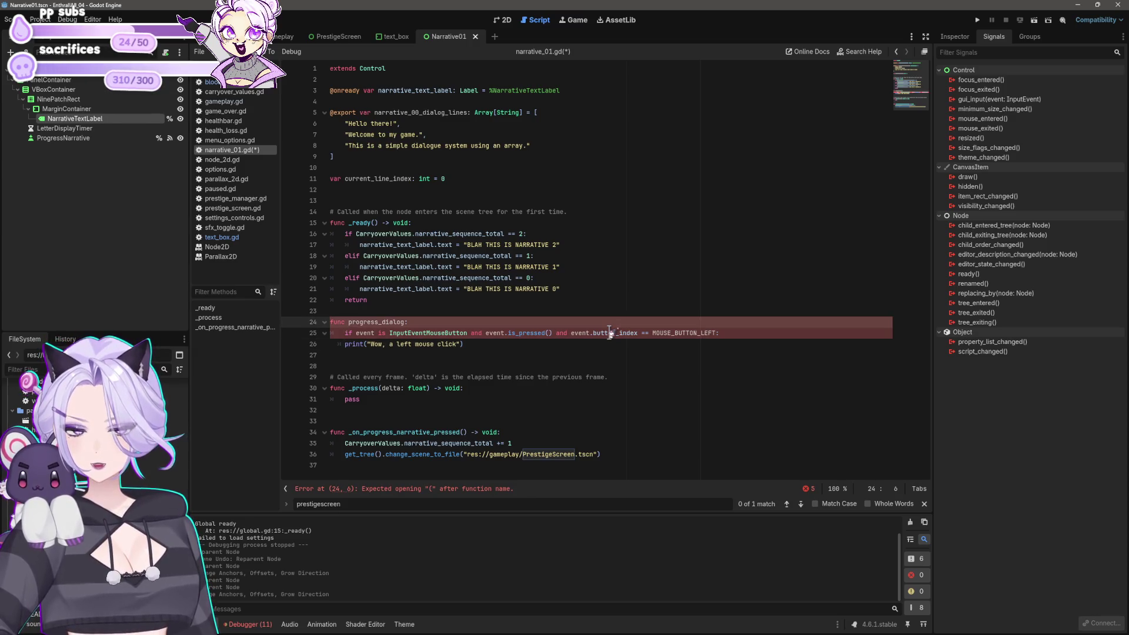
pyautogui.write('()')
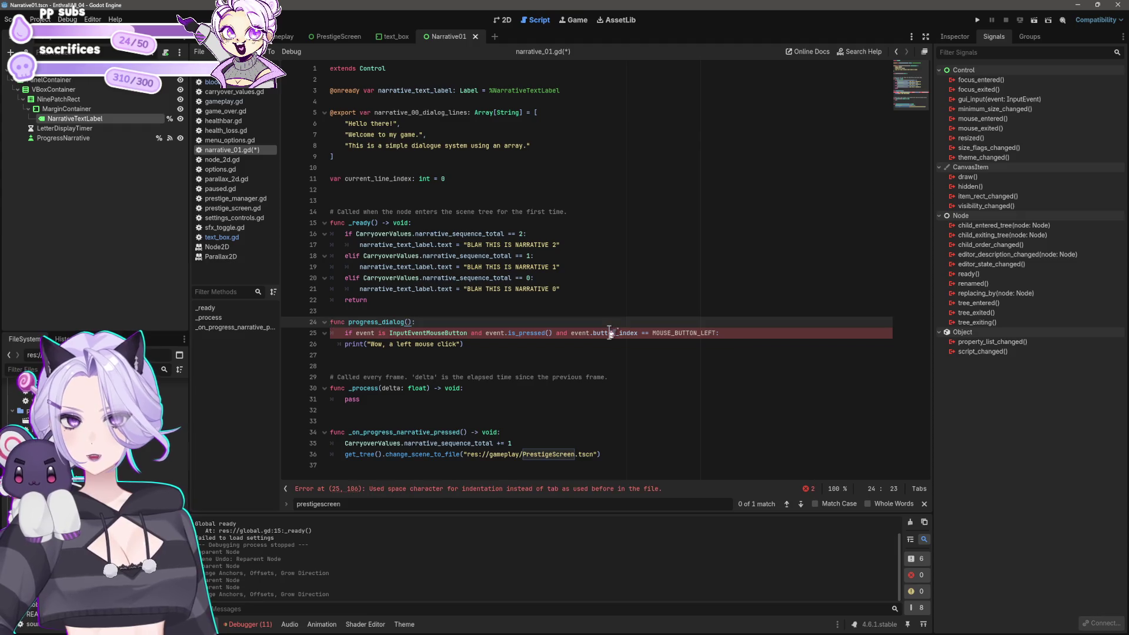
pyautogui.press('Down')
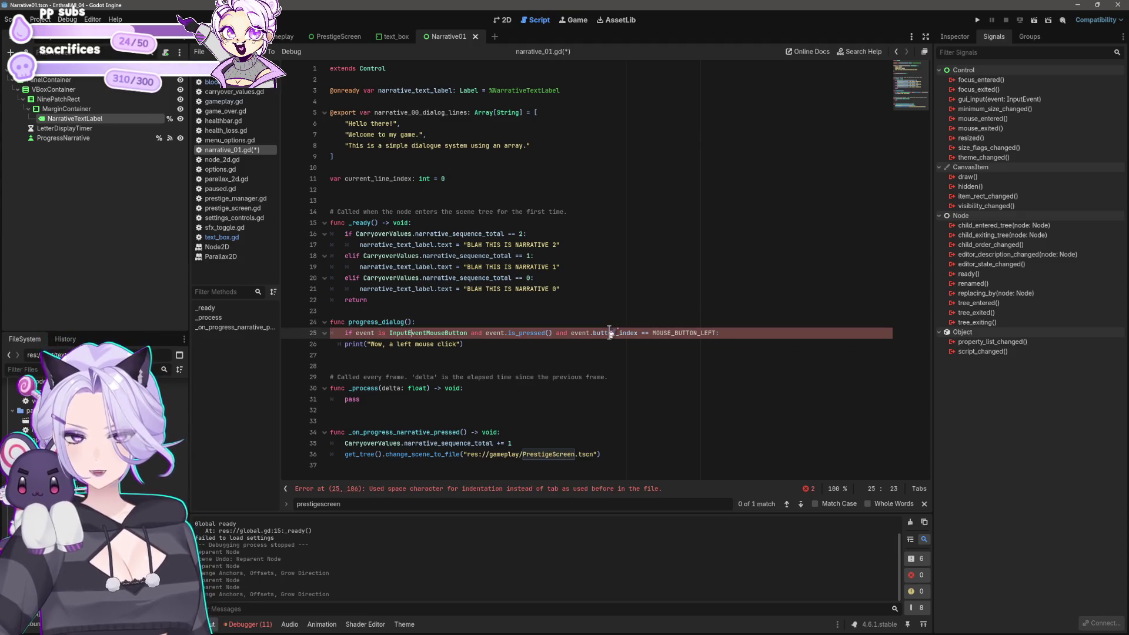
pyautogui.press('Down')
pyautogui.press('Home')
pyautogui.press('Tab')
pyautogui.press('Up')
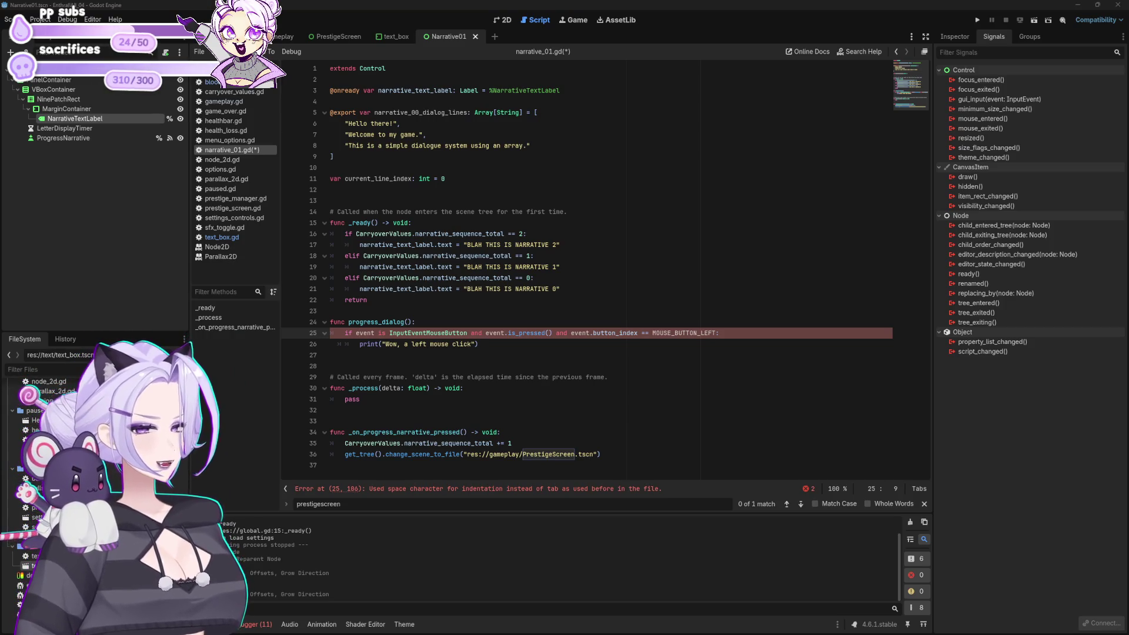
pyautogui.press('Up')
pyautogui.press('End')
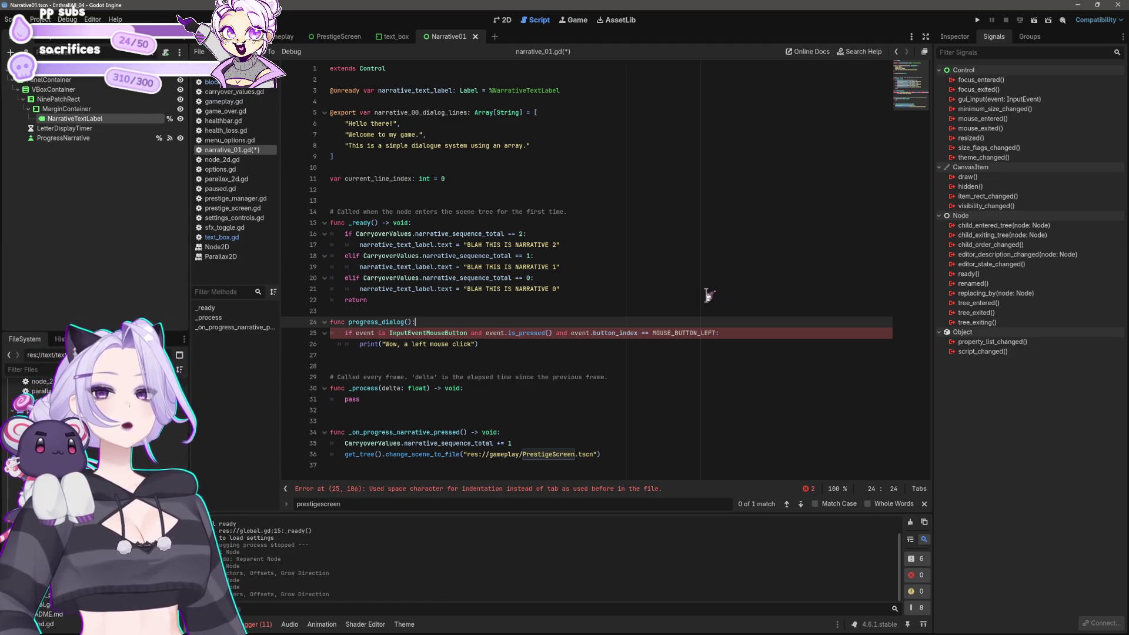
pyautogui.moveTo(623, 630)
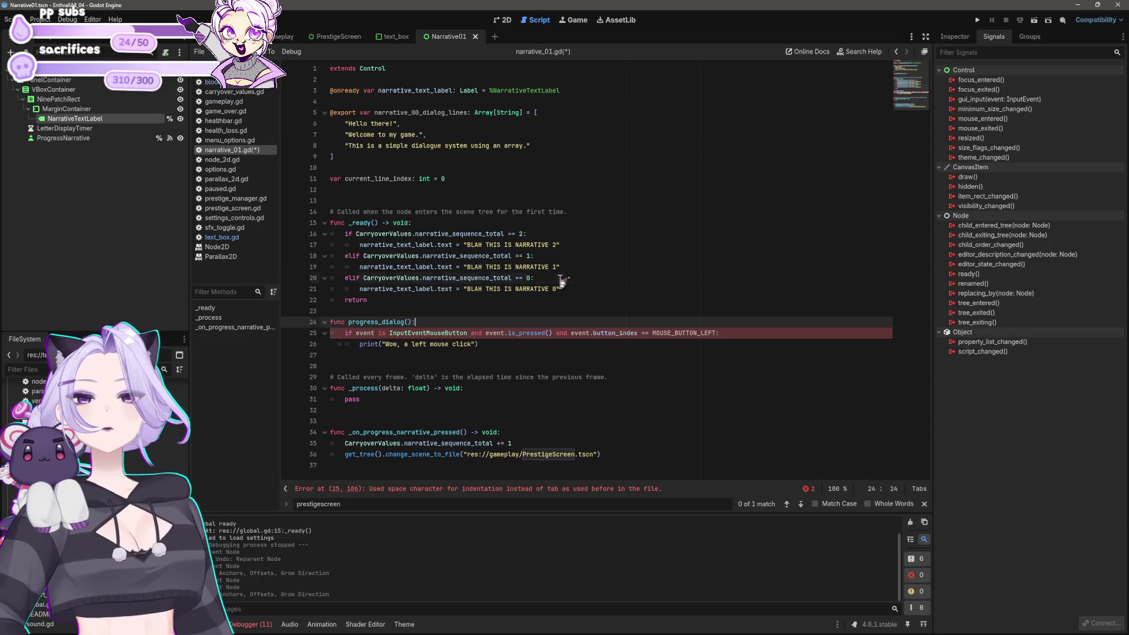
pyautogui.click(582, 288)
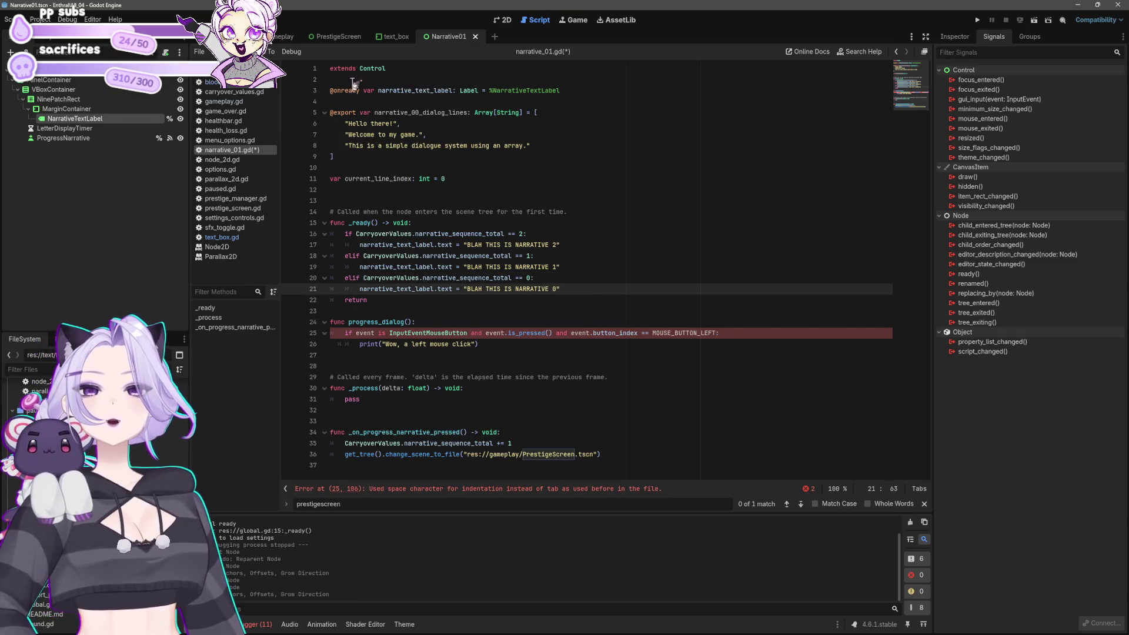
pyautogui.moveTo(479, 344)
pyautogui.mouseDown()
pyautogui.moveTo(352, 345)
pyautogui.moveTo(311, 323)
pyautogui.moveTo(327, 327)
pyautogui.mouseUp()
# Delete the selected progress_dialog function and the leftover blank lines
pyautogui.press('BackSpace')
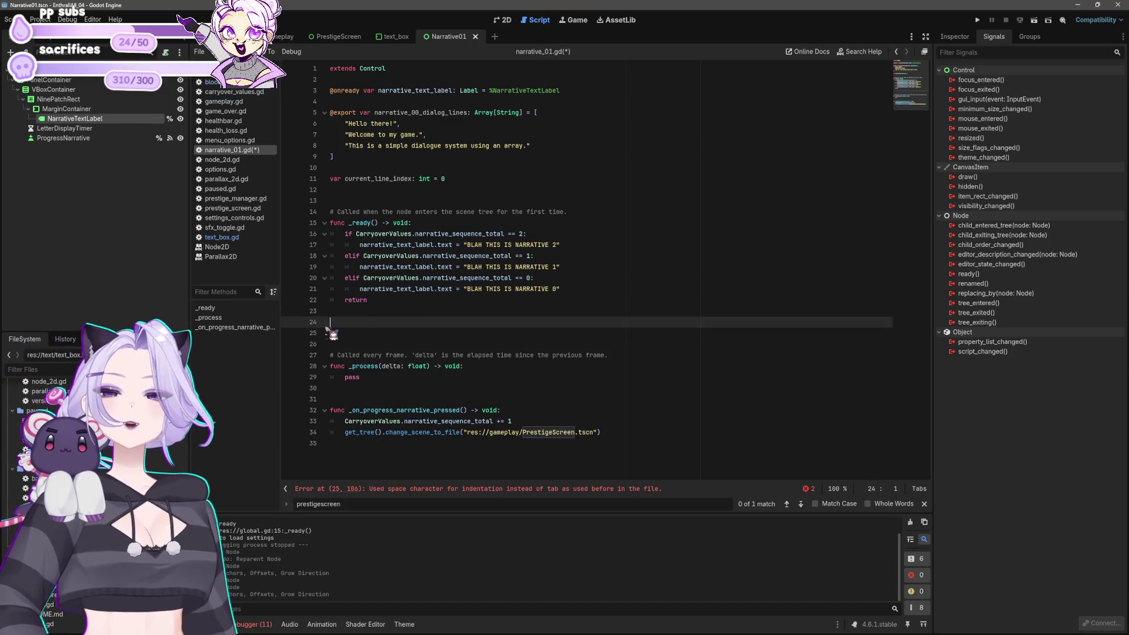
pyautogui.press('BackSpace')
pyautogui.press('Delete')
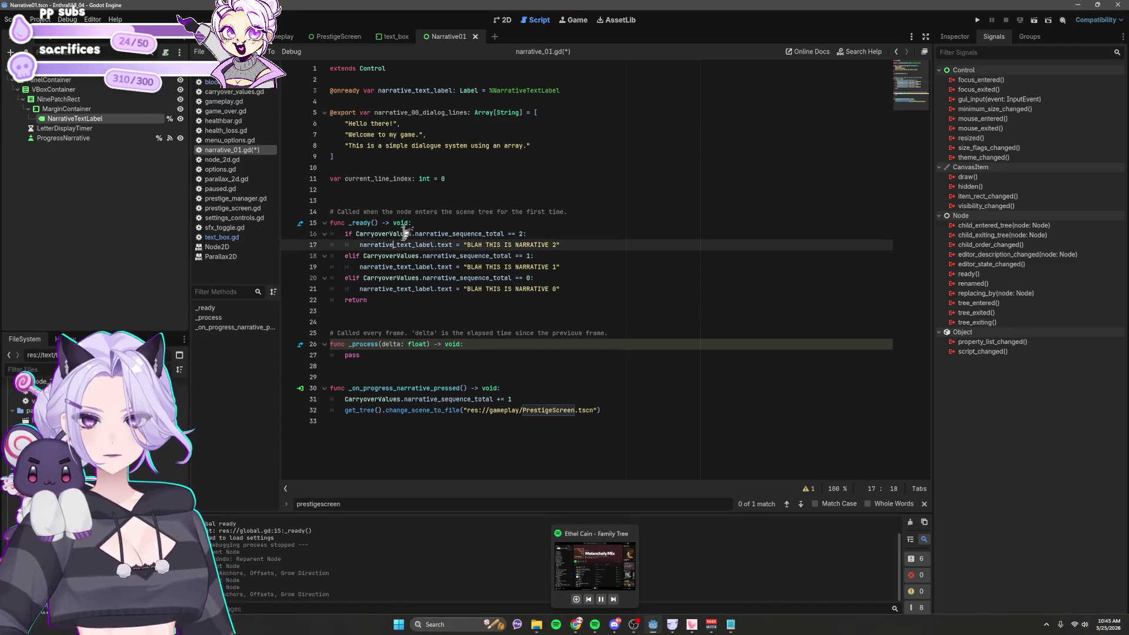
pyautogui.click(438, 124)
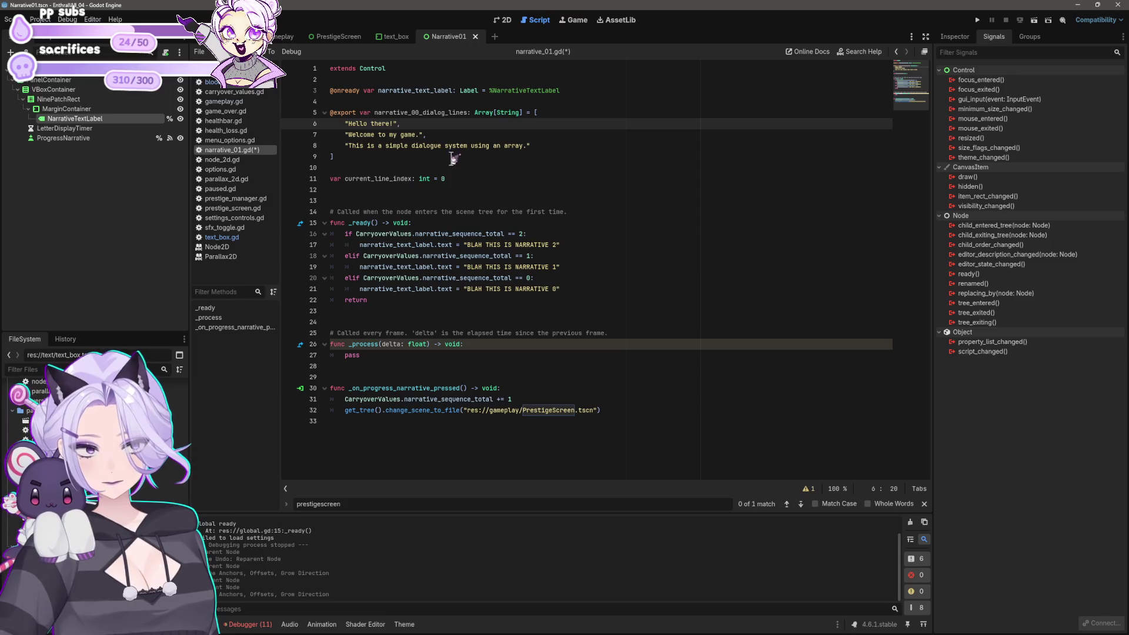
pyautogui.moveTo(363, 152); pyautogui.dragTo(297, 115)
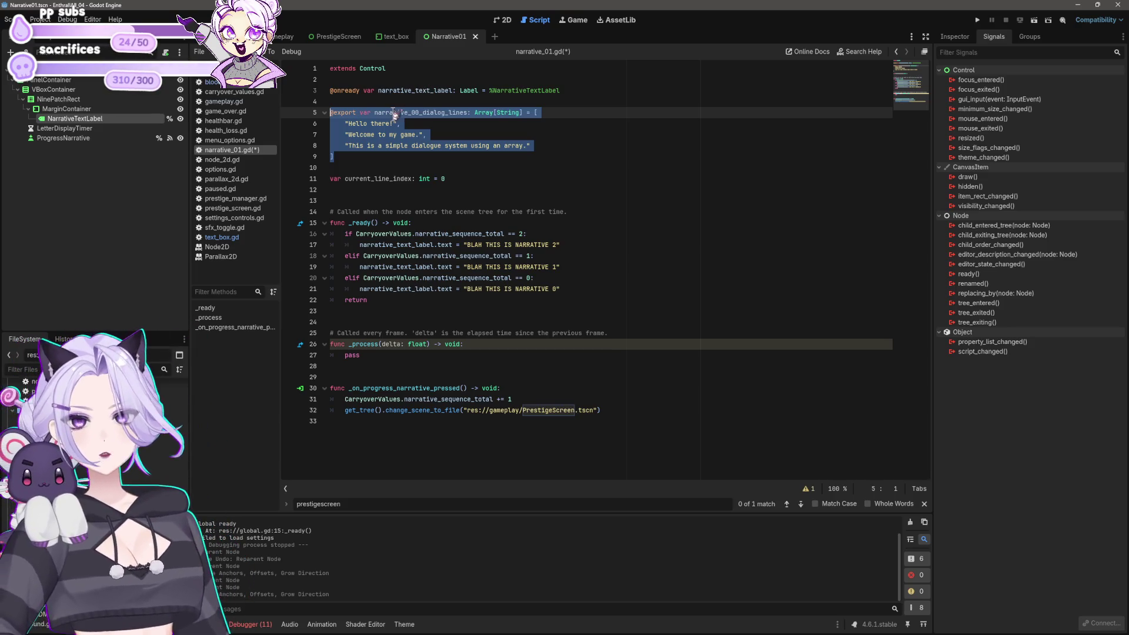
pyautogui.click(415, 113)
pyautogui.moveTo(453, 180)
pyautogui.mouseDown()
pyautogui.moveTo(415, 113)
pyautogui.moveTo(273, 113)
pyautogui.mouseUp()
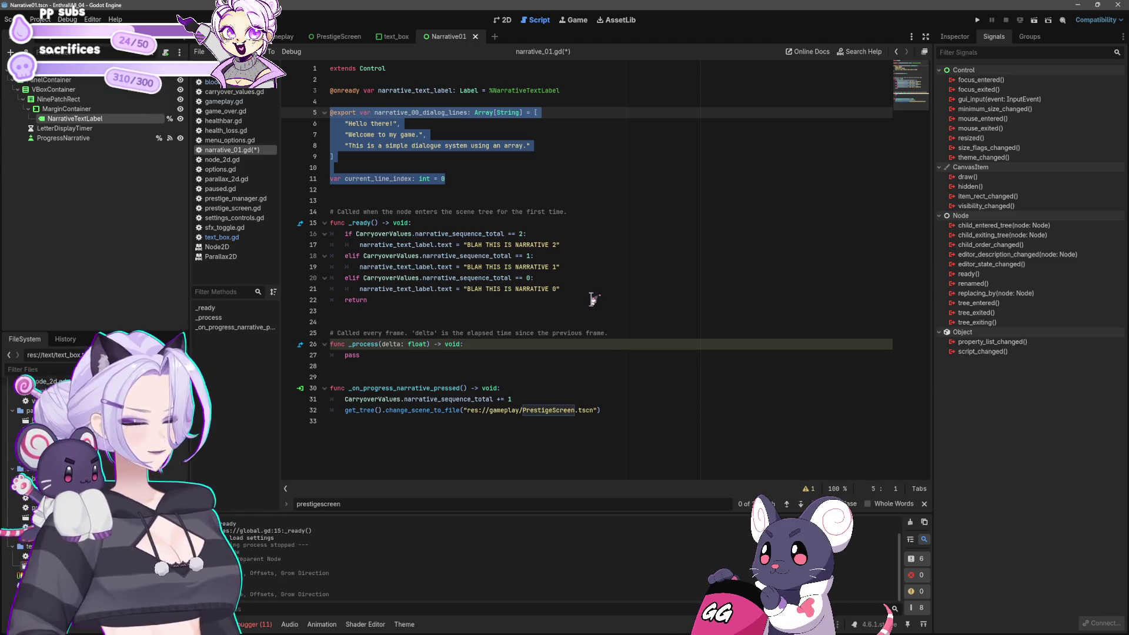
pyautogui.click(474, 300)
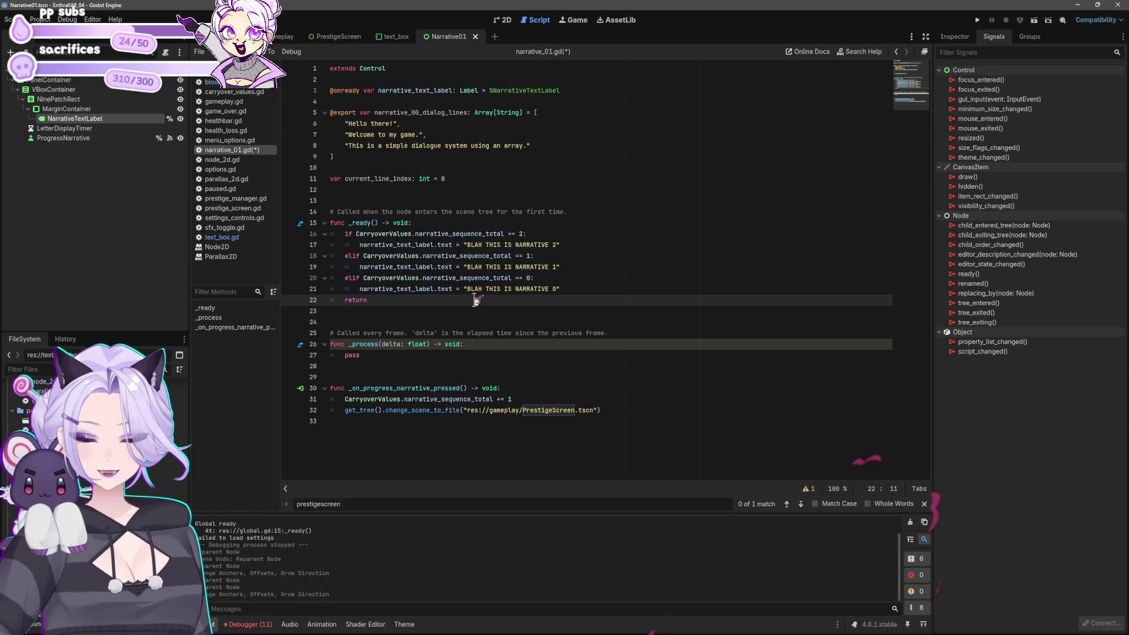
pyautogui.click(574, 288)
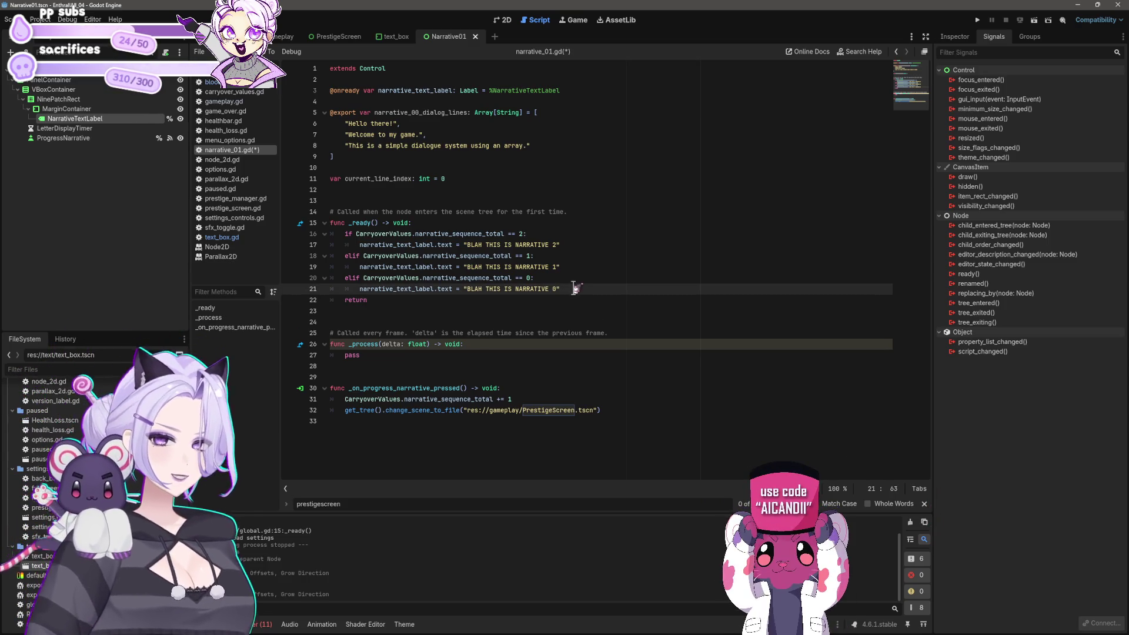
# Open an empty indented line above the NARRATIVE 0 text assignment, discarding a half-typed get_array
pyautogui.hotkey('ctrl', 'shift', 'Return')
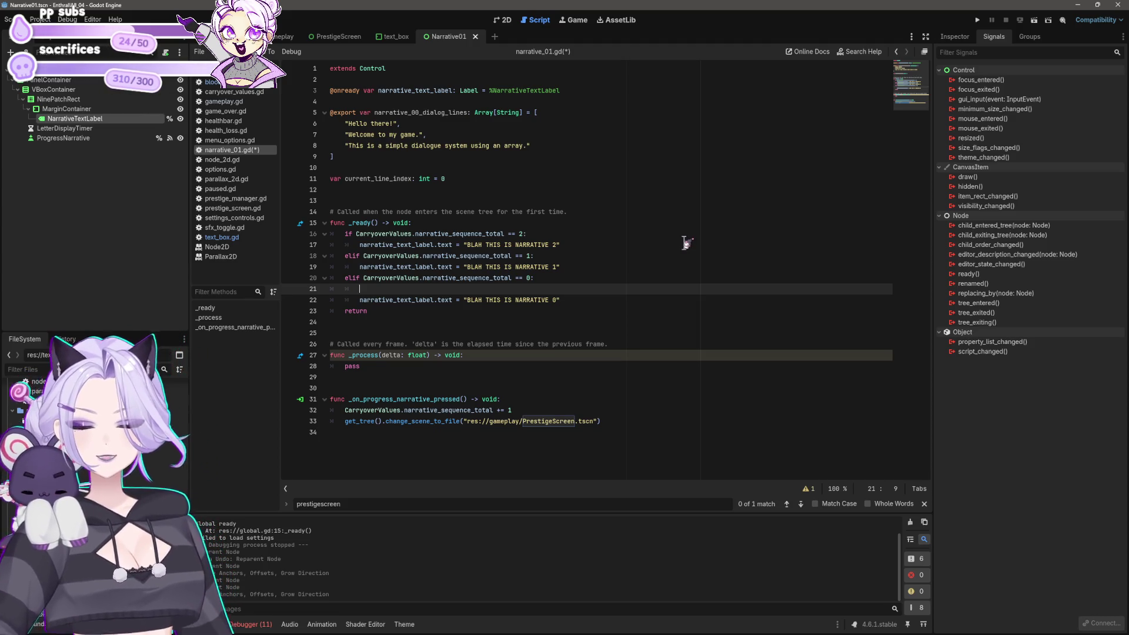
pyautogui.write('get')
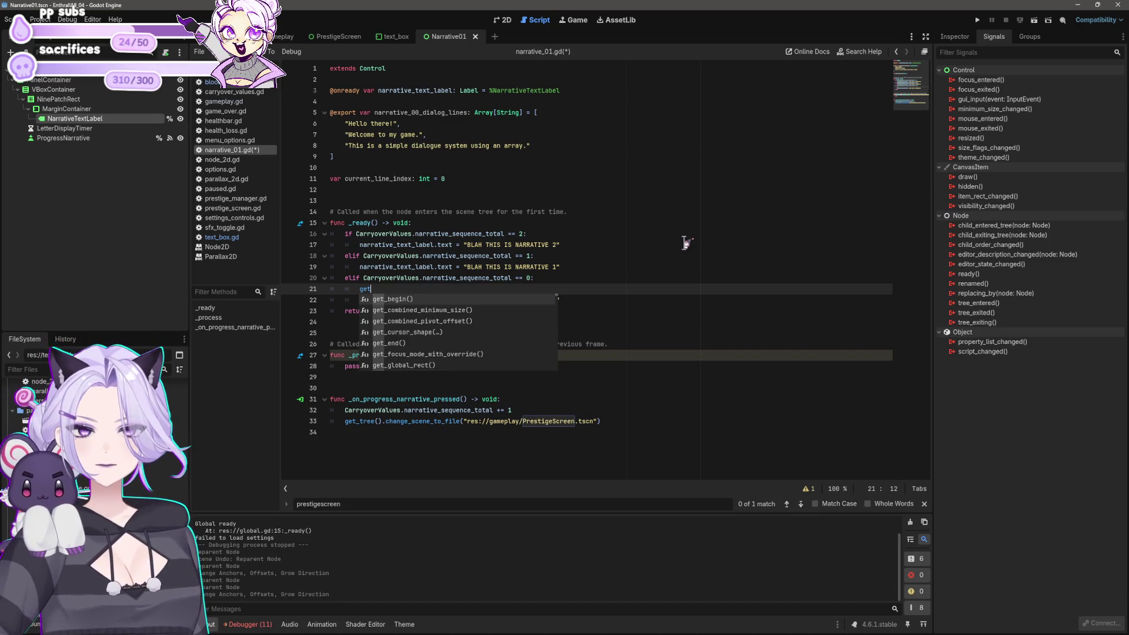
pyautogui.write('_arra')
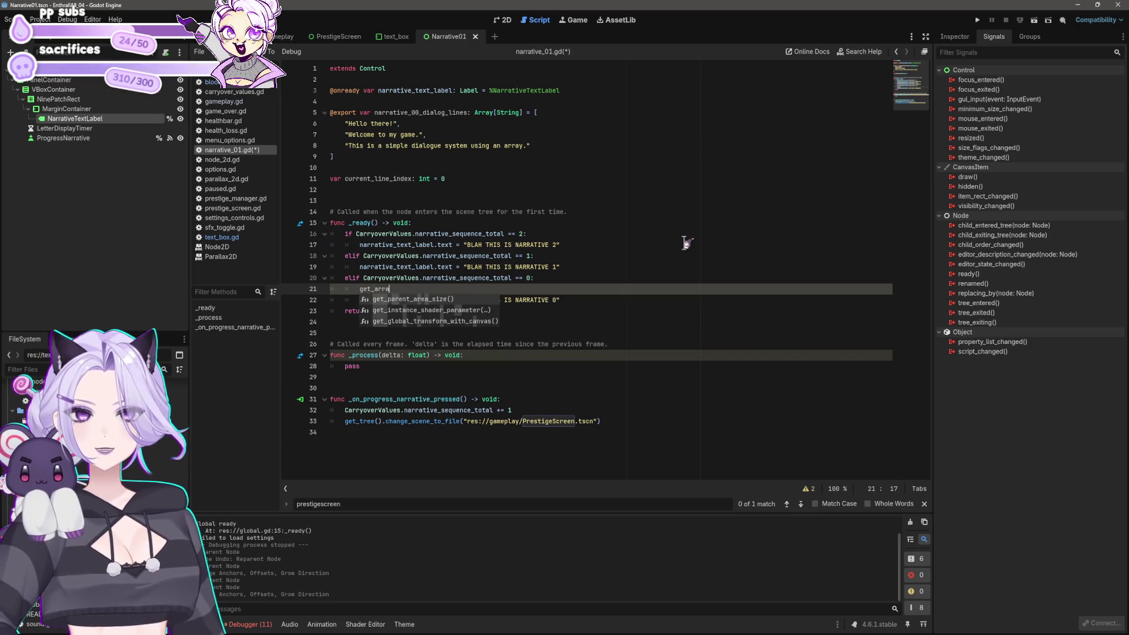
pyautogui.write('y')
pyautogui.hotkey('ctrl', 'shift', 'Left')
pyautogui.press('BackSpace')
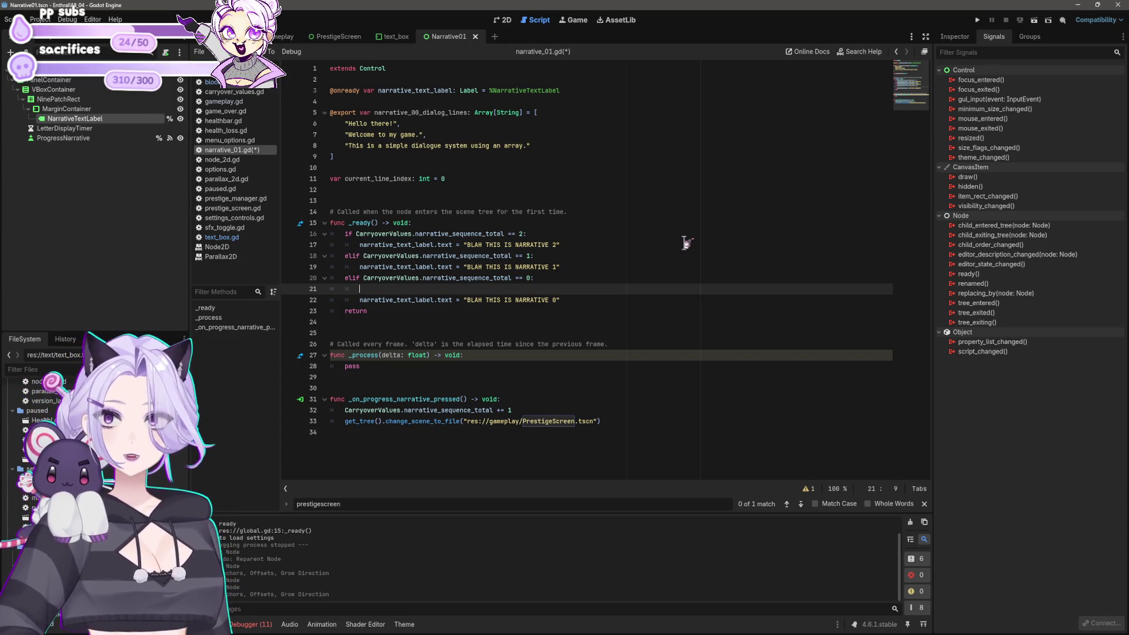
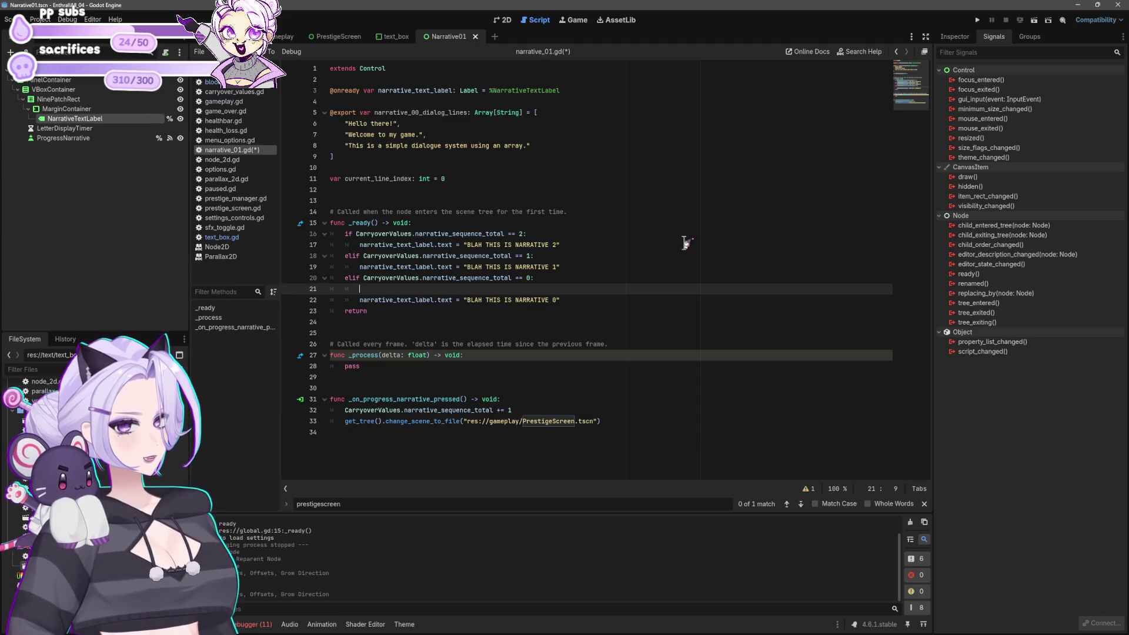
# Type on_click on line 21 in the narrative 0 branch, then switch to the 2D view
pyautogui.write('on_click')
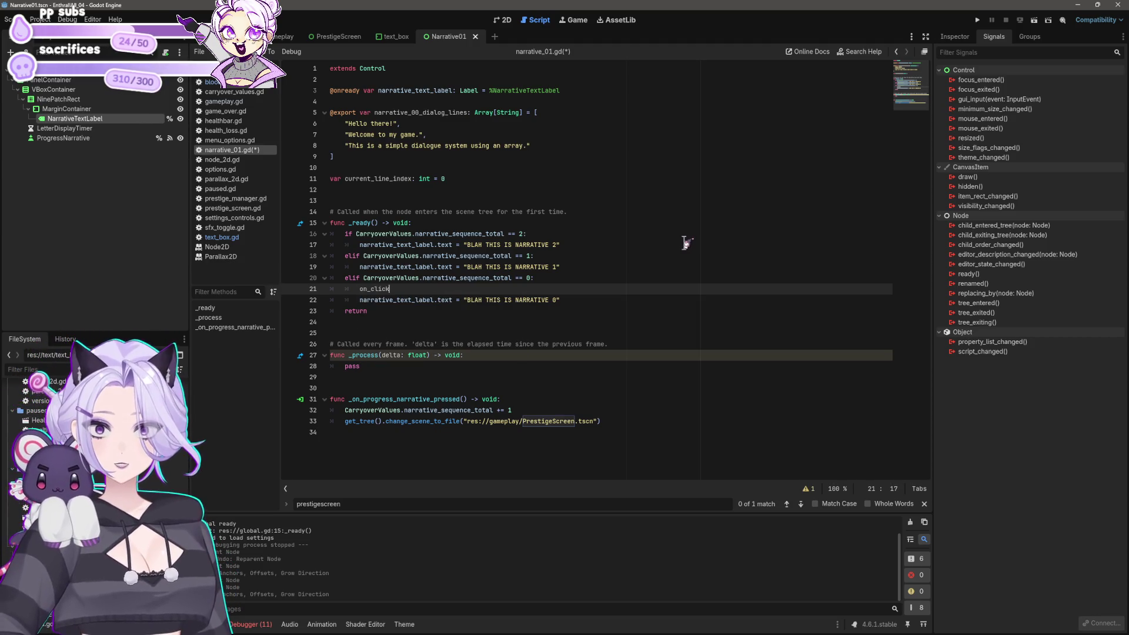
pyautogui.hotkey('ctrl', 'F1')
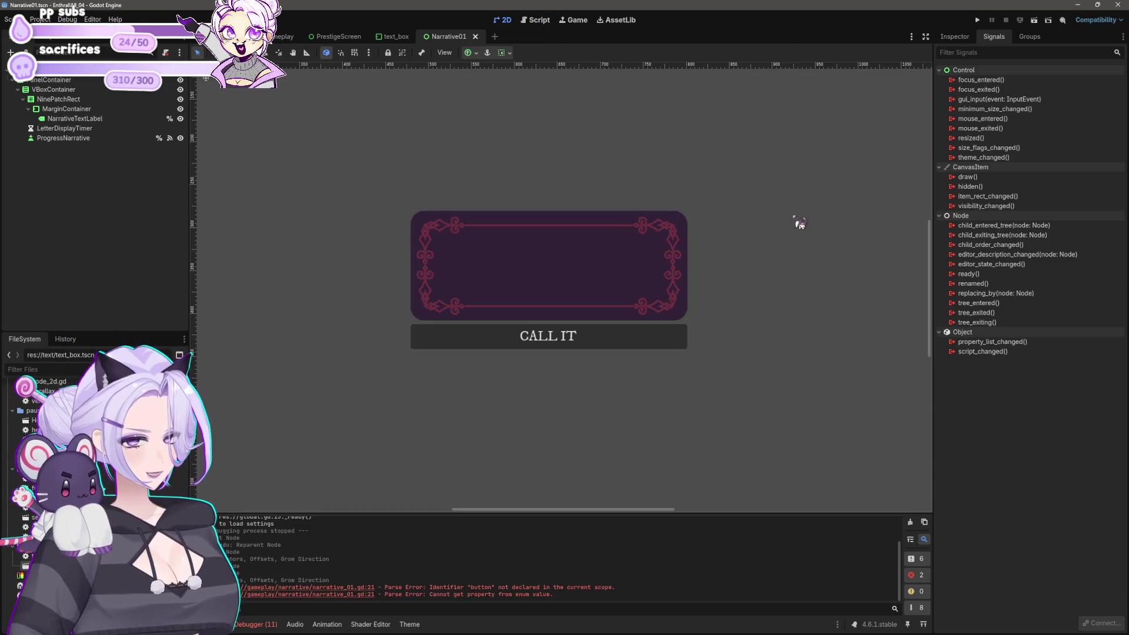
# Center the canvas and inspect the MarginContainer and NarrativeTextLabel nodes
pyautogui.doubleClick(36, 81)
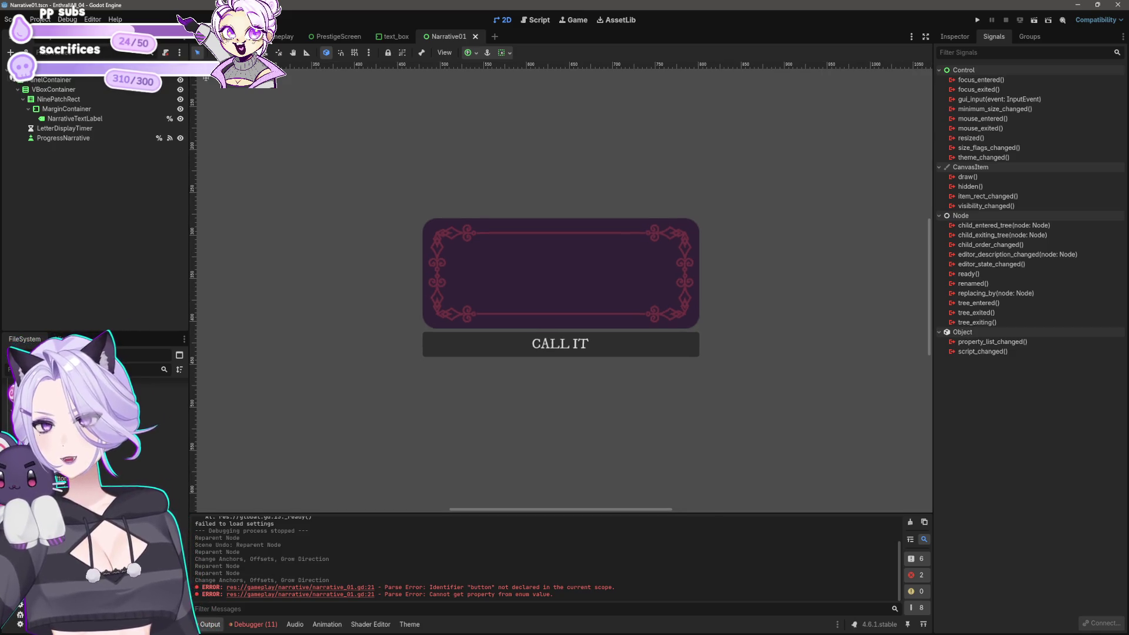
pyautogui.scroll(-5, 605, 235)
pyautogui.scroll(3, 581, 297)
pyautogui.scroll(2, 605, 315)
pyautogui.click(565, 226)
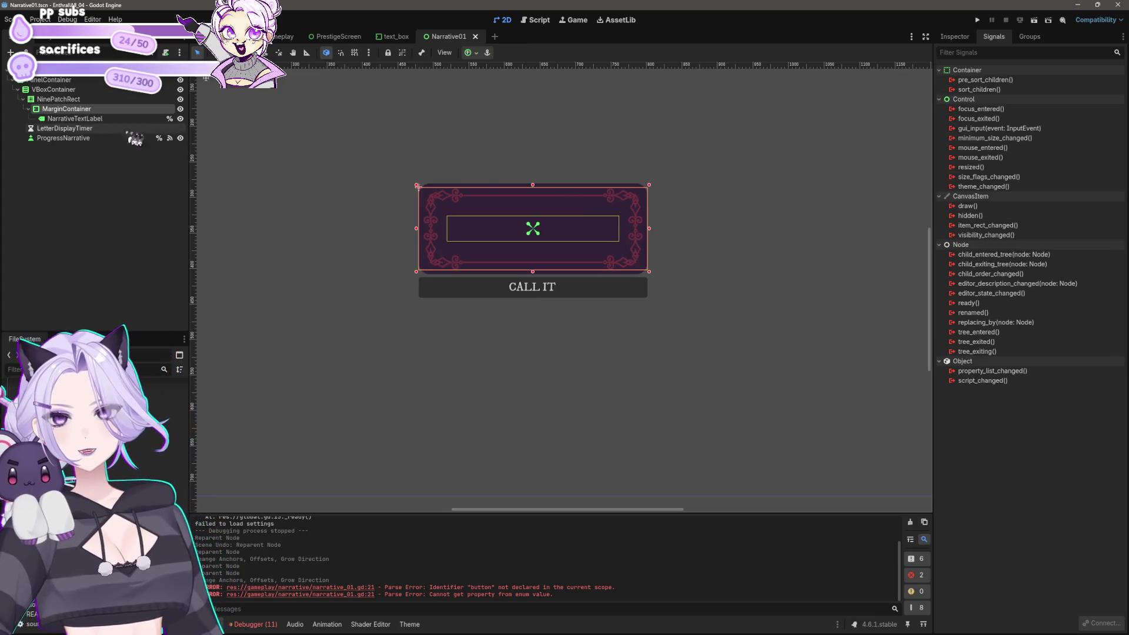
pyautogui.click(77, 119)
pyautogui.click(65, 109)
pyautogui.click(78, 119)
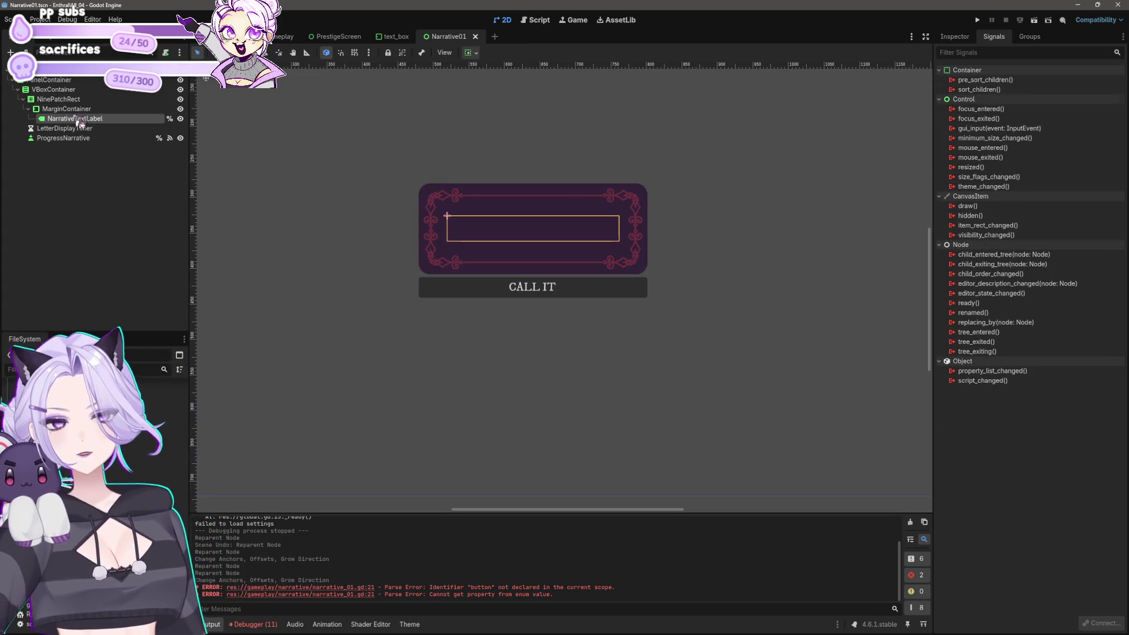
# Run the scene with F6 to test the dialog and reach the line-21 error
pyautogui.click(532, 20)
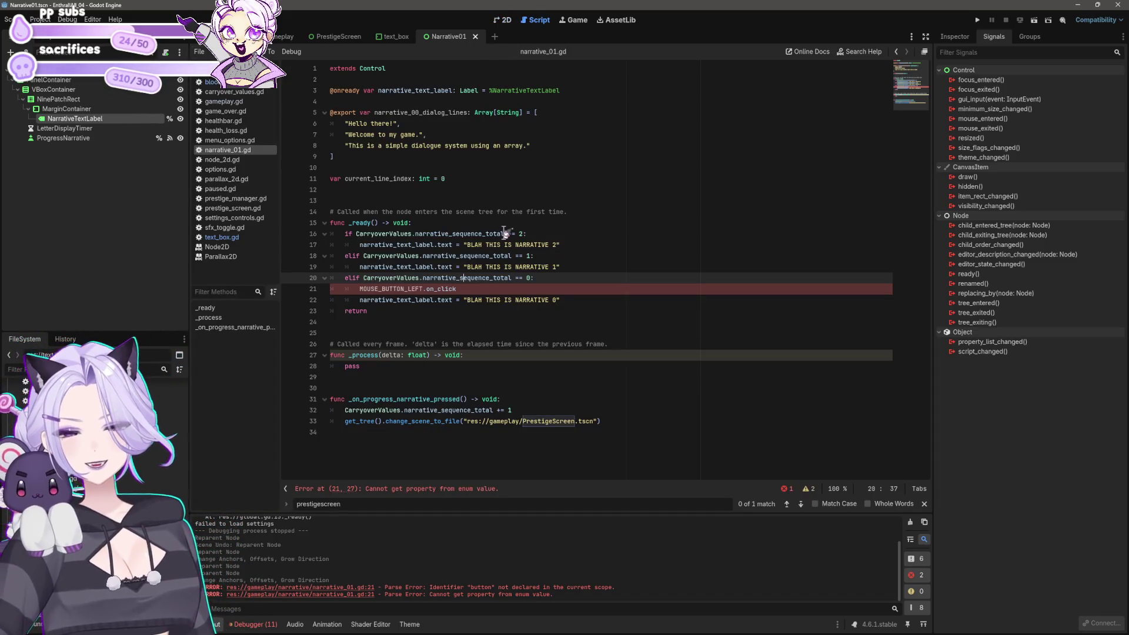
pyautogui.click(503, 20)
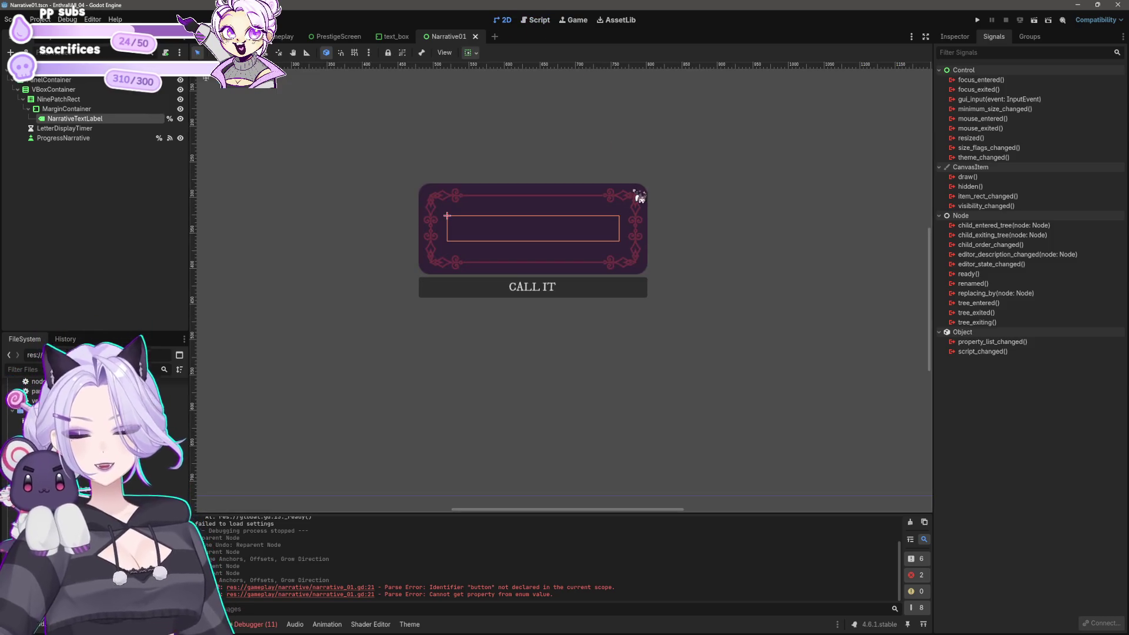
pyautogui.press('F6')
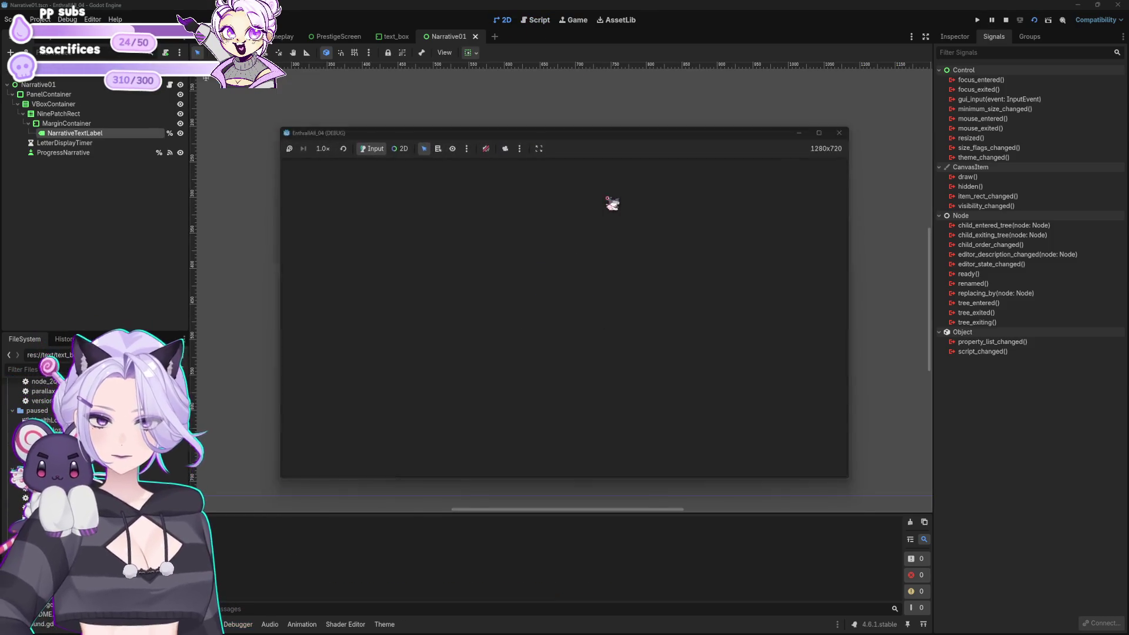
pyautogui.click(586, 289)
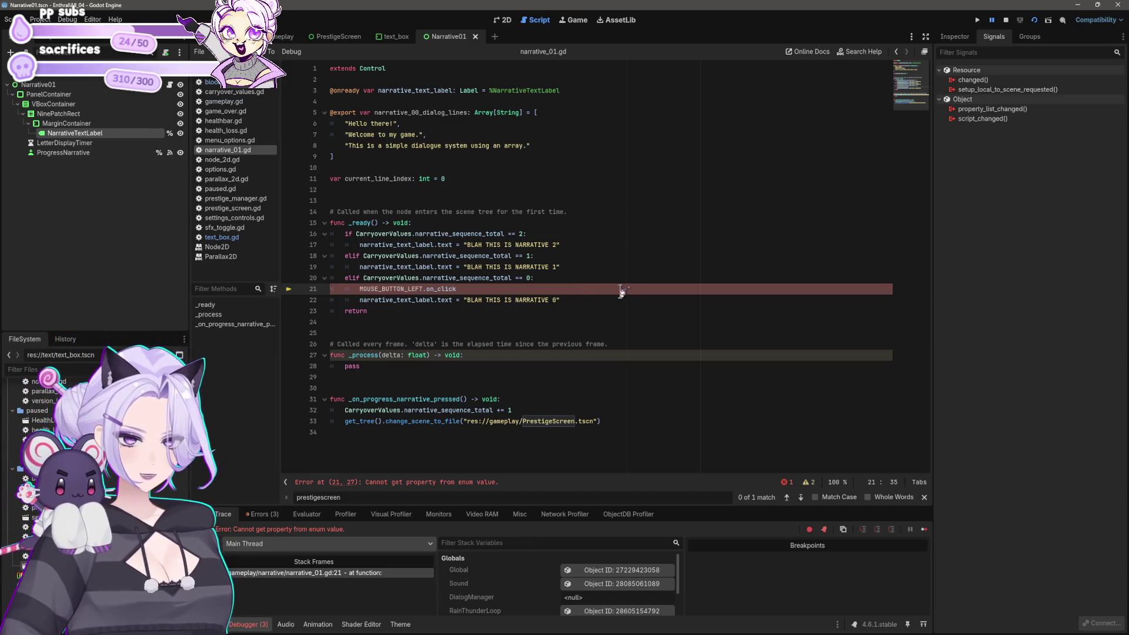
# Replace line 21's text with InputEventMouseButton.on_click
pyautogui.hotkey('shift', 'Home')
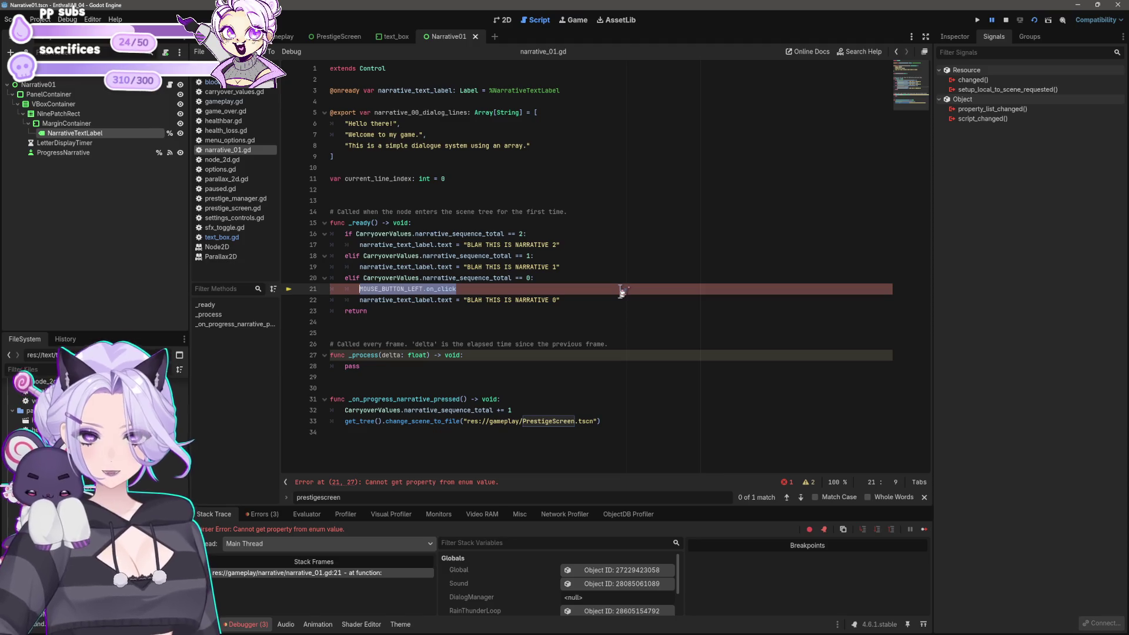
pyautogui.write('InputMouseEvent')
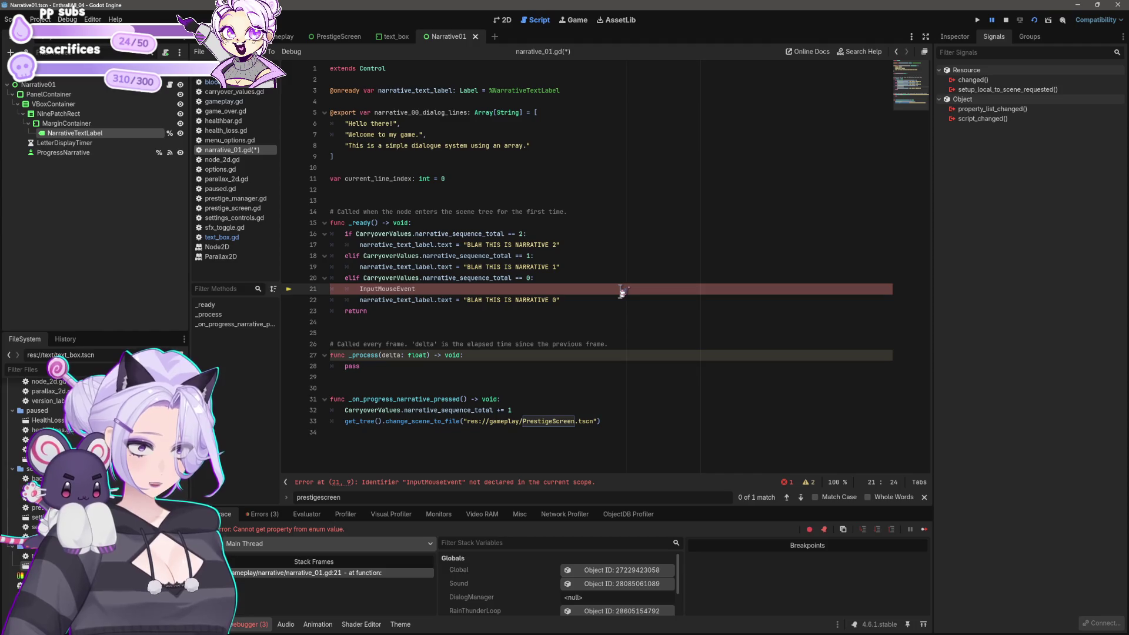
pyautogui.write('Buttonb')
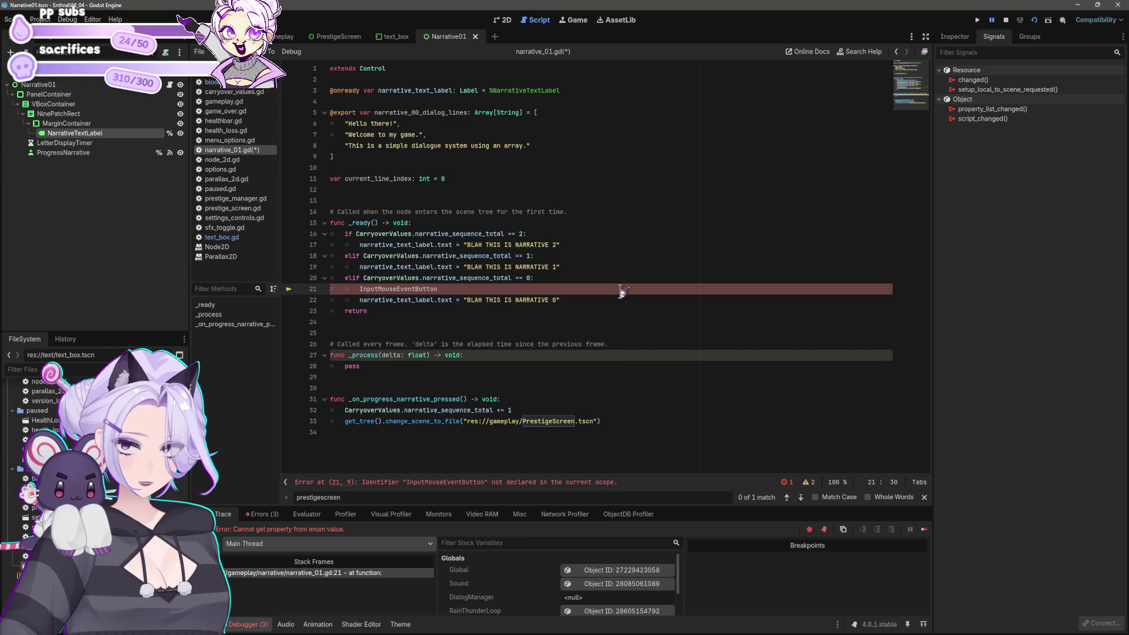
pyautogui.press('BackSpace')
pyautogui.press('BackSpace')
pyautogui.press('BackSpace')
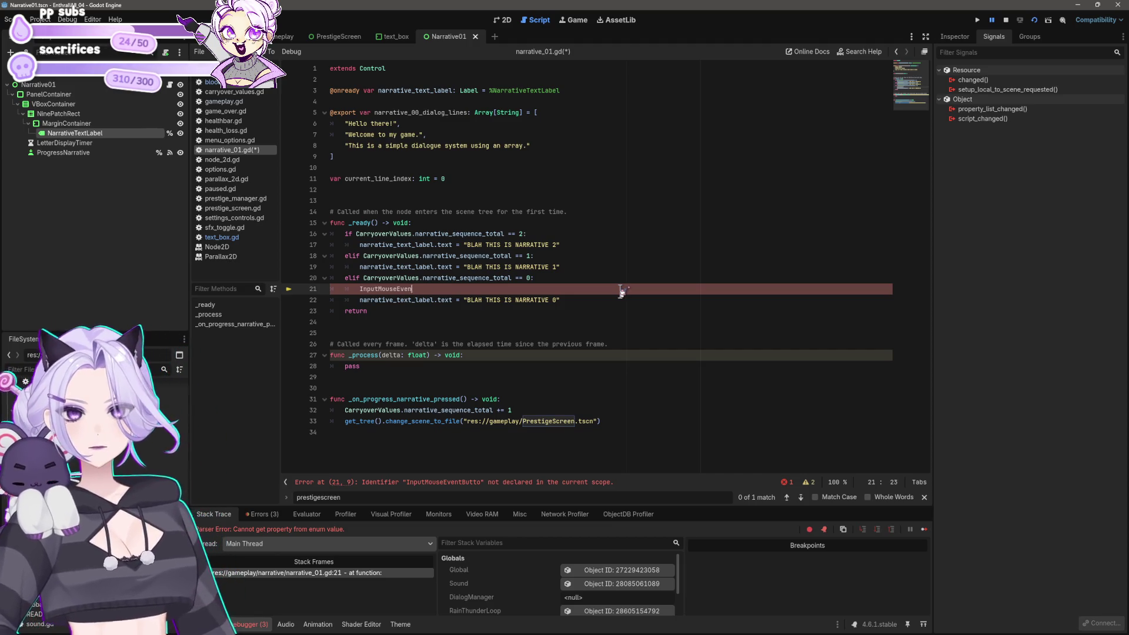
pyautogui.write('EventMouseButton.')
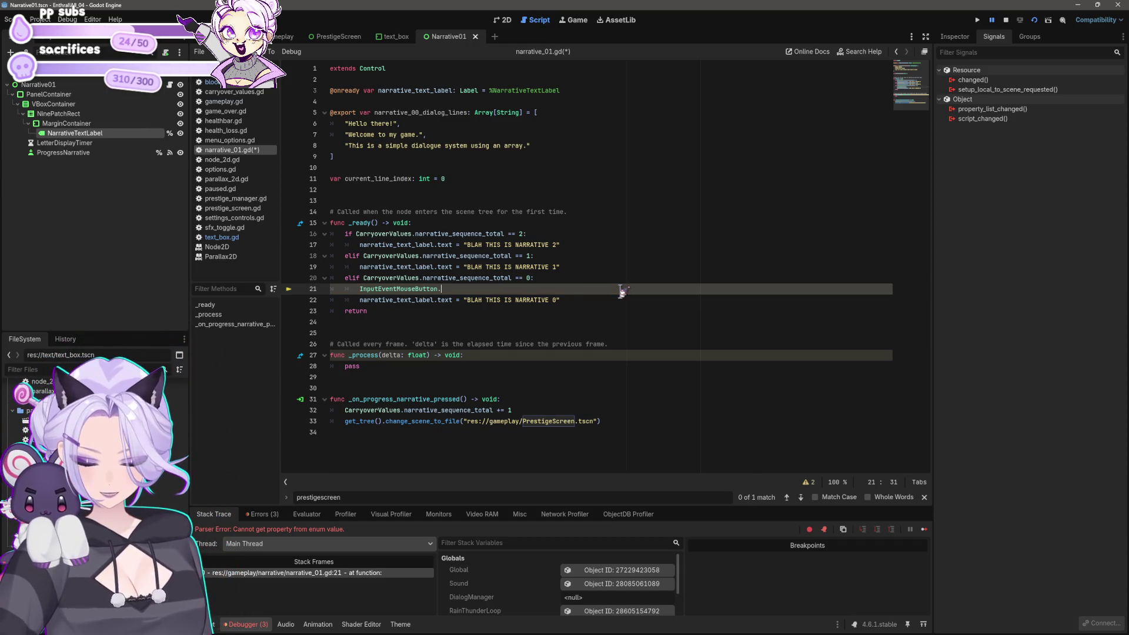
pyautogui.write('onclick')
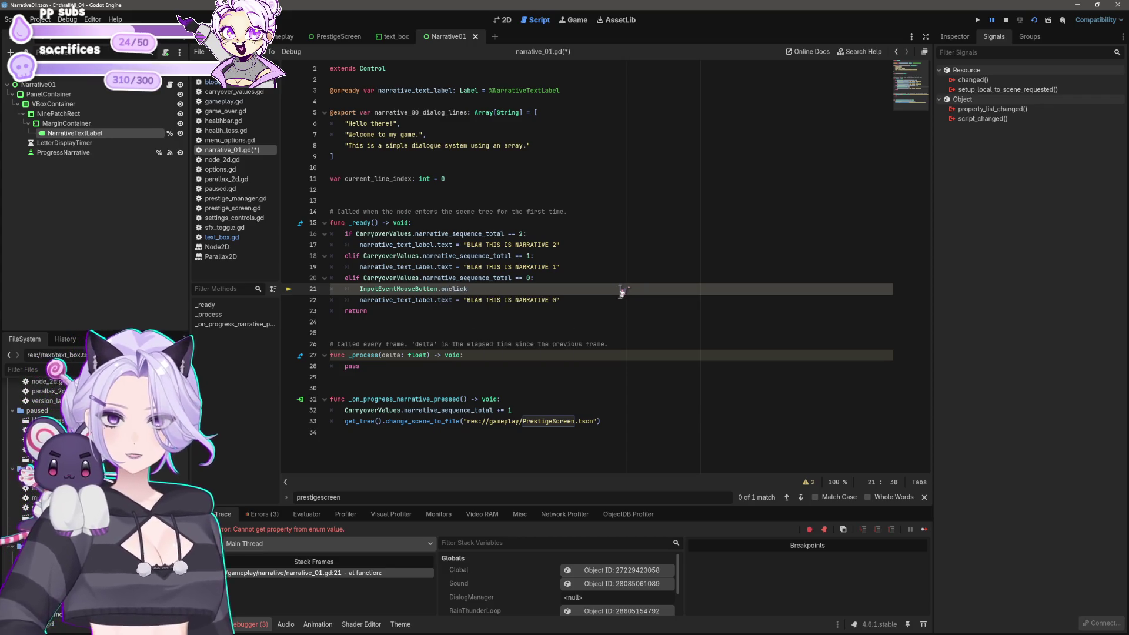
pyautogui.press('BackSpace')
pyautogui.press('BackSpace')
pyautogui.press('BackSpace')
pyautogui.press('BackSpace')
pyautogui.press('BackSpace')
pyautogui.write('_click')
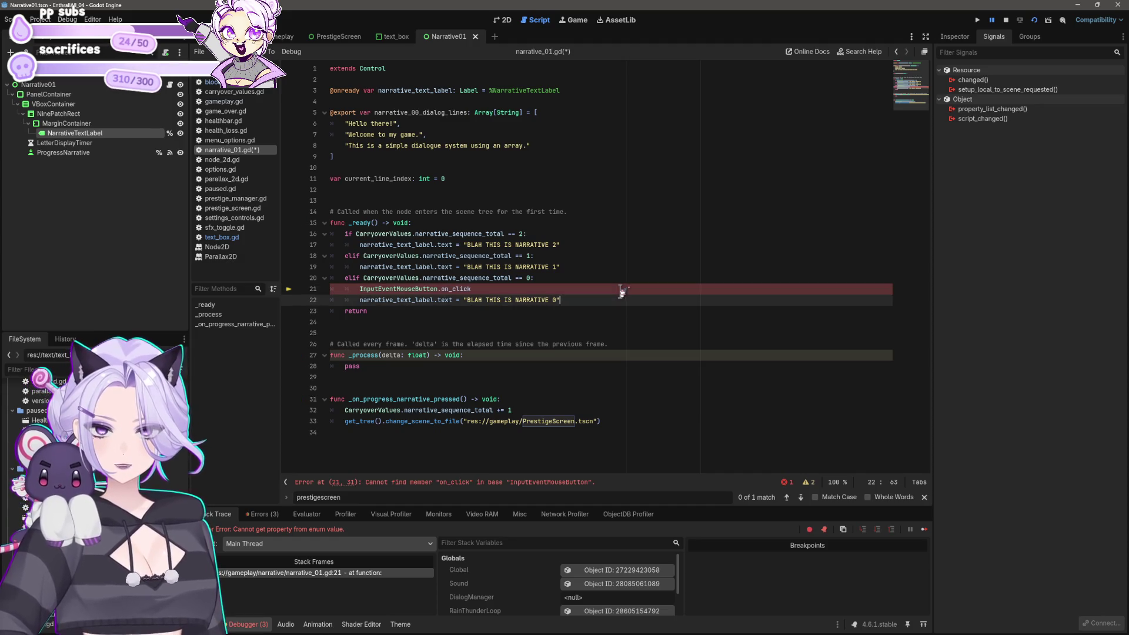
pyautogui.press('Down')
pyautogui.press('End')
pyautogui.hotkey('shift', 'Home')
pyautogui.hotkey('shift', 'Home')
pyautogui.press('Up')
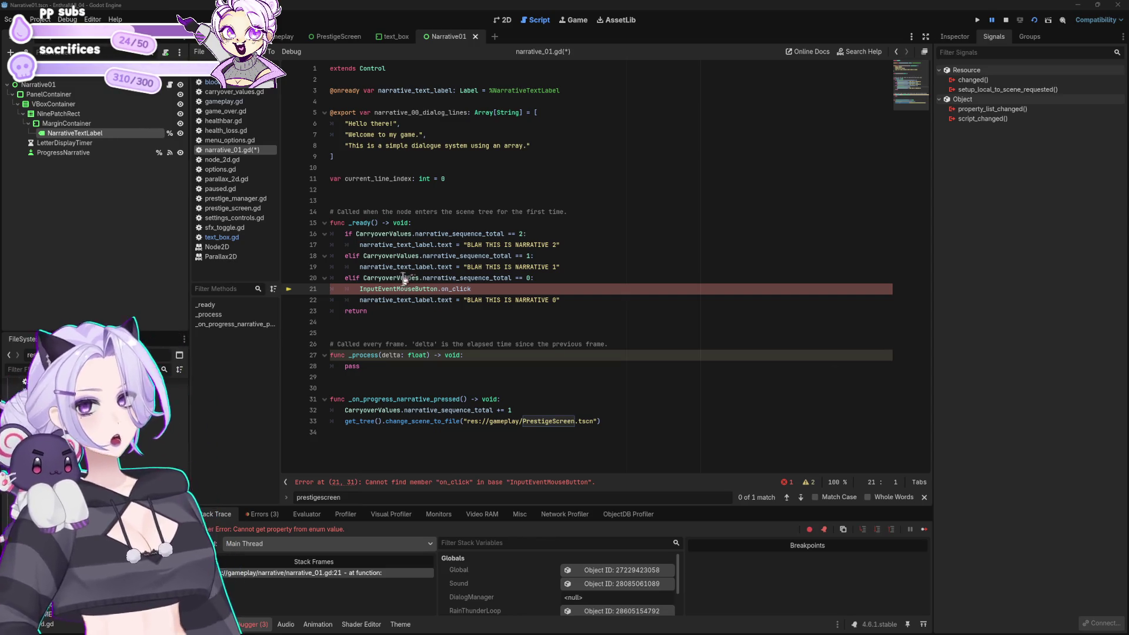
# Insert a new line above it and begin an 'if' statement
pyautogui.click(477, 288)
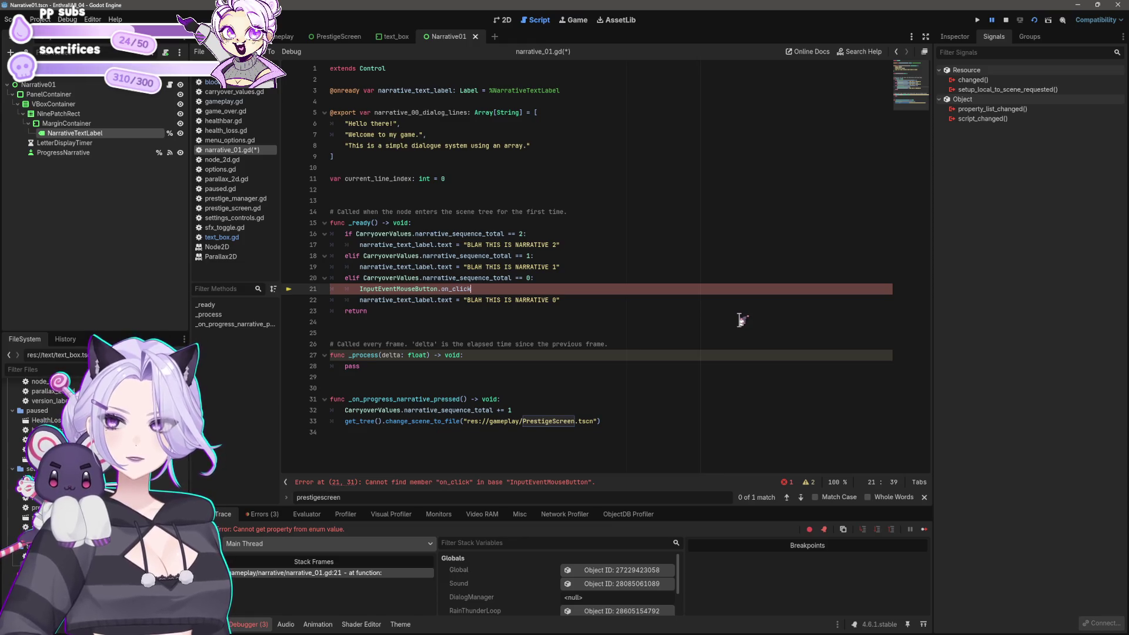
pyautogui.press('Up')
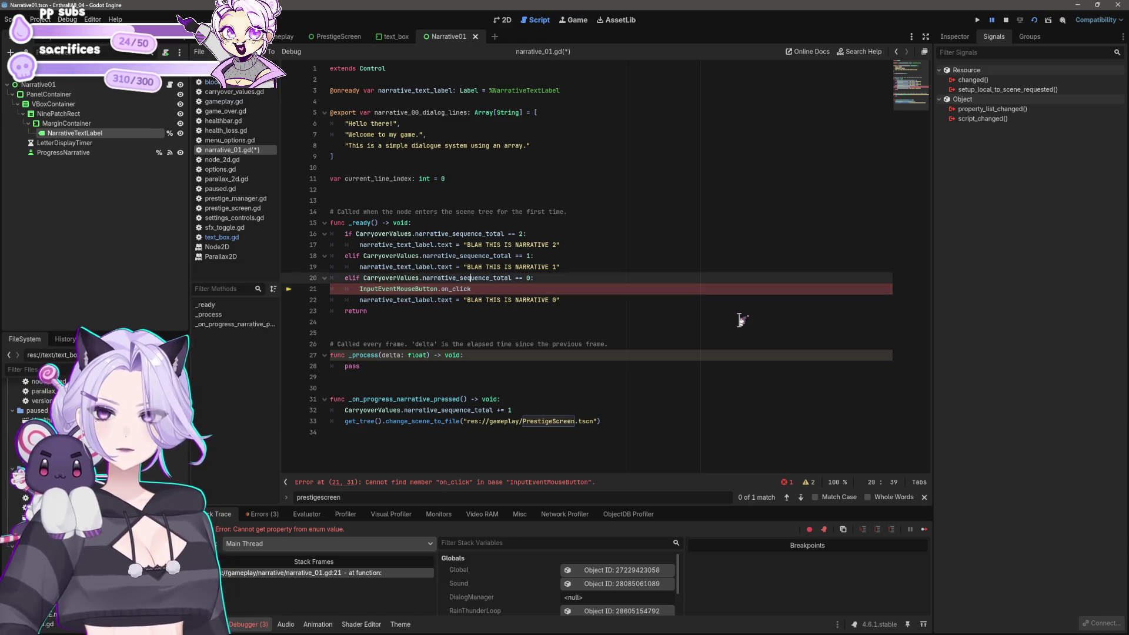
pyautogui.press('End')
pyautogui.press('Return')
pyautogui.write('if')
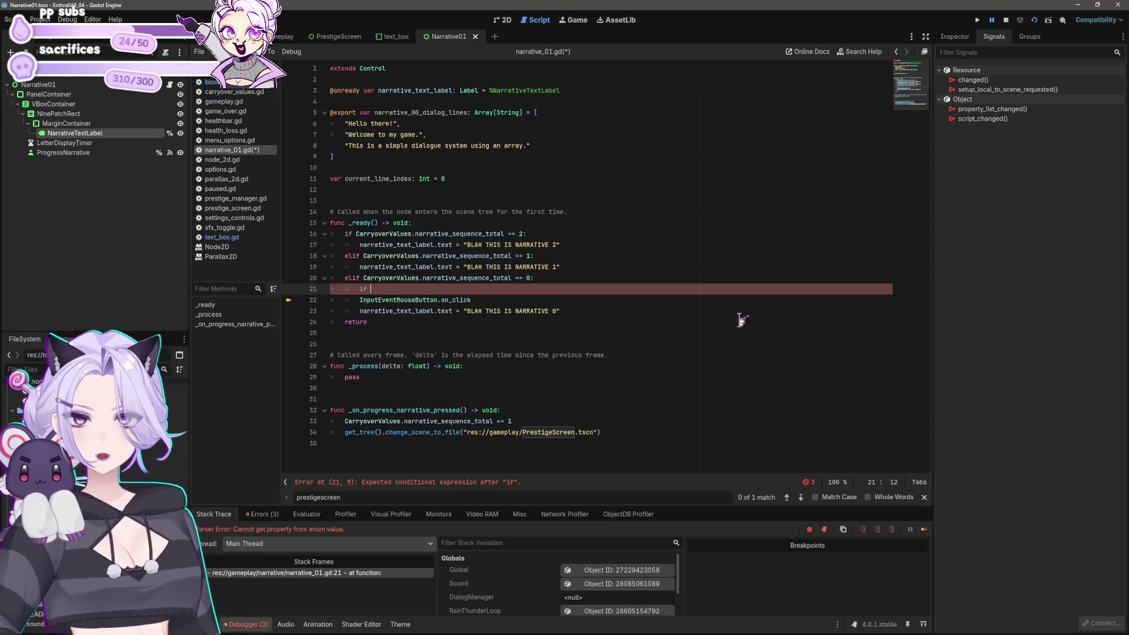
# Write 'if current_line_index == 5:' with return, followed by 'elif current_line_index <= 5:'
pyautogui.write('current_line')
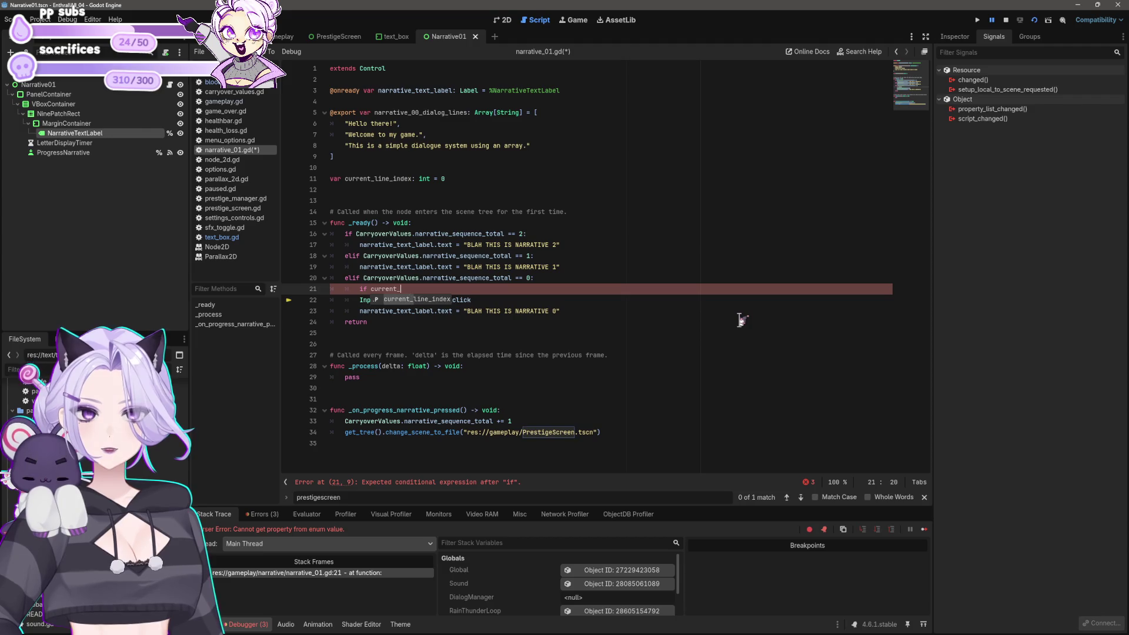
pyautogui.press('Return')
pyautogui.write('== ')
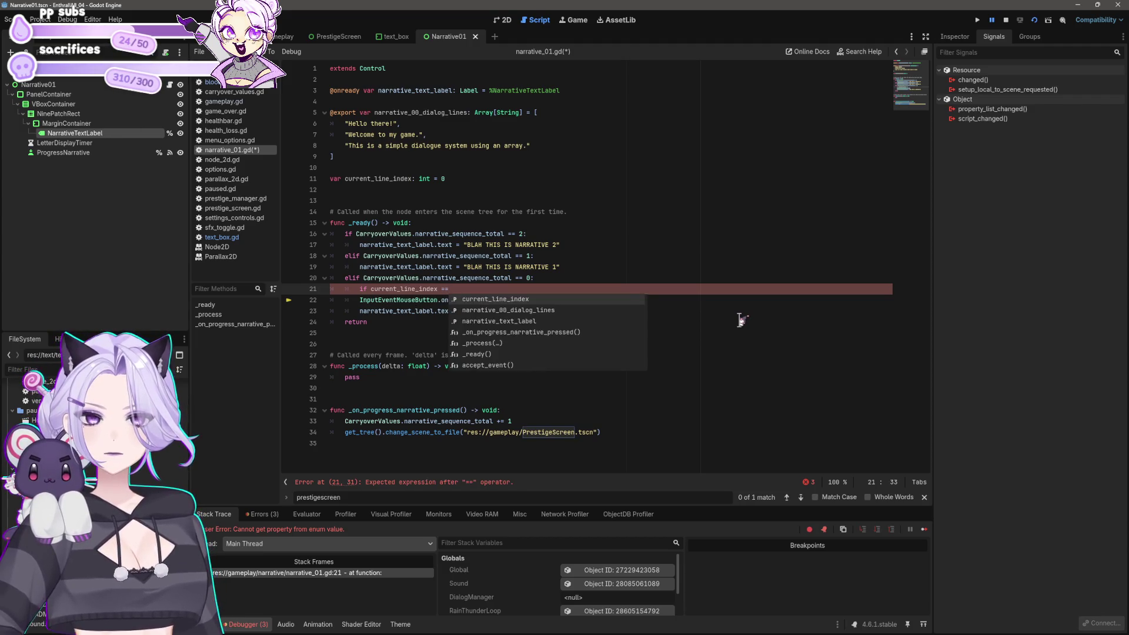
pyautogui.write('5:')
pyautogui.press('Return')
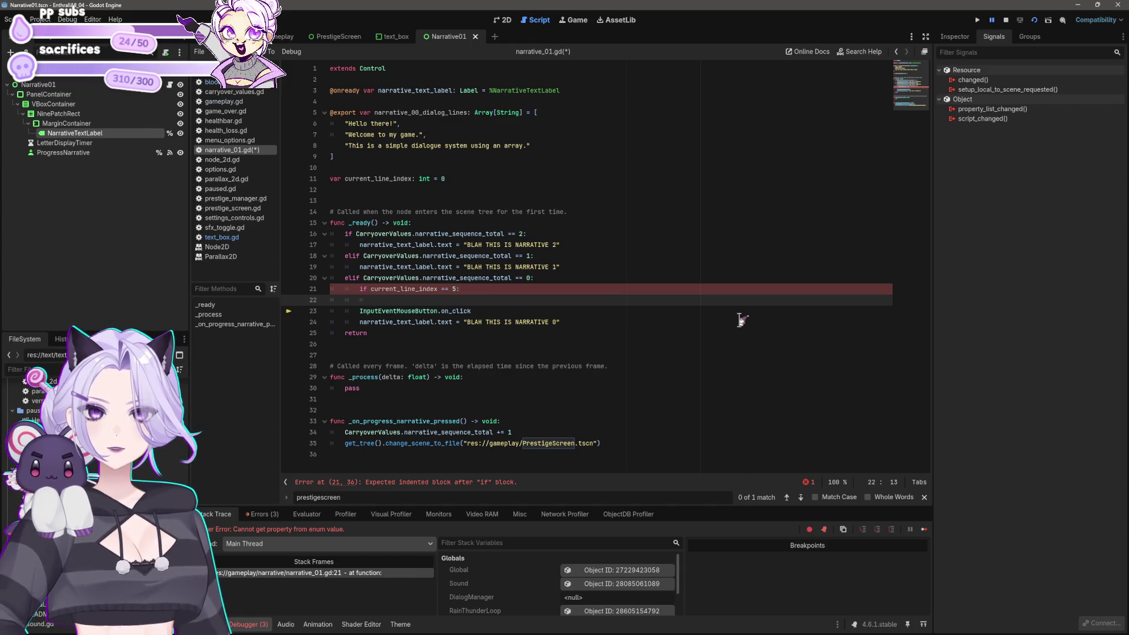
pyautogui.write('return')
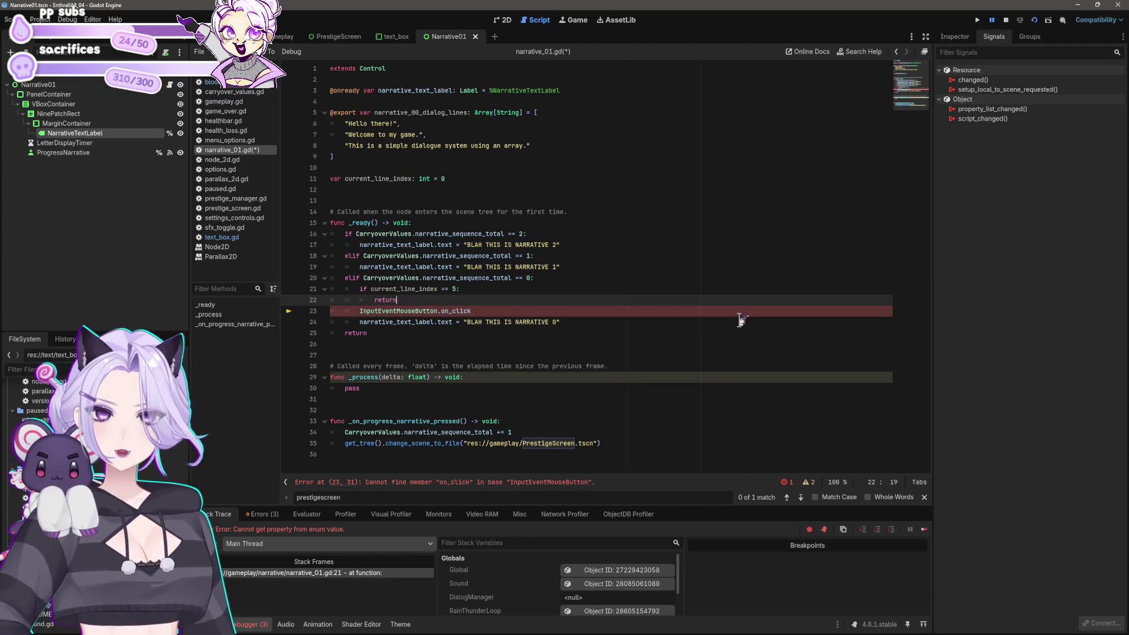
pyautogui.press('Return')
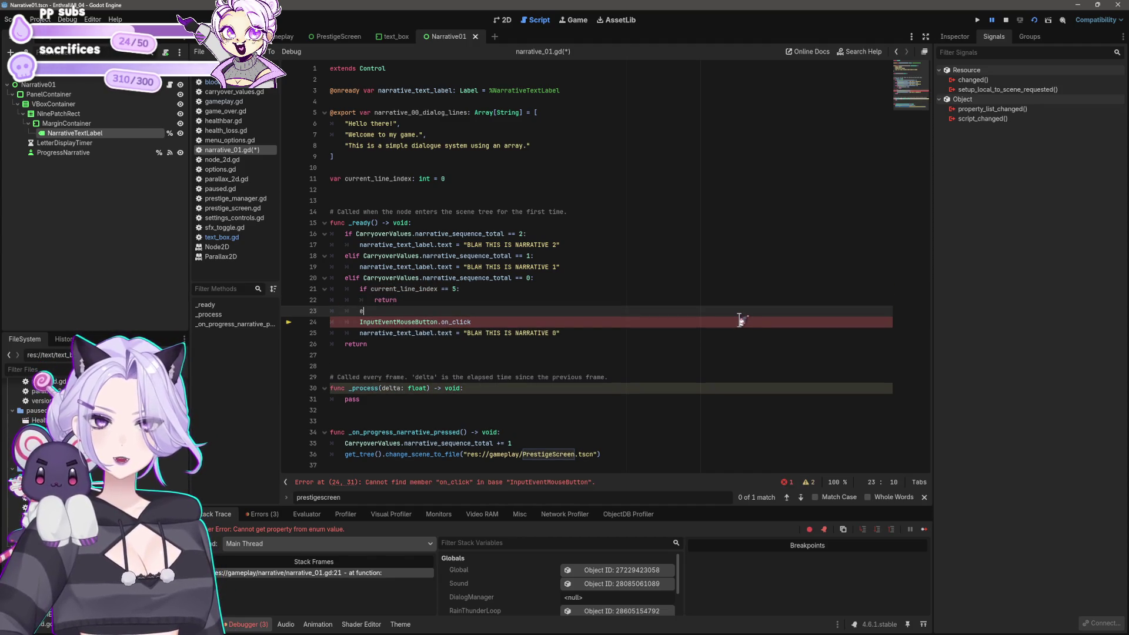
pyautogui.write('lif cur')
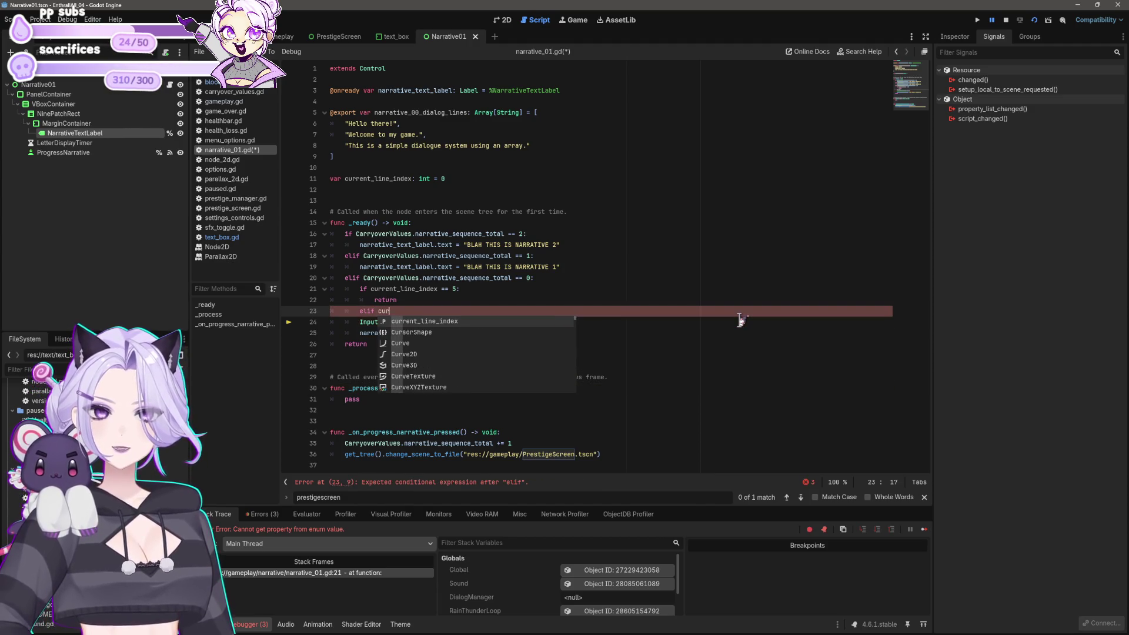
pyautogui.write('rent_line_i')
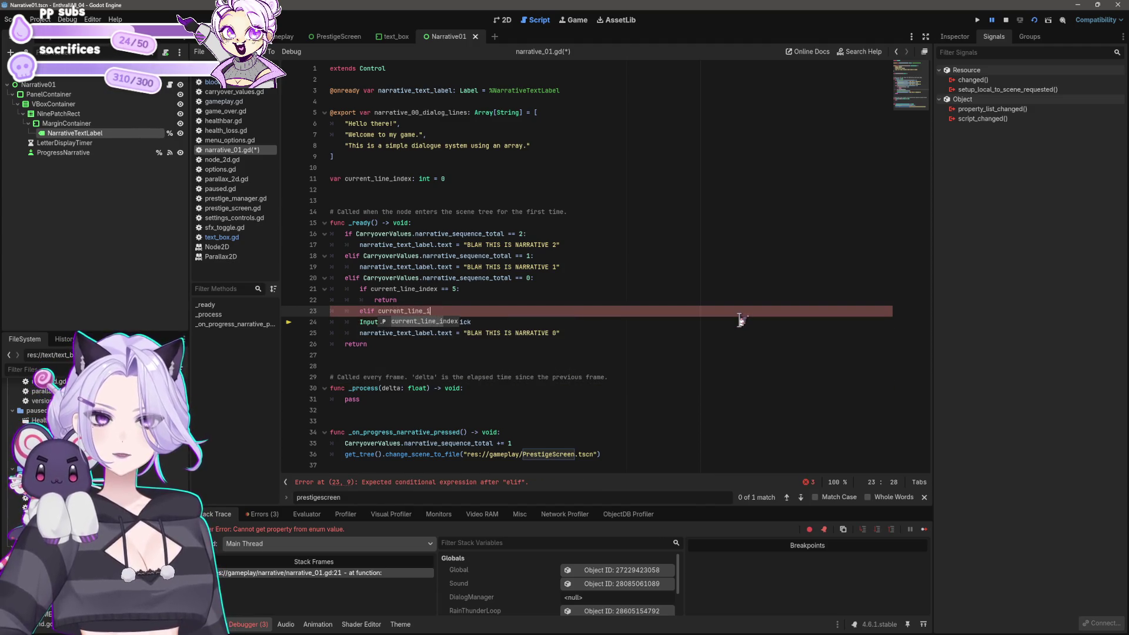
pyautogui.press('Return')
pyautogui.write('<')
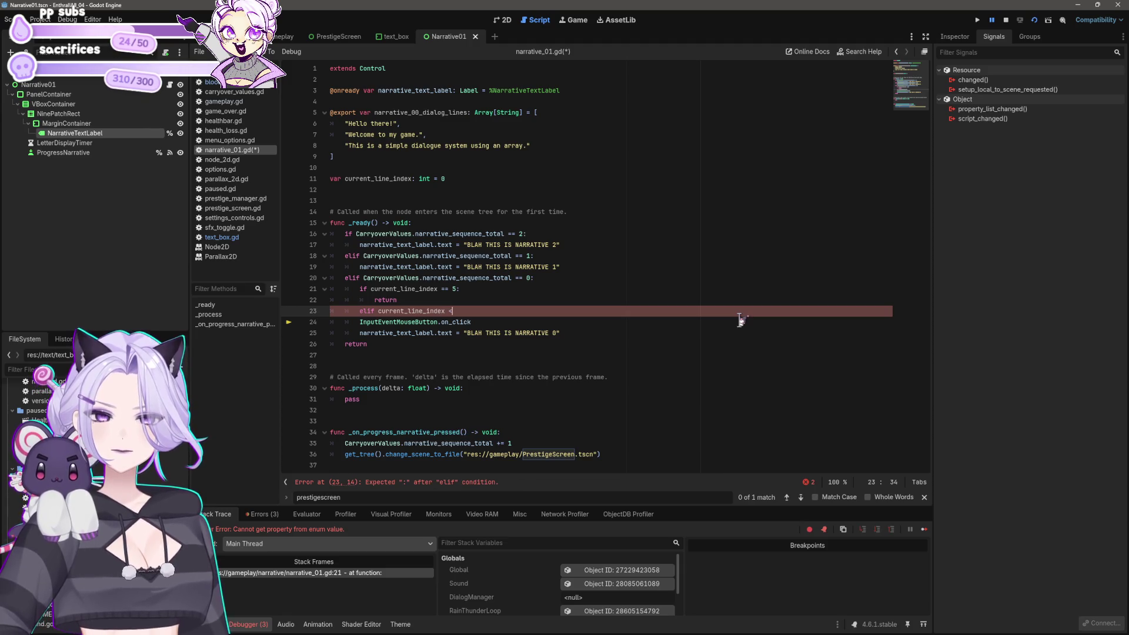
pyautogui.write('= 5:')
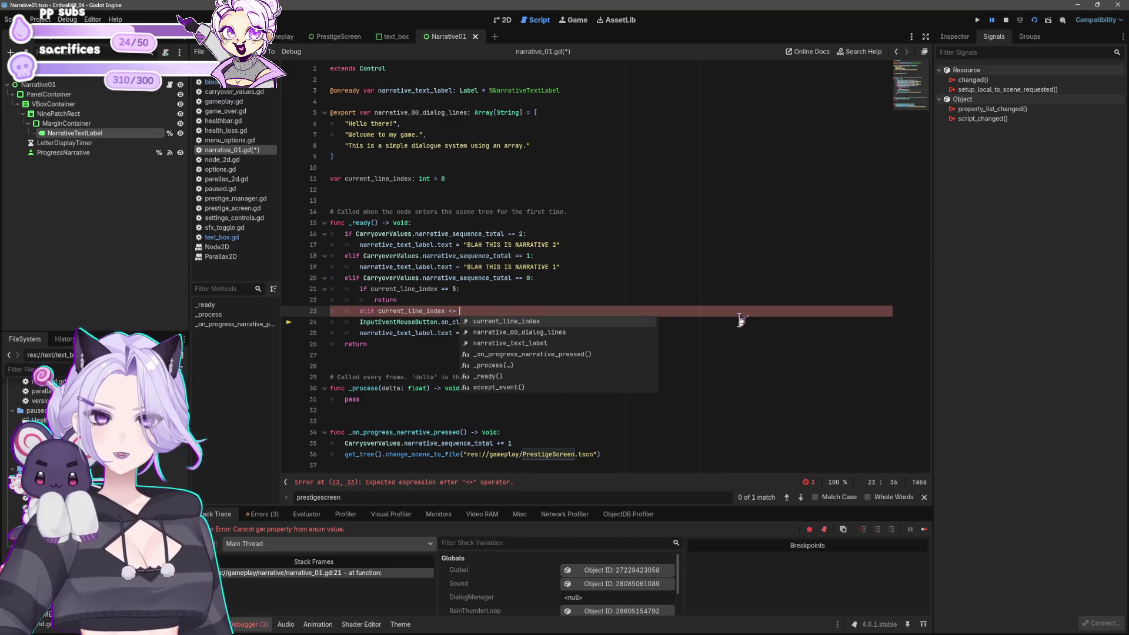
pyautogui.press('Return')
# Move the on_click line under the == 5 condition and fix the narrative 0 line's indentation
pyautogui.press('Down')
pyautogui.press('End')
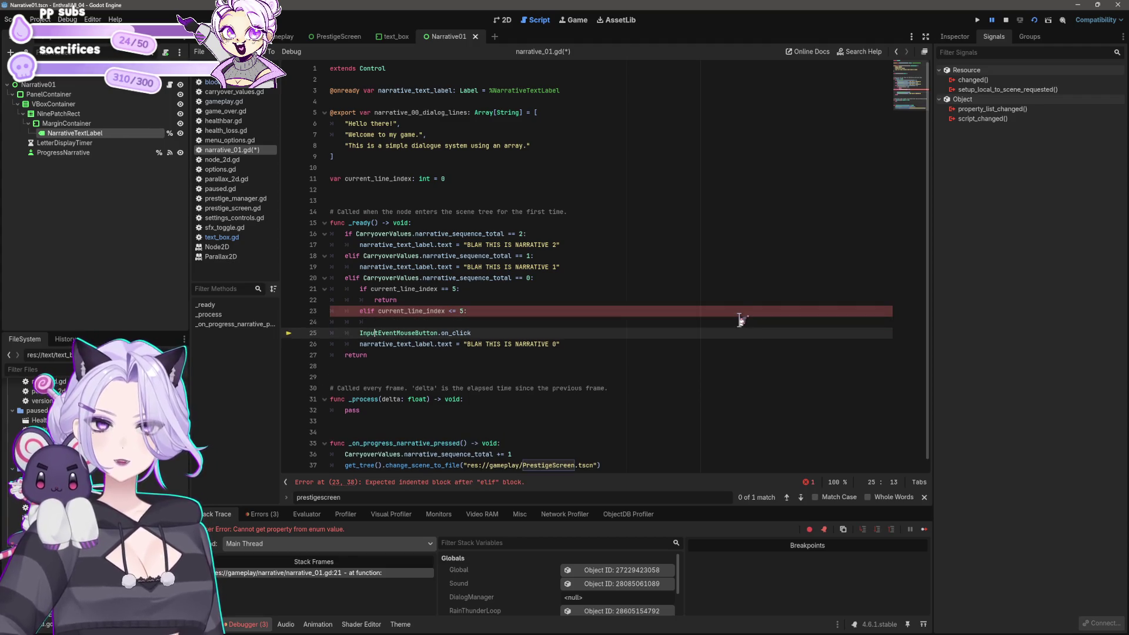
pyautogui.hotkey('shift', 'Home')
pyautogui.press('BackSpace')
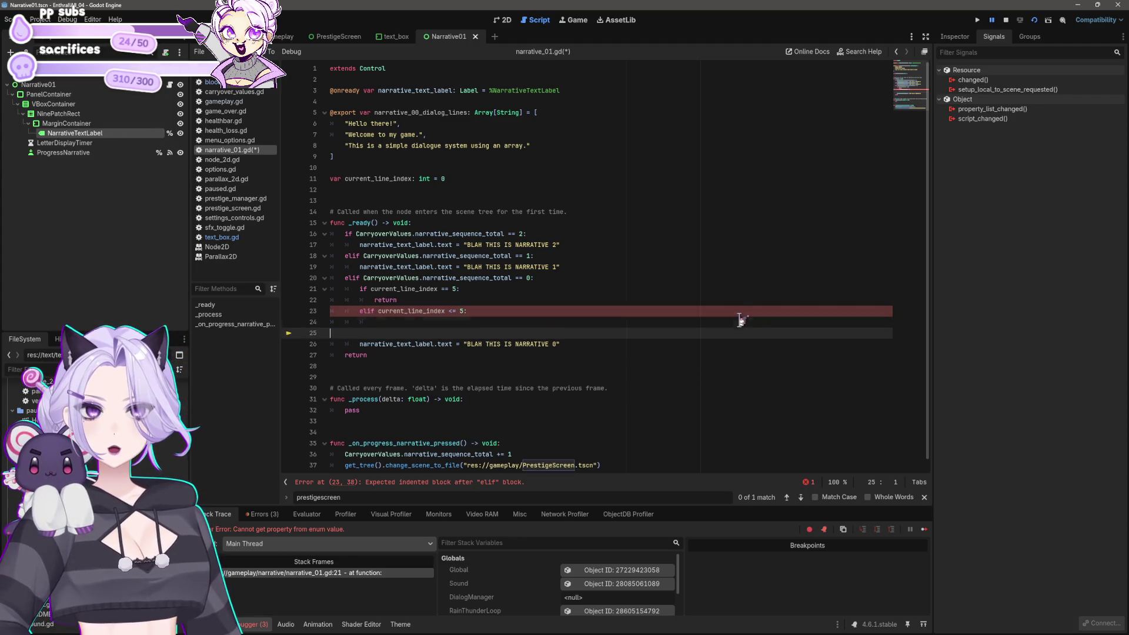
pyautogui.press('BackSpace')
pyautogui.press('BackSpace')
pyautogui.press('BackSpace')
pyautogui.press('Up')
pyautogui.press('Up')
pyautogui.press('Up')
pyautogui.press('End')
pyautogui.press('Return')
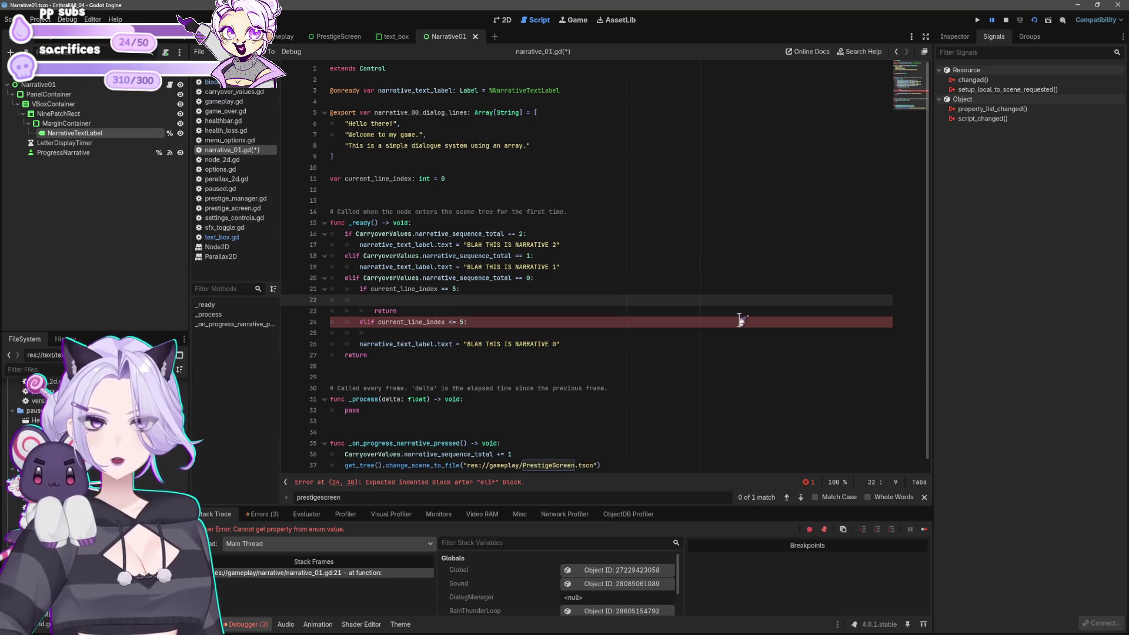
pyautogui.hotkey('ctrl', 'z')
pyautogui.hotkey('ctrl', 'z')
pyautogui.hotkey('ctrl', 'z')
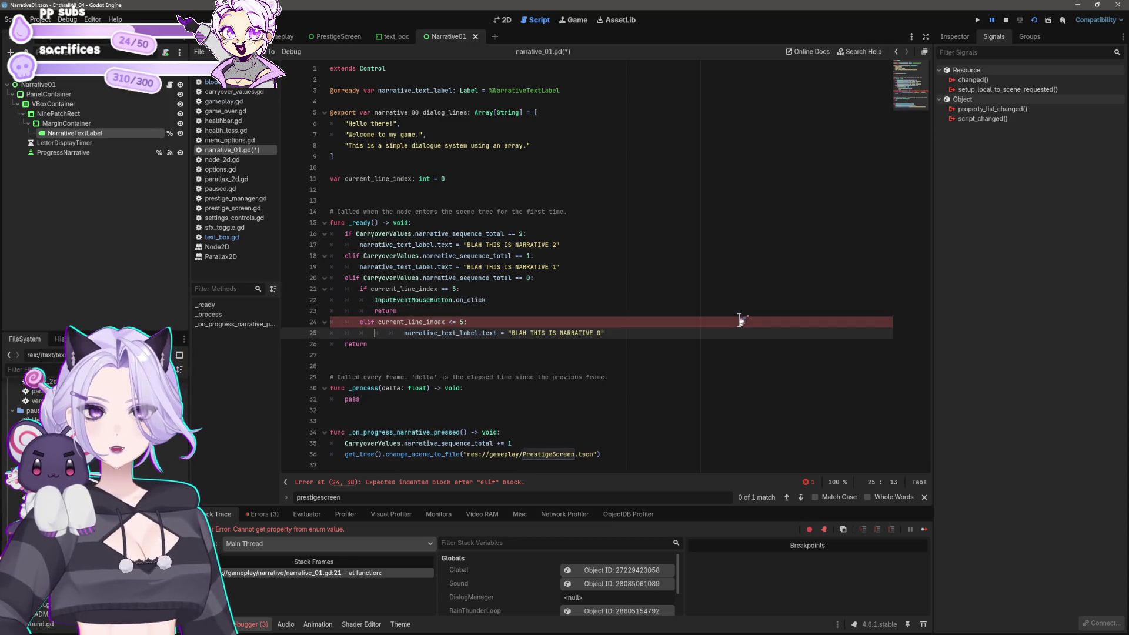
pyautogui.press('Delete')
pyautogui.press('Delete')
pyautogui.press('Delete')
pyautogui.write('n')
pyautogui.press('Left')
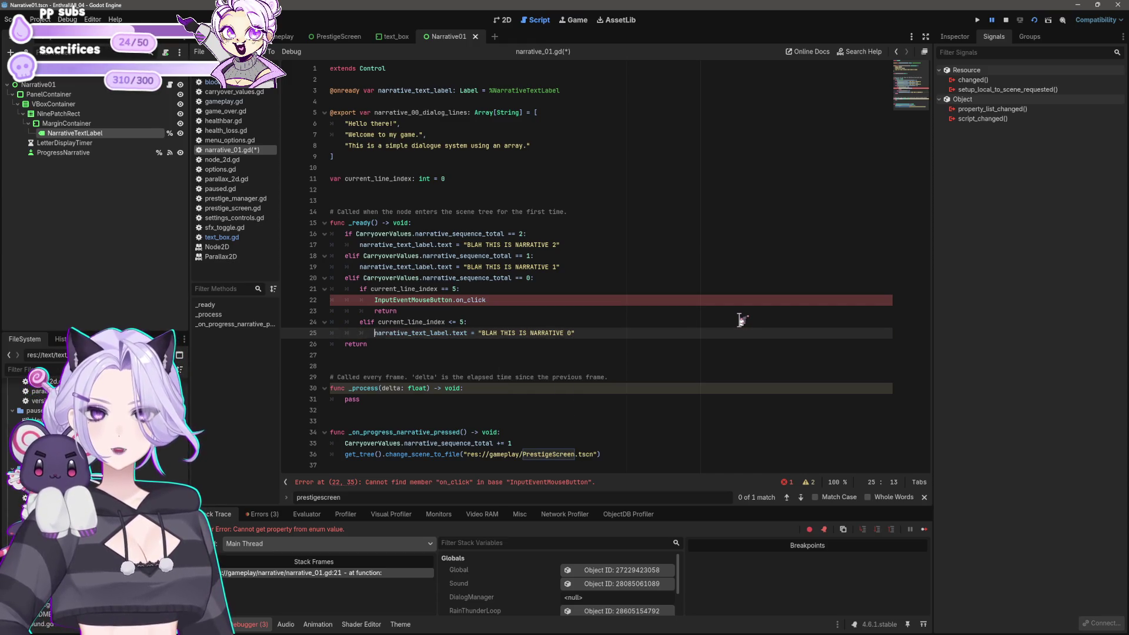
pyautogui.press('Up')
pyautogui.press('Up')
pyautogui.press('Up')
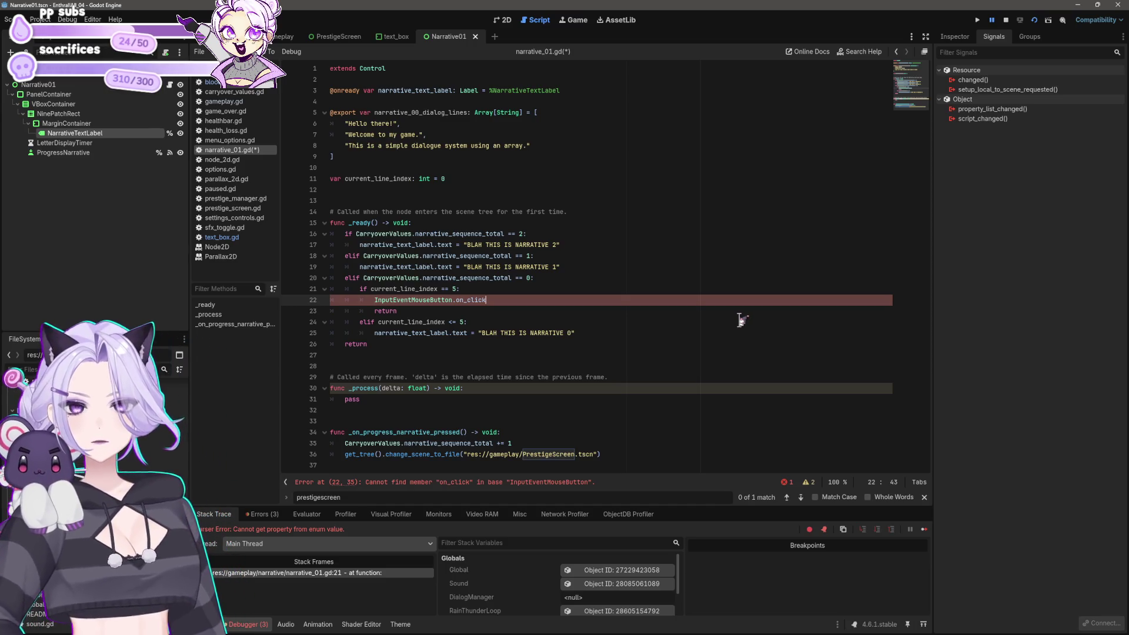
pyautogui.hotkey('shift', 'Home')
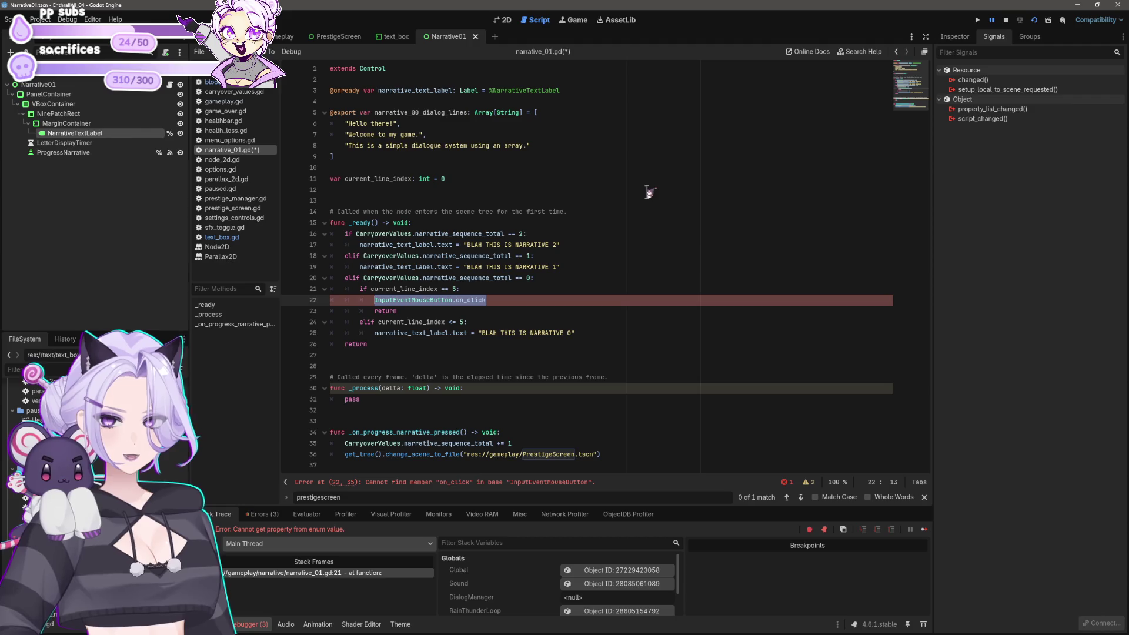
# Replace pass in _process with the copied current_line_index if/elif block and unindent it
pyautogui.click(517, 302)
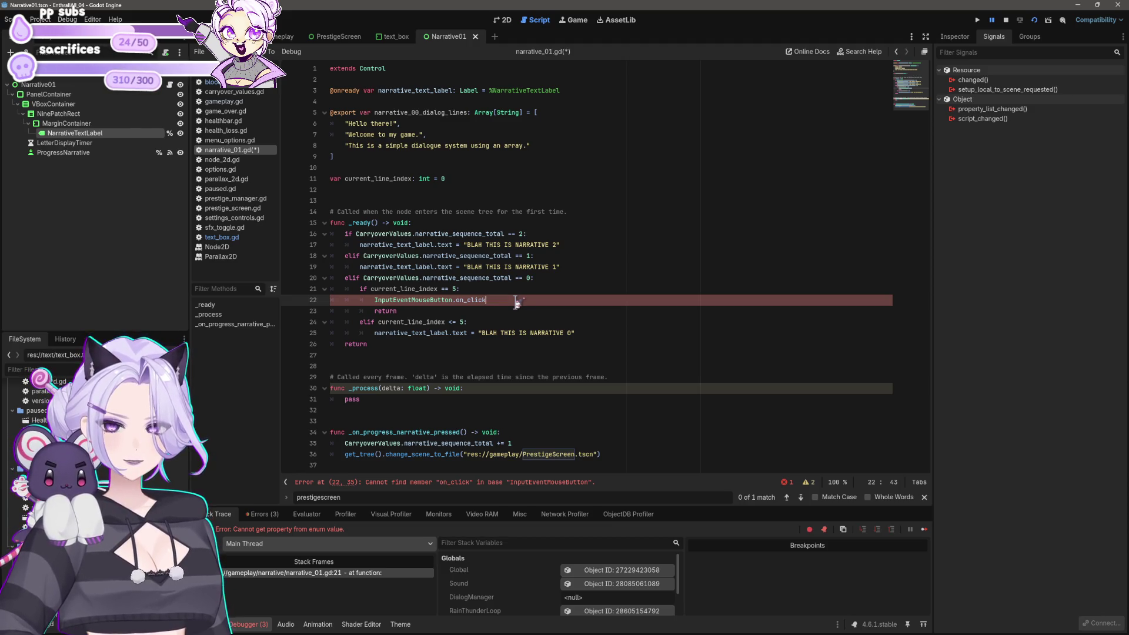
pyautogui.moveTo(656, 333); pyautogui.dragTo(291, 288)
pyautogui.hotkey('ctrl', 'c')
pyautogui.moveTo(390, 400); pyautogui.dragTo(211, 398)
pyautogui.hotkey('ctrl', 'v')
pyautogui.scroll(-2, 355, 353)
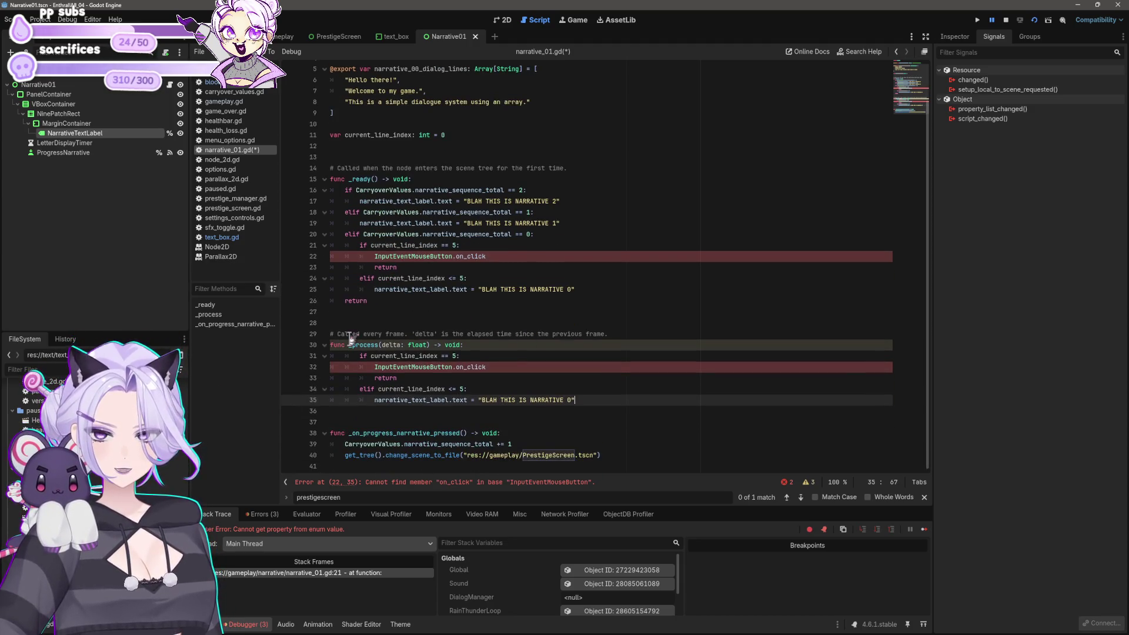
pyautogui.click(358, 356)
pyautogui.press('Delete')
pyautogui.press('Delete')
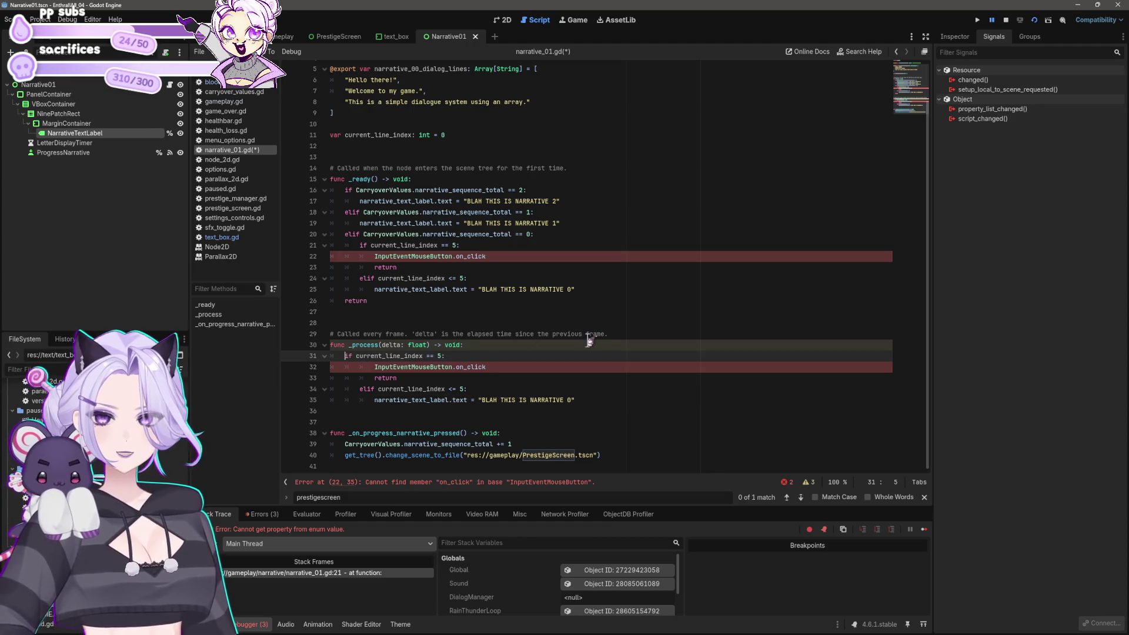
pyautogui.press('BackSpace')
pyautogui.press('Down')
pyautogui.press('Delete')
pyautogui.press('Down')
pyautogui.press('Delete')
pyautogui.press('Down')
pyautogui.press('Delete')
pyautogui.press('Down')
pyautogui.press('Delete')
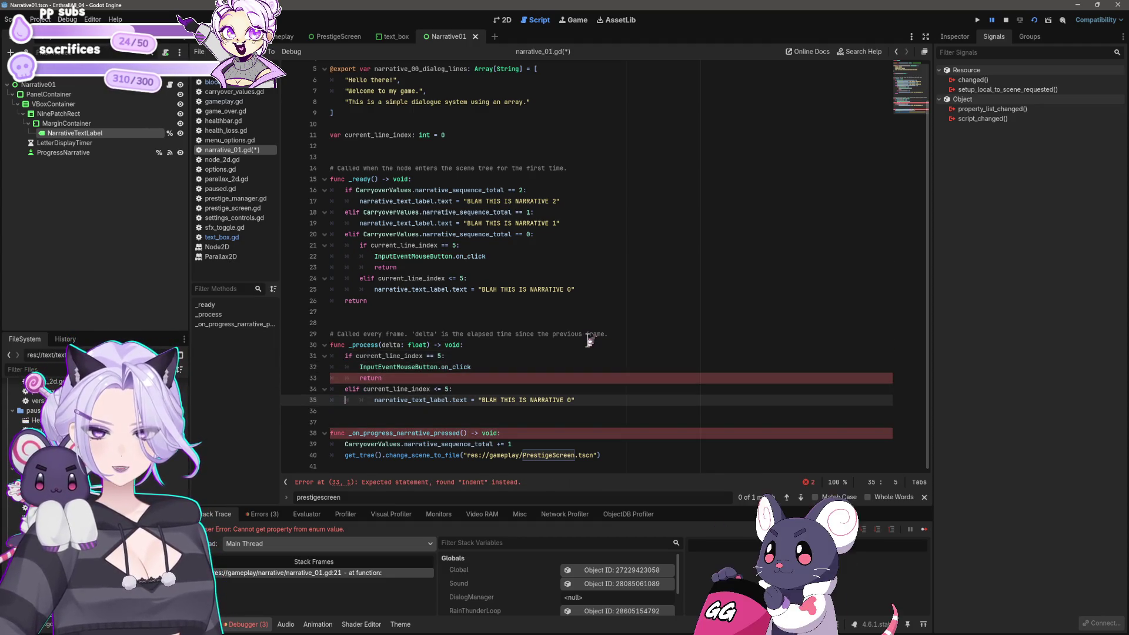
pyautogui.press('Up')
pyautogui.press('Up')
pyautogui.press('Up')
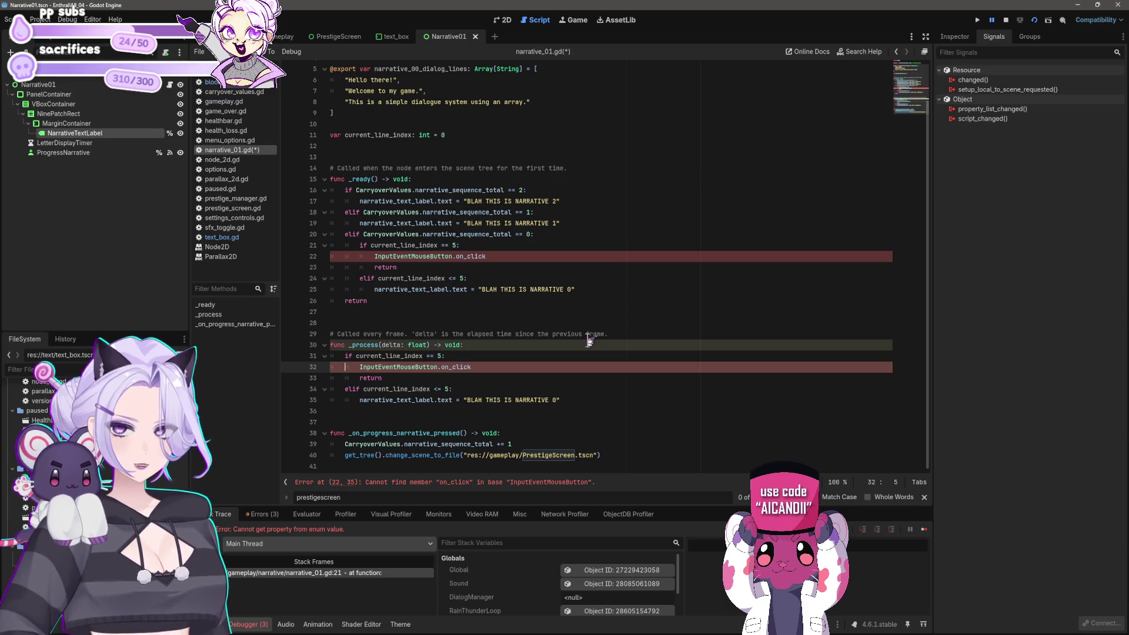
# Delete the old line-index branches from _ready
pyautogui.press('Up')
pyautogui.press('Up')
pyautogui.press('Up')
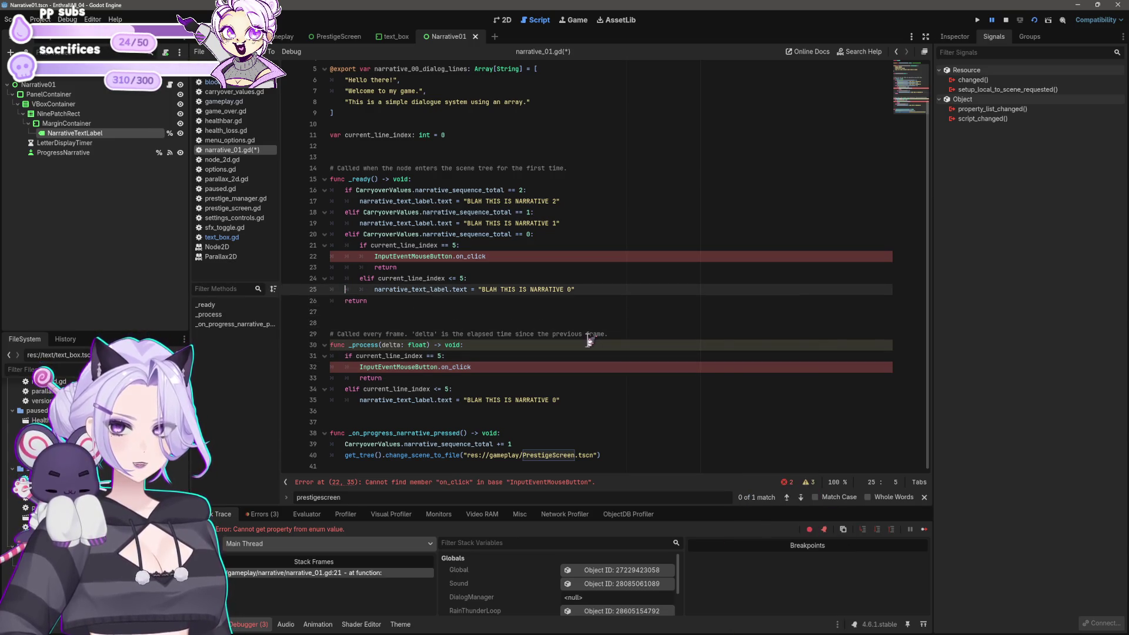
pyautogui.hotkey('shift', 'Home')
pyautogui.hotkey('shift', 'Home')
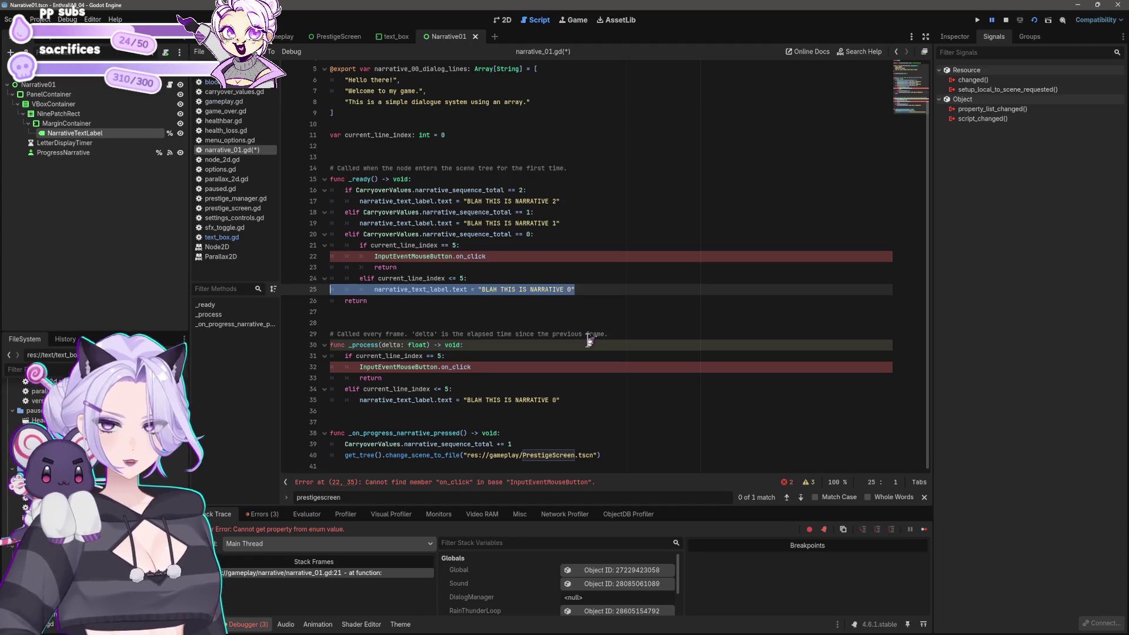
pyautogui.hotkey('shift', 'Up')
pyautogui.hotkey('shift', 'Up')
pyautogui.hotkey('shift', 'Up')
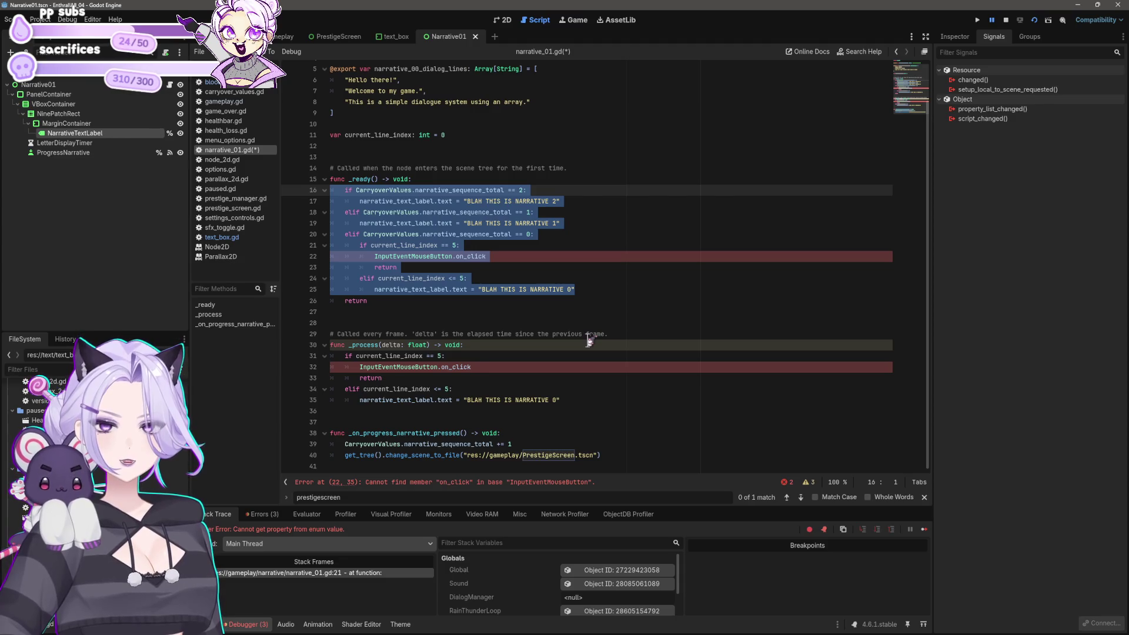
pyautogui.press('BackSpace')
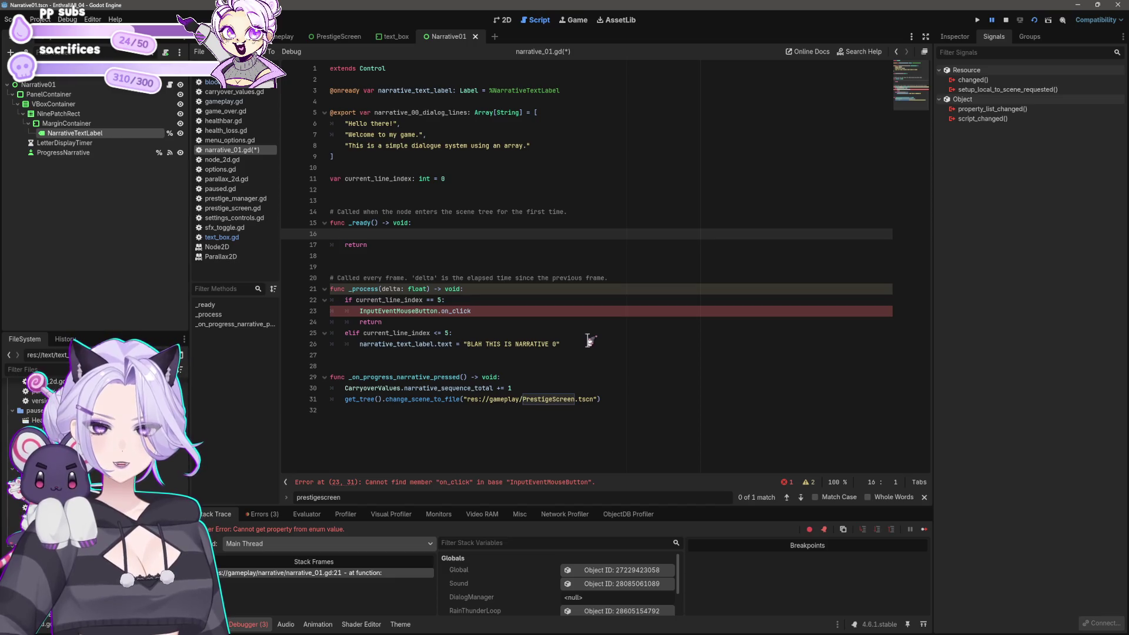
# Remove the leftover blank line and indent the _process checks one level
pyautogui.press('Delete')
pyautogui.press('Down')
pyautogui.press('Down')
pyautogui.press('Down')
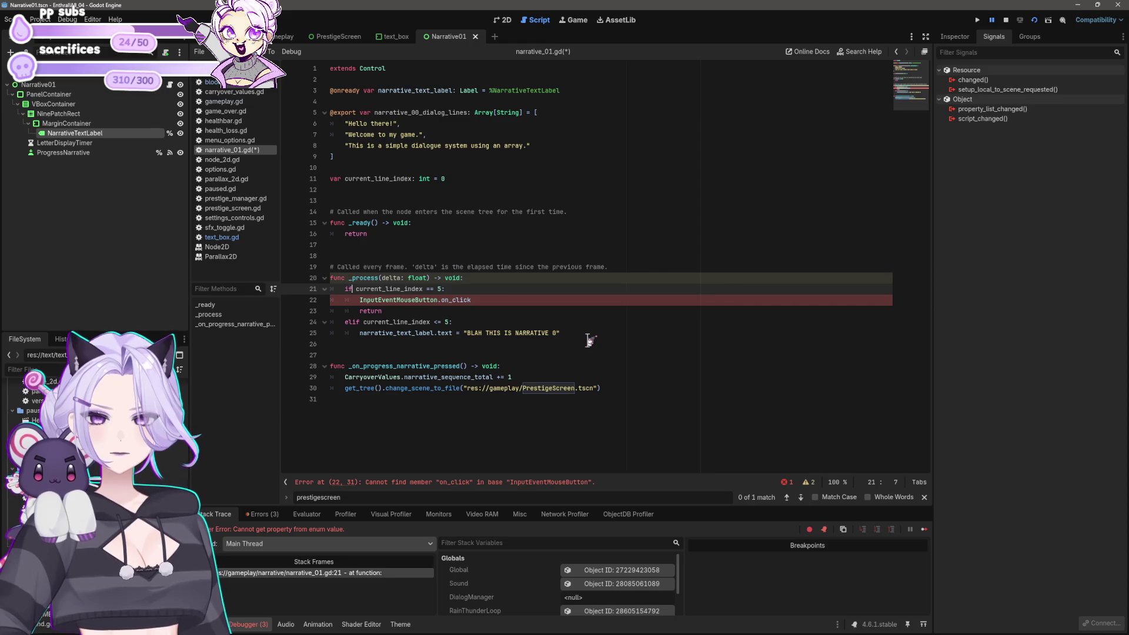
pyautogui.hotkey('shift', 'Down')
pyautogui.hotkey('shift', 'Down')
pyautogui.hotkey('shift', 'Down')
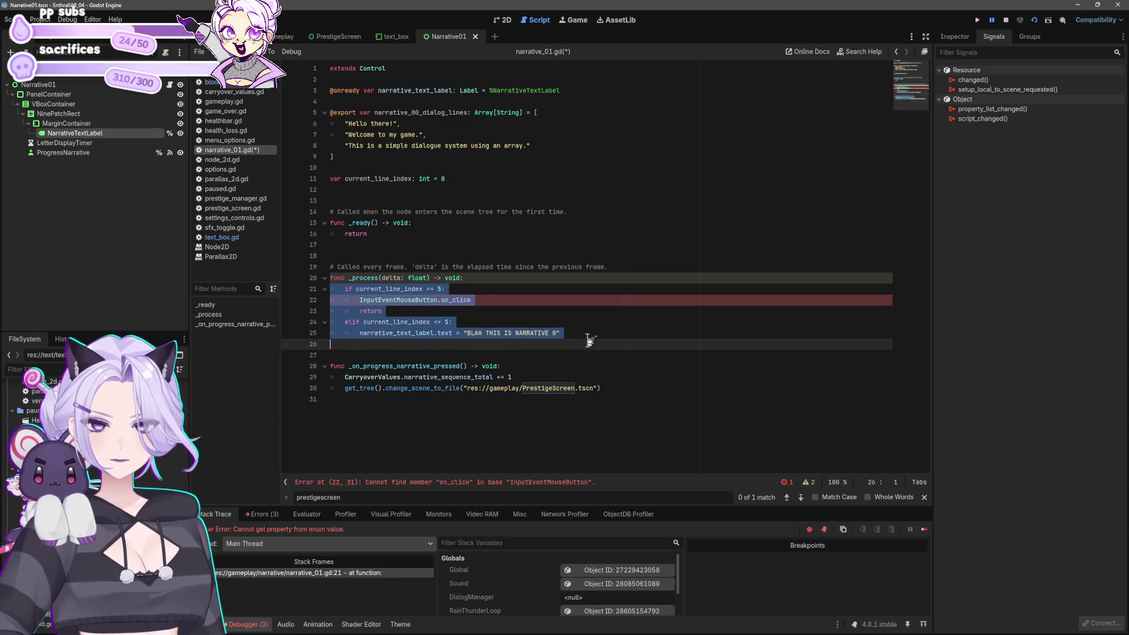
pyautogui.press('Tab')
# Add an 'if CarryoverValues ==' condition line above the checks
pyautogui.press('Up')
pyautogui.press('Up')
pyautogui.press('Return')
pyautogui.press('Up')
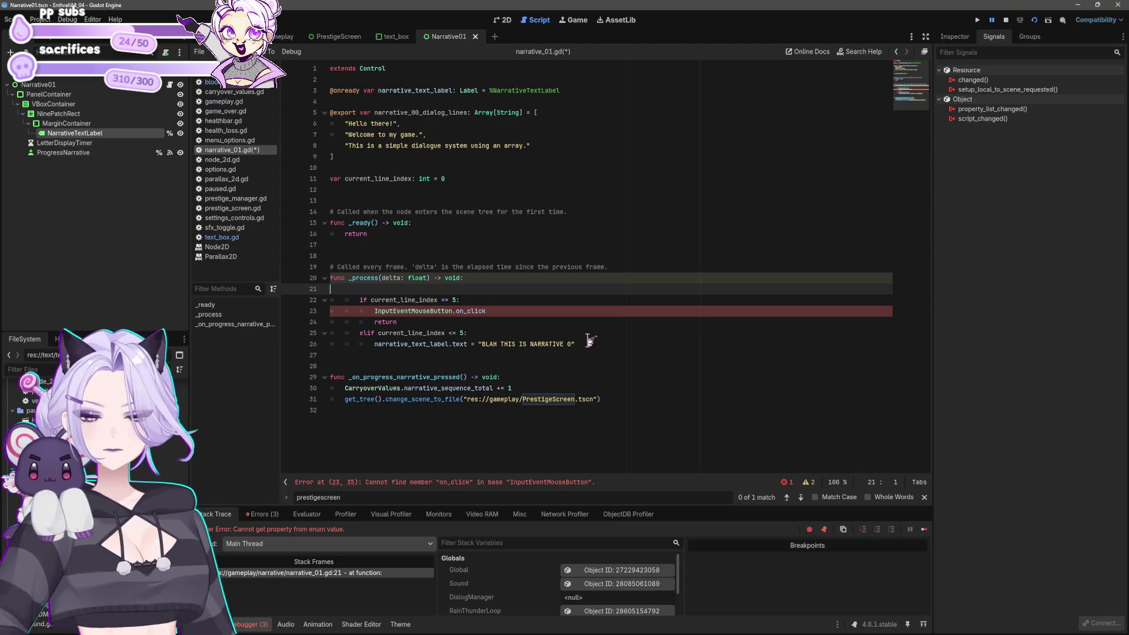
pyautogui.write('if')
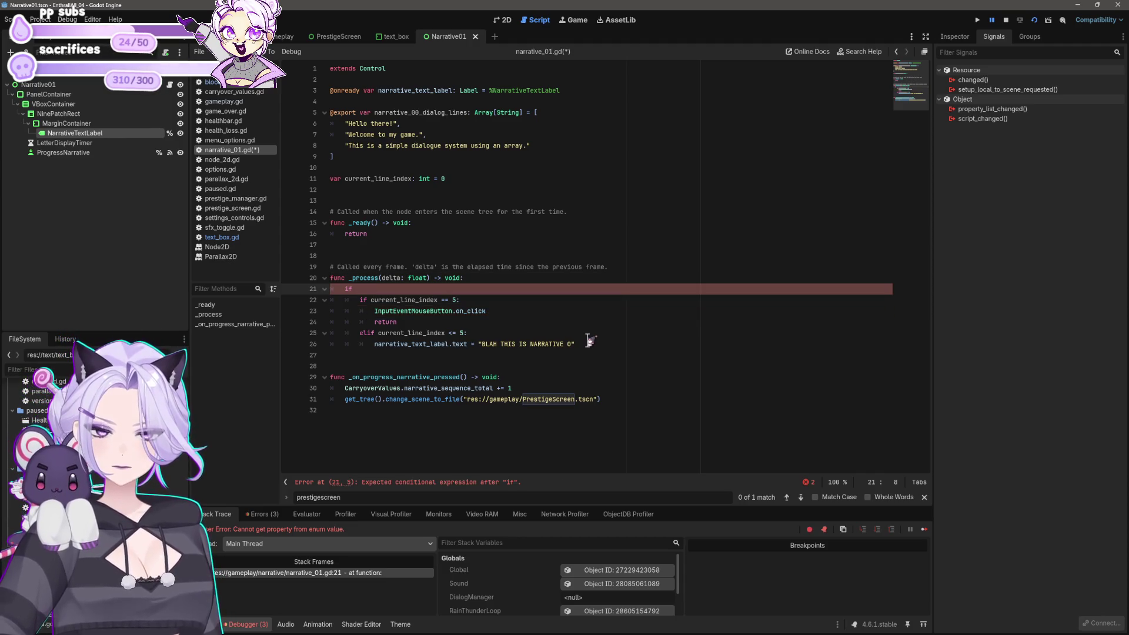
pyautogui.write(' narrative_')
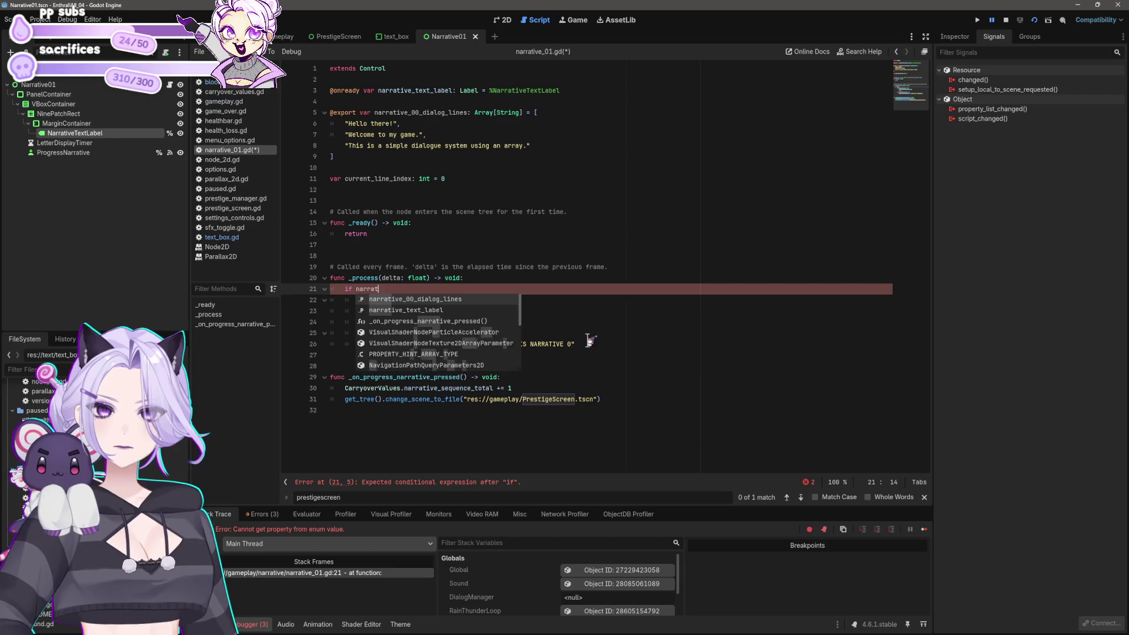
pyautogui.press('BackSpace')
pyautogui.press('BackSpace')
pyautogui.press('BackSpace')
pyautogui.press('BackSpace')
pyautogui.press('BackSpace')
pyautogui.press('BackSpace')
pyautogui.write('Varryov')
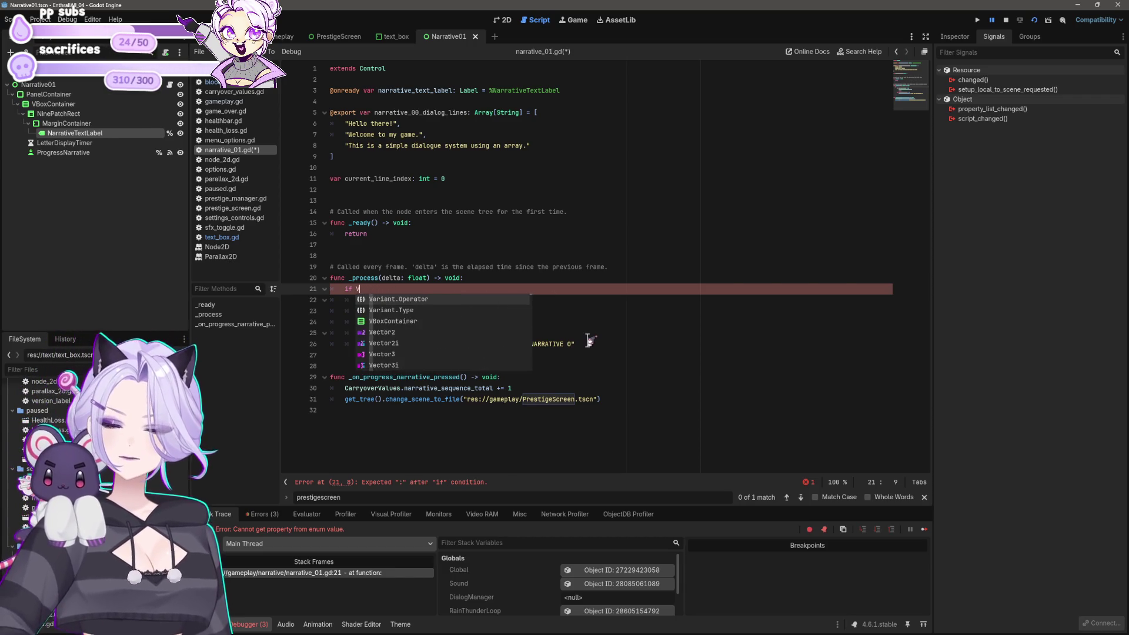
pyautogui.press('BackSpace')
pyautogui.press('BackSpace')
pyautogui.press('BackSpace')
pyautogui.write('Ca')
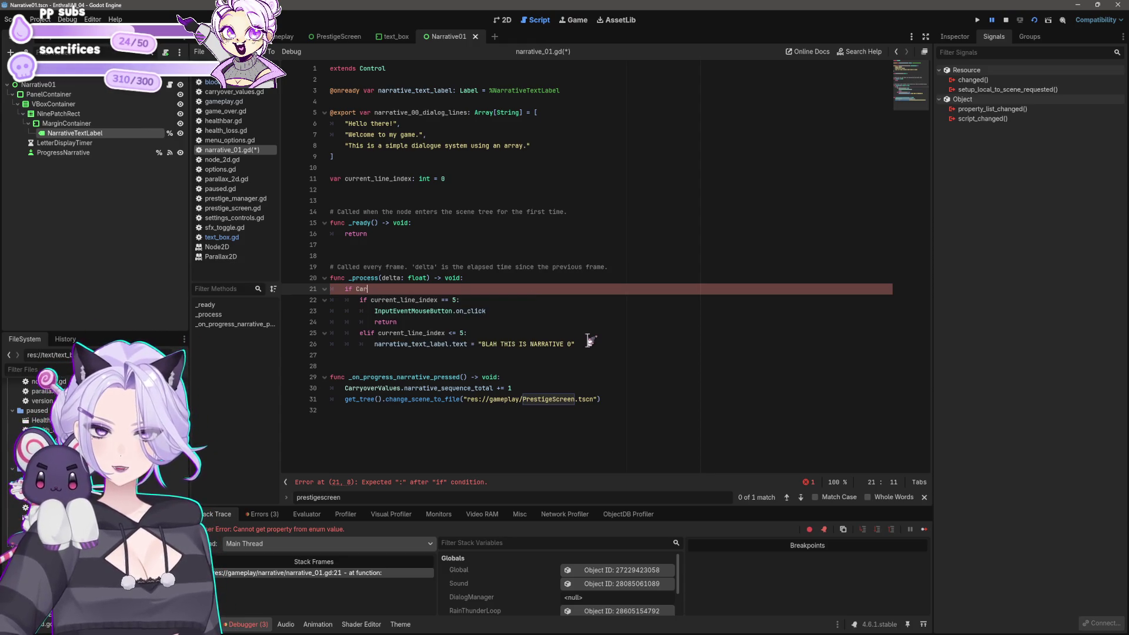
pyautogui.write('rr')
pyautogui.press('Return')
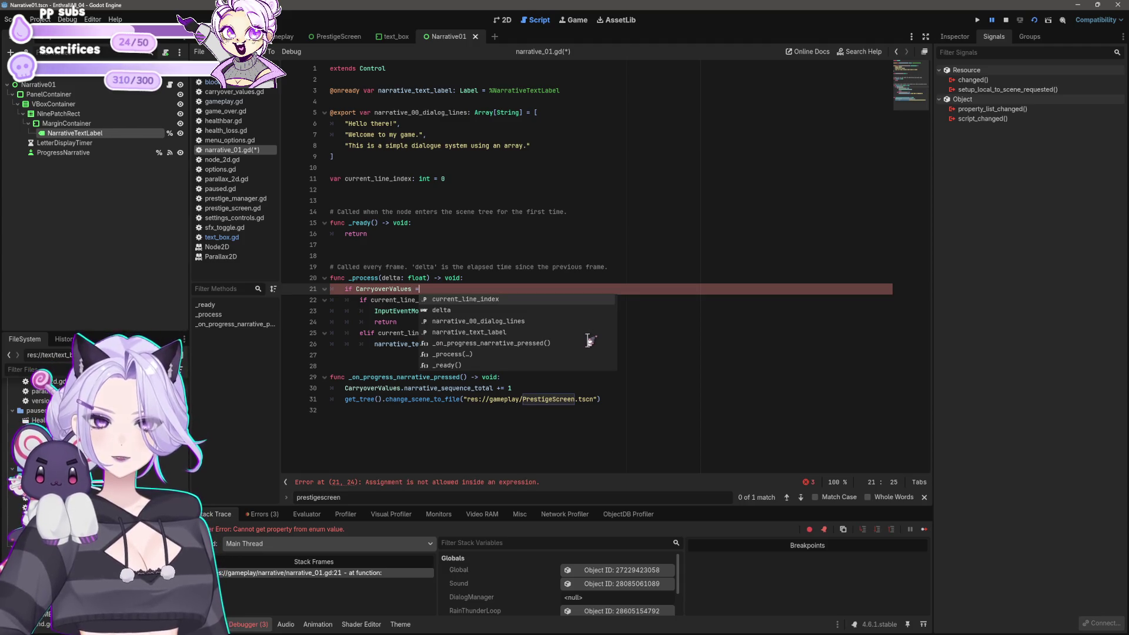
pyautogui.write('= 0:')
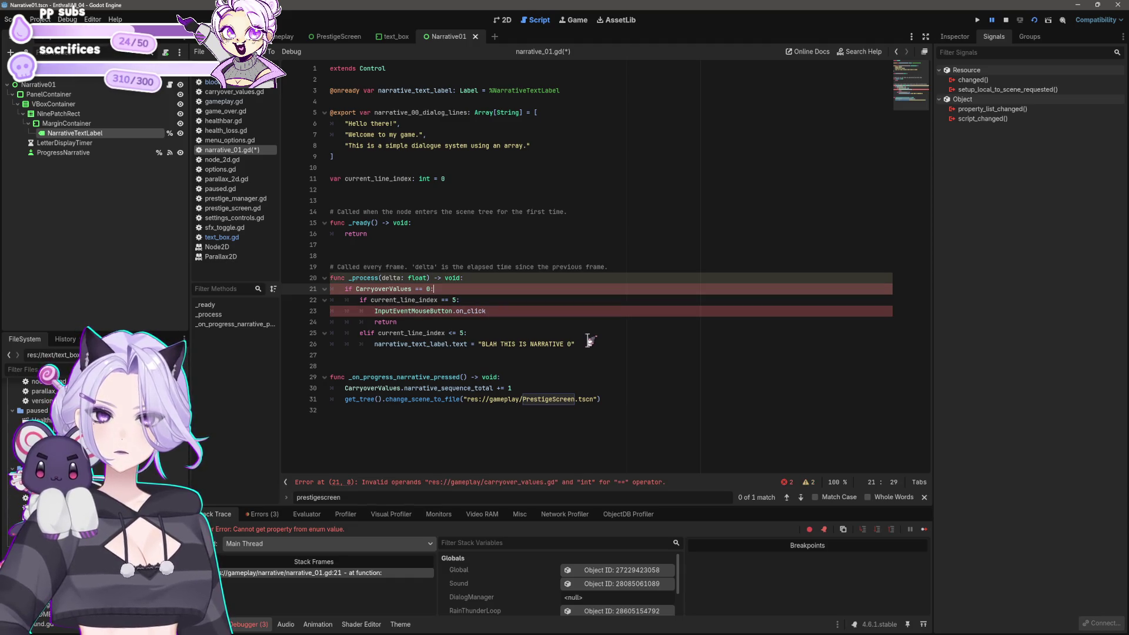
# Add an empty 'else:' after the checks, aligned with the outer if
pyautogui.press('Down')
pyautogui.press('Down')
pyautogui.press('Down')
pyautogui.press('End')
pyautogui.press('Return')
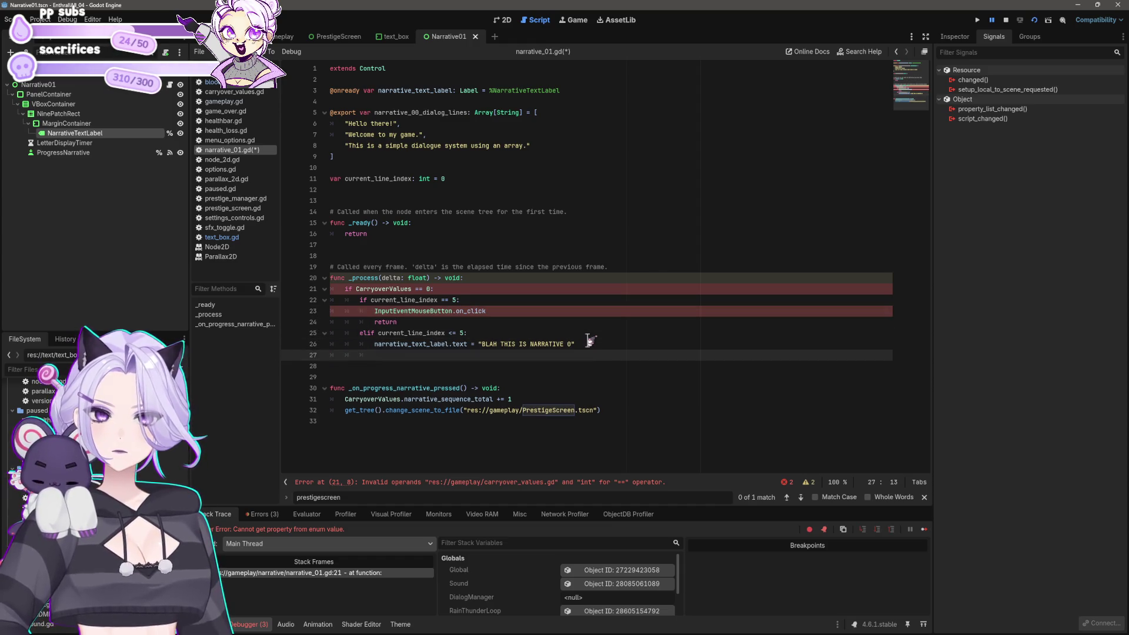
pyautogui.write('else:')
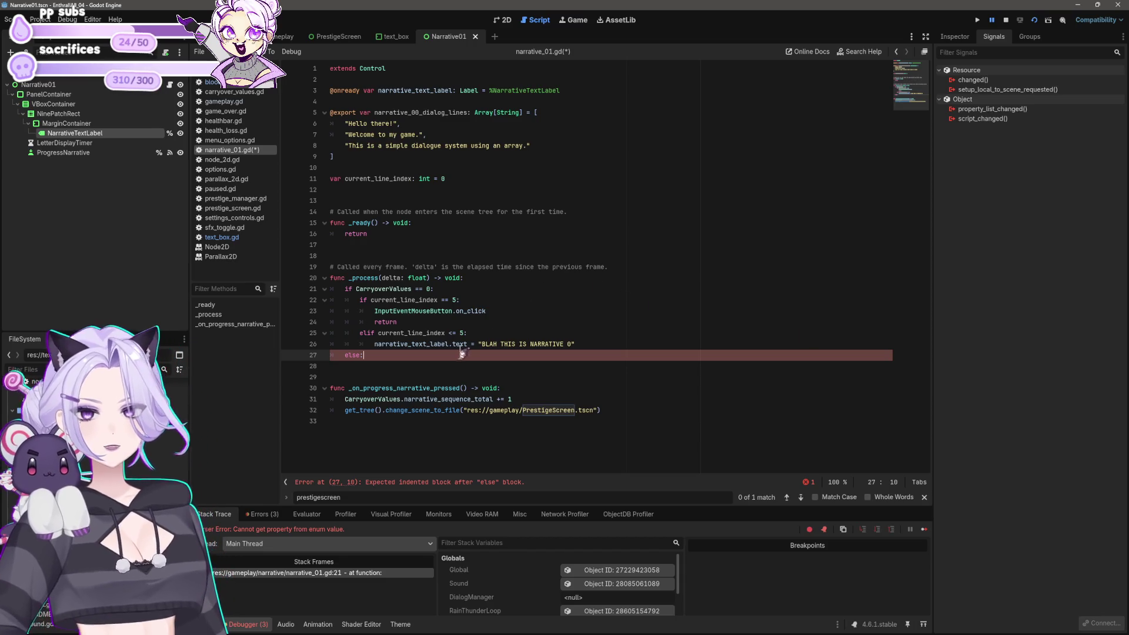
# Delete the experimental CarryoverValues if/else block, leaving a return
pyautogui.moveTo(389, 361); pyautogui.dragTo(206, 288)
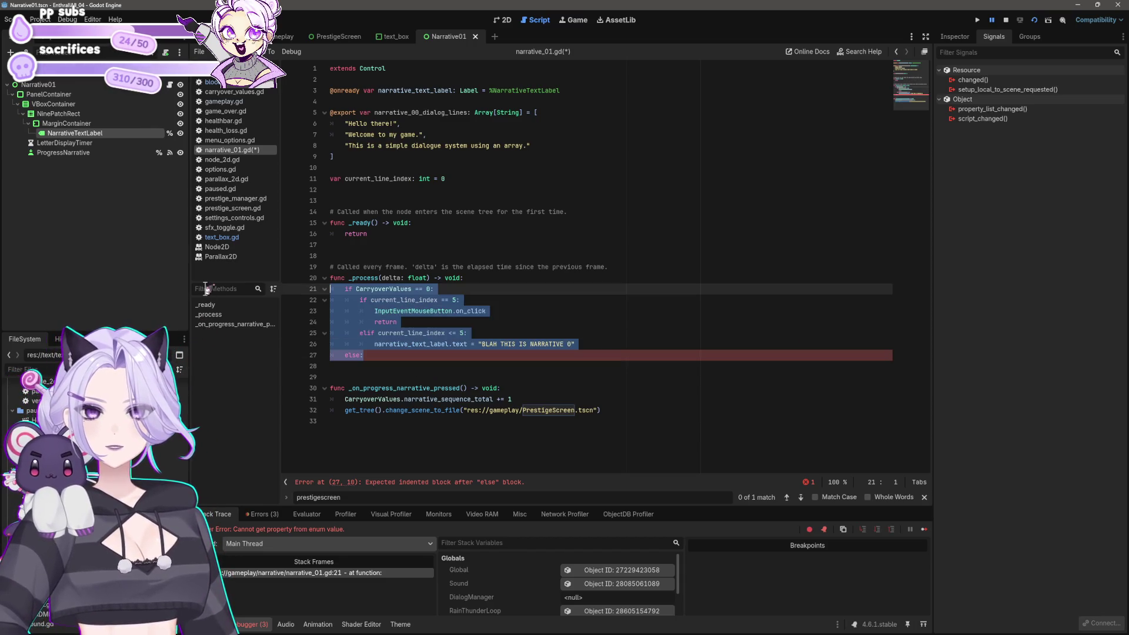
pyautogui.press('BackSpace')
pyautogui.press('Tab')
pyautogui.write('turn')
pyautogui.press('Return')
pyautogui.press('Return')
# Add a func _input_event(): handler with a return under its else branch
pyautogui.write('fun')
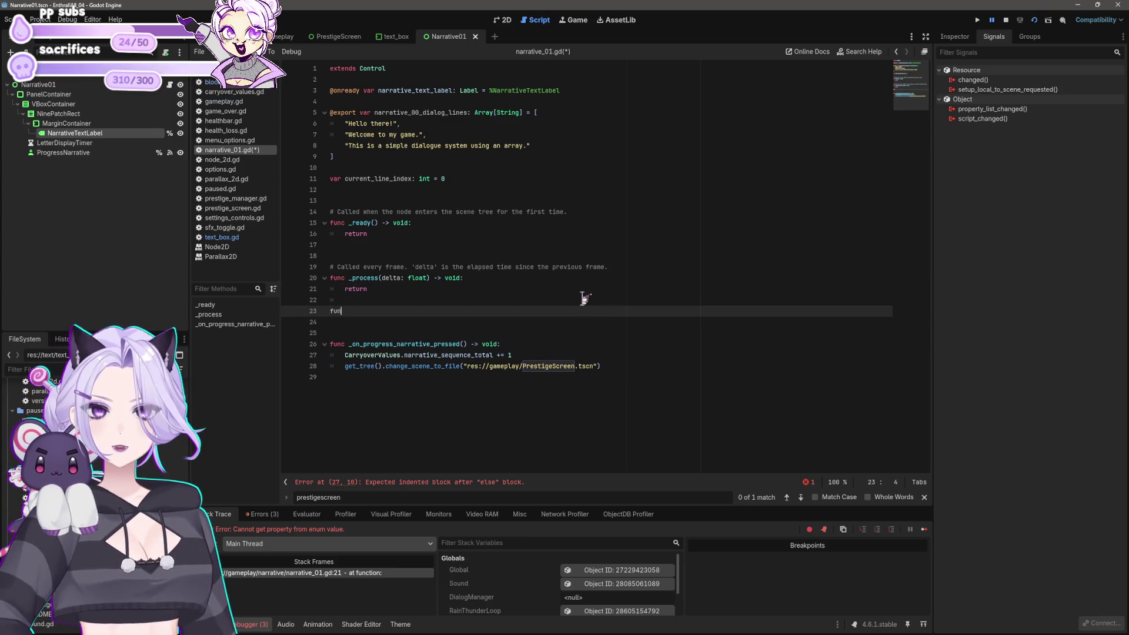
pyautogui.write('c _input_event')
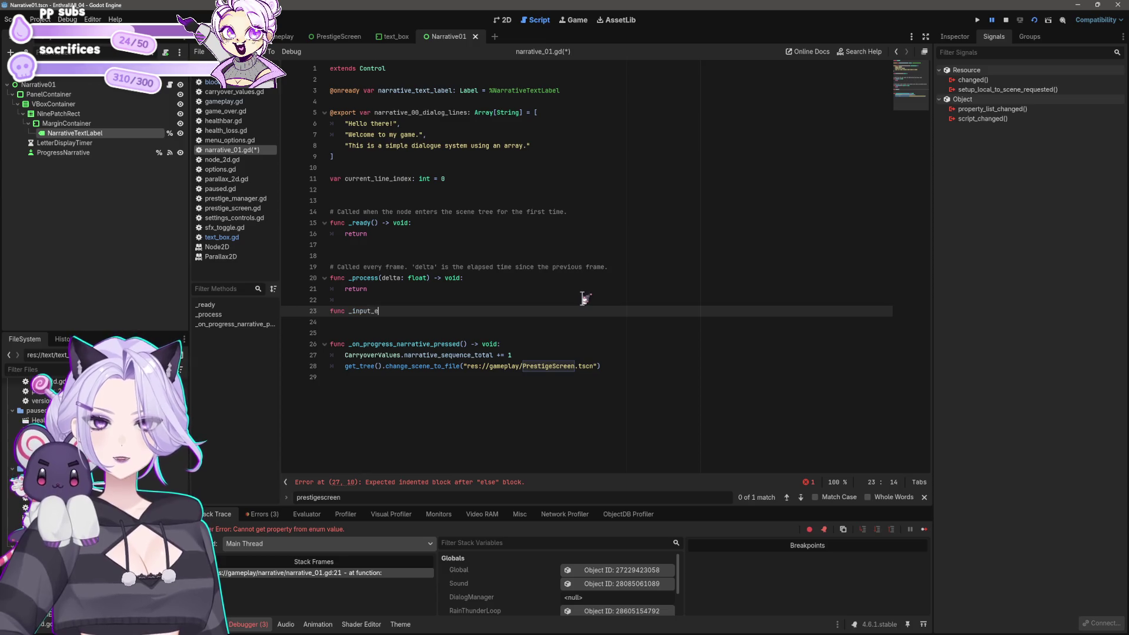
pyautogui.press('BackSpace')
pyautogui.write('():')
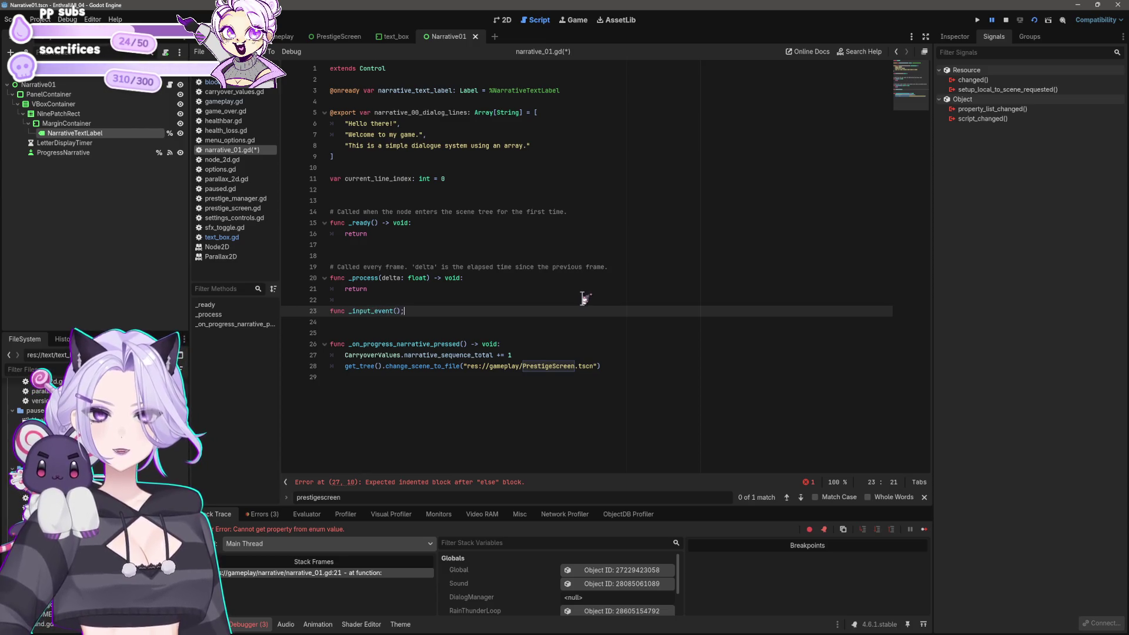
pyautogui.press('Return')
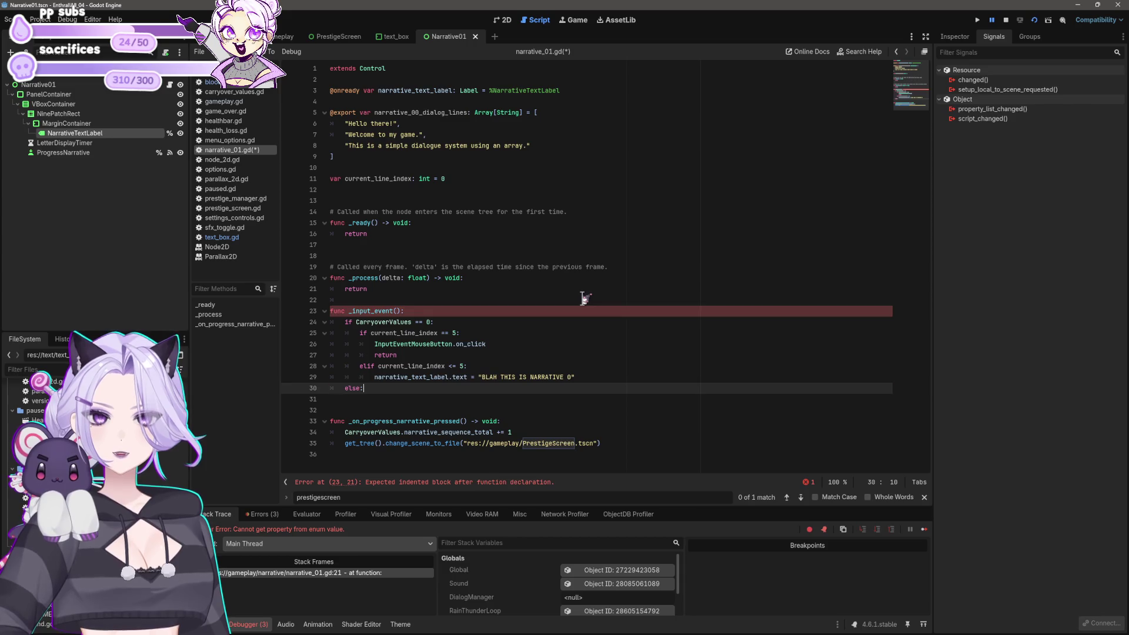
pyautogui.press('Return')
pyautogui.write('return')
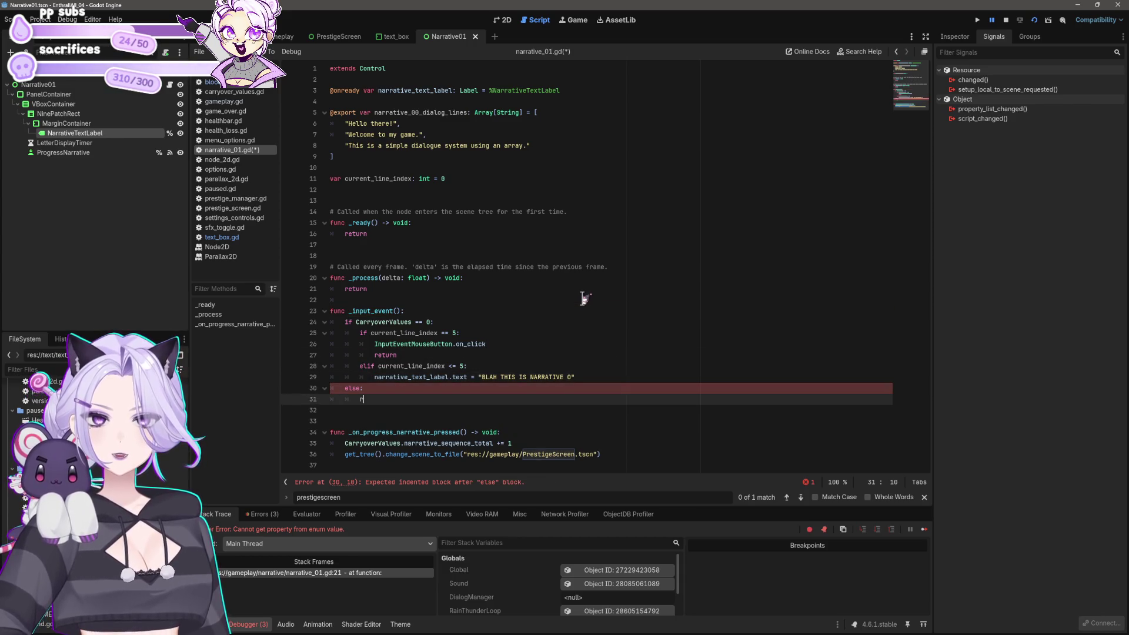
# Change the line-24 condition to check CarryoverValues.narrative_sequence_total
pyautogui.click(493, 387)
pyautogui.click(476, 322)
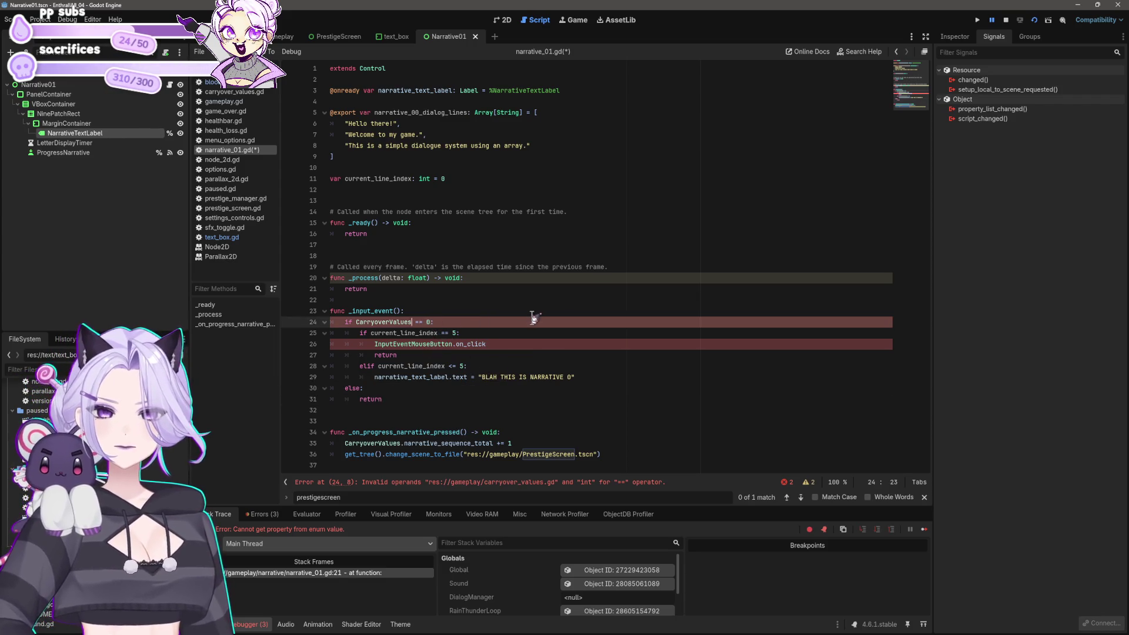
pyautogui.write('.narrativ')
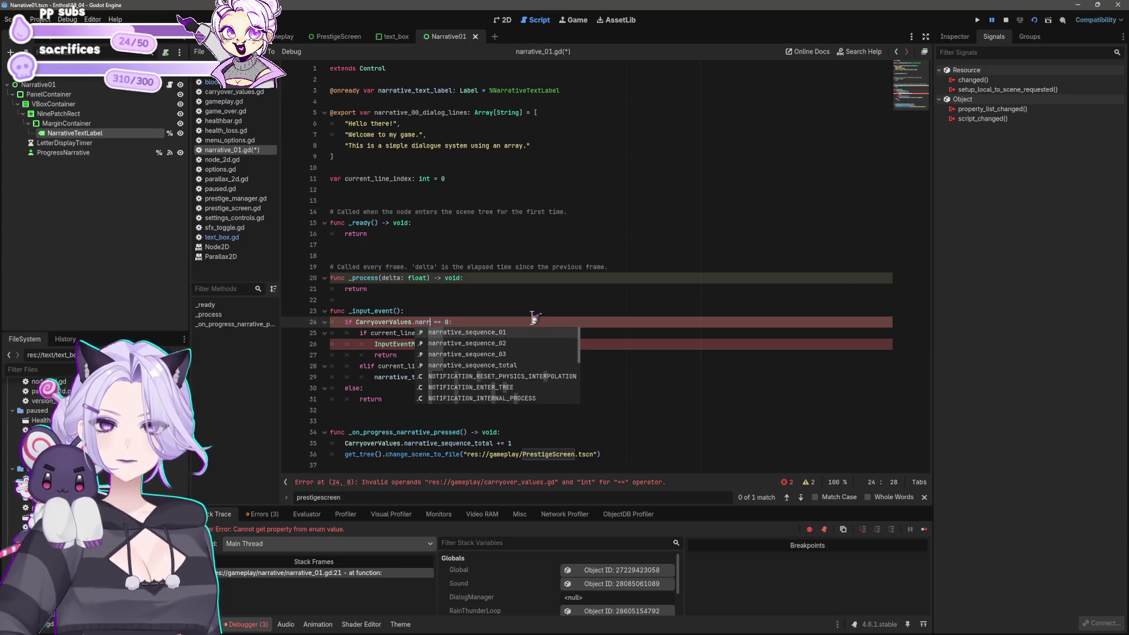
pyautogui.press('Down')
pyautogui.press('Down')
pyautogui.press('Down')
pyautogui.press('Return')
pyautogui.click(577, 331)
pyautogui.click(540, 323)
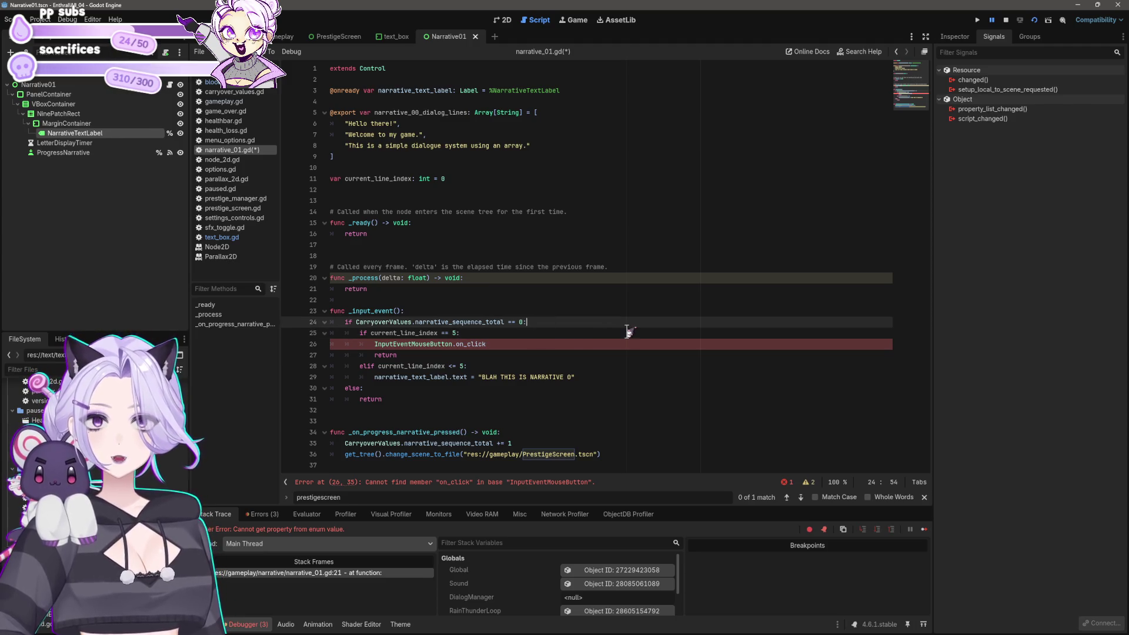
pyautogui.click(527, 334)
pyautogui.click(529, 344)
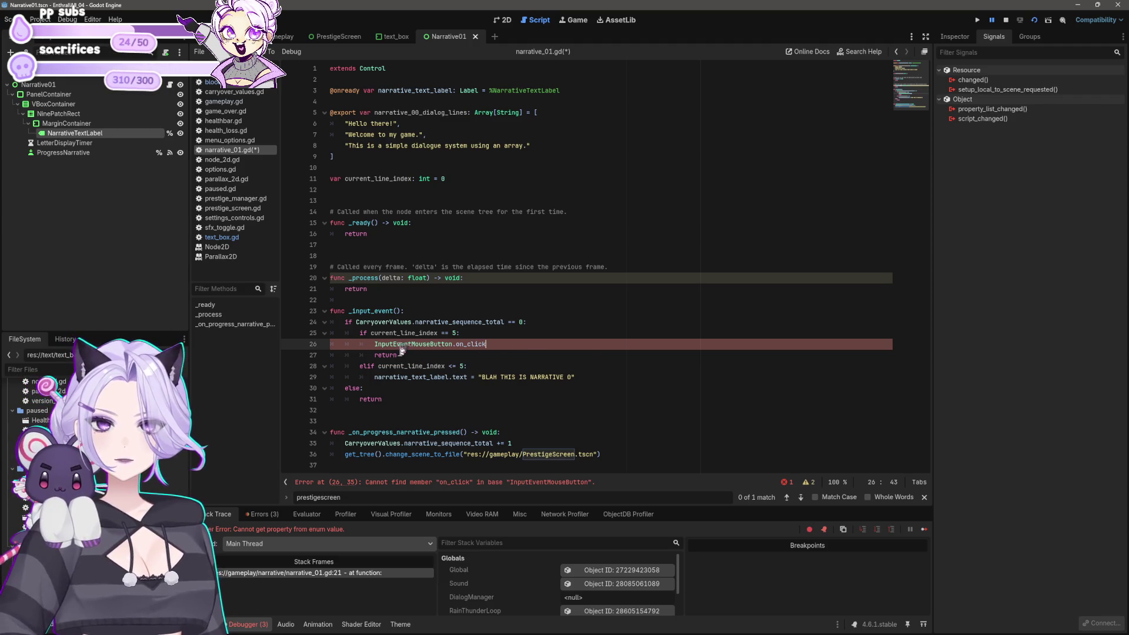
pyautogui.moveTo(401, 351)
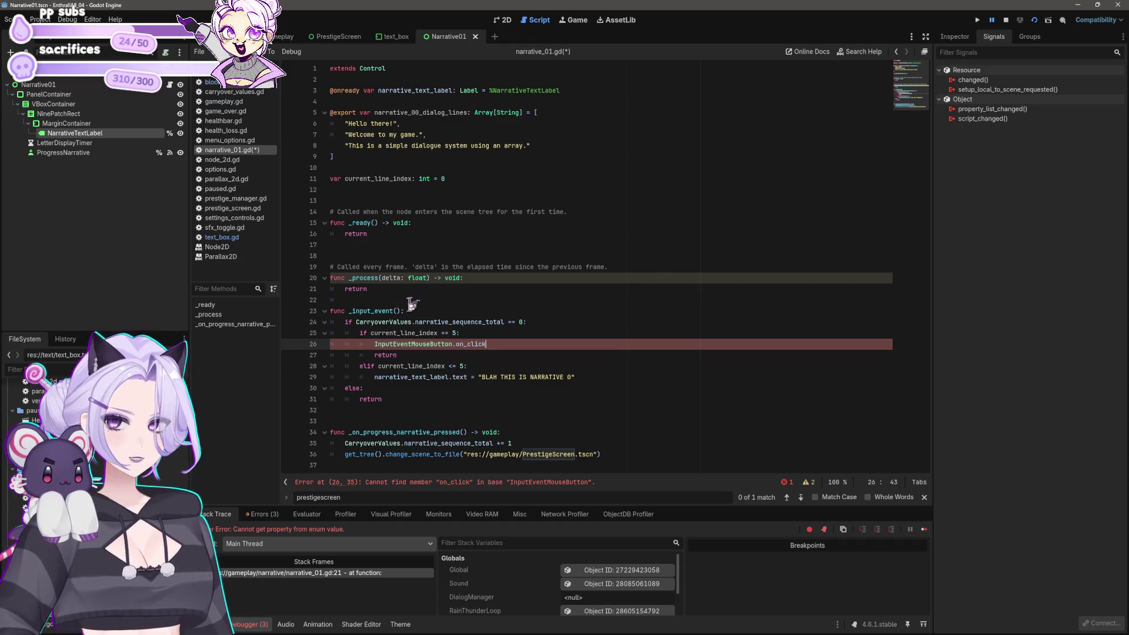
# Rename the handler to _input(event) and save the script
pyautogui.click(392, 310)
pyautogui.press('BackSpace')
pyautogui.press('BackSpace')
pyautogui.press('BackSpace')
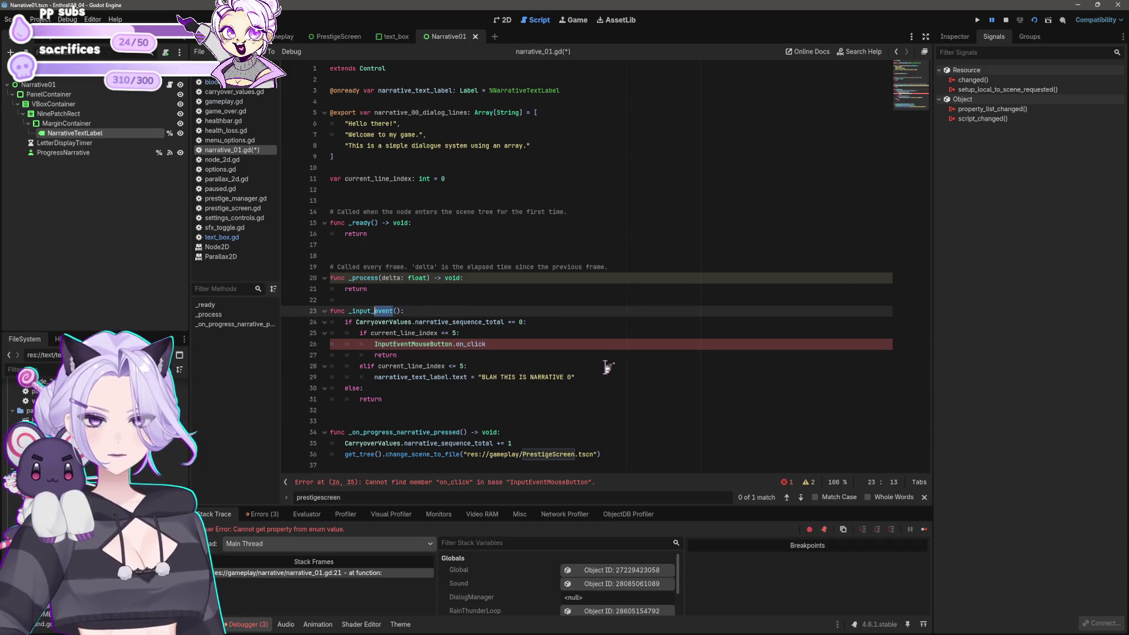
pyautogui.press('BackSpace')
pyautogui.press('Right')
pyautogui.write('event')
pyautogui.press('Down')
pyautogui.hotkey('ctrl', 's')
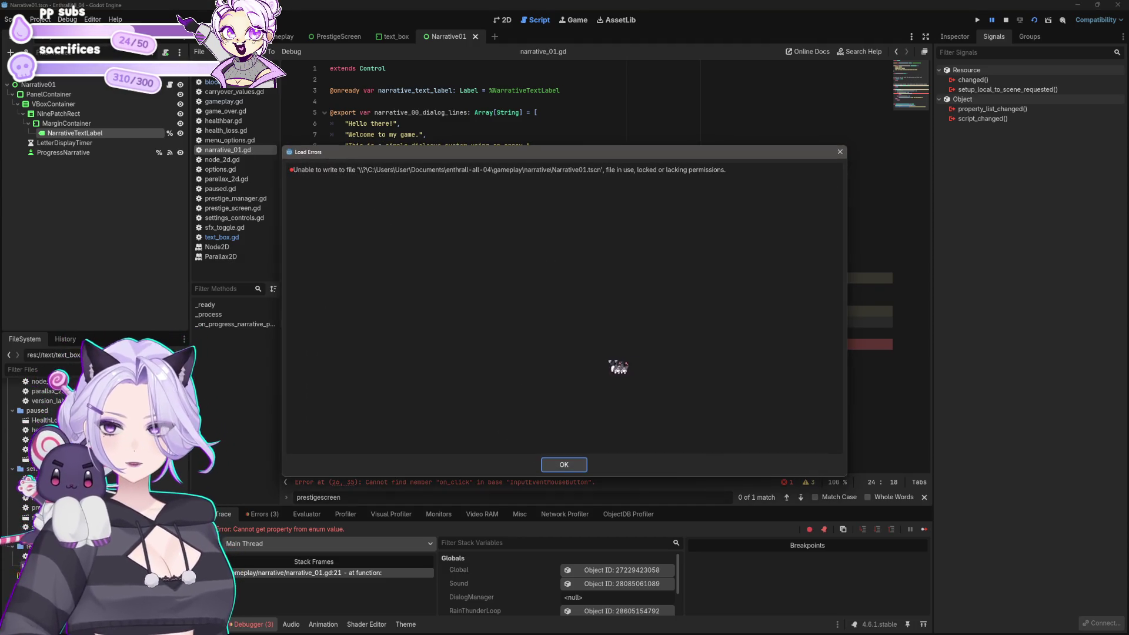
# Dismiss the Narrative01.tscn write error and stop the running game
pyautogui.click(563, 464)
pyautogui.click(1006, 21)
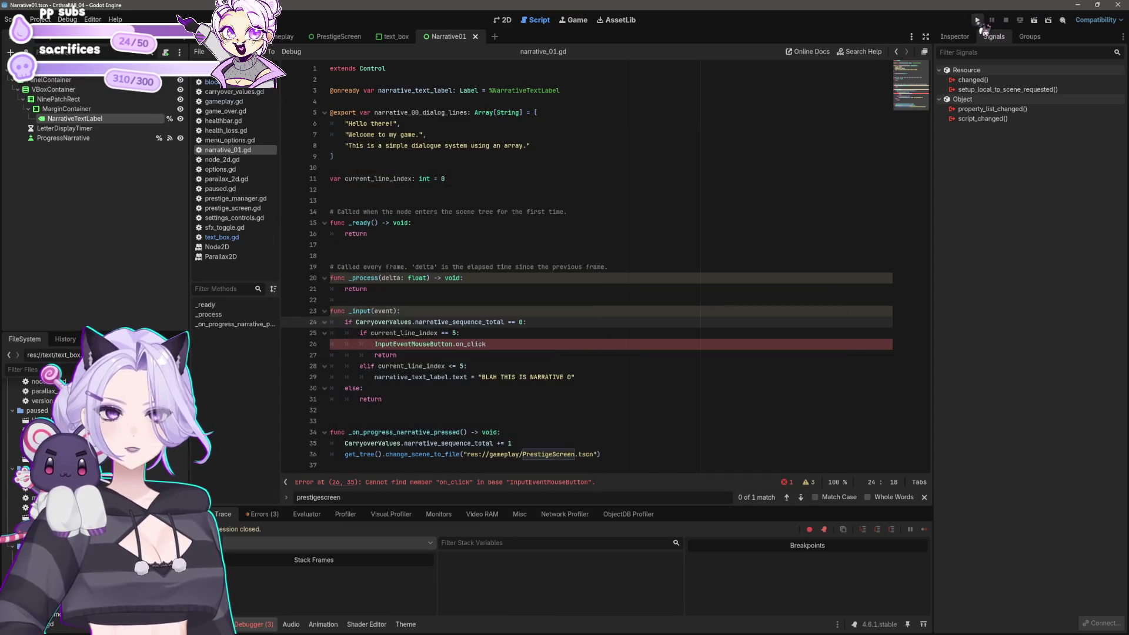
pyautogui.click(490, 354)
pyautogui.click(509, 344)
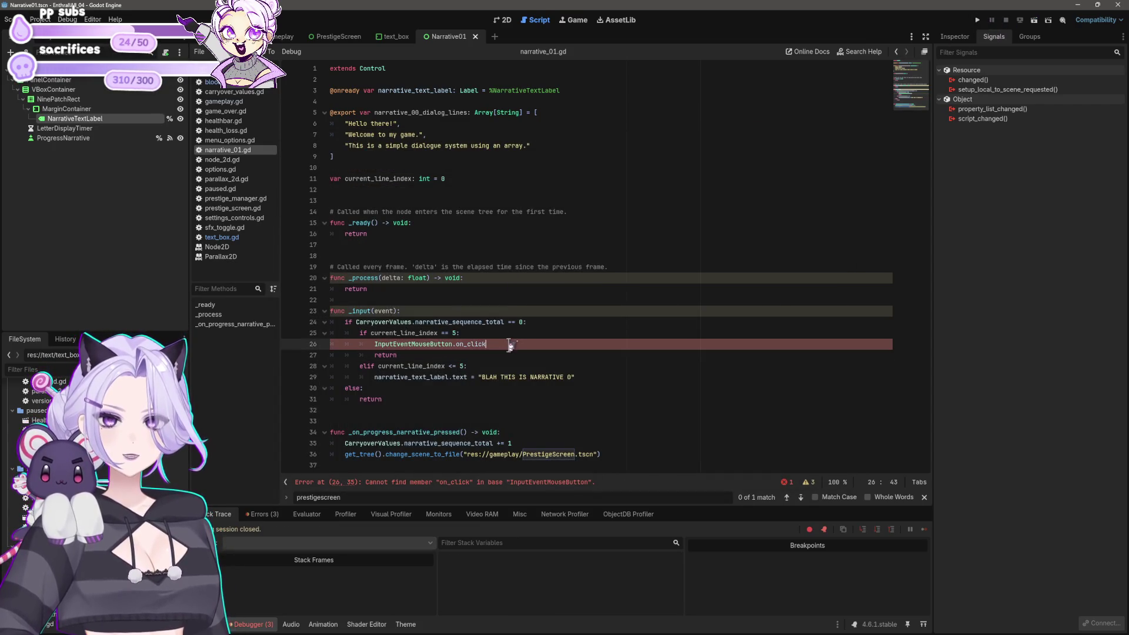
# Give _input(event) a '-> void' return type and save the script
pyautogui.click(485, 313)
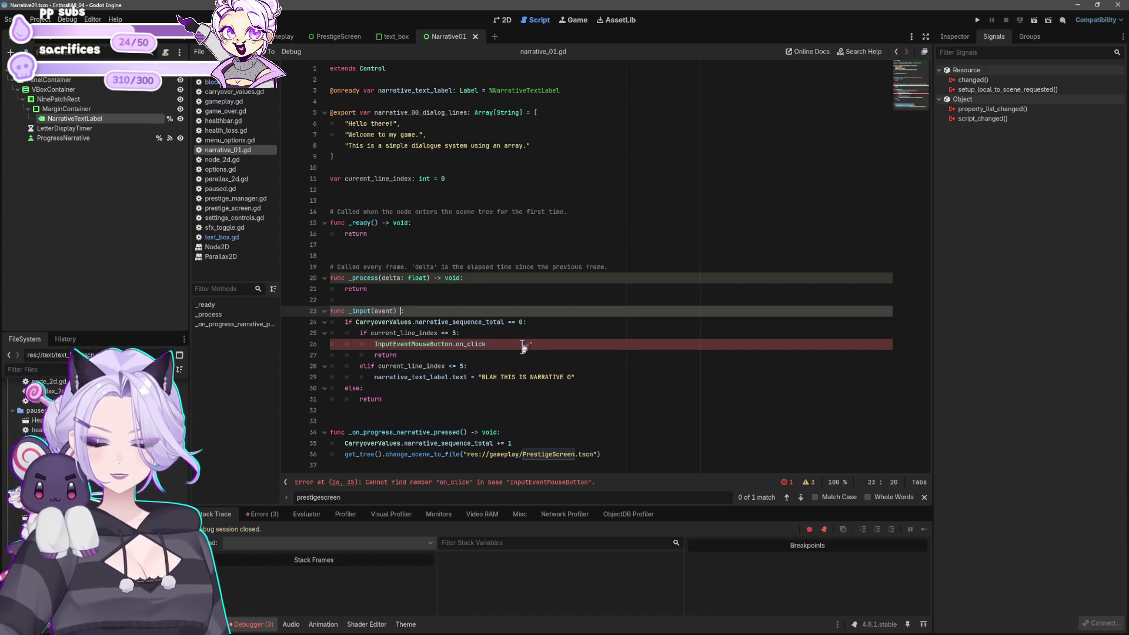
pyautogui.write('-> void')
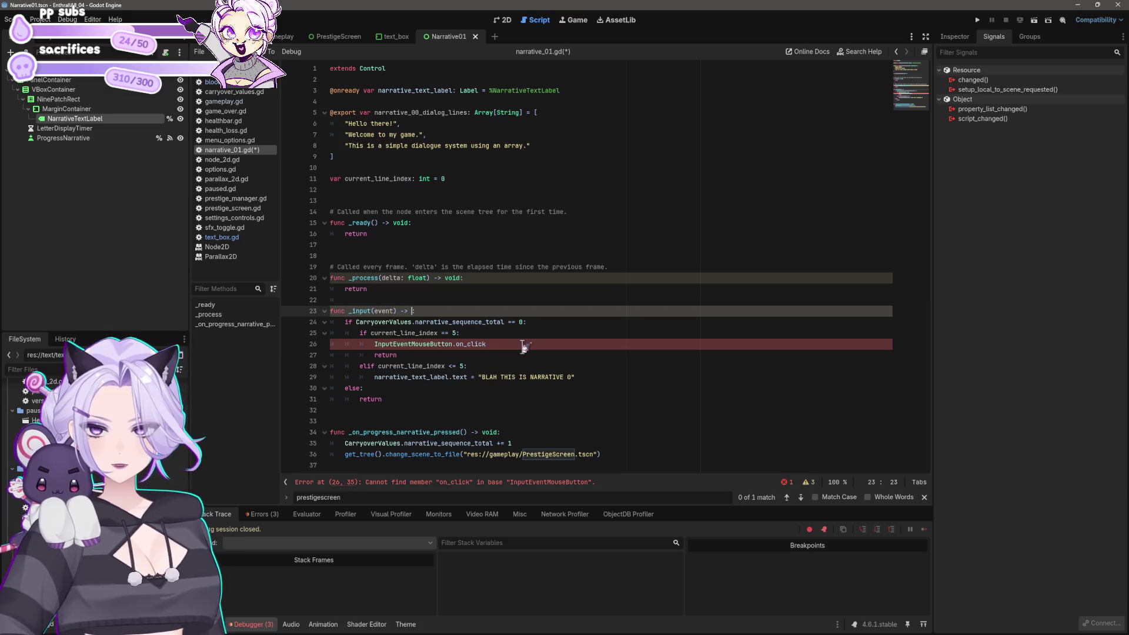
pyautogui.click(556, 281)
pyautogui.click(552, 306)
pyautogui.hotkey('ctrl', 's')
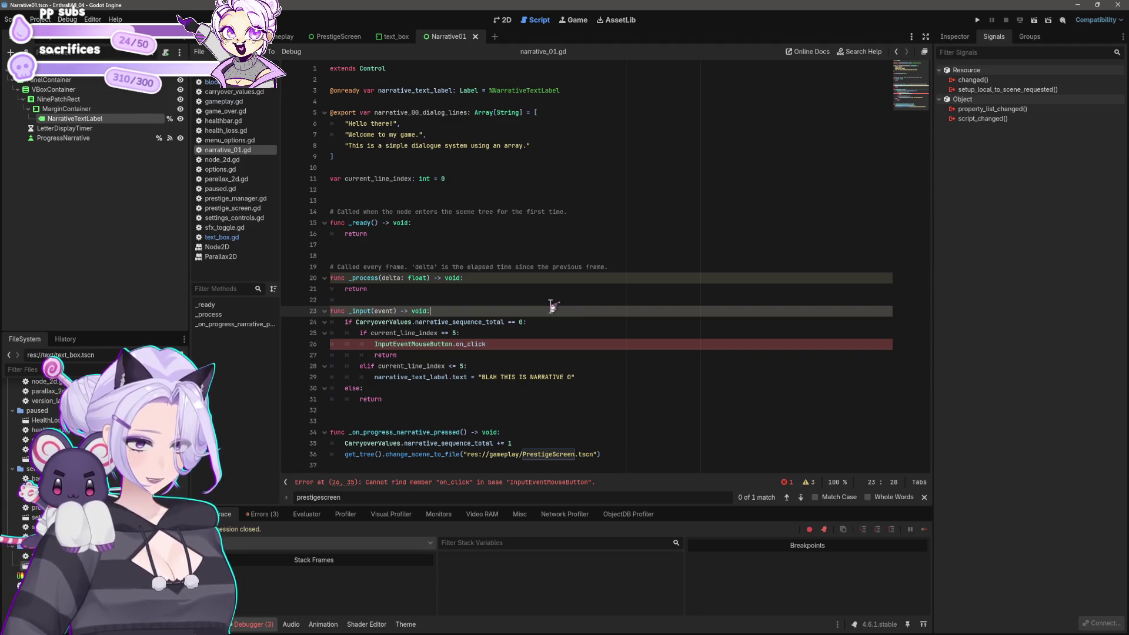
pyautogui.moveTo(482, 327)
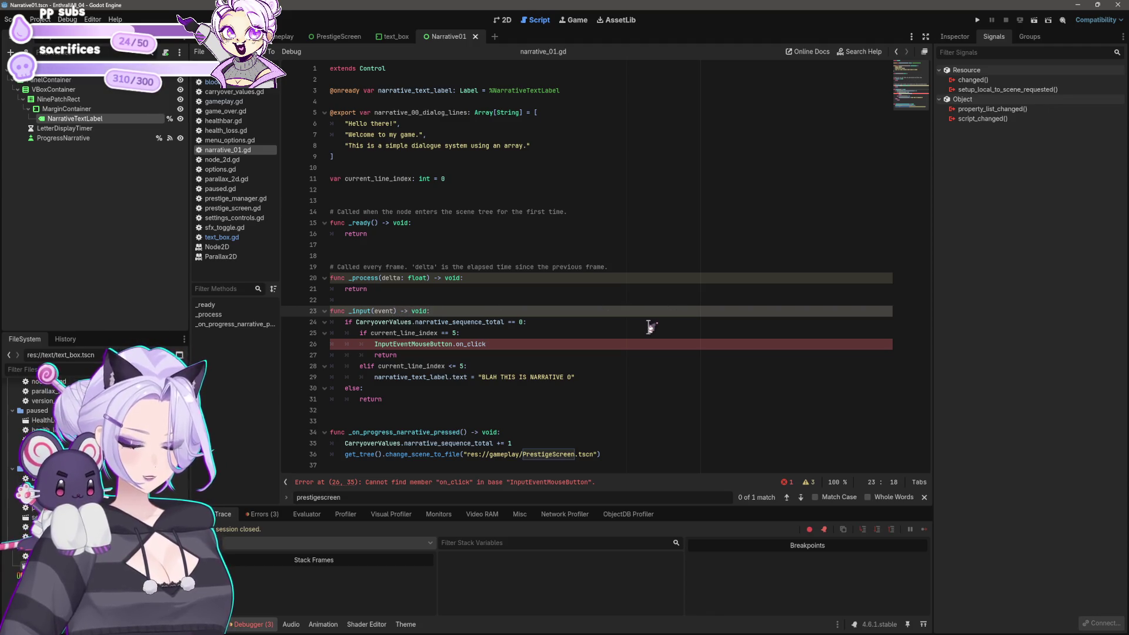
# Delete the broken InputEventMouseButton.on_click line from _input and save the script
pyautogui.write('=')
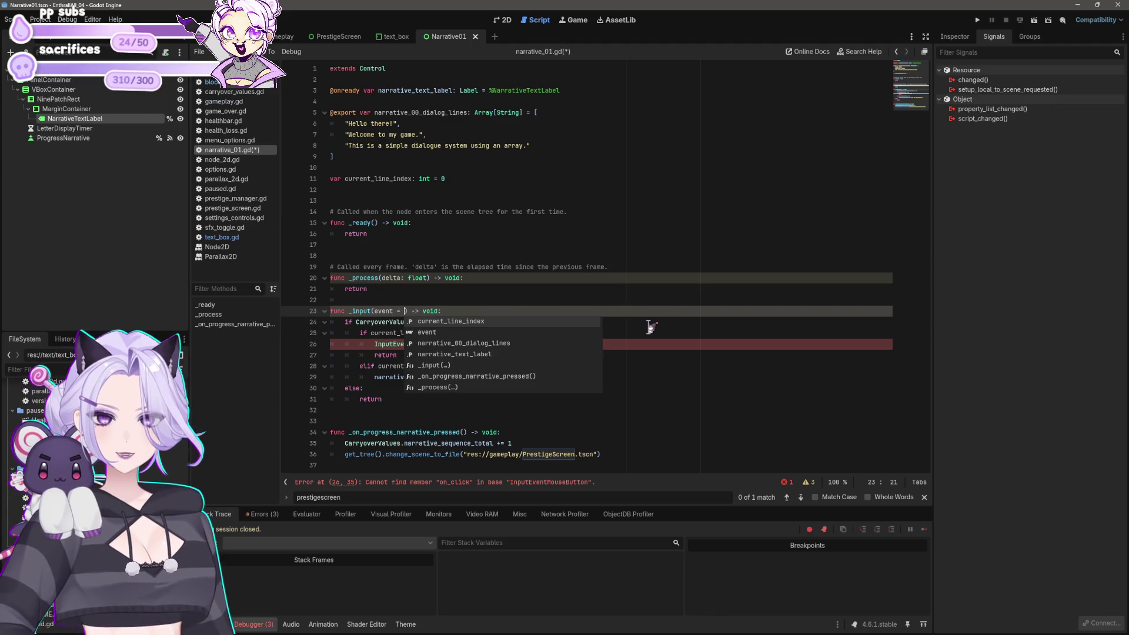
pyautogui.hotkey('ctrl', 'z')
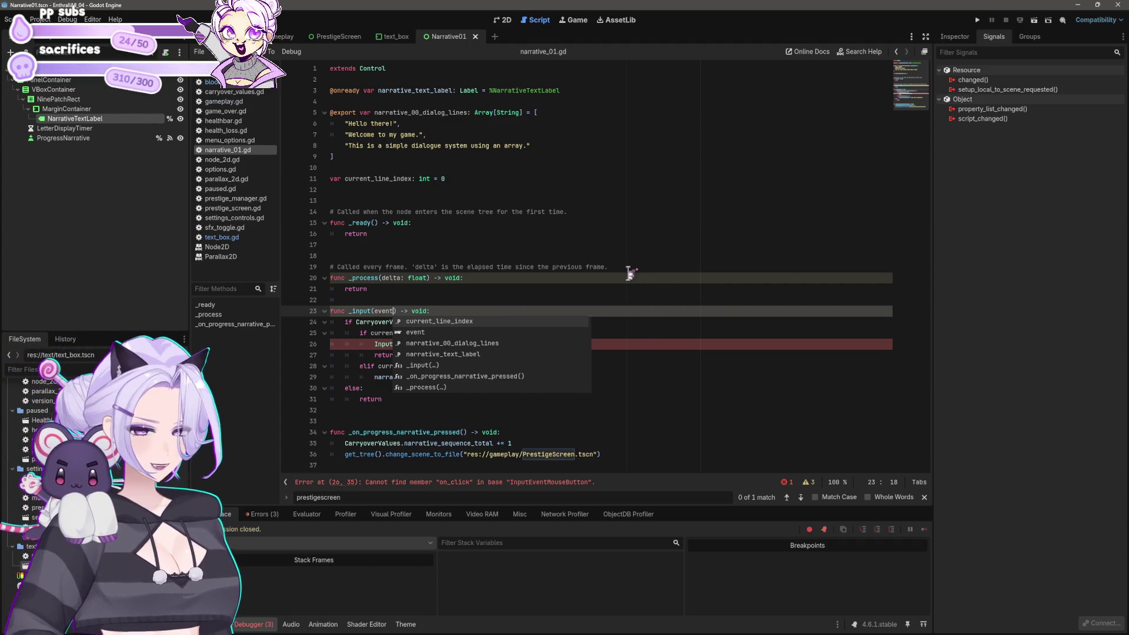
pyautogui.click(479, 302)
pyautogui.click(496, 340)
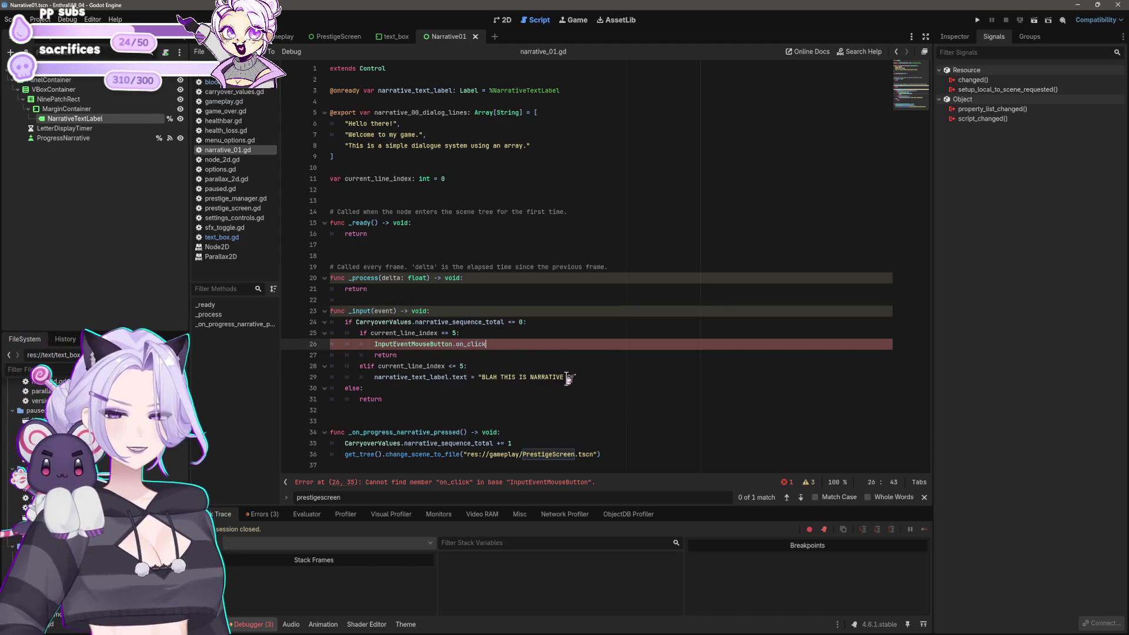
pyautogui.press('BackSpace')
pyautogui.press('BackSpace')
pyautogui.press('BackSpace')
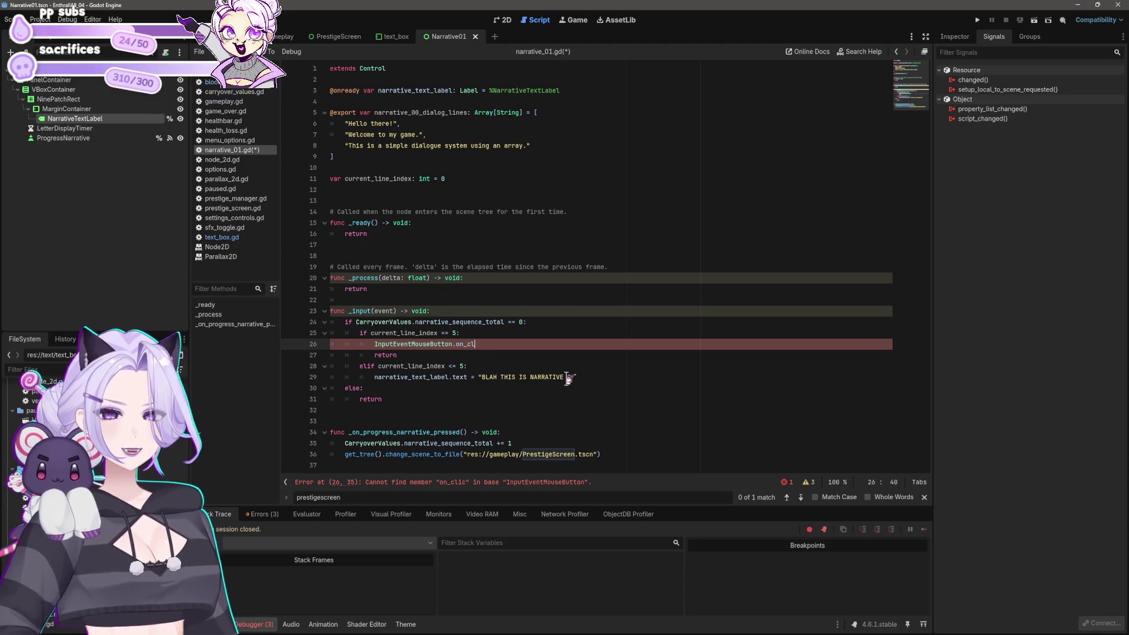
pyautogui.hotkey('ctrl', 'BackSpace')
pyautogui.hotkey('ctrl', 'BackSpace')
pyautogui.hotkey('ctrl', 'BackSpace')
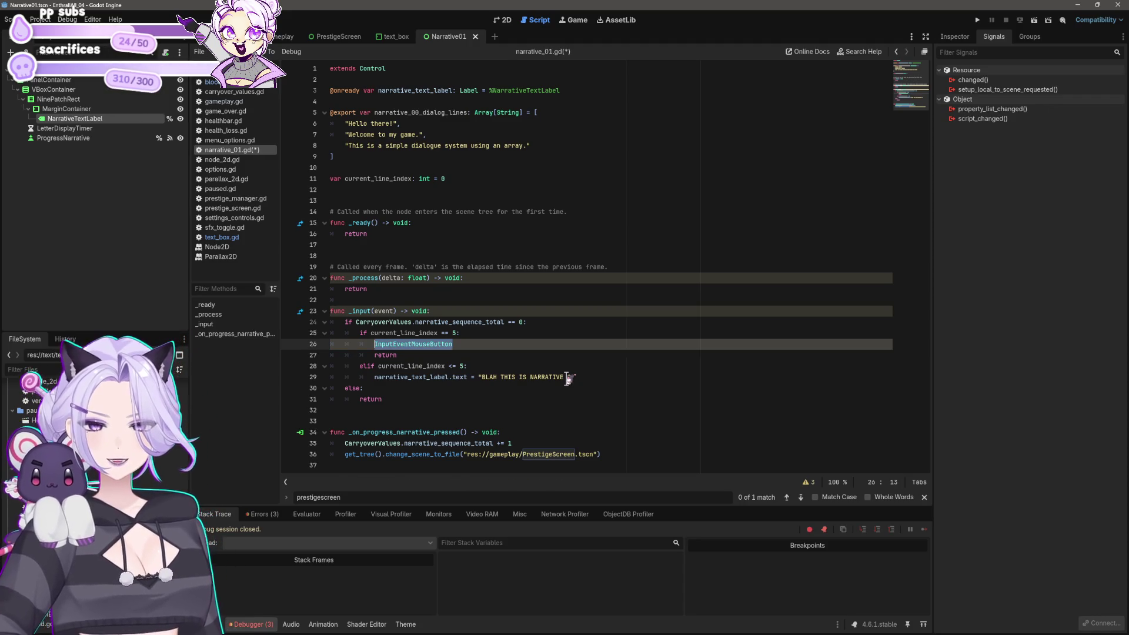
pyautogui.press('Up')
pyautogui.press('Up')
pyautogui.press('Up')
pyautogui.hotkey('ctrl', 'Delete')
pyautogui.write('InputEventMouseButton')
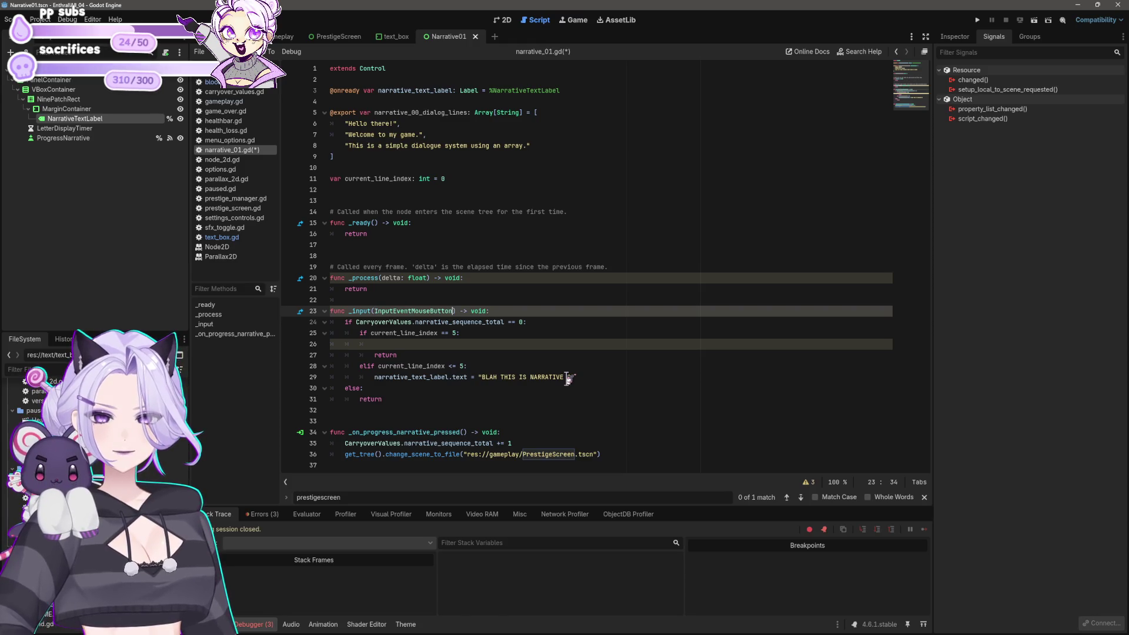
pyautogui.press('Down')
pyautogui.press('Down')
pyautogui.press('Down')
pyautogui.press('BackSpace')
pyautogui.press('BackSpace')
pyautogui.press('BackSpace')
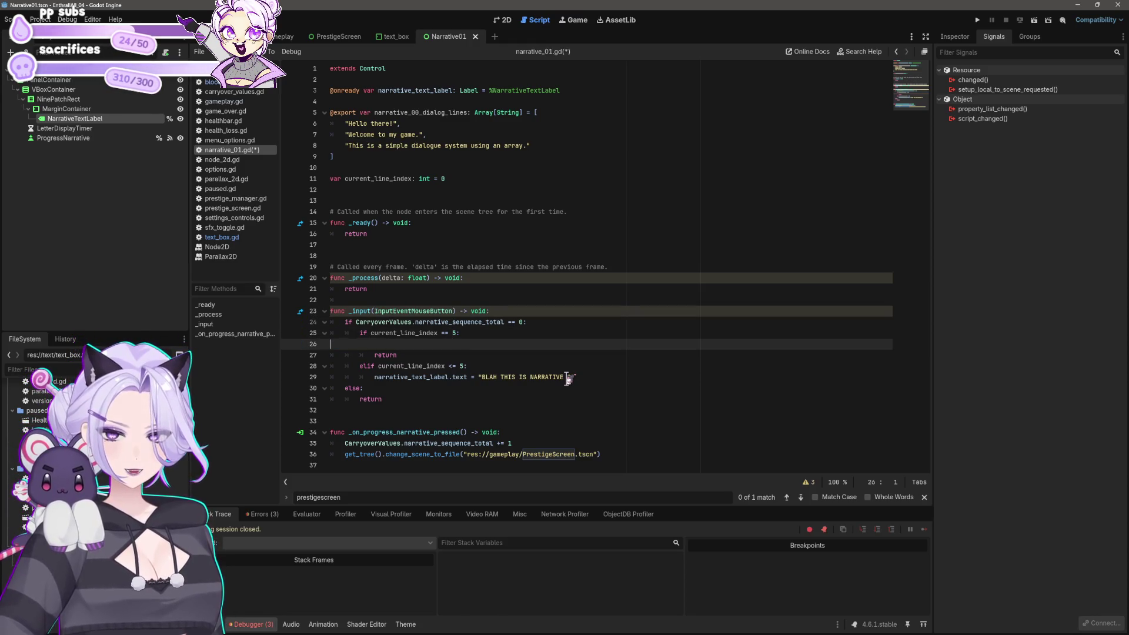
pyautogui.hotkey('ctrl', 's')
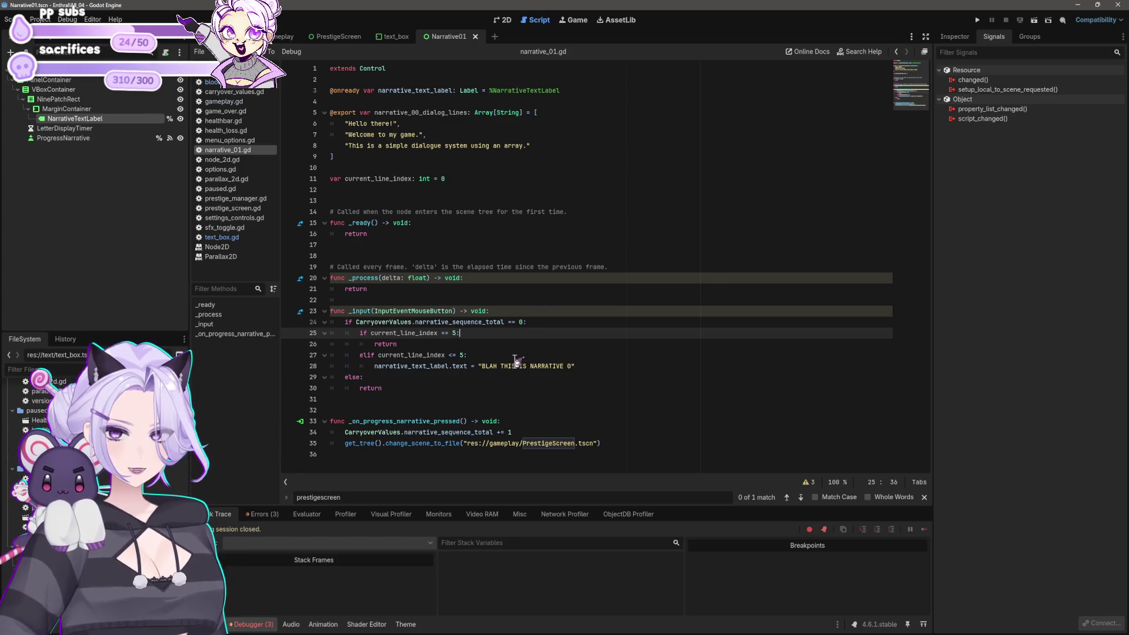
# Restore the _input parameter to event and begin 'if event' on a new first line
pyautogui.click(476, 356)
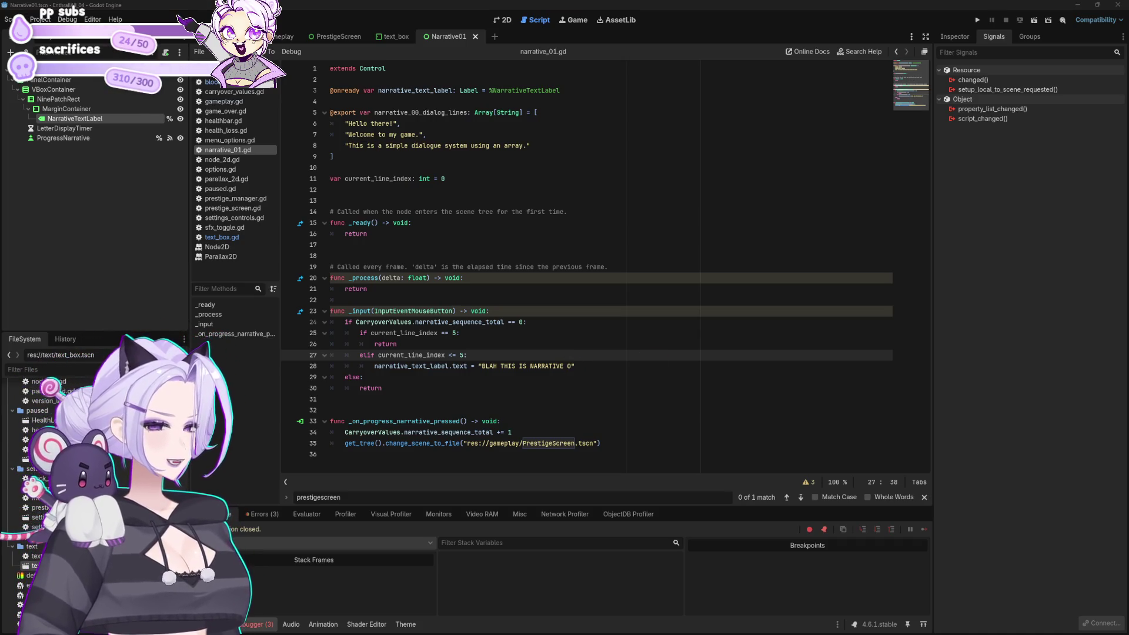
pyautogui.click(659, 411)
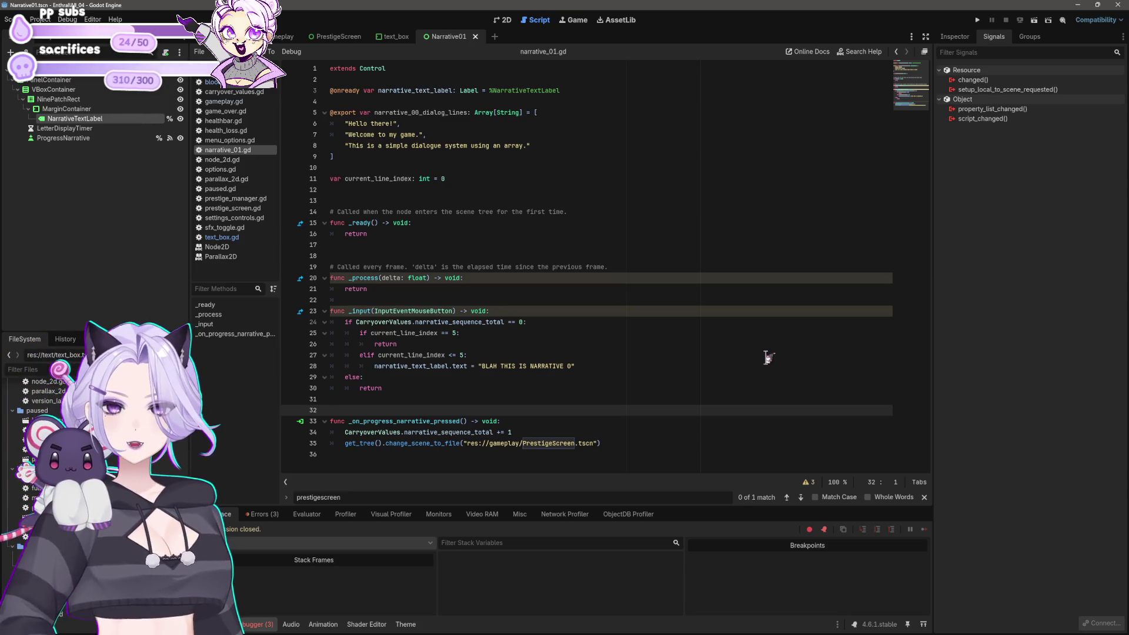
pyautogui.moveTo(453, 310); pyautogui.dragTo(373, 311)
pyautogui.write('event')
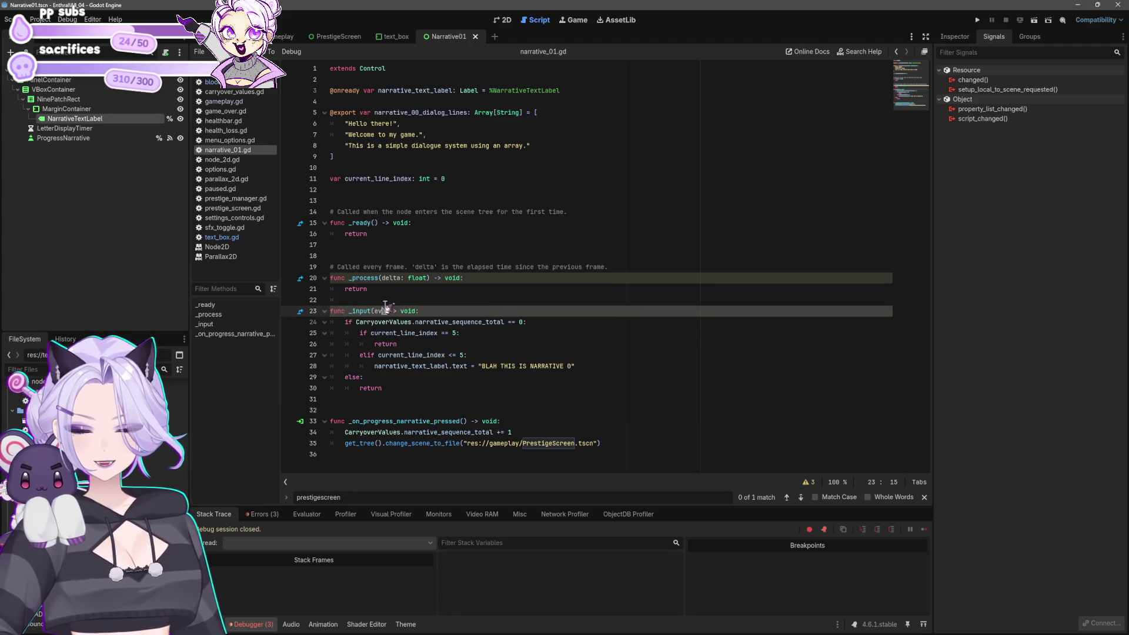
pyautogui.click(587, 344)
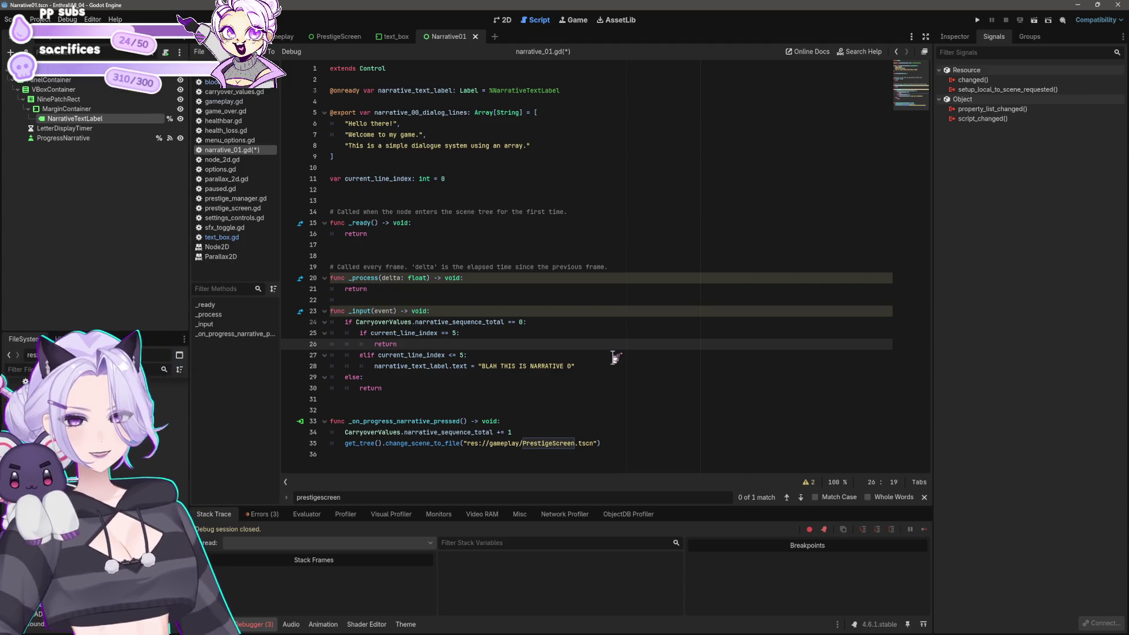
pyautogui.press('Up')
pyautogui.press('Up')
pyautogui.press('Up')
pyautogui.press('End')
pyautogui.press('Return')
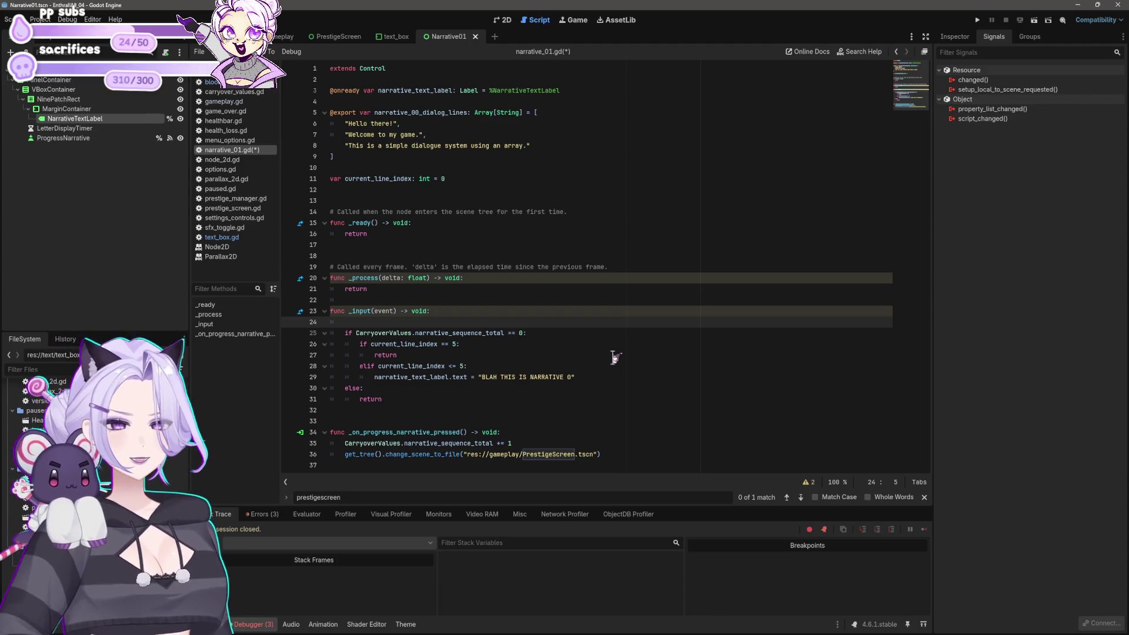
pyautogui.write('if ')
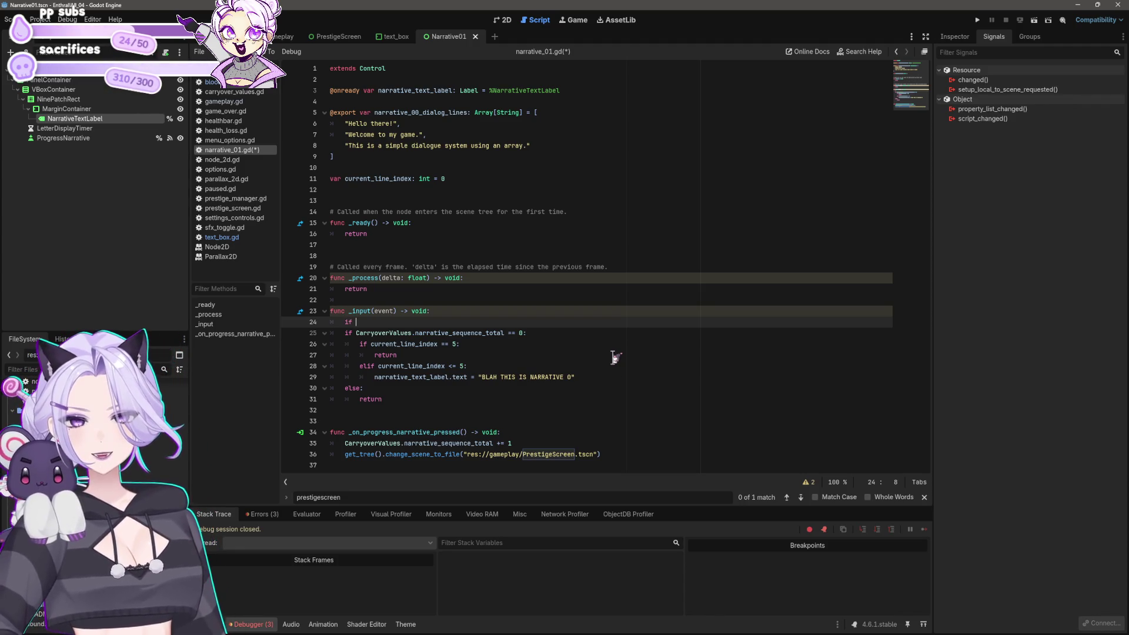
pyautogui.write('event')
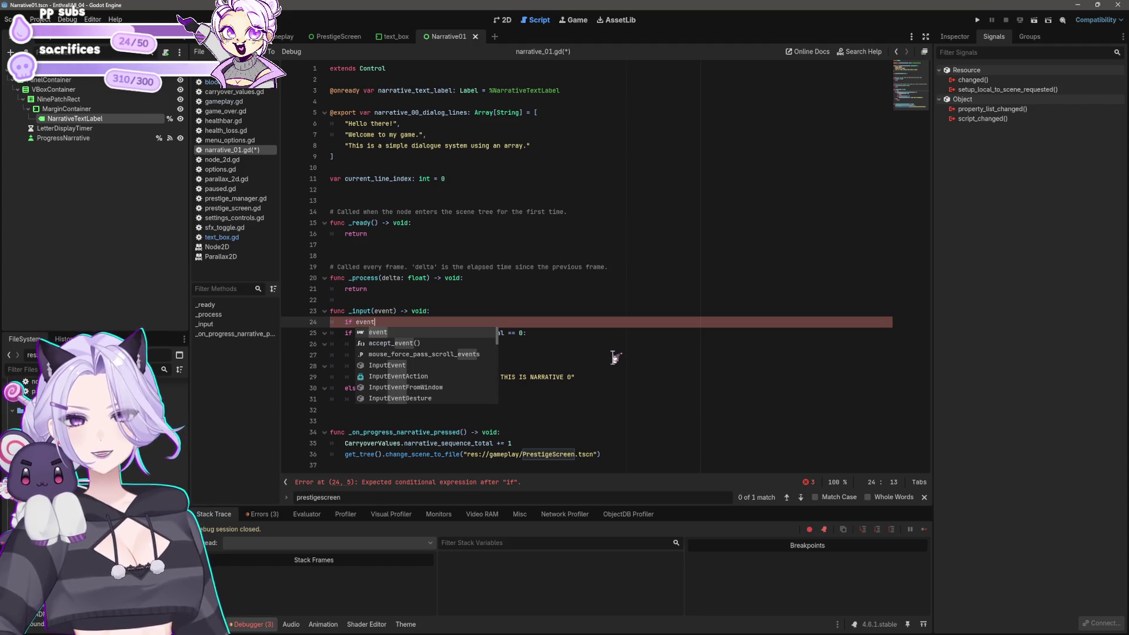
# Finish line 24's condition with InputEventMouseButton and a colon
pyautogui.press('Escape')
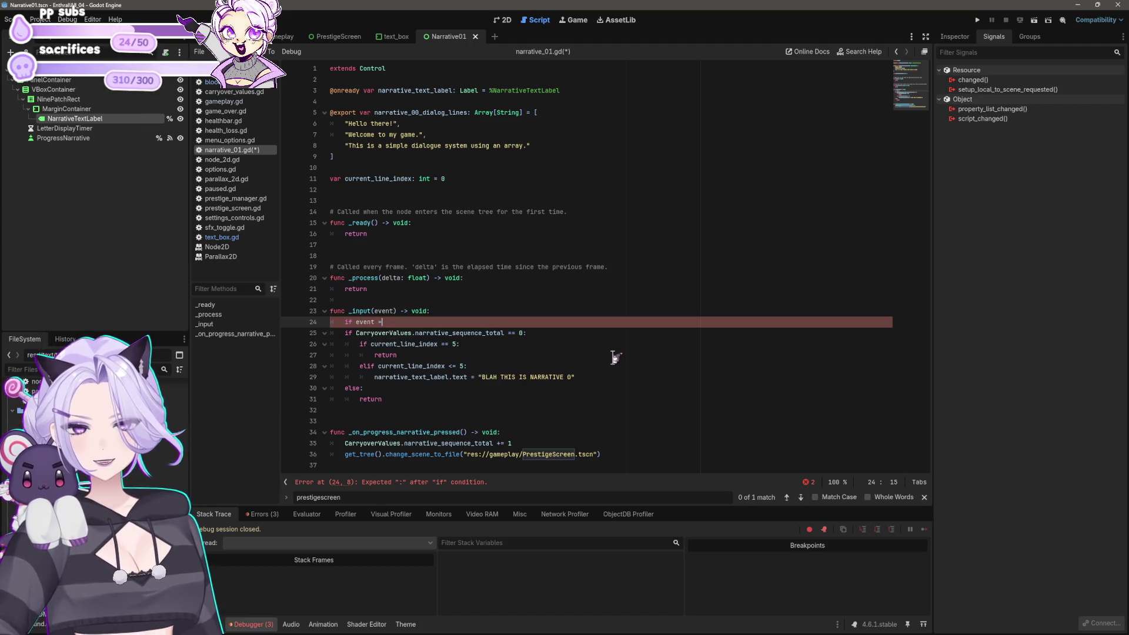
pyautogui.write(' Input')
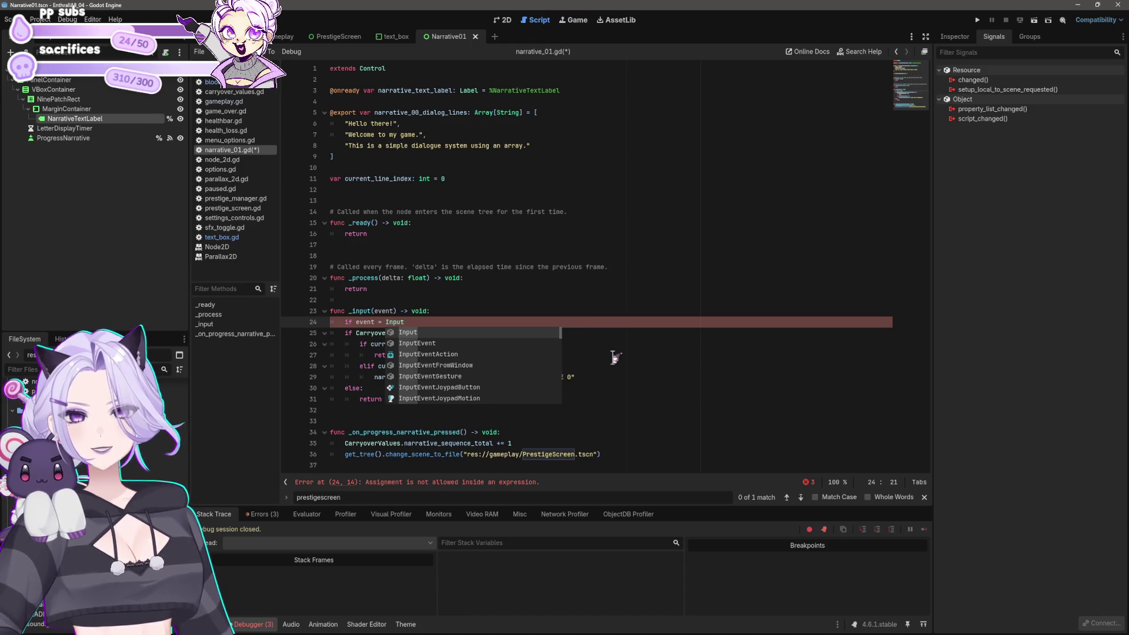
pyautogui.write('EventMouse')
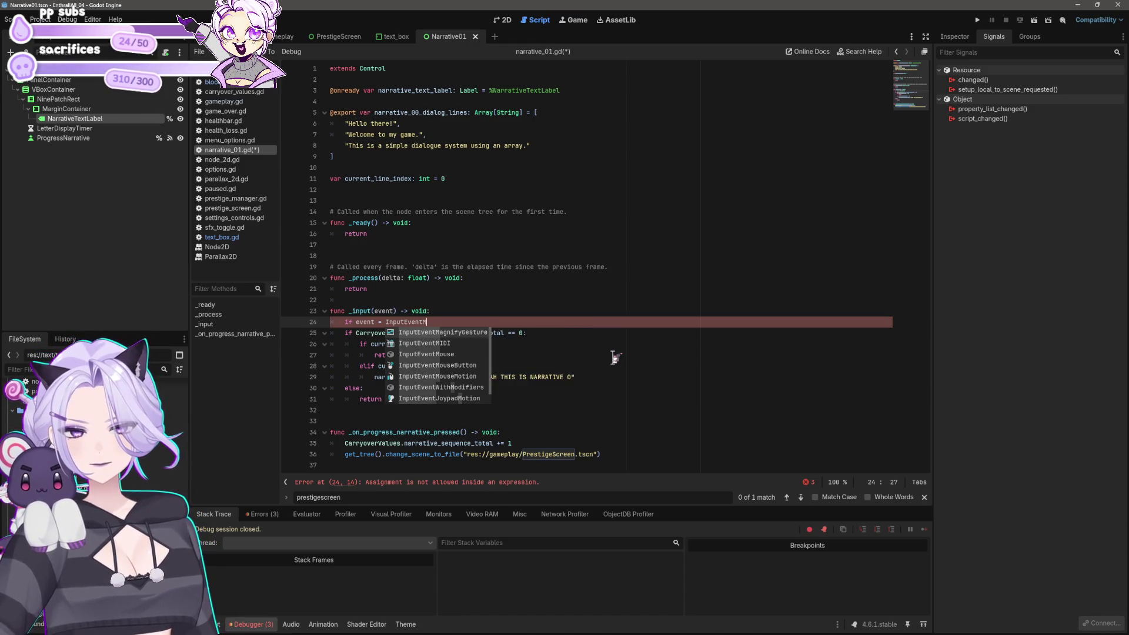
pyautogui.press('Down')
pyautogui.press('Return')
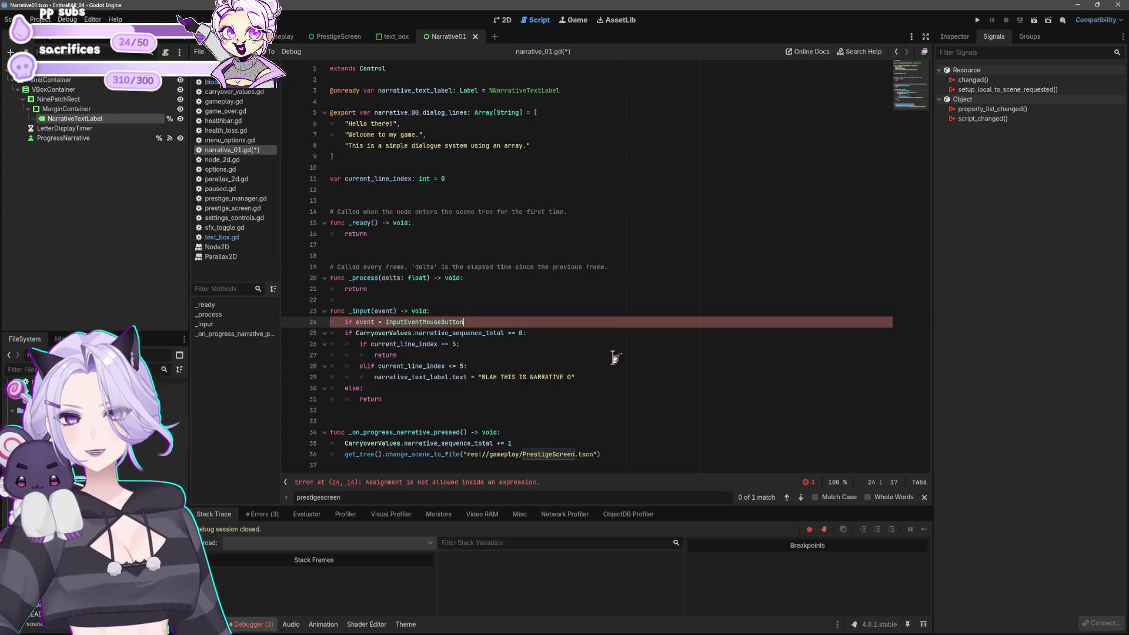
pyautogui.write(':')
# Indent the existing logic under the condition, add an 'else: return' branch, and save
pyautogui.press('Down')
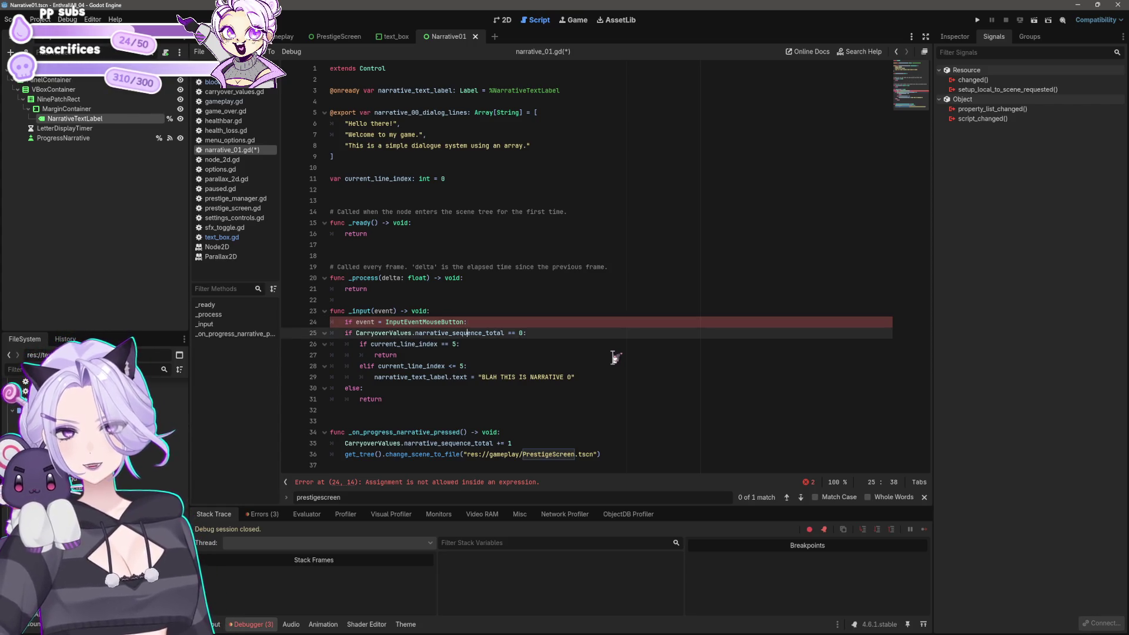
pyautogui.hotkey('shift', 'Down')
pyautogui.hotkey('shift', 'Down')
pyautogui.hotkey('shift', 'Down')
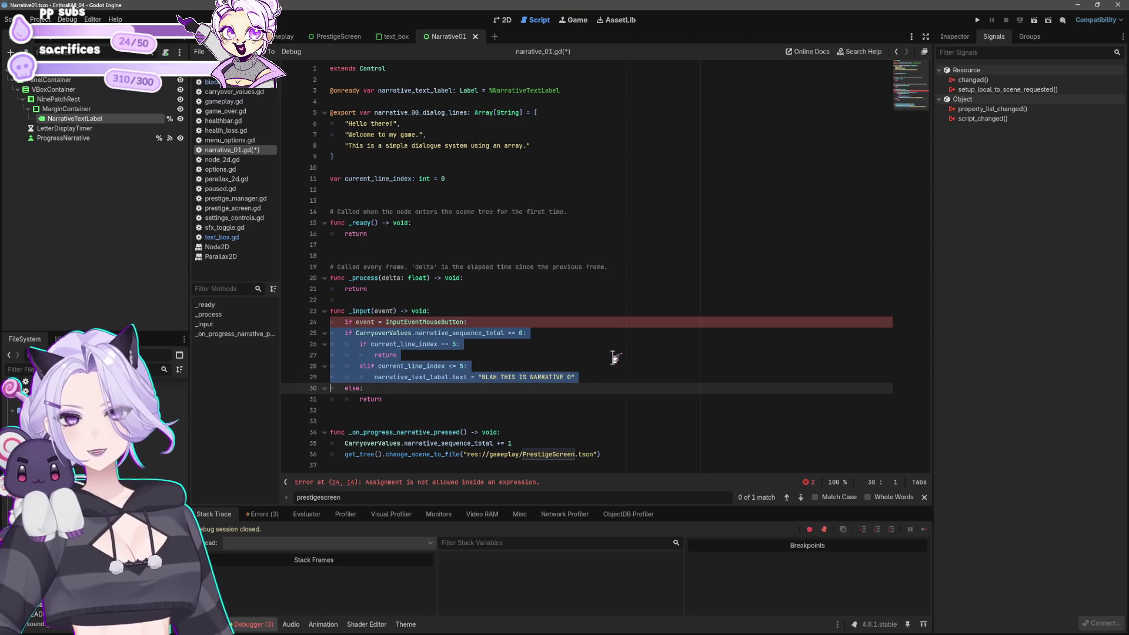
pyautogui.press('Tab')
pyautogui.press('Up')
pyautogui.press('End')
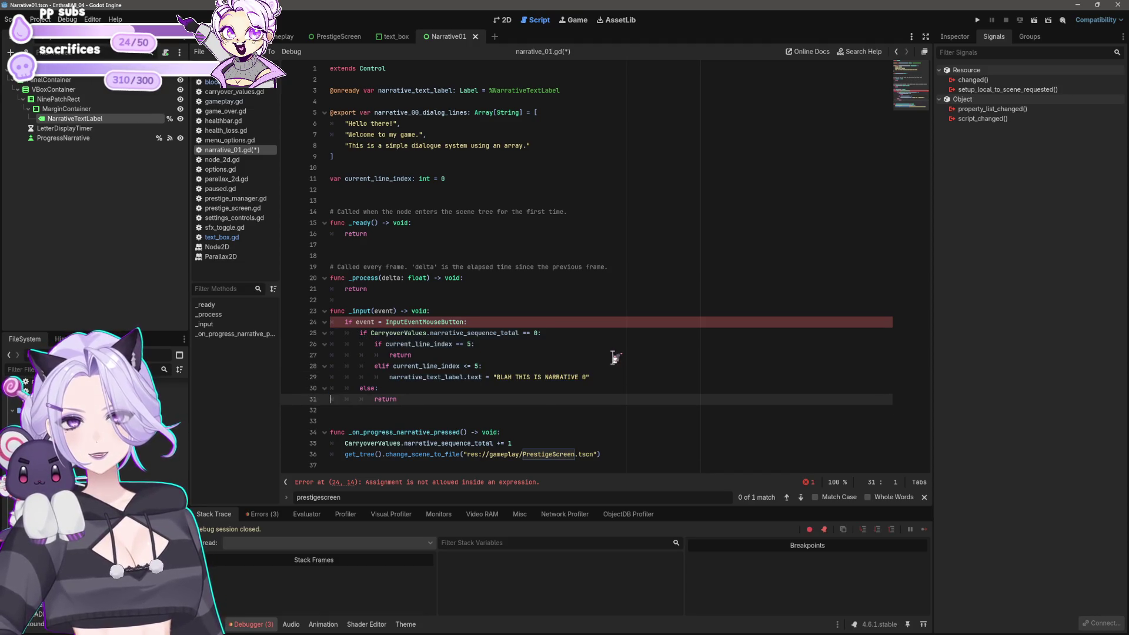
pyautogui.press('Return')
pyautogui.press('BackSpace')
pyautogui.press('Return')
pyautogui.write('else:')
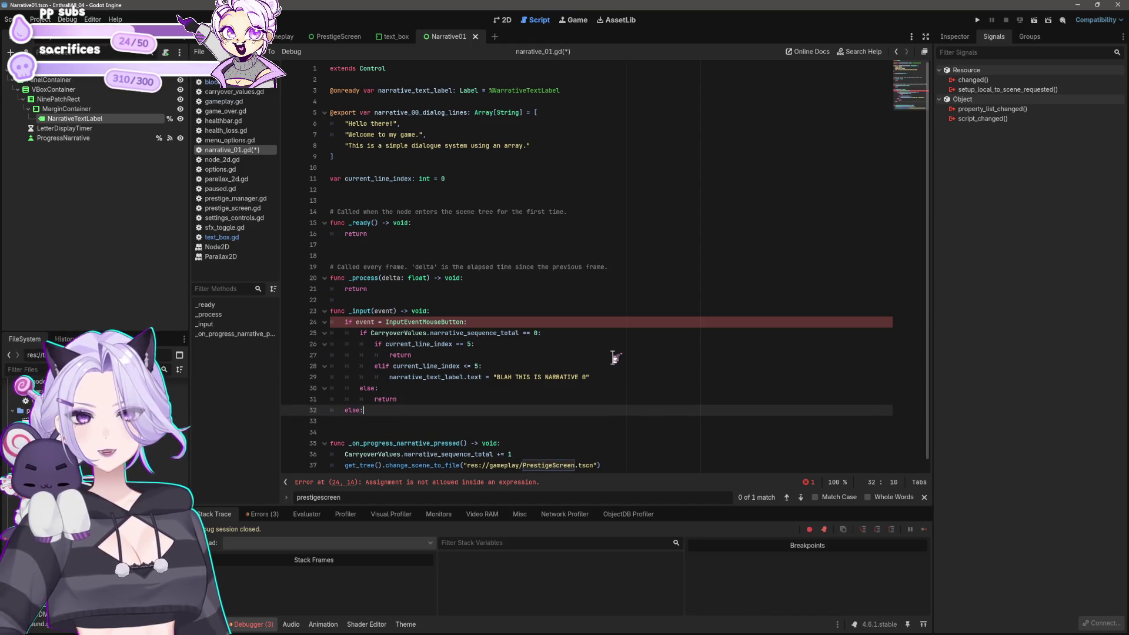
pyautogui.press('Return')
pyautogui.write('return')
pyautogui.hotkey('ctrl', 's')
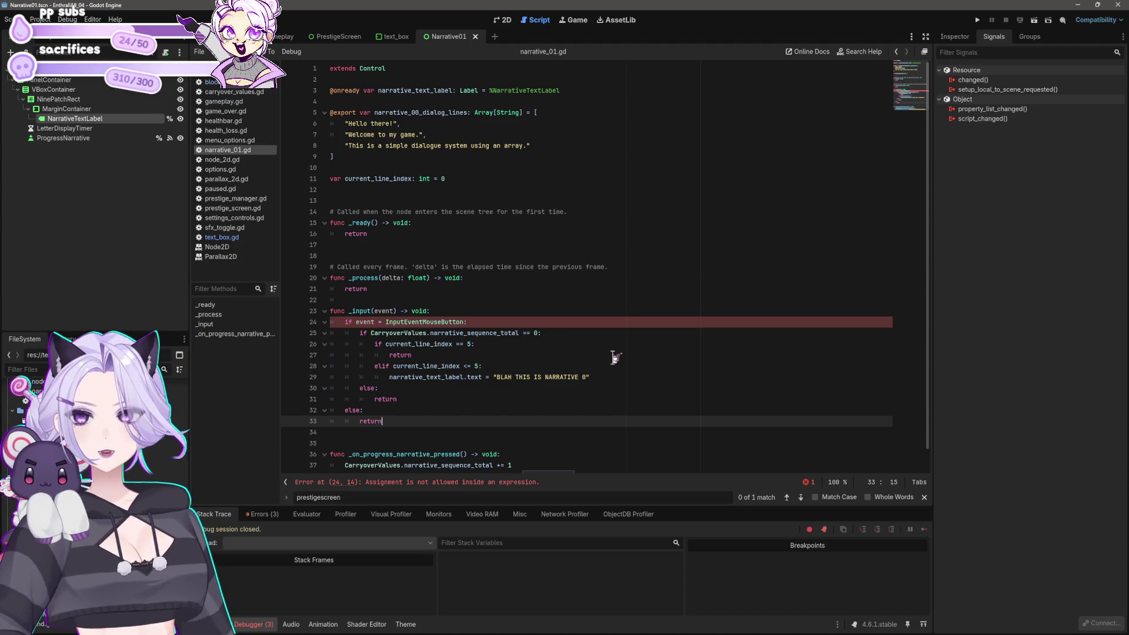
# Fix the condition to read 'if event is InputEventMouseButton:' and save
pyautogui.click(389, 322)
pyautogui.press('BackSpace')
pyautogui.press('BackSpace')
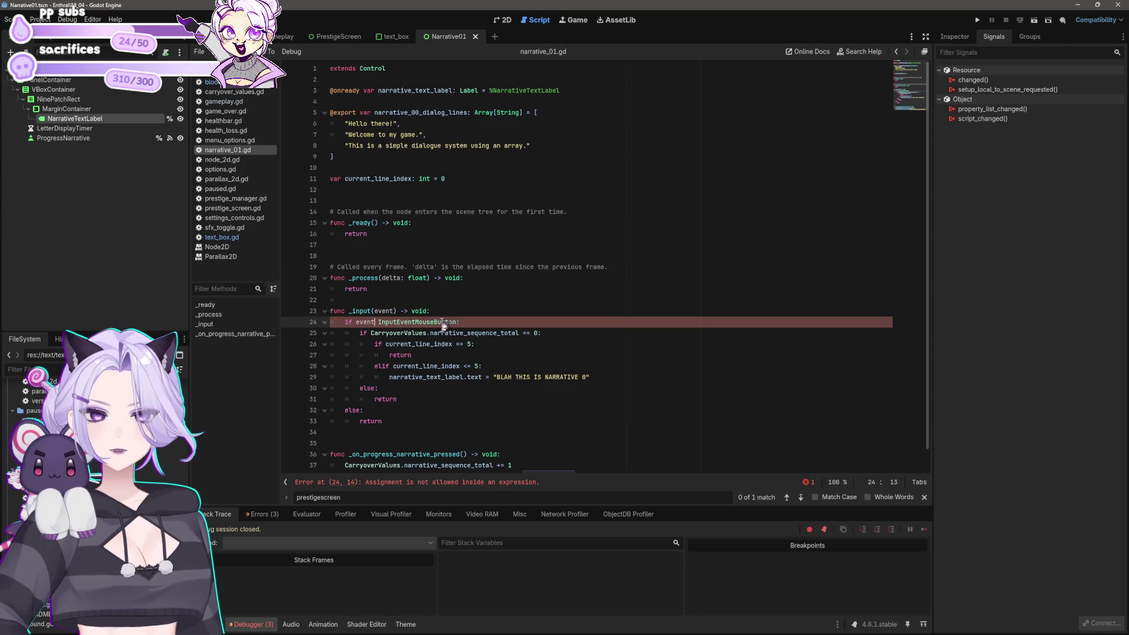
pyautogui.press('Down')
pyautogui.press('Down')
pyautogui.press('Down')
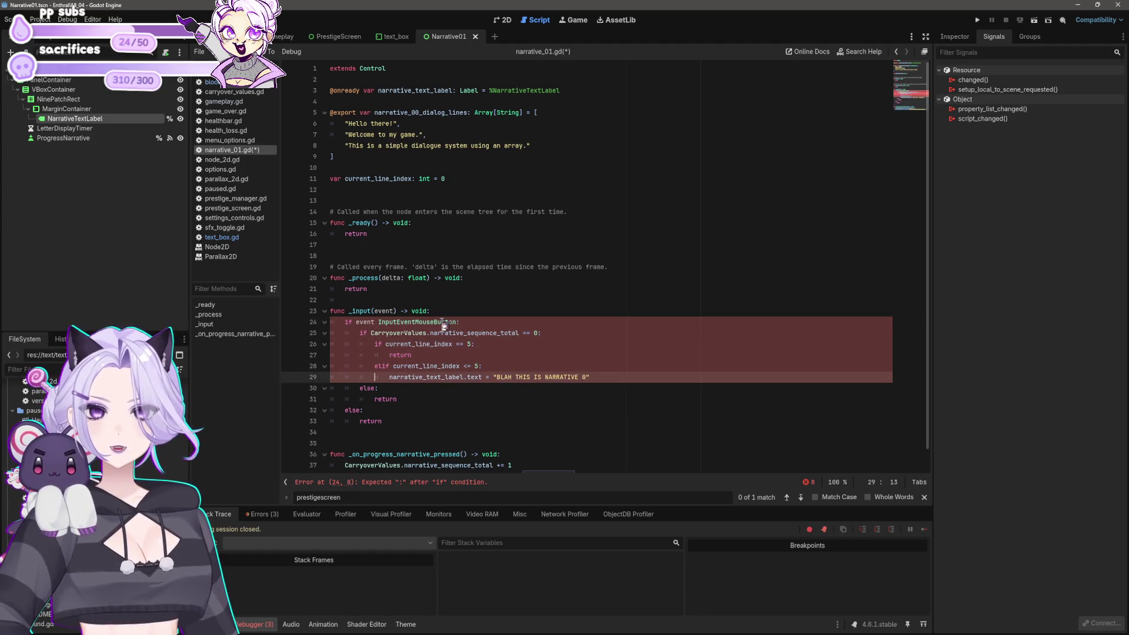
pyautogui.press('Up')
pyautogui.press('Up')
pyautogui.press('Up')
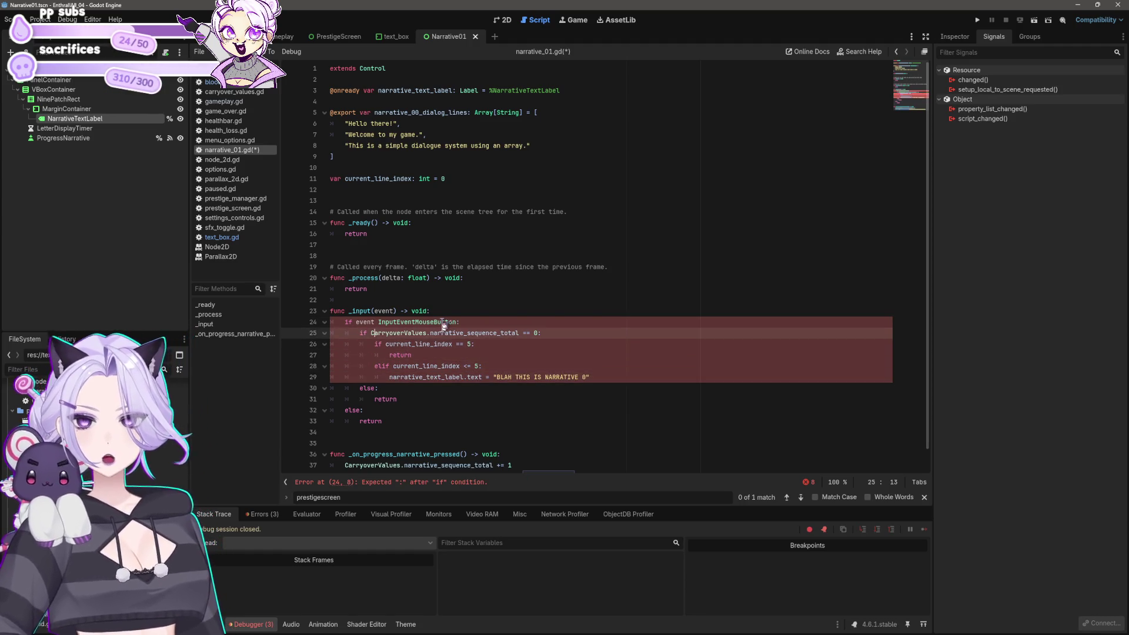
pyautogui.write('s')
pyautogui.press('BackSpace')
pyautogui.write('is')
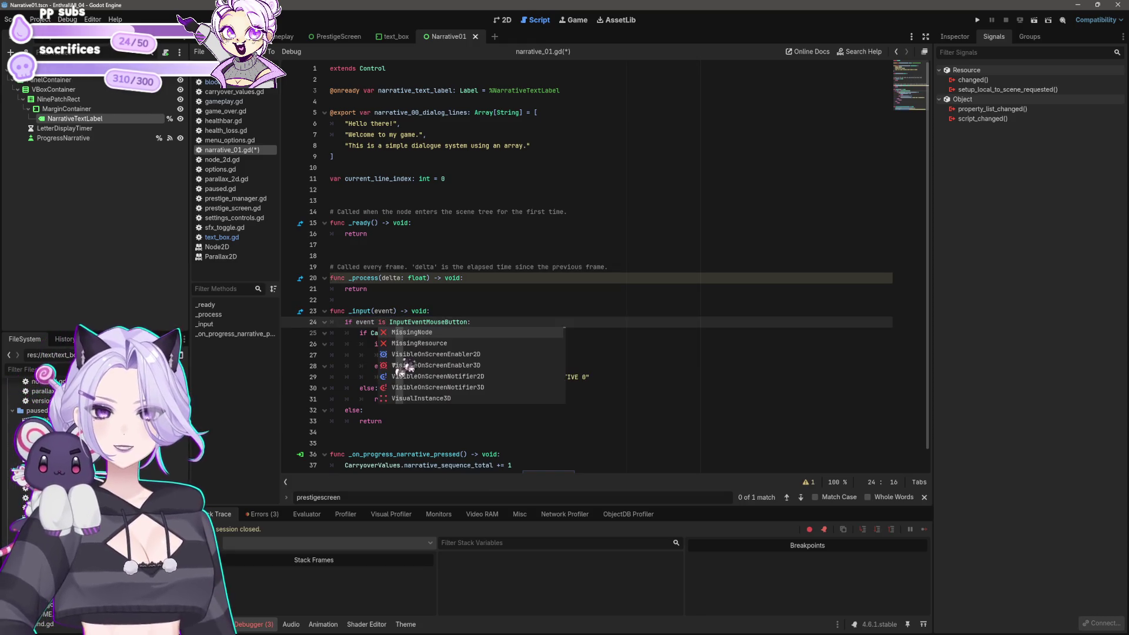
pyautogui.click(634, 388)
pyautogui.hotkey('ctrl', 's')
# Replace line 29's label-text assignment with 'current_line_index +=' and open a new line below
pyautogui.click(627, 377)
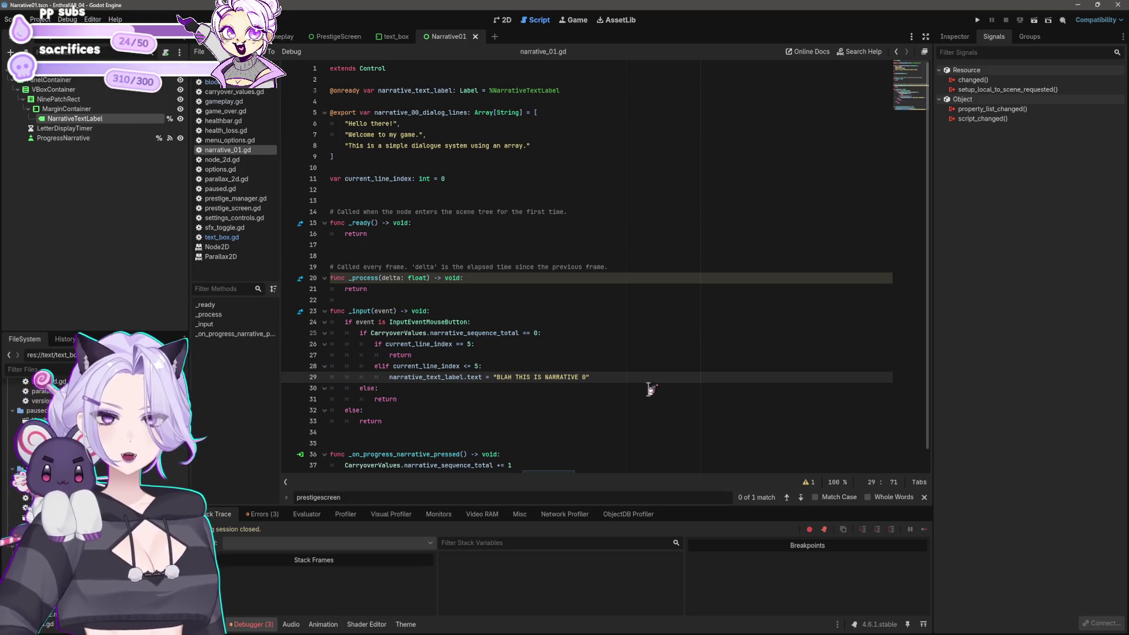
pyautogui.hotkey('shift', 'Home')
pyautogui.press('BackSpace')
pyautogui.write('current_line_in')
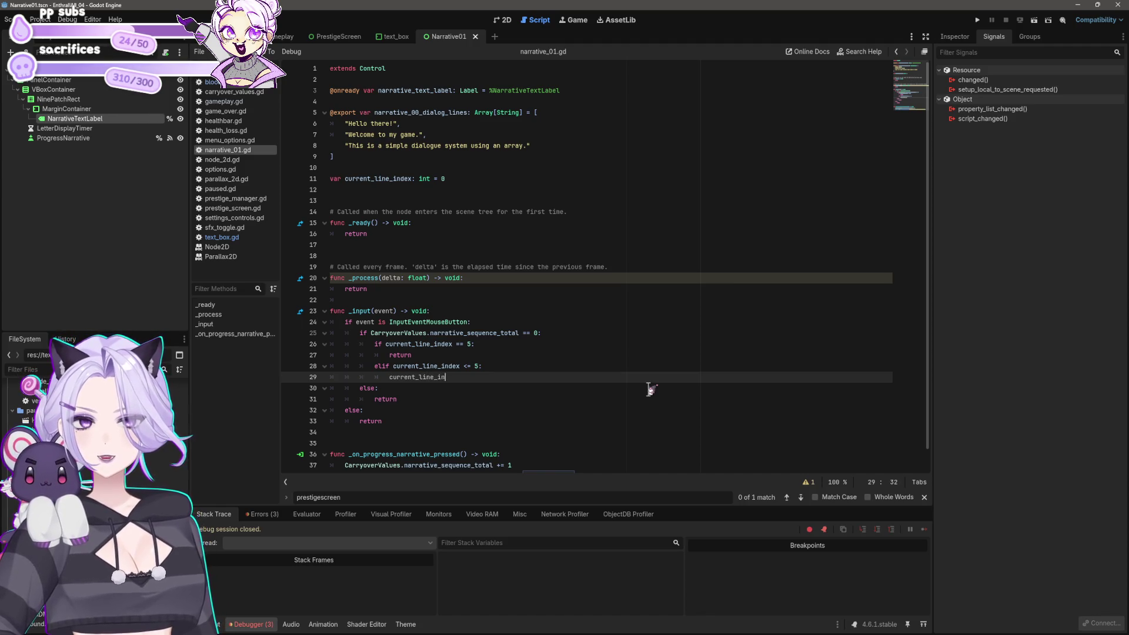
pyautogui.write('dex ')
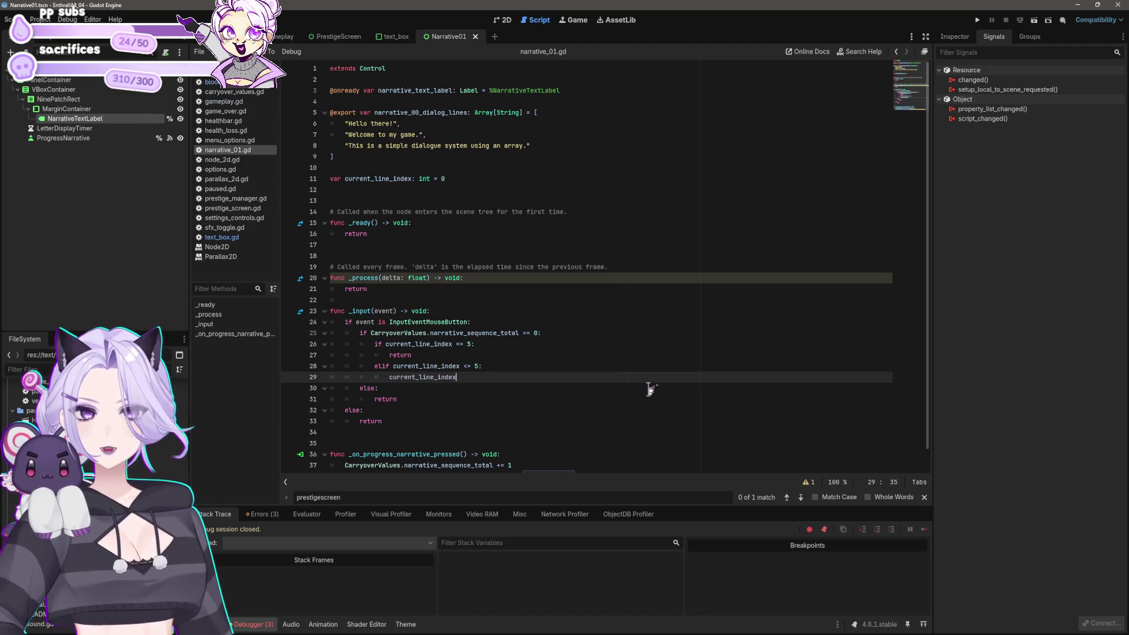
pyautogui.write('+= 1')
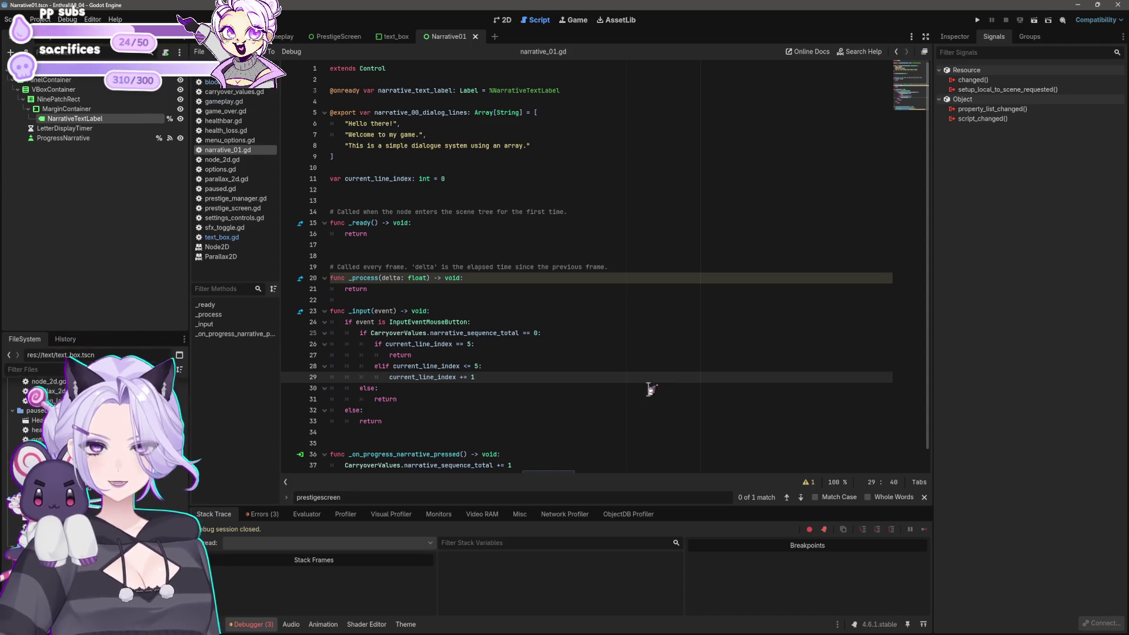
pyautogui.press('Return')
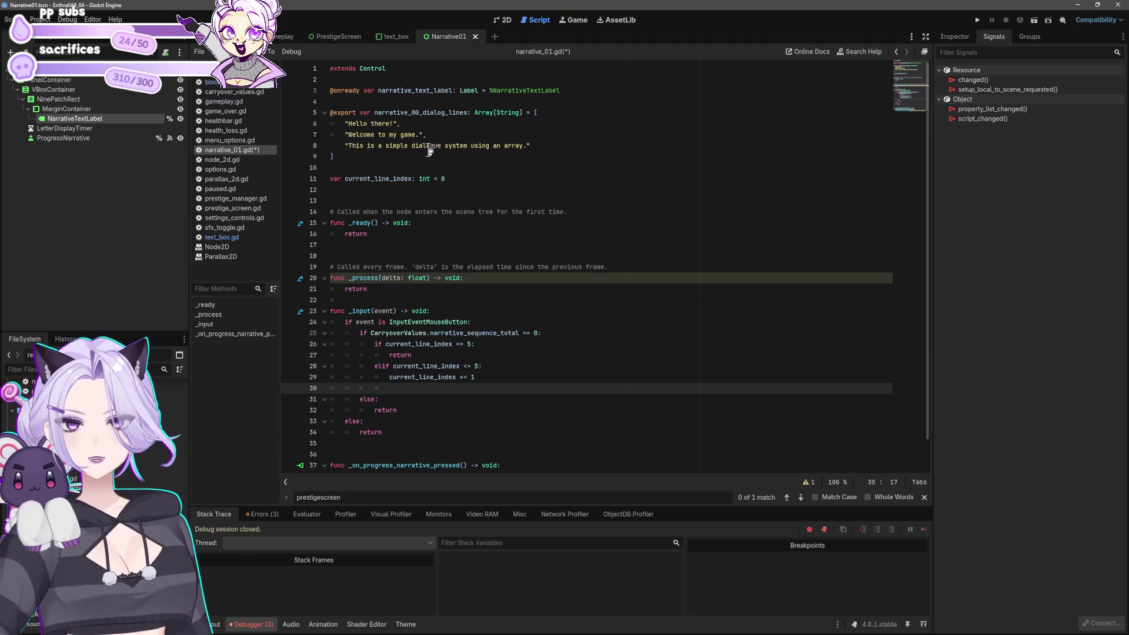
# Review the narrative_sequence_total check and _input lines, then select the narrative_00_dialog_lines name
pyautogui.moveTo(389, 333)
pyautogui.mouseDown()
pyautogui.moveTo(526, 334)
pyautogui.moveTo(450, 333)
pyautogui.mouseUp()
pyautogui.click(451, 333)
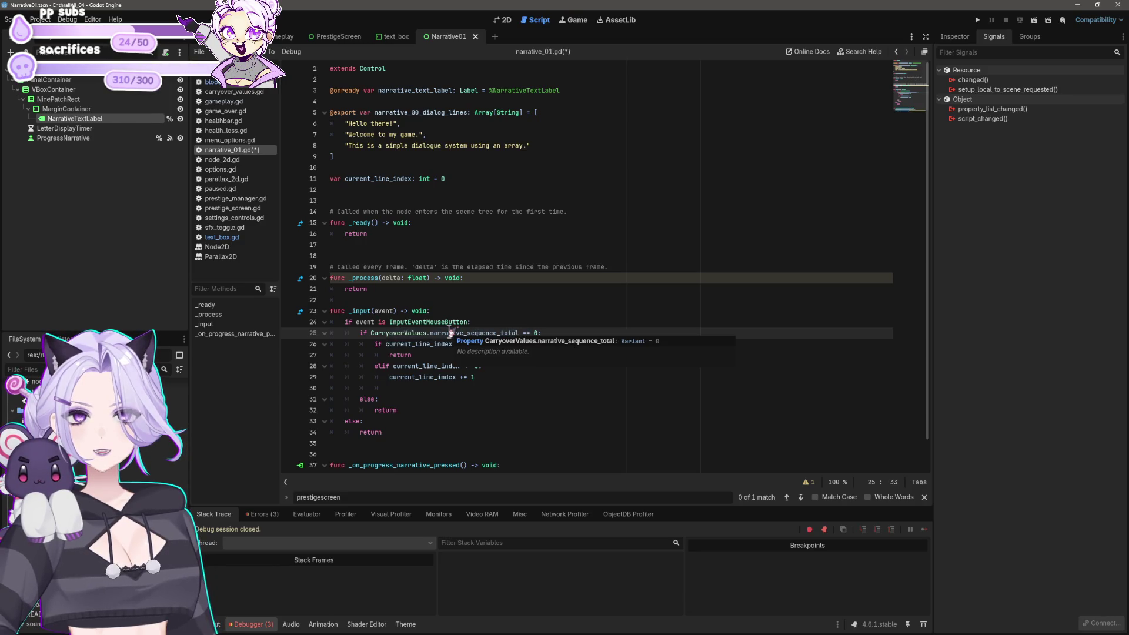
pyautogui.click(435, 357)
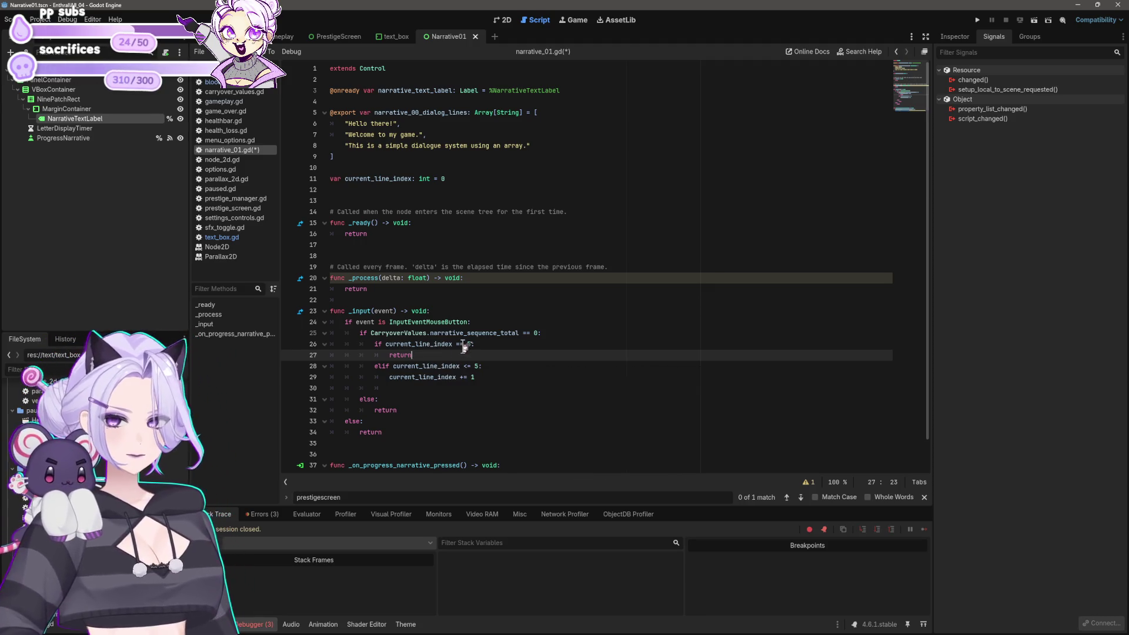
pyautogui.click(494, 344)
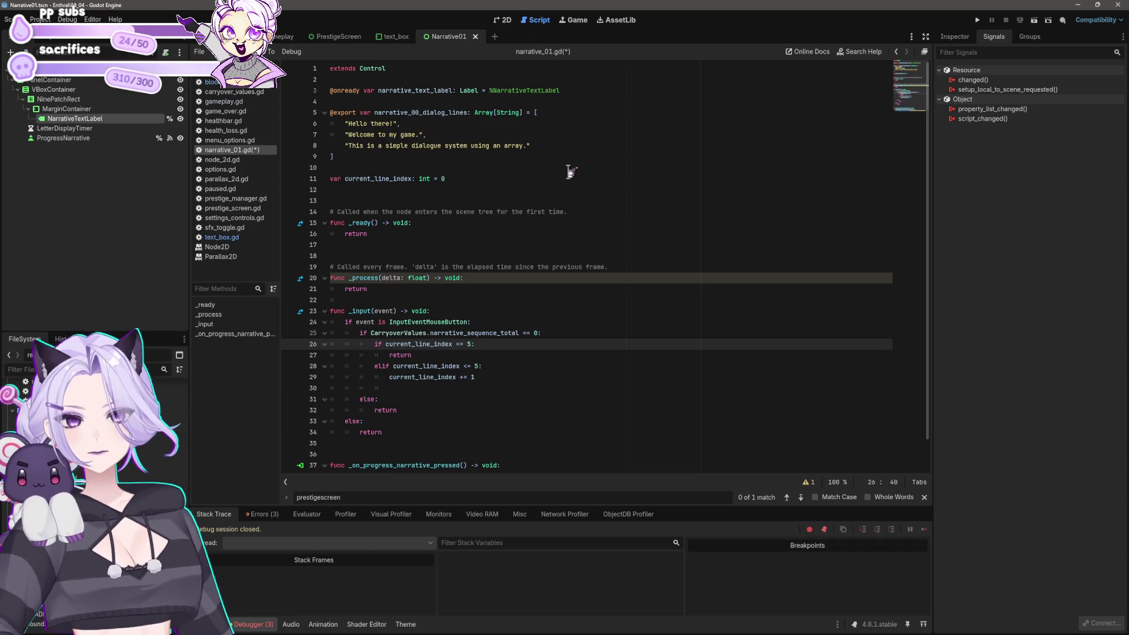
pyautogui.click(476, 323)
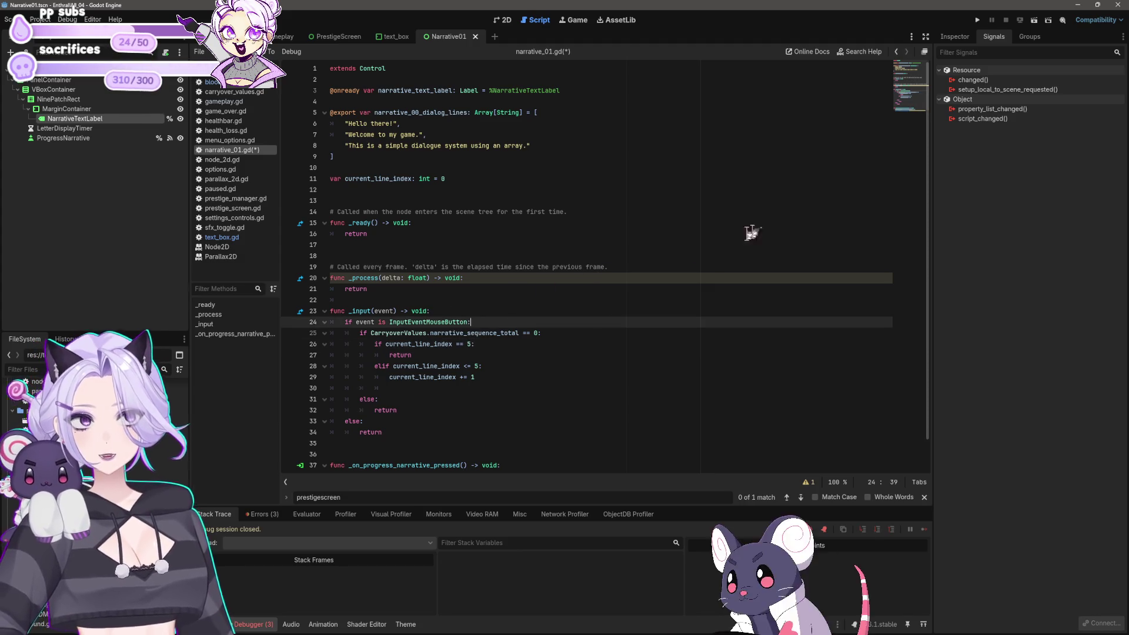
pyautogui.click(440, 389)
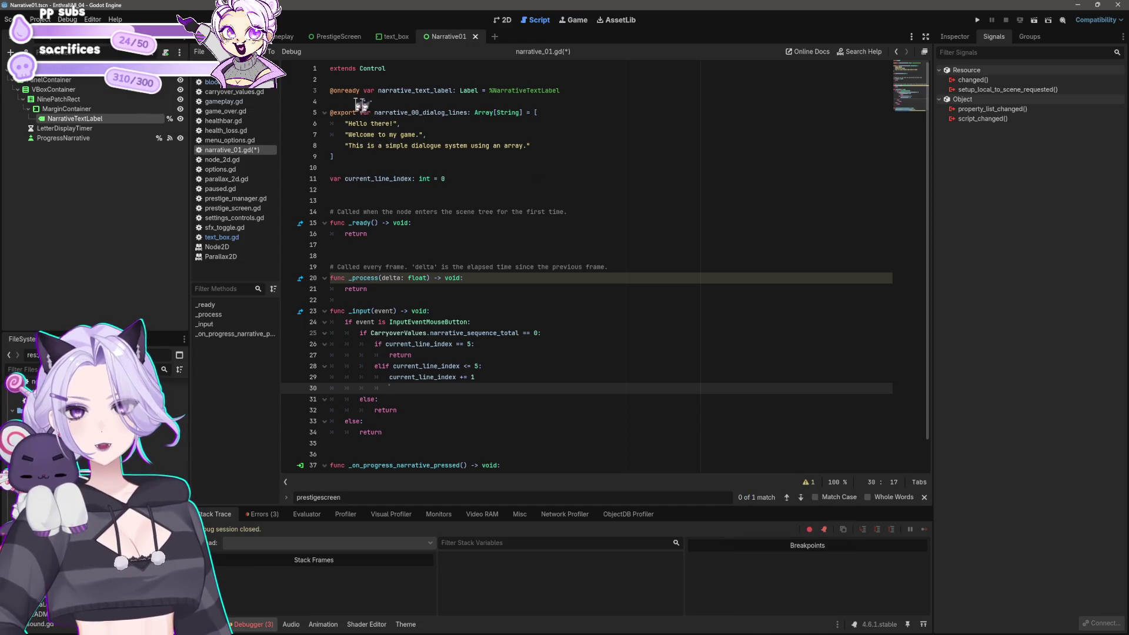
pyautogui.moveTo(375, 112); pyautogui.dragTo(468, 113)
pyautogui.hotkey('ctrl', 'c')
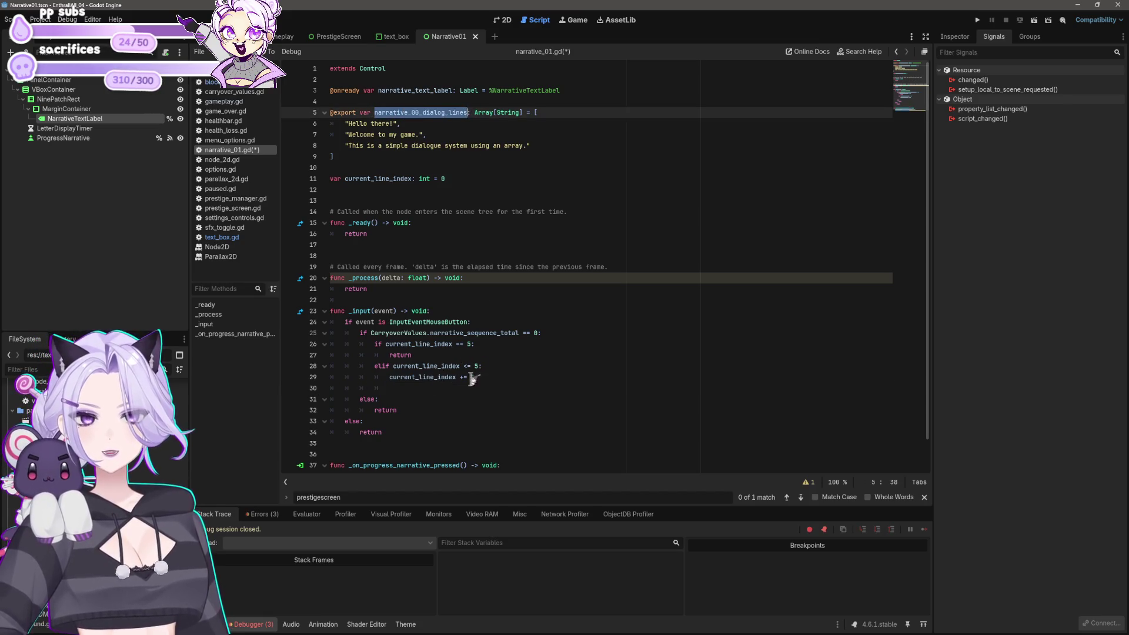
# Add a line under the elif assigning narrative_text_label = the quoted narrative_00_dialog_lines name
pyautogui.click(475, 366)
pyautogui.press('End')
pyautogui.press('Return')
pyautogui.hotkey('ctrl', 'v')
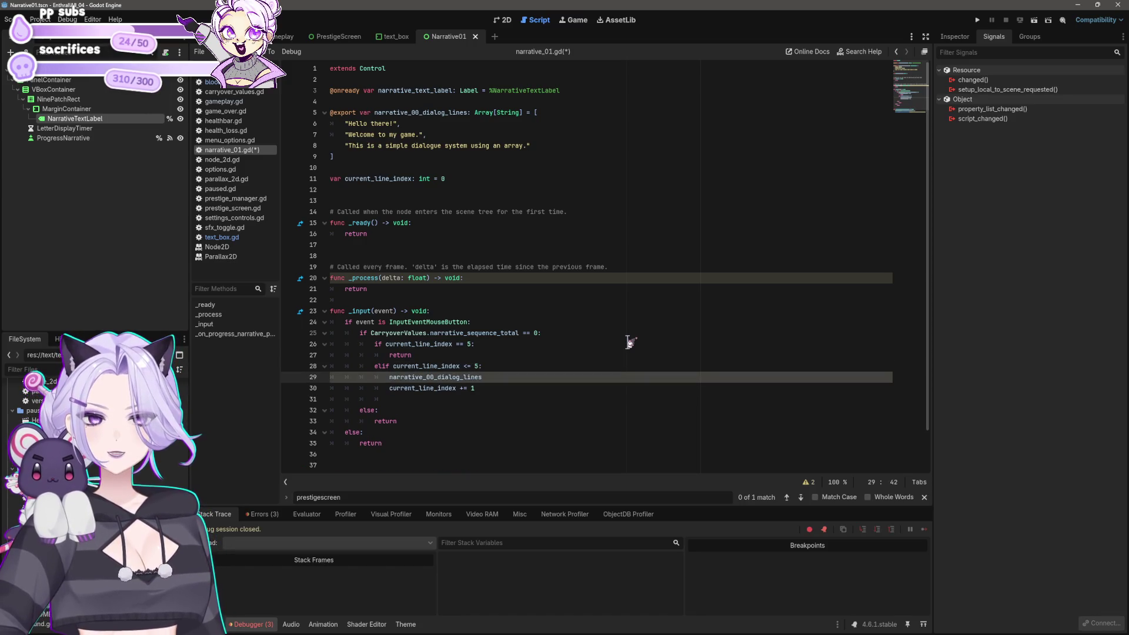
pyautogui.press('Home')
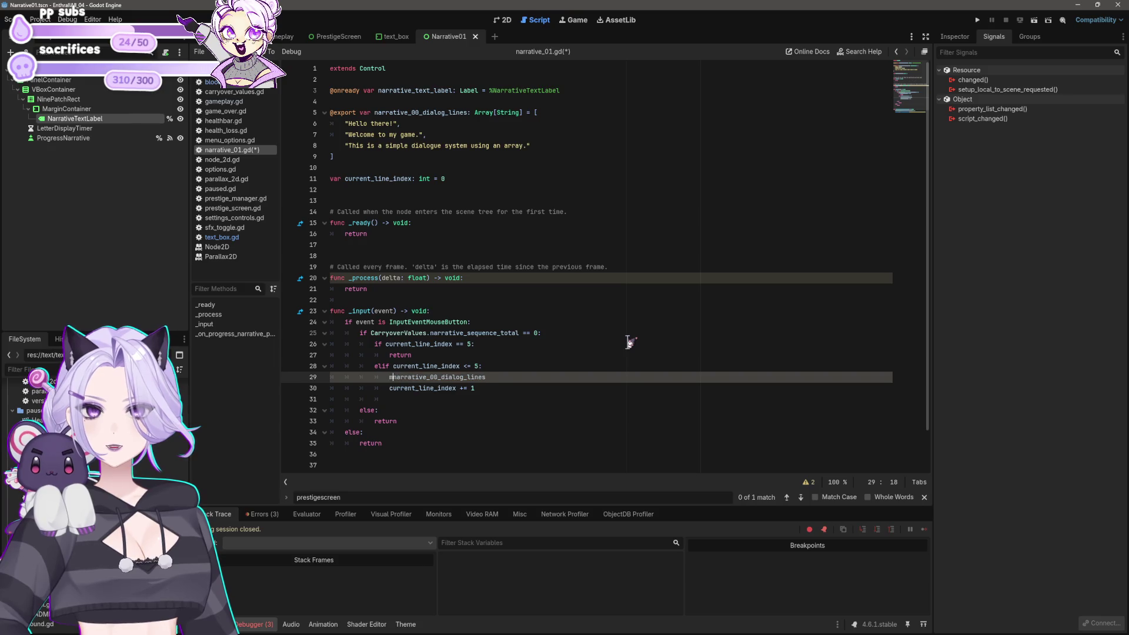
pyautogui.write('m')
pyautogui.press('BackSpace')
pyautogui.write('narrative_te')
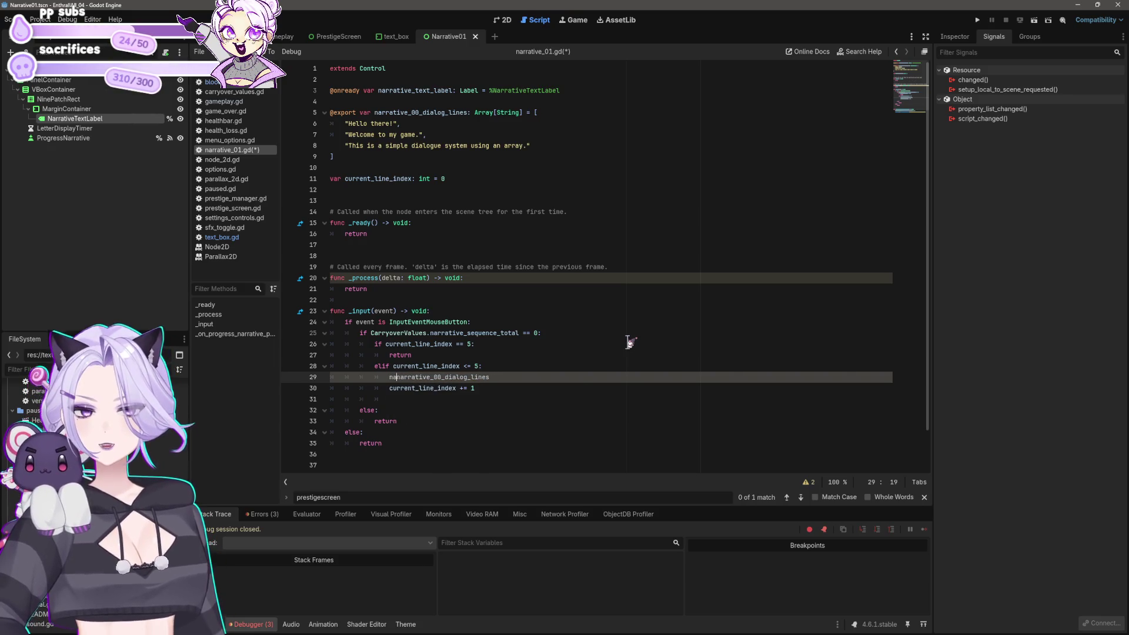
pyautogui.write('xt_label ')
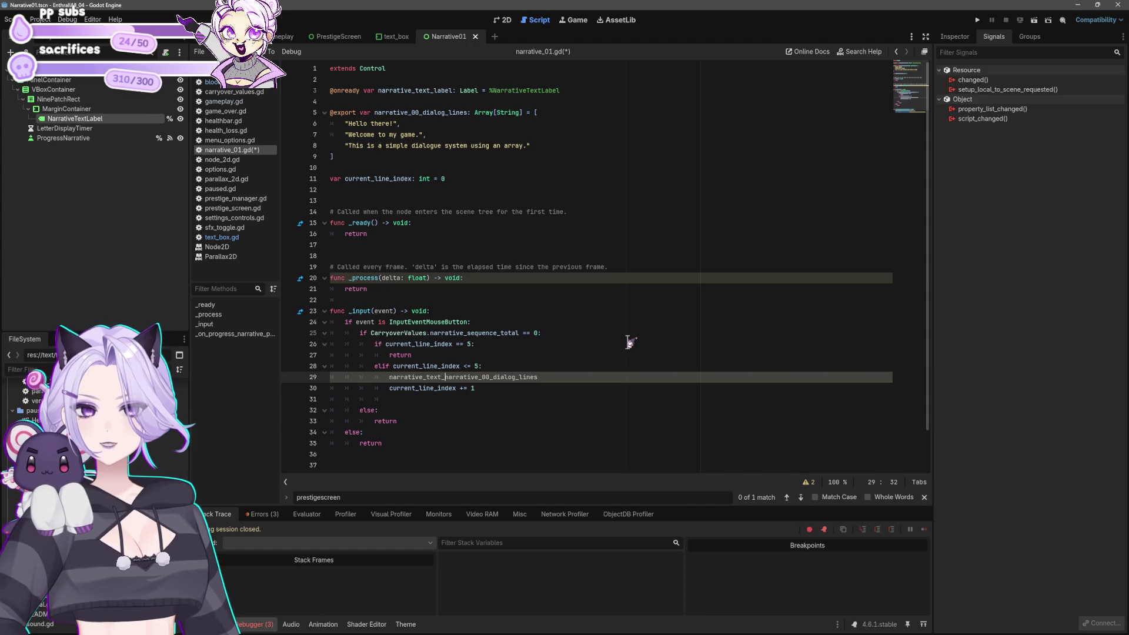
pyautogui.write('=')
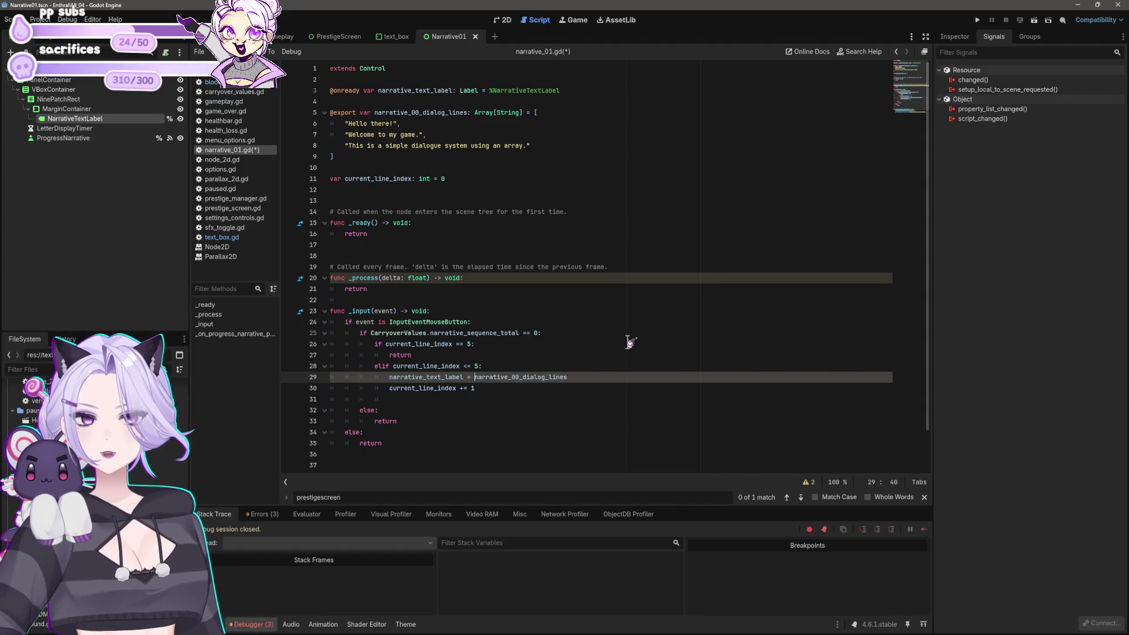
pyautogui.hotkey('shift', 'End')
pyautogui.write('"')
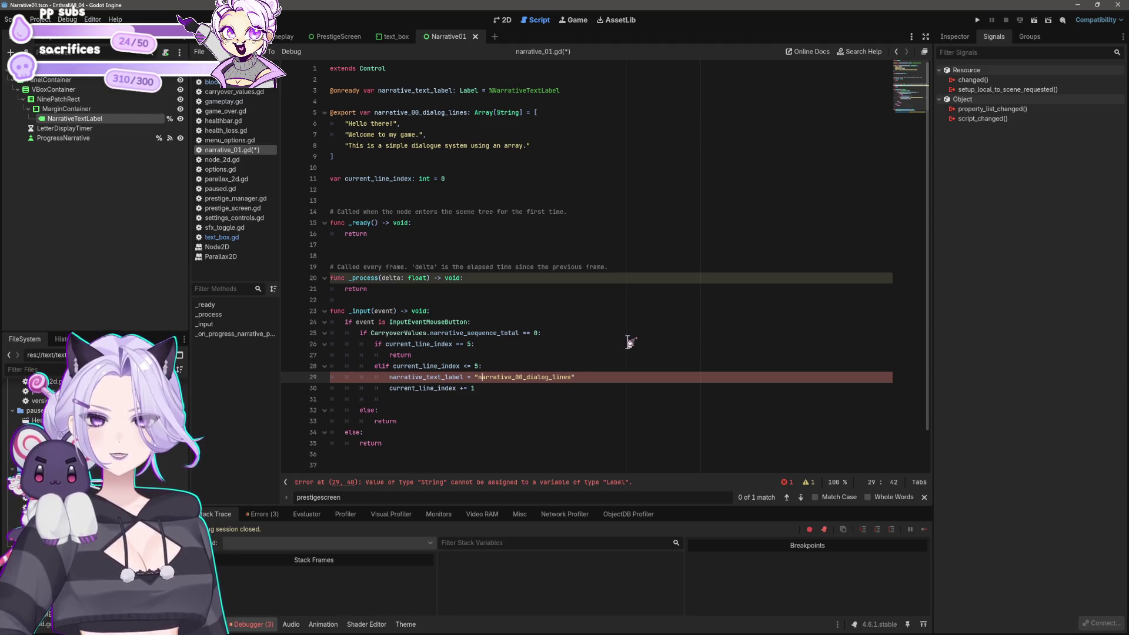
# Replace line 29's quoted assignment with an Array[index] lookup
pyautogui.hotkey('ctrl', 'shift', 'Right')
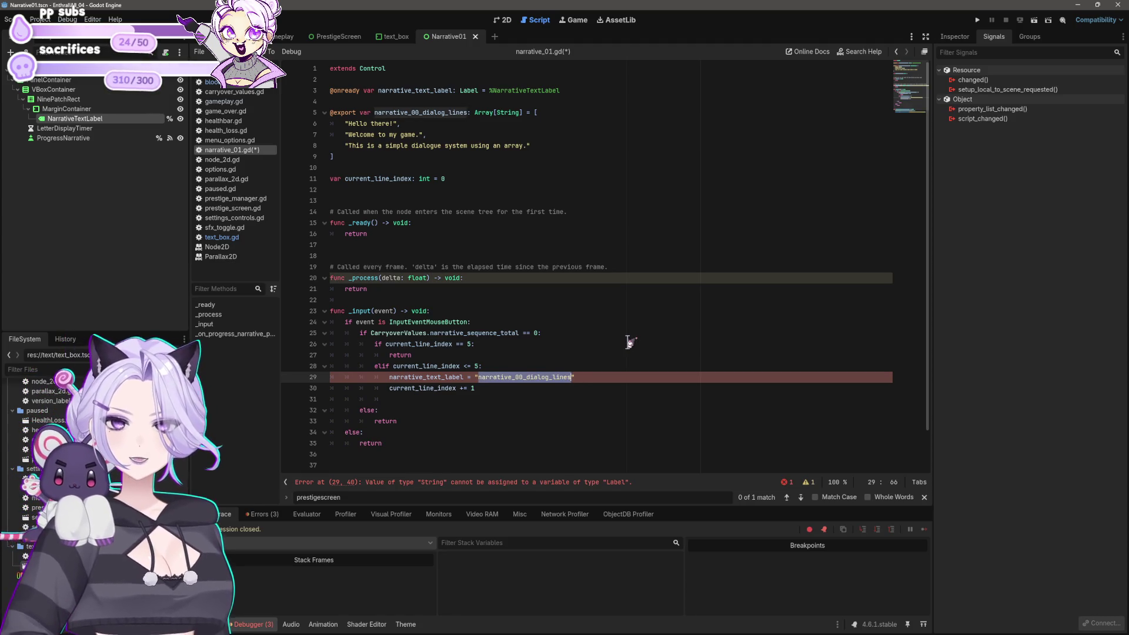
pyautogui.press('Left')
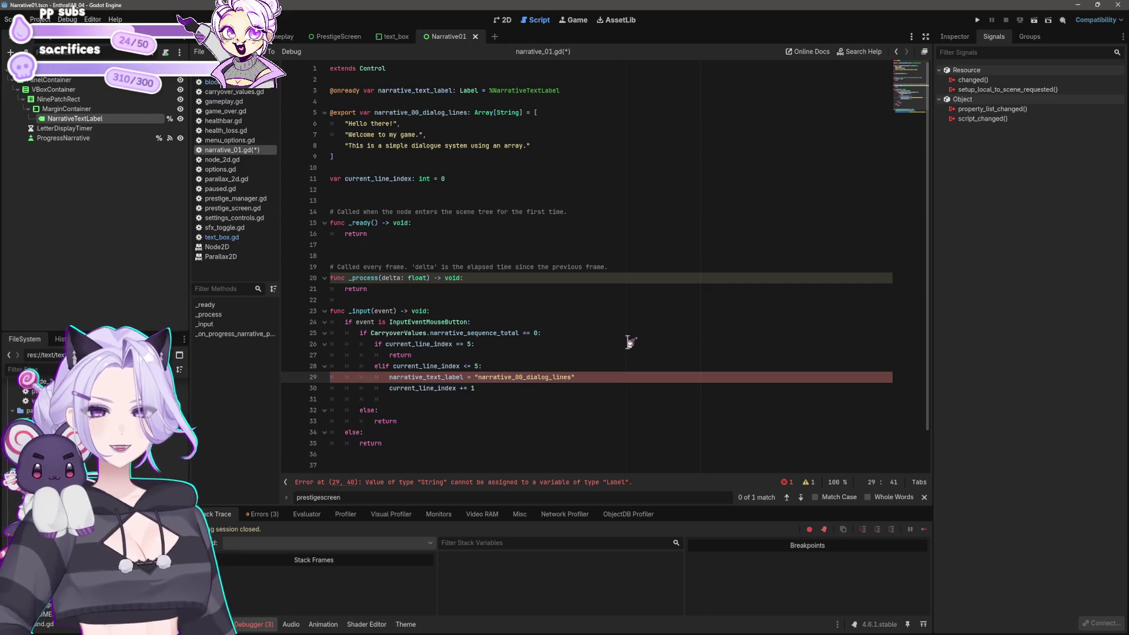
pyautogui.hotkey('shift', 'Home')
pyautogui.press('BackSpace')
pyautogui.write('array')
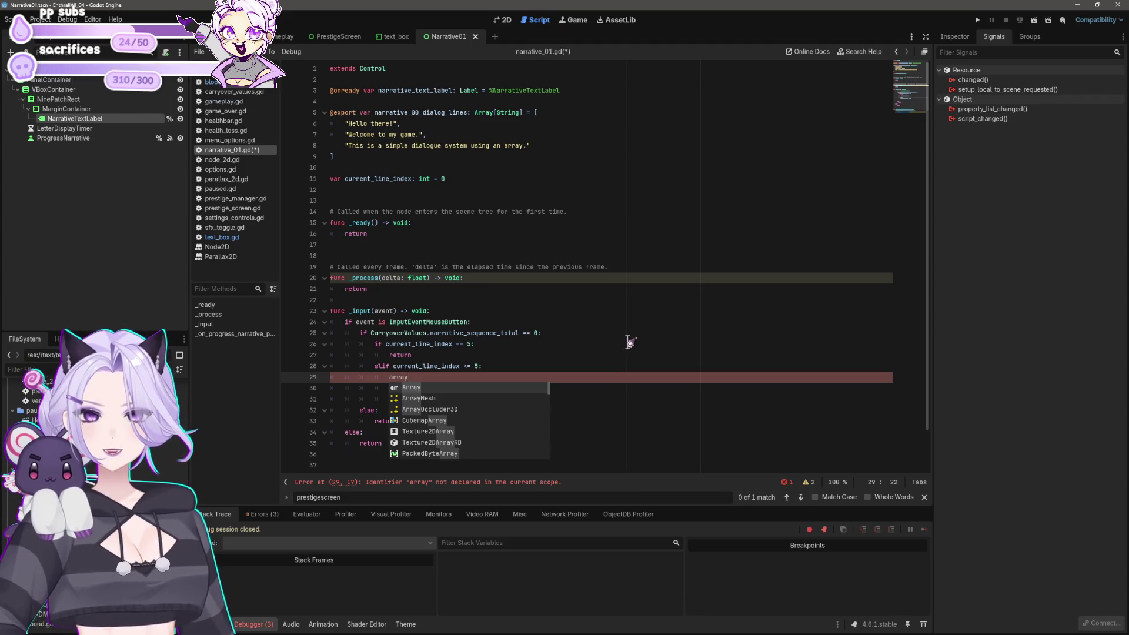
pyautogui.press('Return')
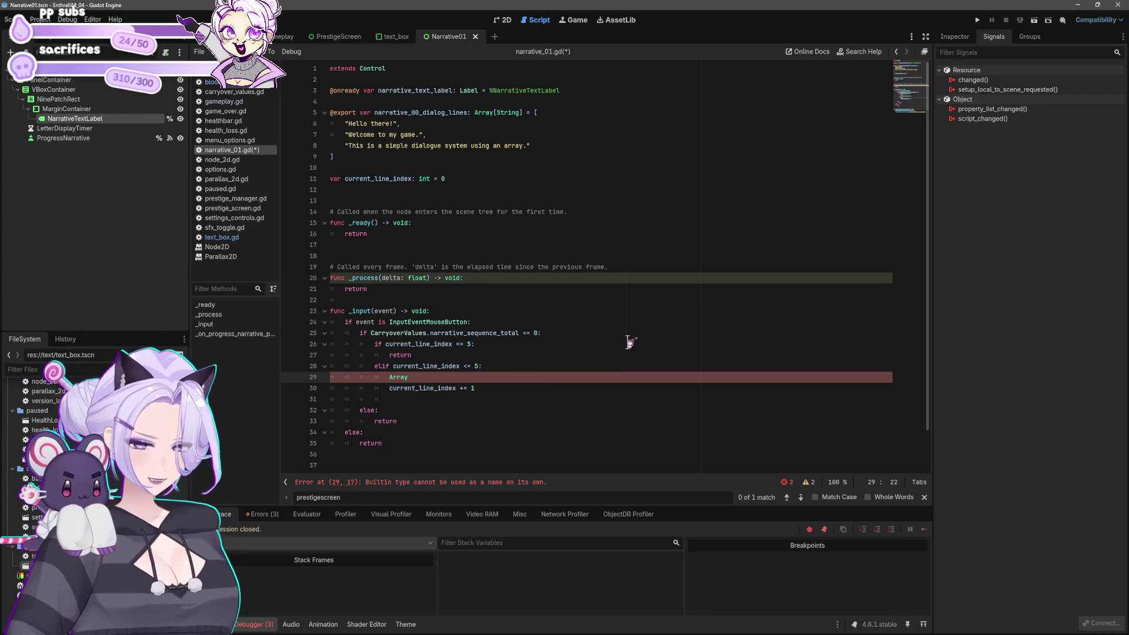
pyautogui.write('[index]')
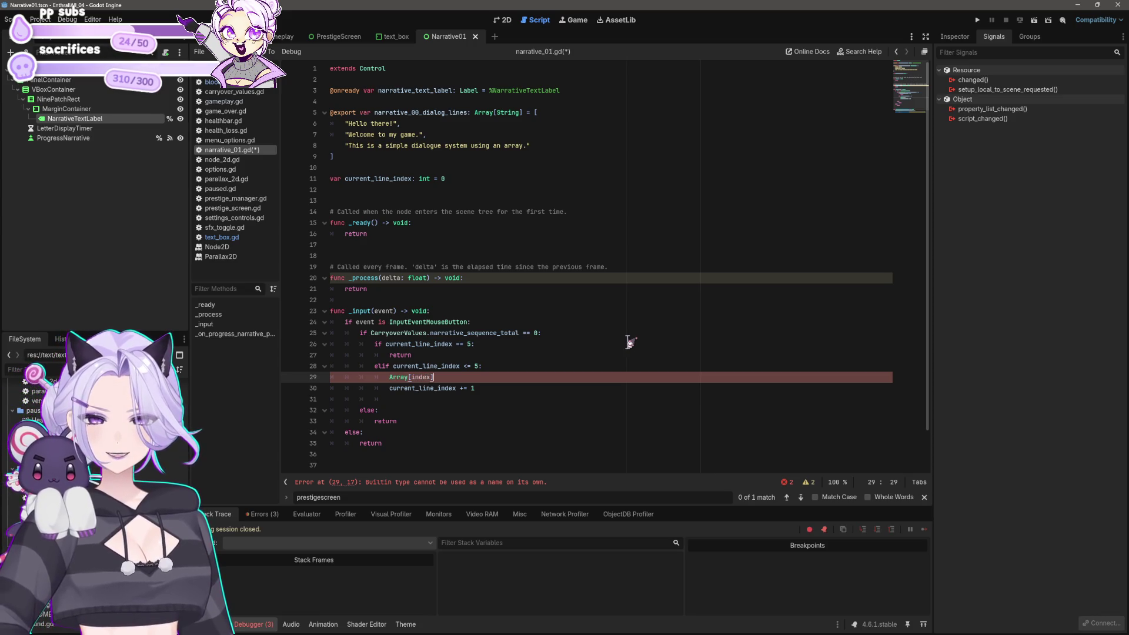
pyautogui.press('Down')
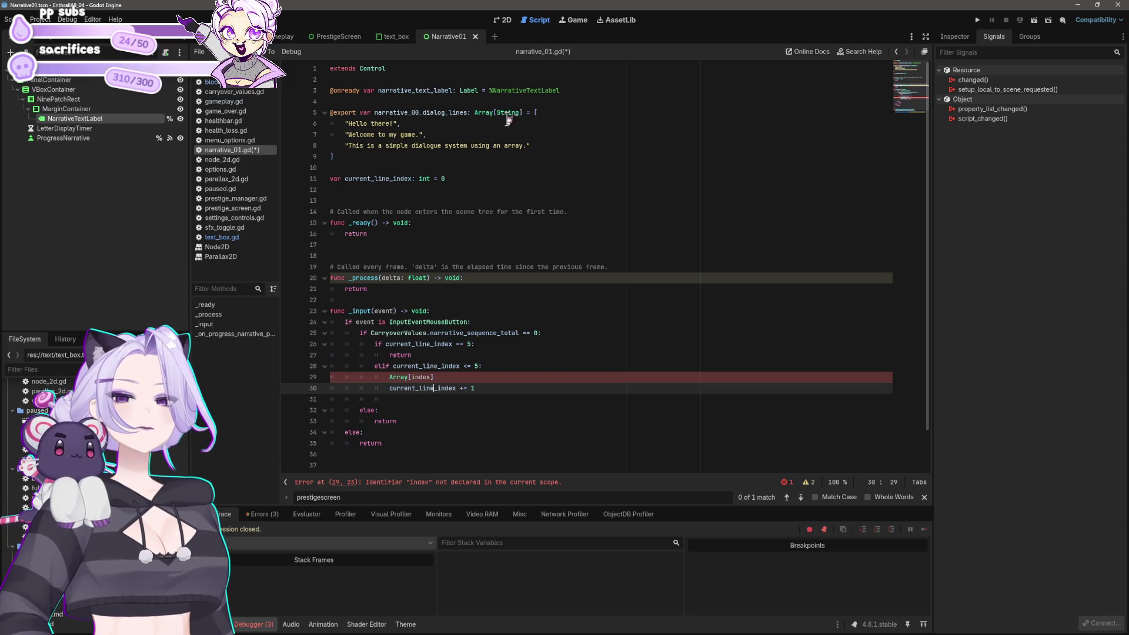
# Paste the narrative_00_dialog_lines name before Array[index] on line 29
pyautogui.moveTo(375, 112); pyautogui.dragTo(467, 112)
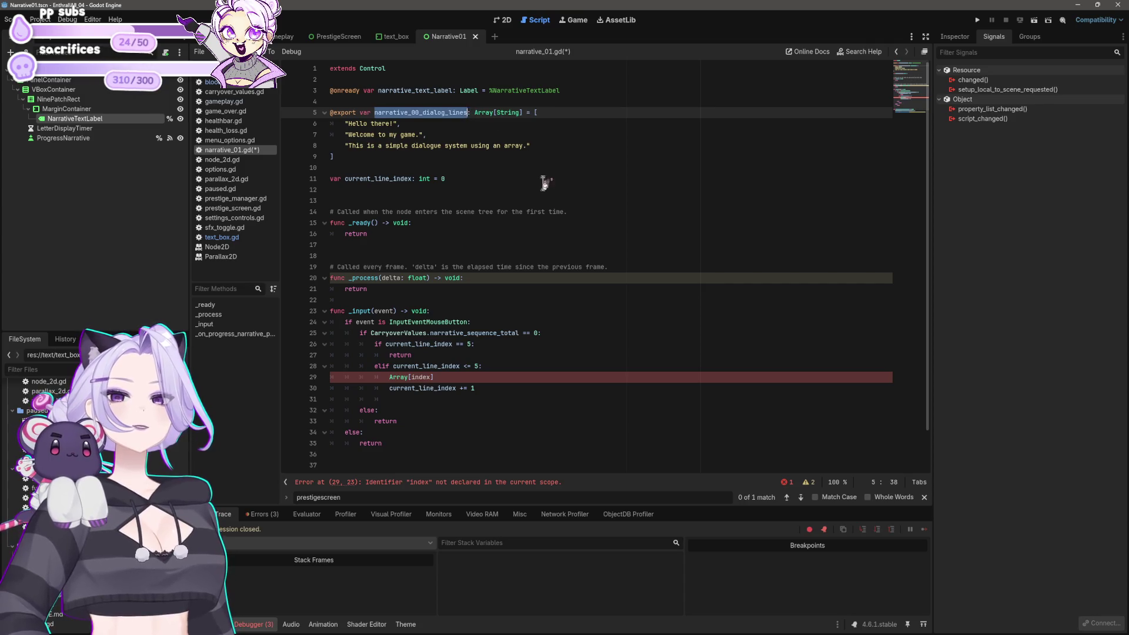
pyautogui.hotkey('ctrl', 'c')
pyautogui.click(388, 376)
pyautogui.hotkey('ctrl', 'v')
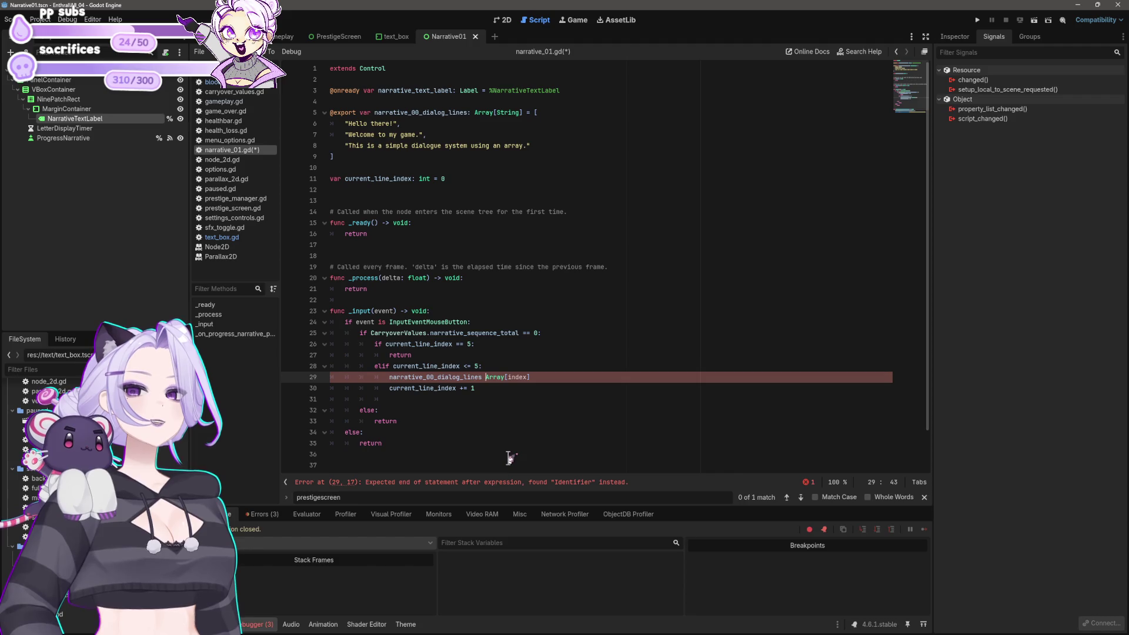
# Delete the empty line 31 below the increment
pyautogui.click(454, 400)
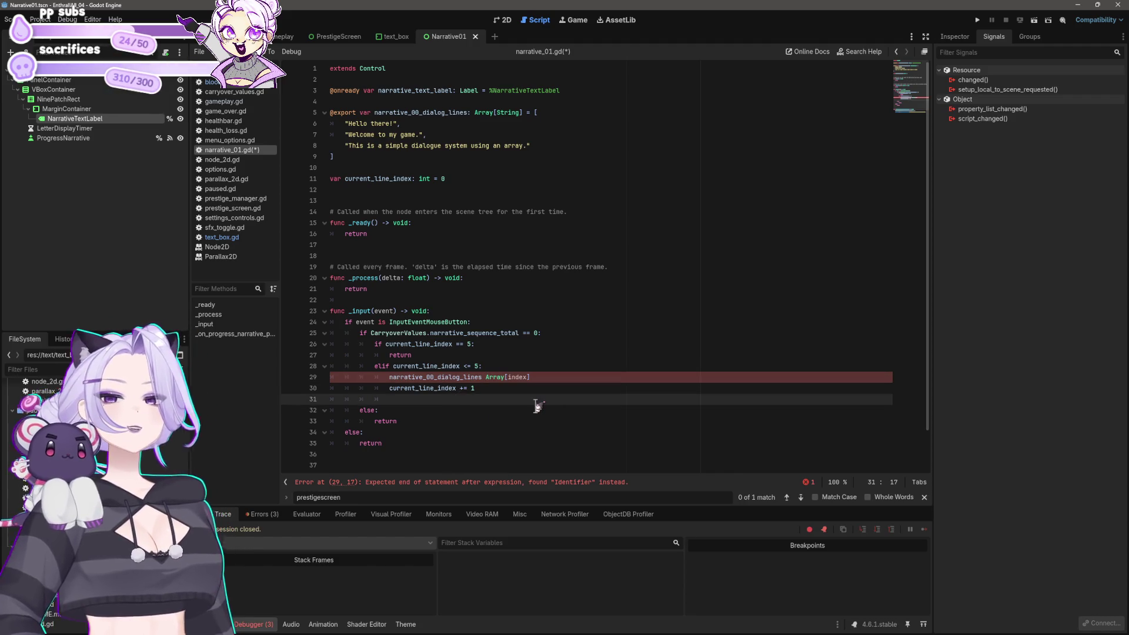
pyautogui.hotkey('shift', 'Up')
pyautogui.hotkey('shift', 'Home')
pyautogui.hotkey('shift', 'Down')
pyautogui.press('BackSpace')
pyautogui.press('BackSpace')
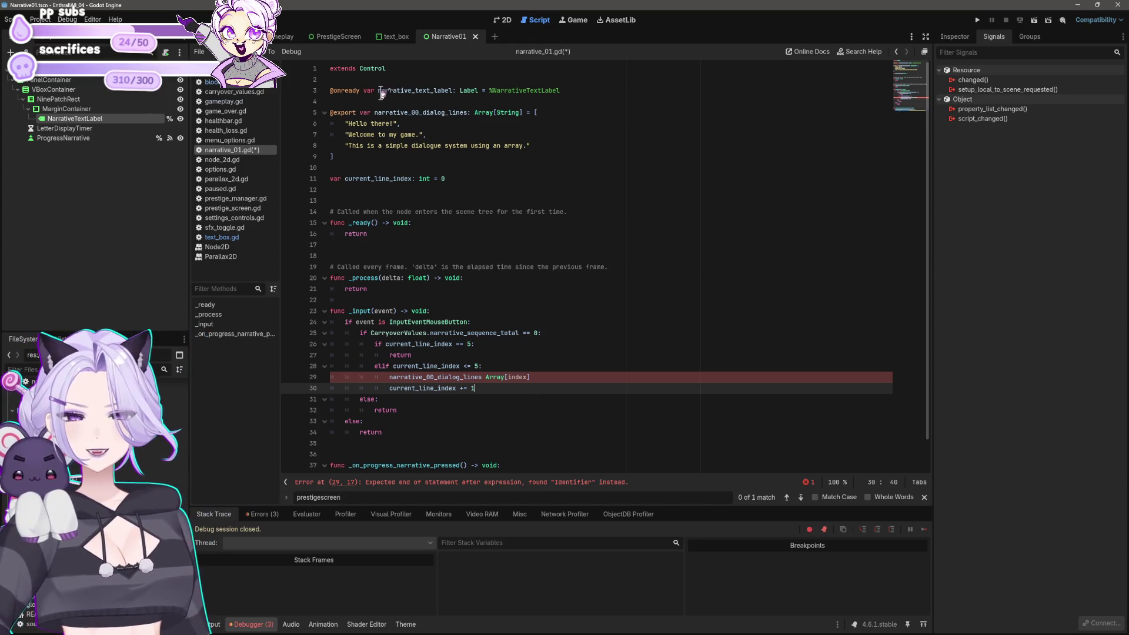
# Prefix line 29 with 'narrative_text_label.text ='
pyautogui.moveTo(377, 92); pyautogui.dragTo(458, 93)
pyautogui.click(389, 378)
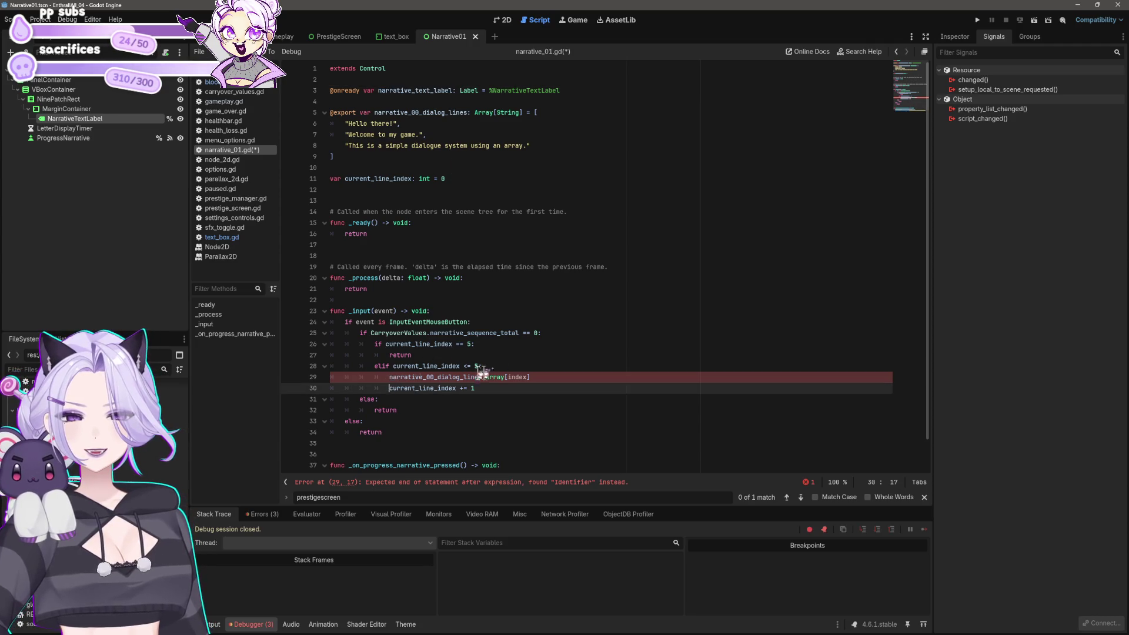
pyautogui.hotkey('ctrl', 'v')
pyautogui.write('.text =')
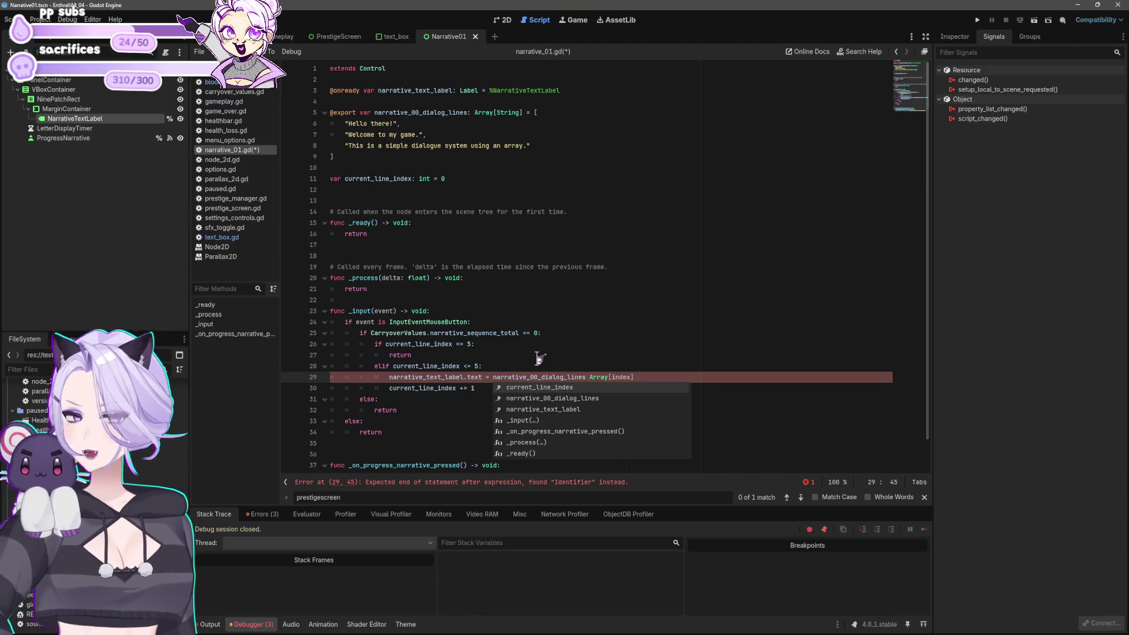
# Duplicate the last dialogue string on line 8 as a new array entry, adding a trailing comma
pyautogui.click(556, 141)
pyautogui.hotkey('shift', 'Home')
pyautogui.press('End')
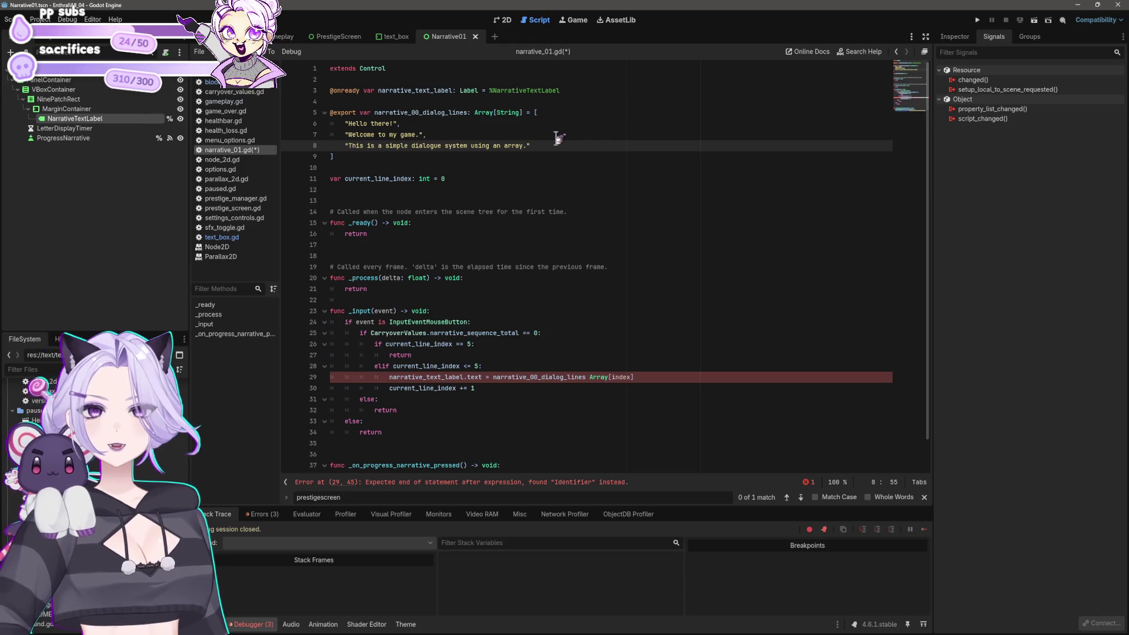
pyautogui.click(450, 134)
pyautogui.click(544, 148)
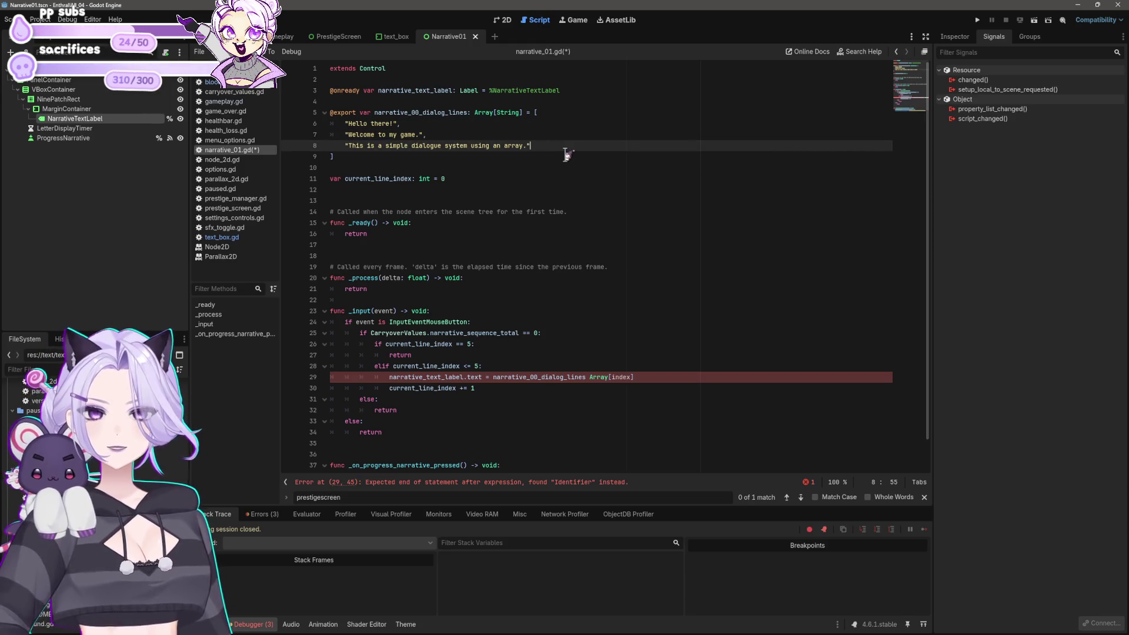
pyautogui.write(',')
pyautogui.press('Return')
pyautogui.hotkey('ctrl', 'v')
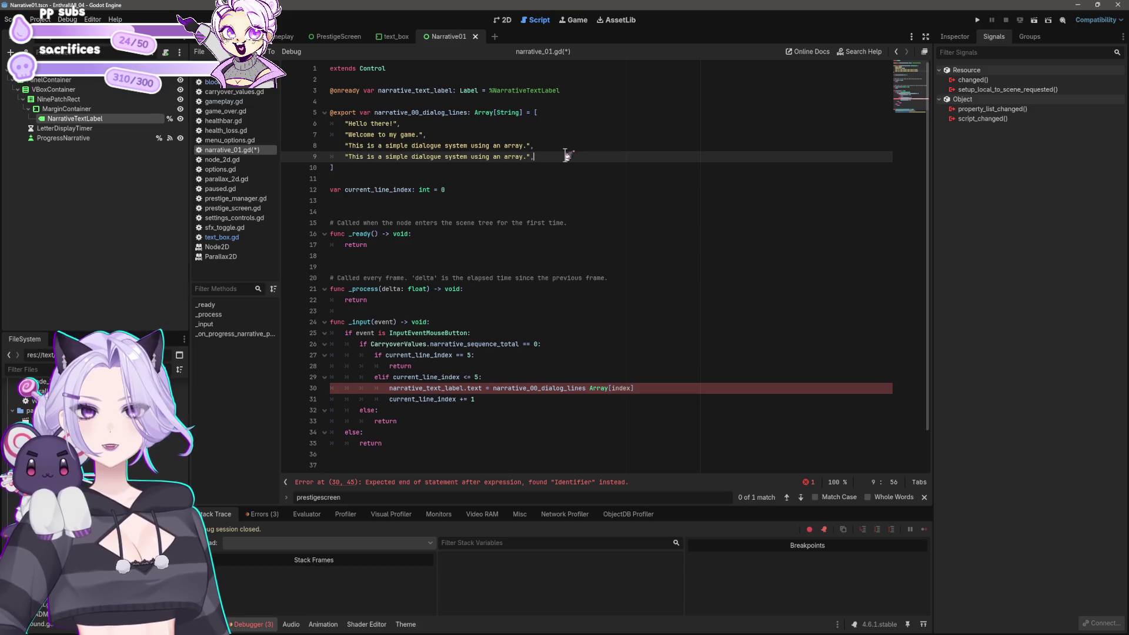
# Paste two more copies of the dialogue string as new array entries
pyautogui.press('Return')
pyautogui.hotkey('ctrl', 'v')
pyautogui.write(',')
pyautogui.press('Return')
pyautogui.hotkey('ctrl', 'v')
pyautogui.write(',')
pyautogui.press('Return')
pyautogui.press('BackSpace')
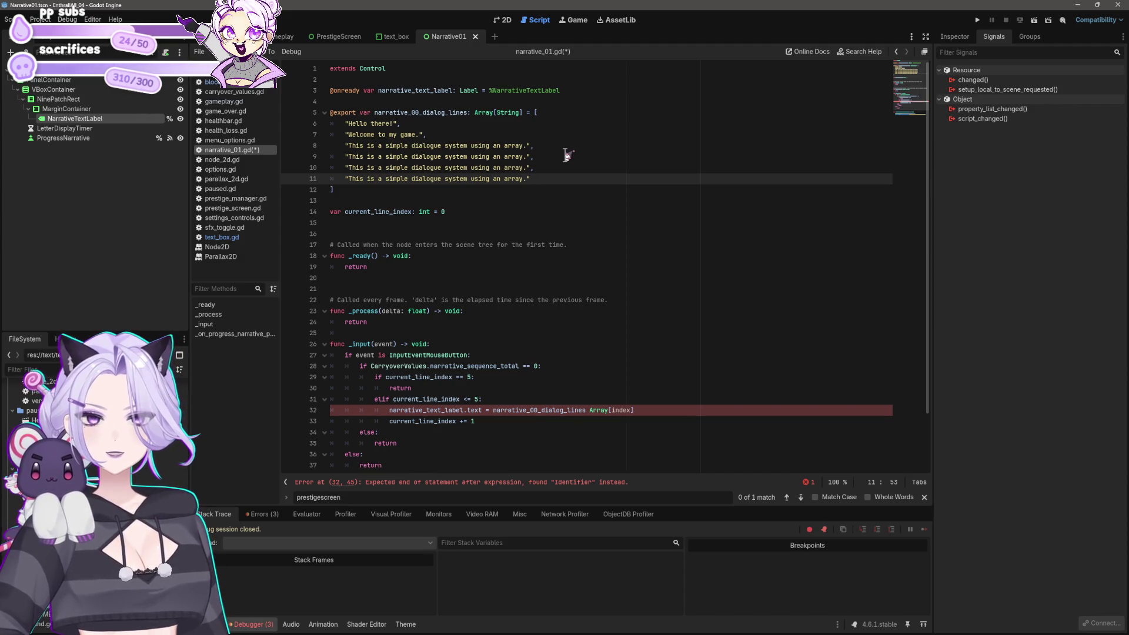
# Number the last three dialogue lines 0, 1 and 2 and save the script
pyautogui.write('2')
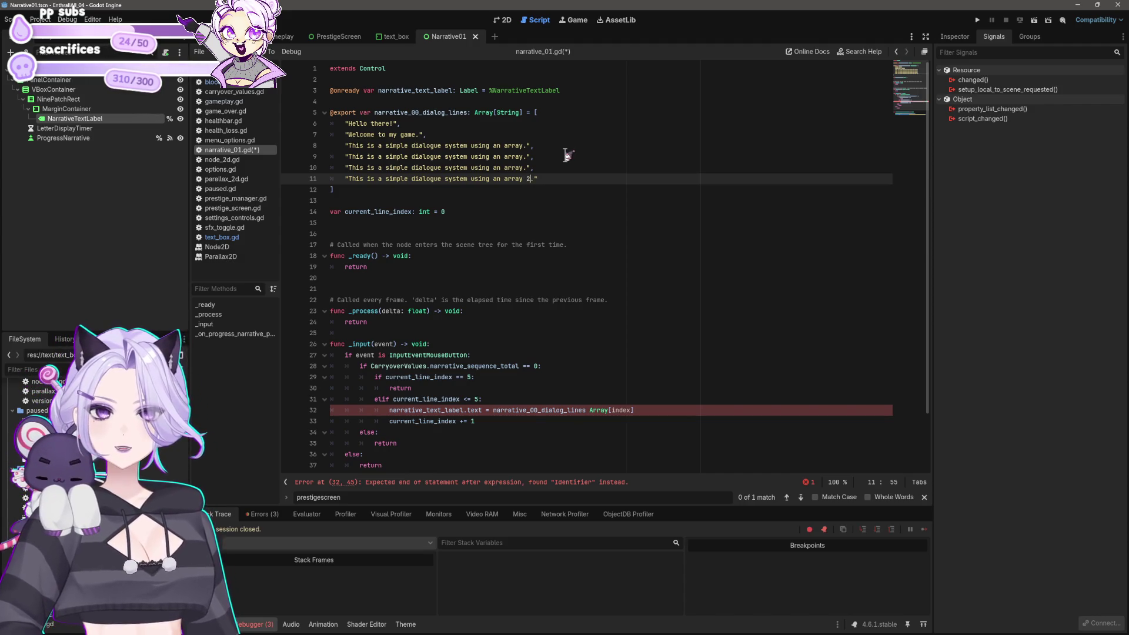
pyautogui.press('Up')
pyautogui.press('Left')
pyautogui.press('Left')
pyautogui.write('3')
pyautogui.press('BackSpace')
pyautogui.write('1')
pyautogui.press('Up')
pyautogui.press('Left')
pyautogui.press('Left')
pyautogui.write('0')
pyautogui.hotkey('ctrl', 's')
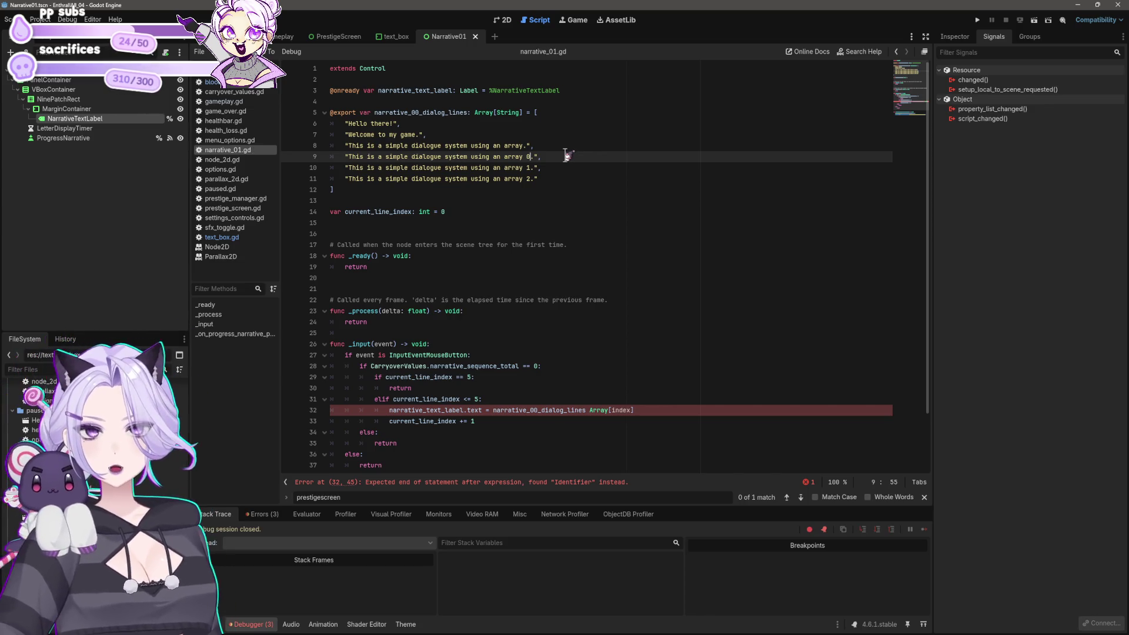
pyautogui.moveTo(374, 112); pyautogui.dragTo(469, 116)
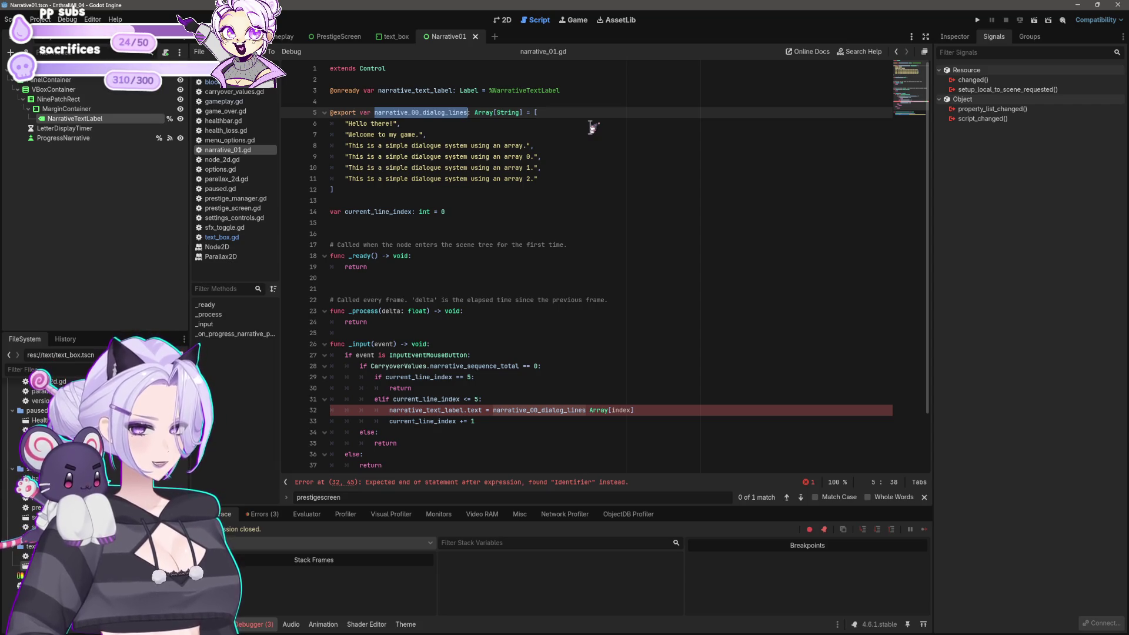
# Revert line 32 to narrative_00_dialog_lines[0], save, and run the game to test
pyautogui.click(507, 409)
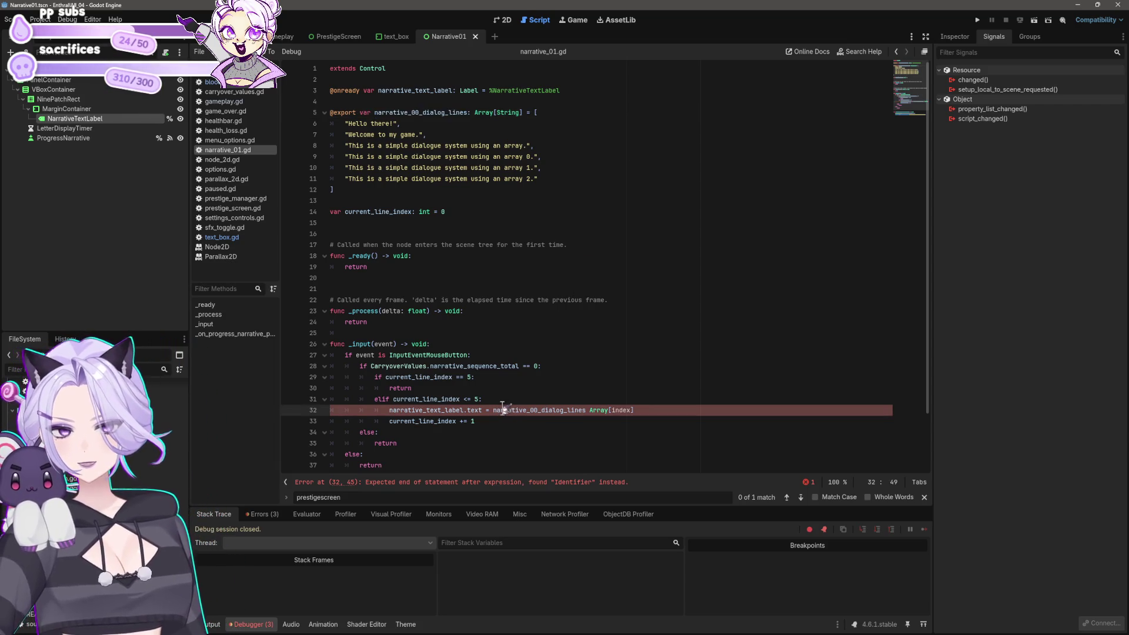
pyautogui.moveTo(496, 410); pyautogui.dragTo(586, 410)
pyautogui.hotkey('ctrl', 'v')
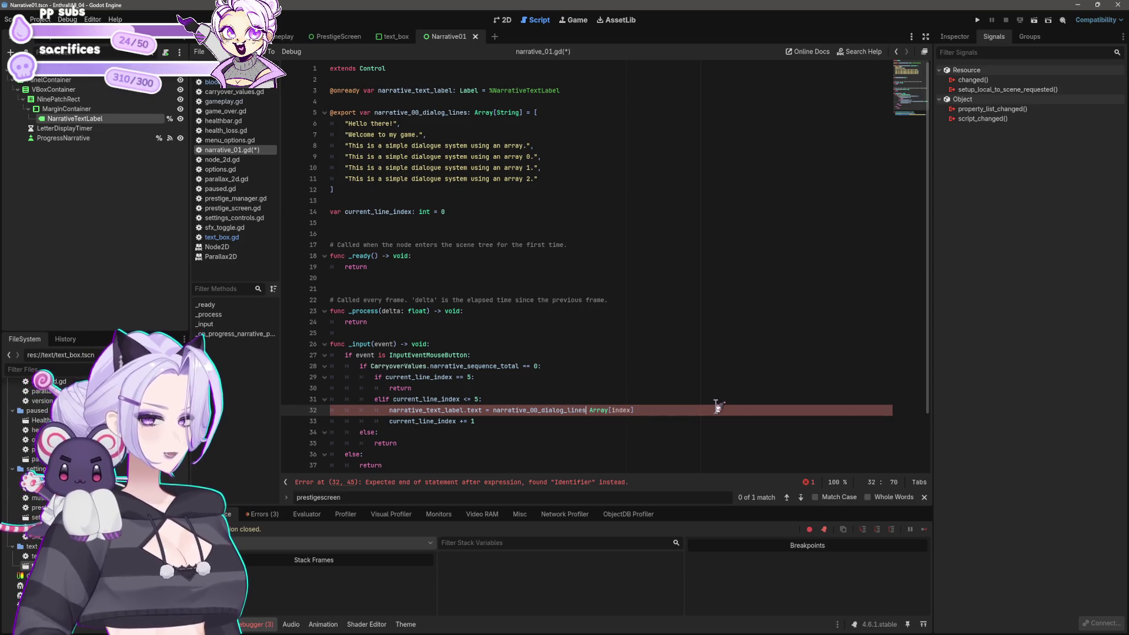
pyautogui.press('BackSpace')
pyautogui.write('+')
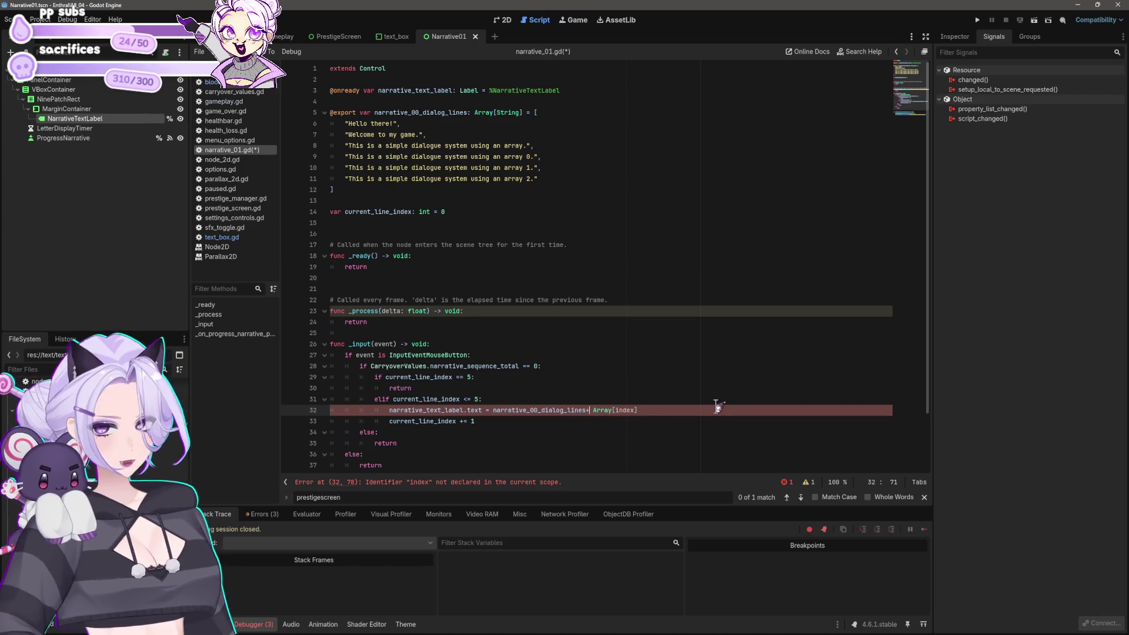
pyautogui.press('BackSpace')
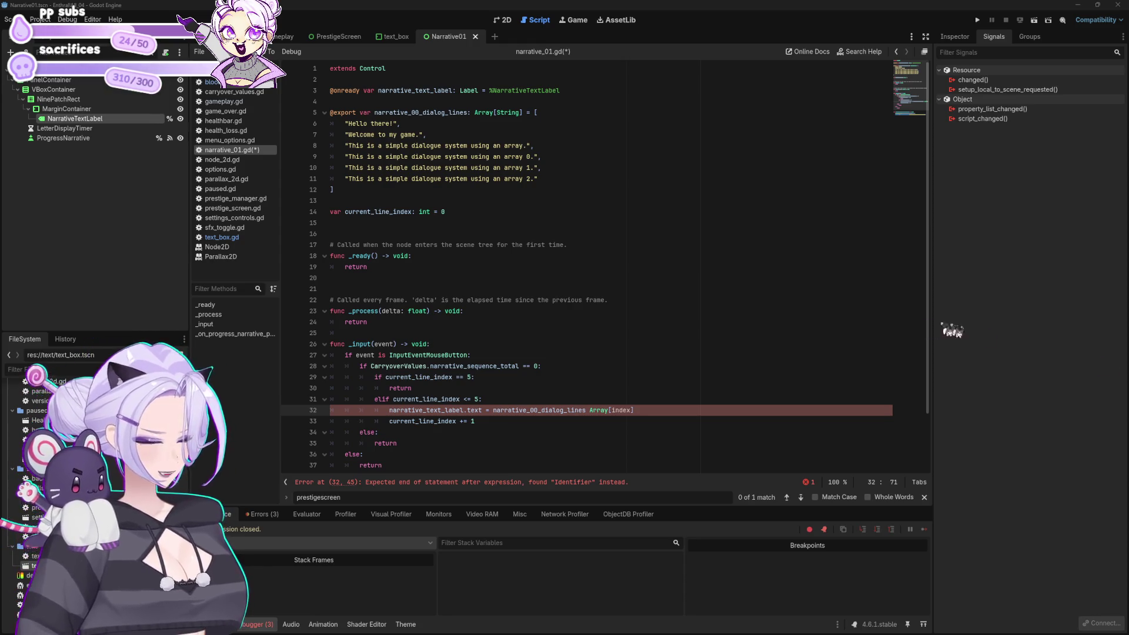
pyautogui.moveTo(493, 410); pyautogui.dragTo(520, 410)
pyautogui.hotkey('ctrl', 'z')
pyautogui.hotkey('ctrl', 's')
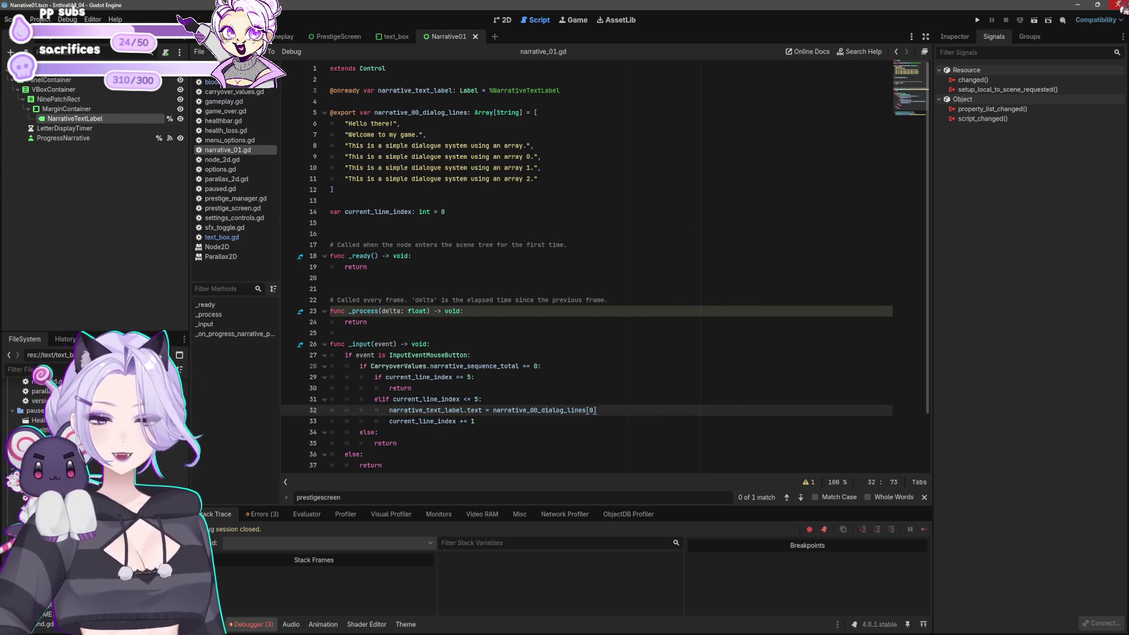
pyautogui.click(978, 27)
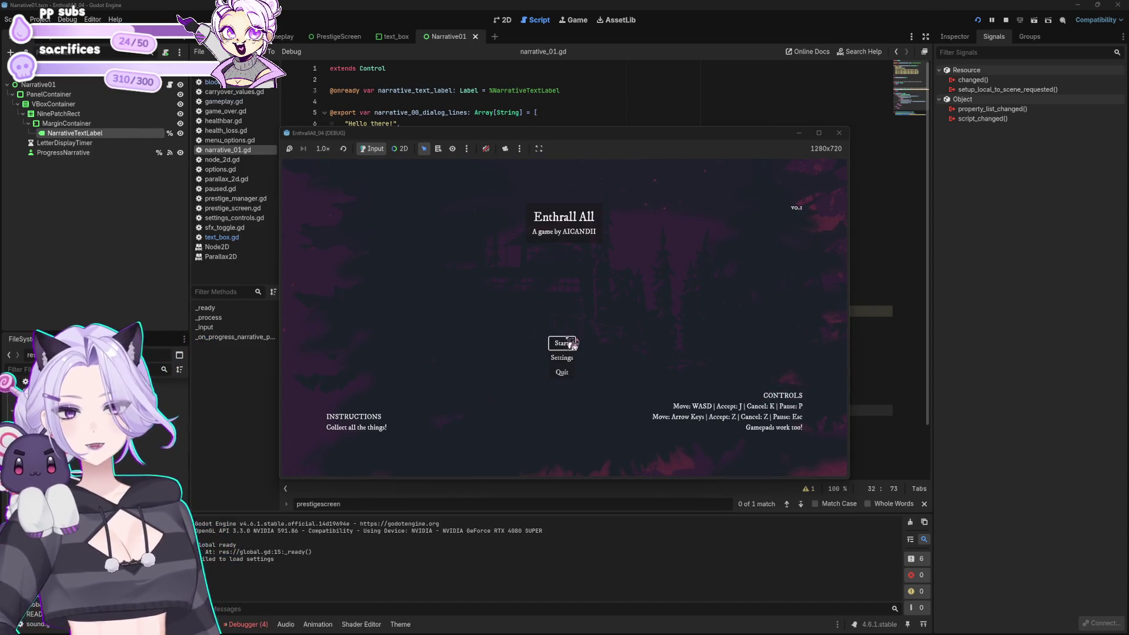
# Start the game and build blood up with Bite, CHEAT and Cap Increase
pyautogui.click(564, 343)
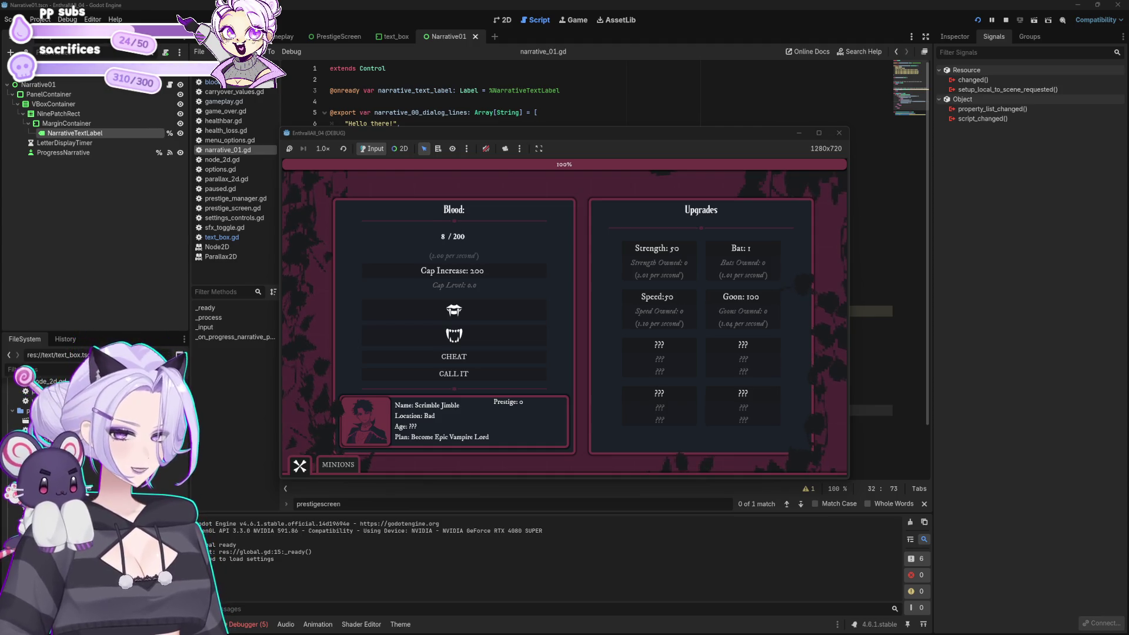
pyautogui.click(515, 310)
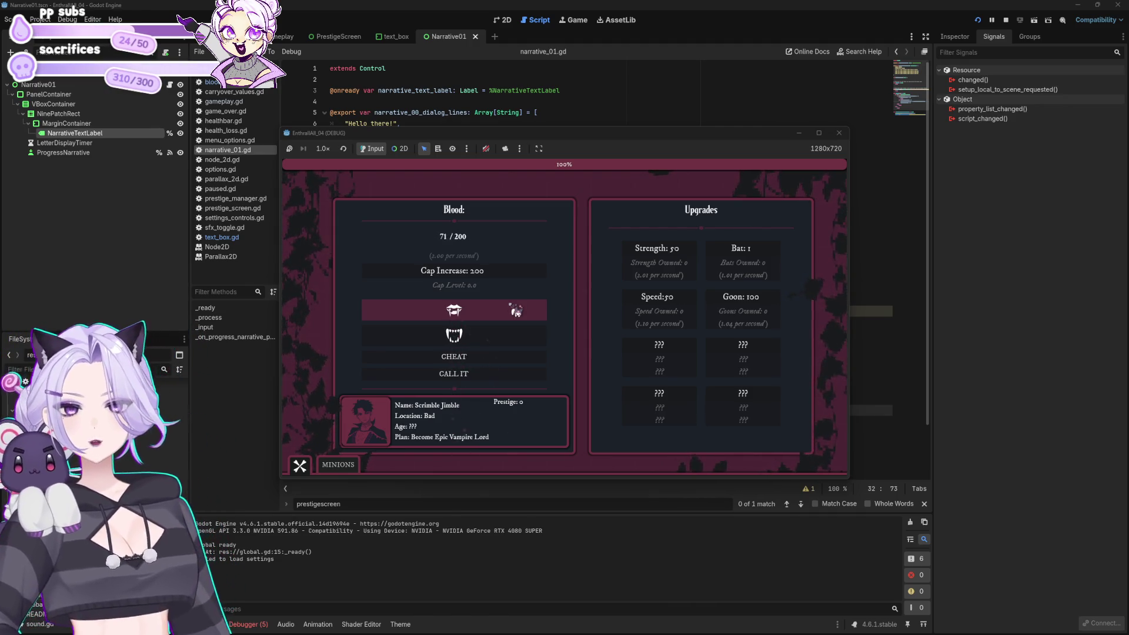
pyautogui.click(494, 356)
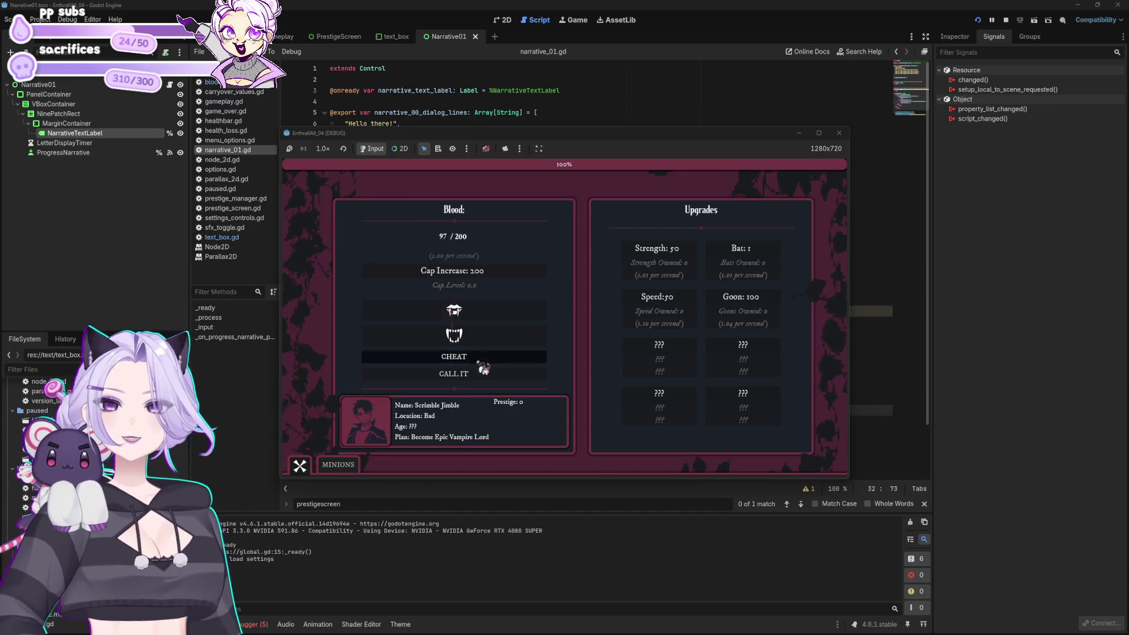
pyautogui.click(486, 285)
pyautogui.click(495, 357)
pyautogui.click(513, 281)
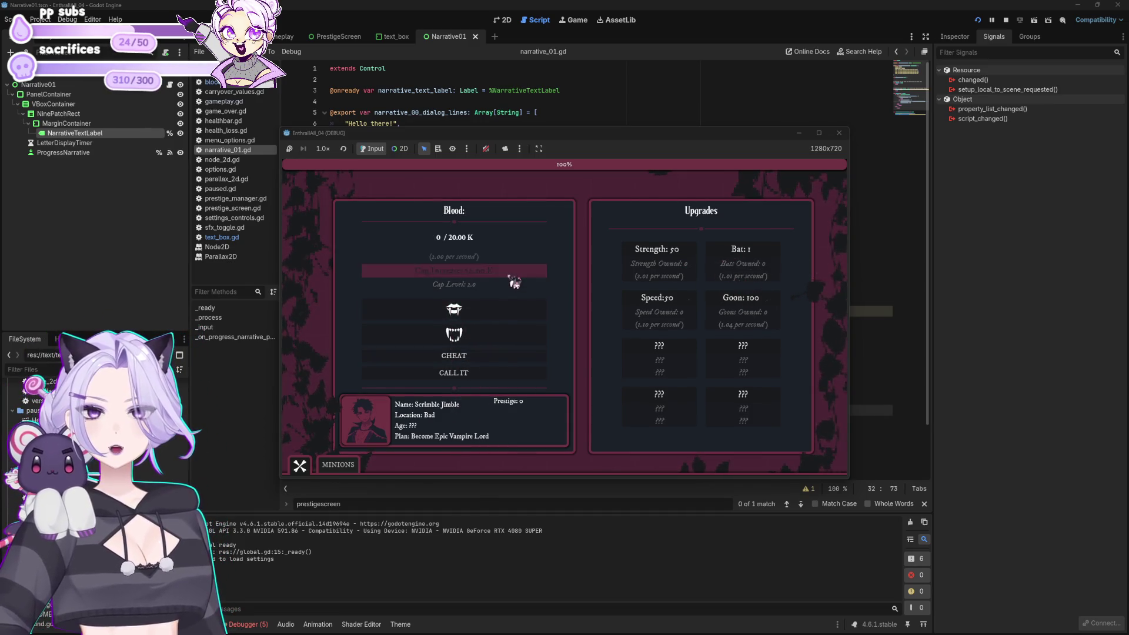
pyautogui.click(495, 357)
pyautogui.click(511, 282)
# Keep raising the blood cap, call up the 'Hello there!' dialog, then stop the game
pyautogui.click(490, 365)
pyautogui.click(512, 282)
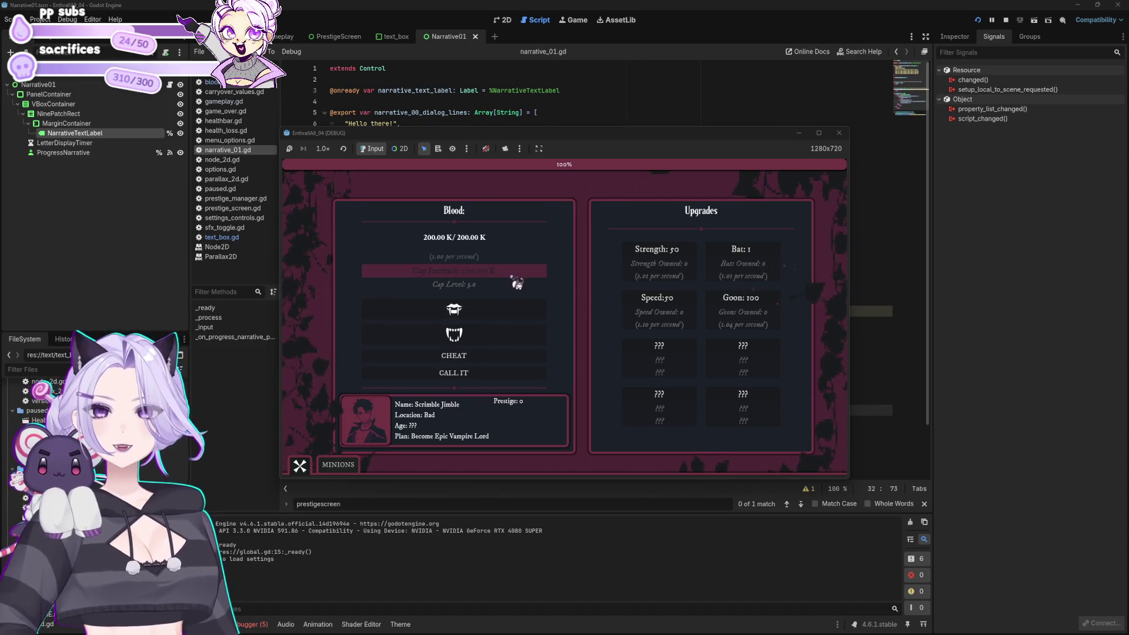
pyautogui.click(503, 366)
pyautogui.click(520, 281)
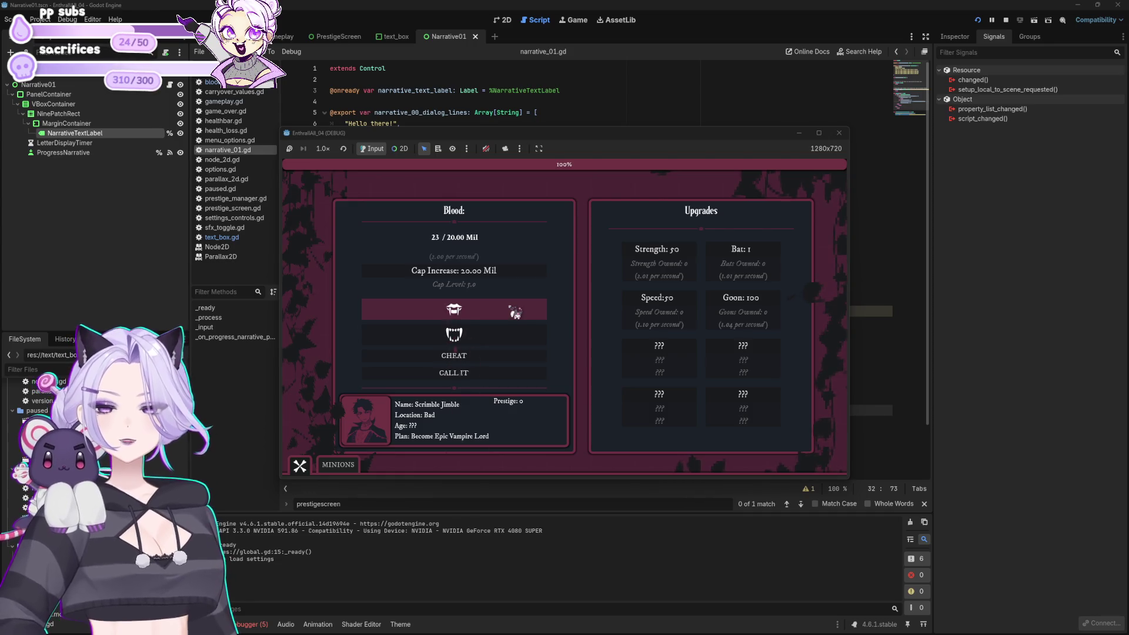
pyautogui.click(515, 311)
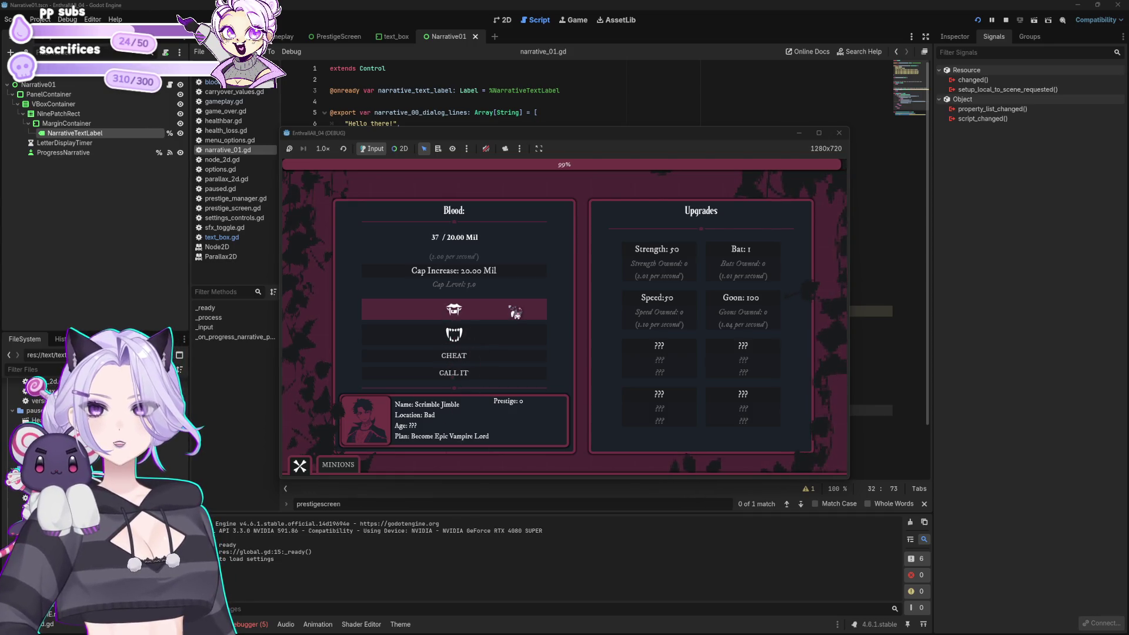
pyautogui.click(488, 374)
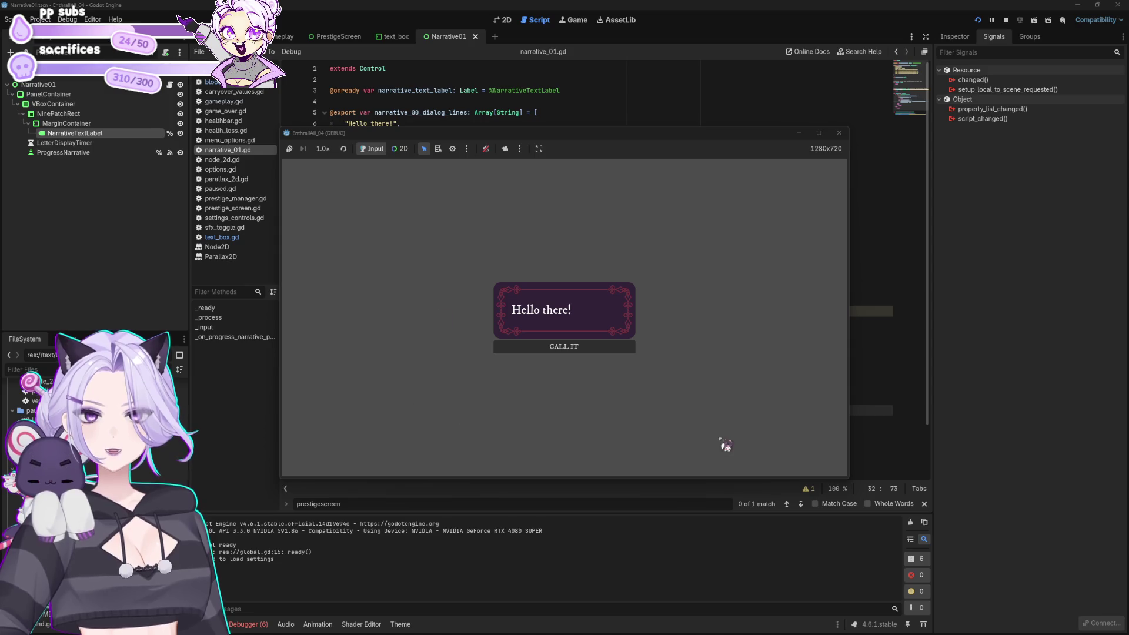
pyautogui.click(838, 133)
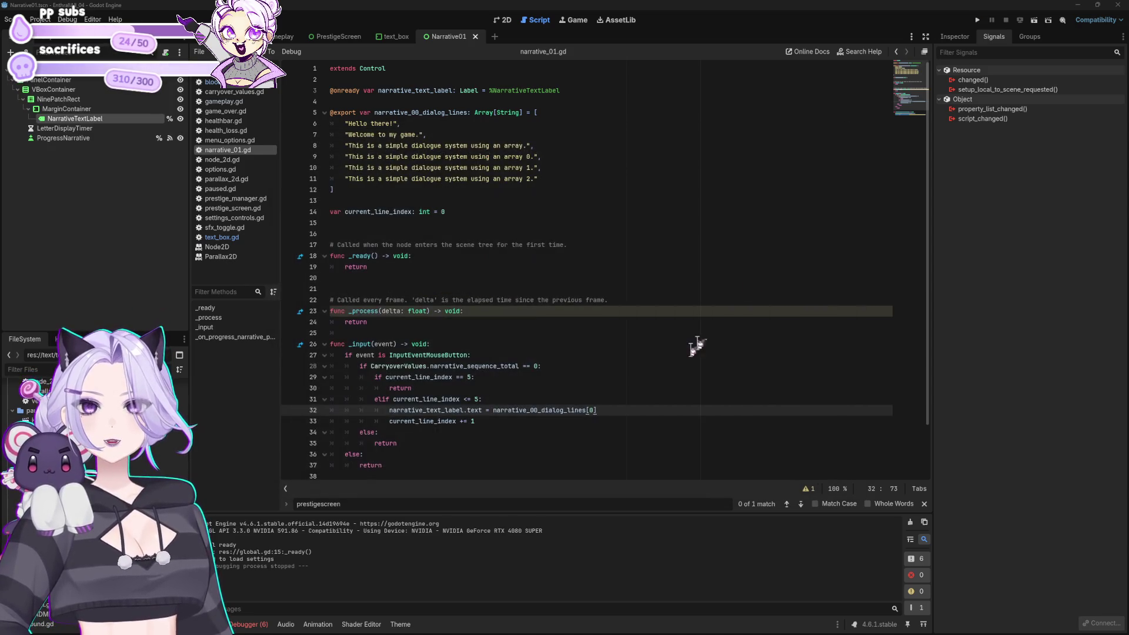
# Replace the 0 index on line 32 with current_line_index, then run the project
pyautogui.click(574, 421)
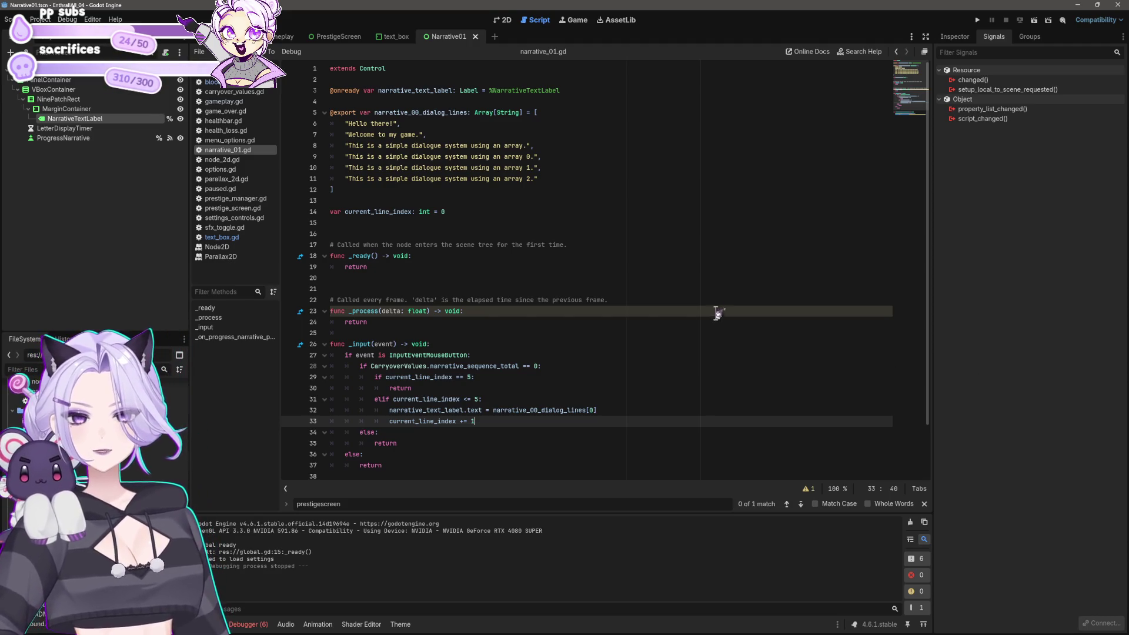
pyautogui.click(457, 420)
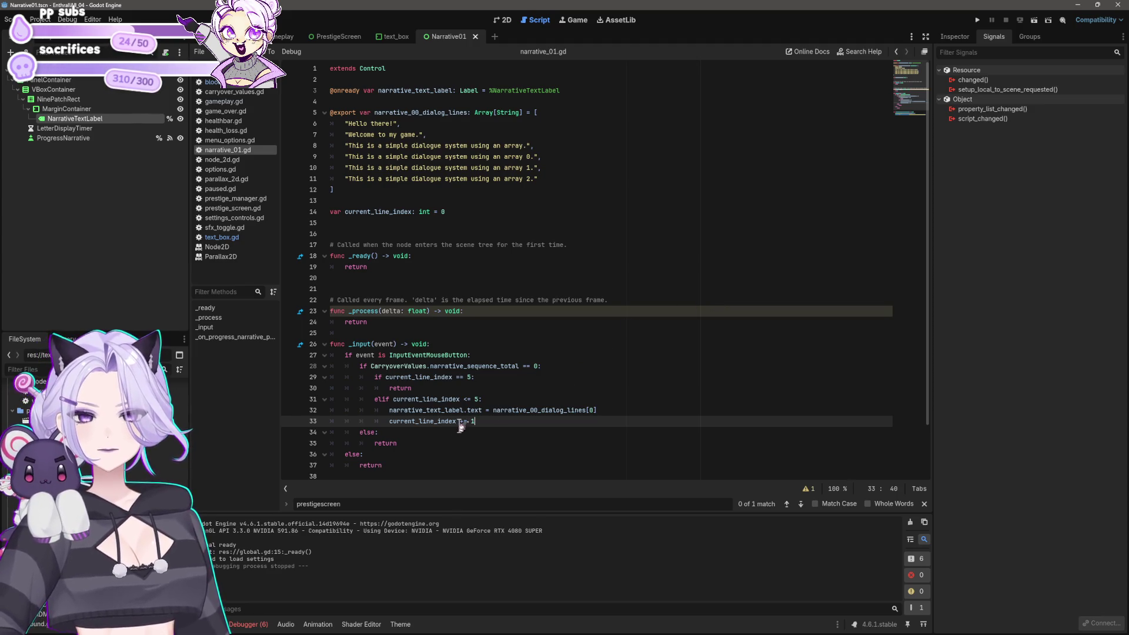
pyautogui.click(594, 410)
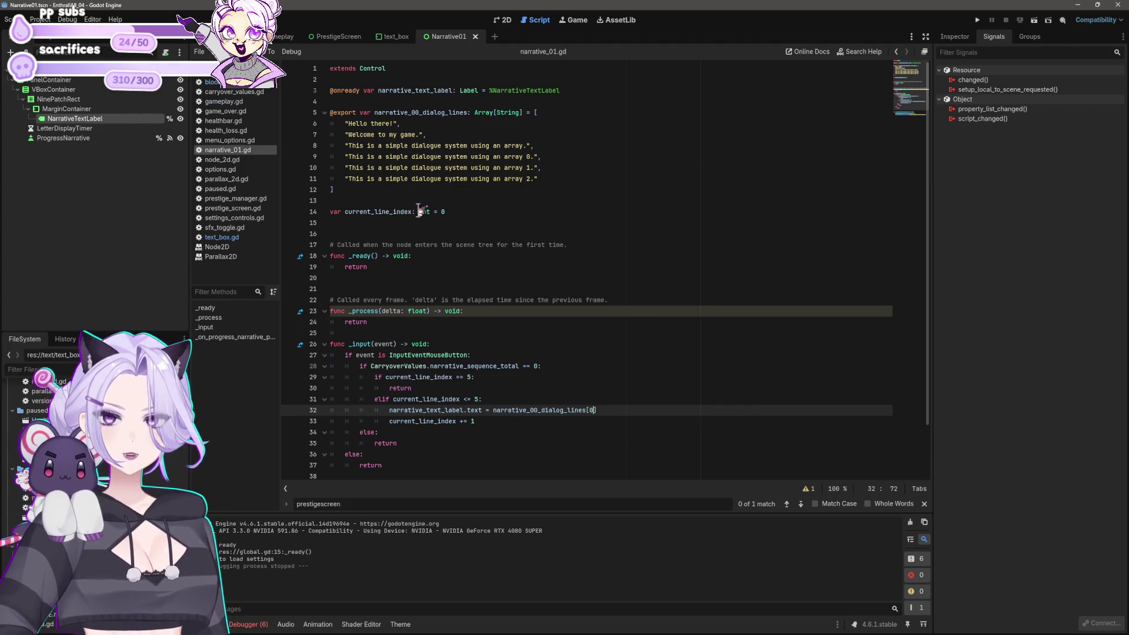
pyautogui.moveTo(414, 212); pyautogui.dragTo(345, 212)
pyautogui.hotkey('ctrl', 'c')
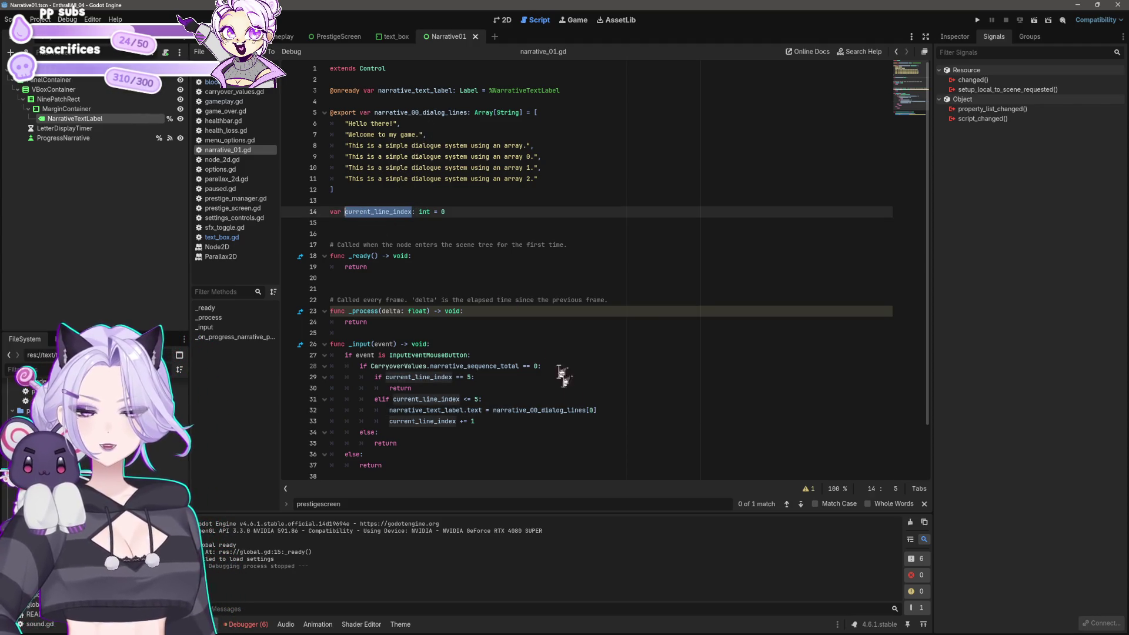
pyautogui.click(590, 410)
pyautogui.hotkey('ctrl', 'v')
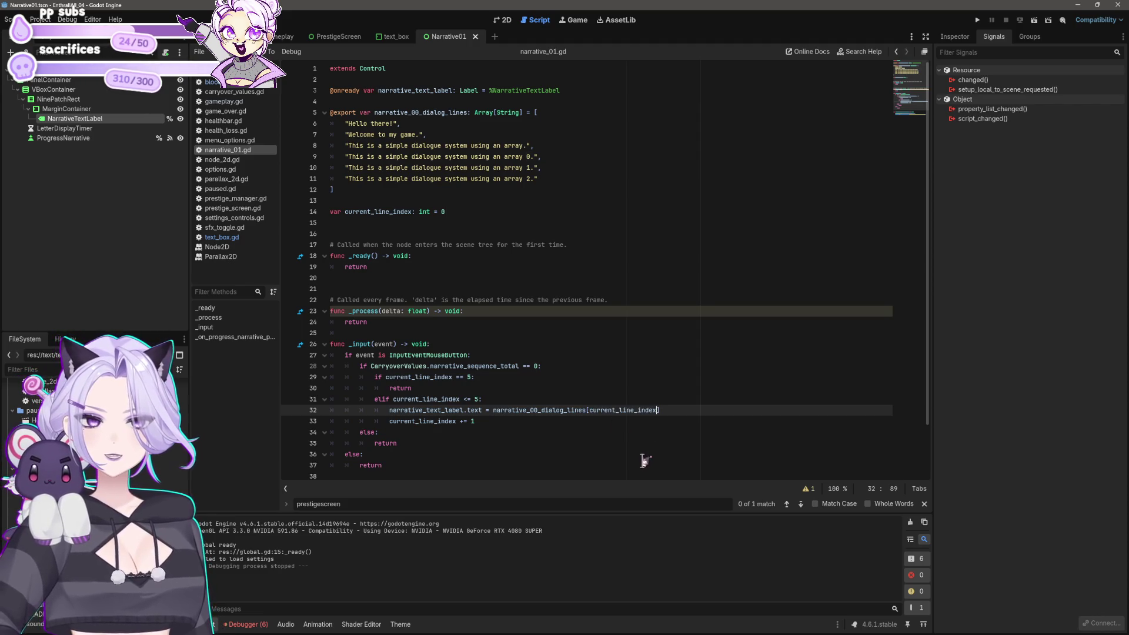
pyautogui.click(620, 424)
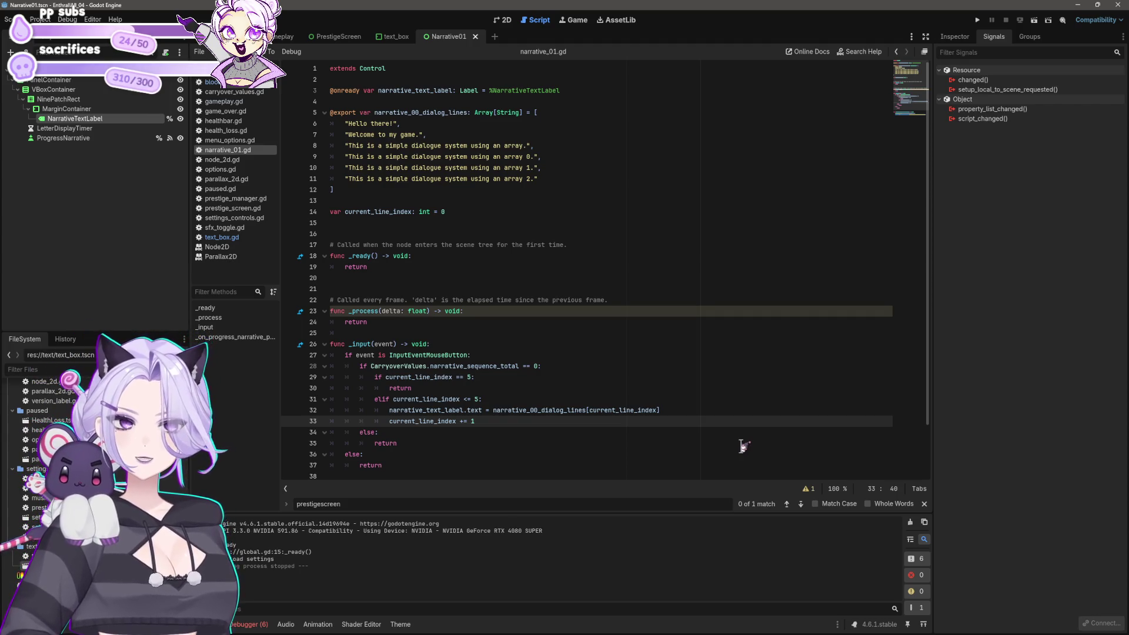
pyautogui.click(977, 20)
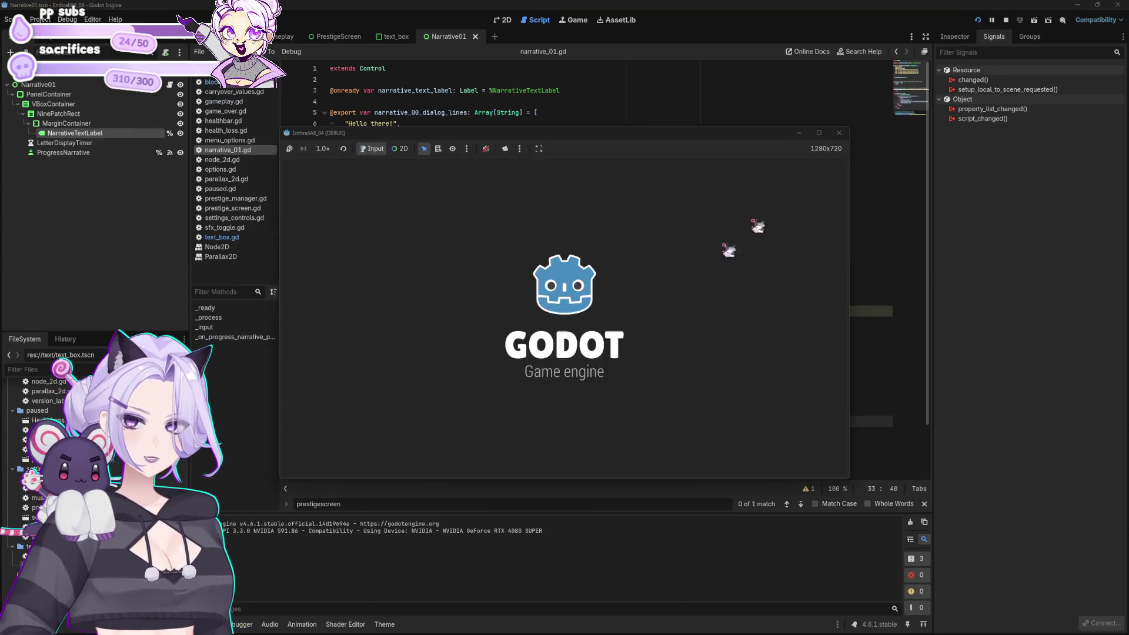
# Get past the title and prestige screens and start raising blood with CHEAT and Cap Increase
pyautogui.press('Return')
pyautogui.click(514, 372)
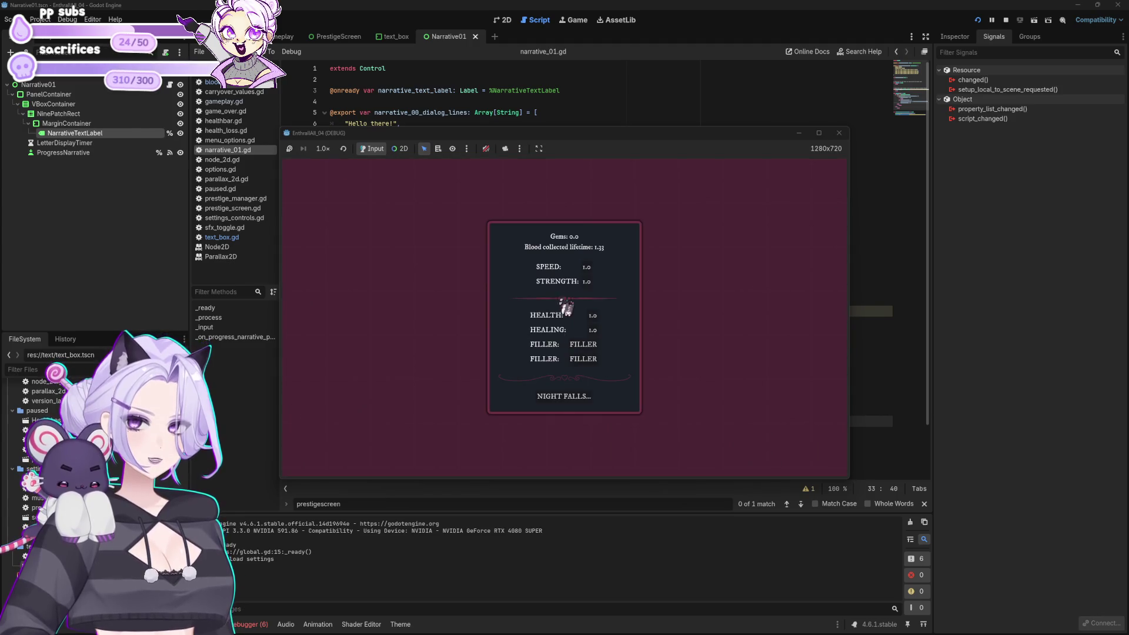
pyautogui.click(562, 398)
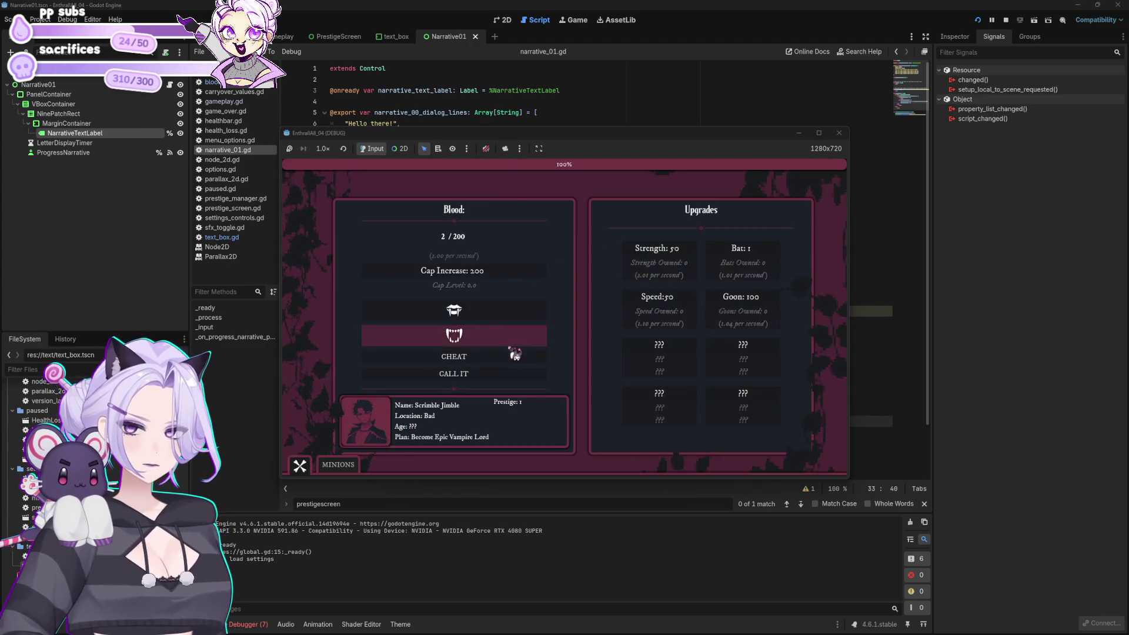
pyautogui.click(486, 355)
pyautogui.click(494, 270)
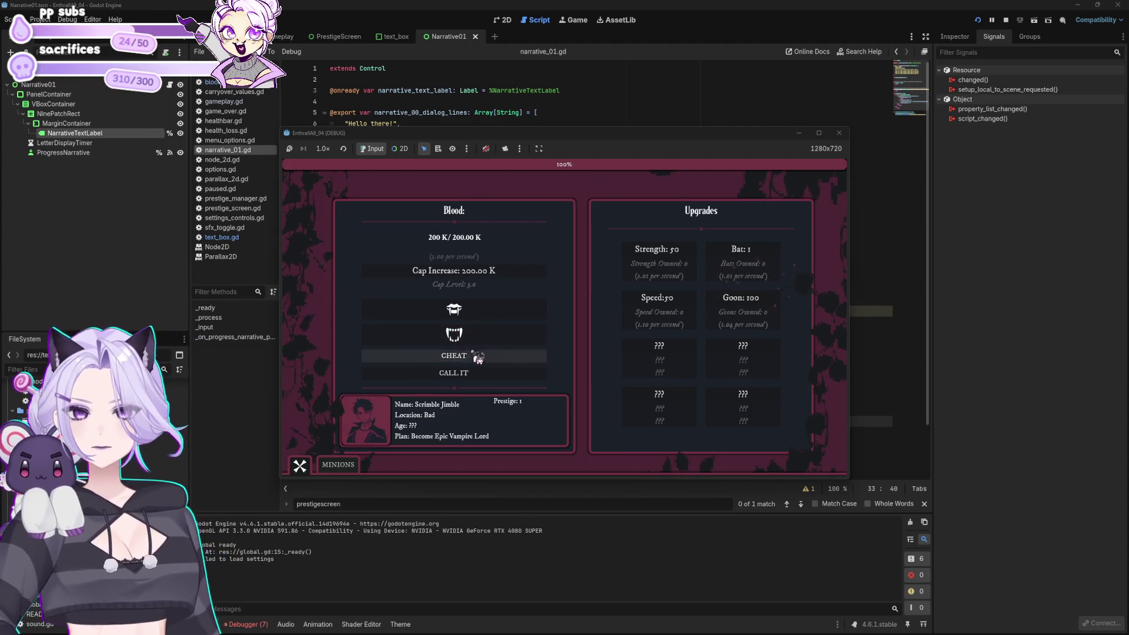
pyautogui.click(477, 355)
pyautogui.click(505, 275)
# Raise the blood cap to 200.00 Mil, open the dialog with CALL IT, then stop the game
pyautogui.click(482, 359)
pyautogui.click(498, 273)
pyautogui.click(485, 359)
pyautogui.click(503, 276)
pyautogui.click(500, 356)
pyautogui.click(504, 374)
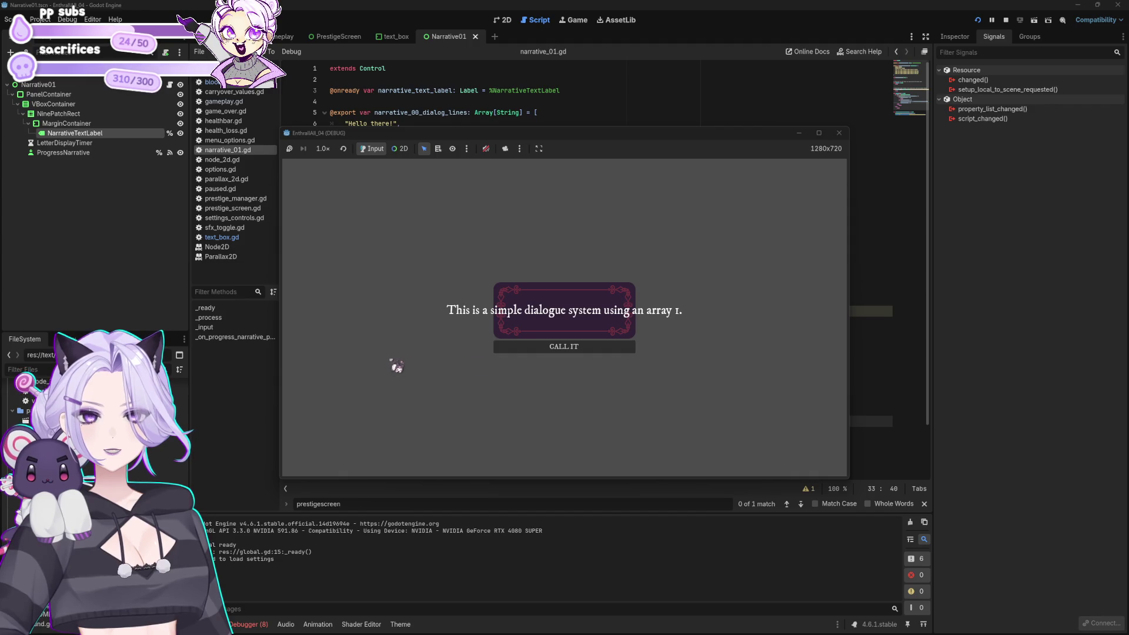
pyautogui.click(839, 133)
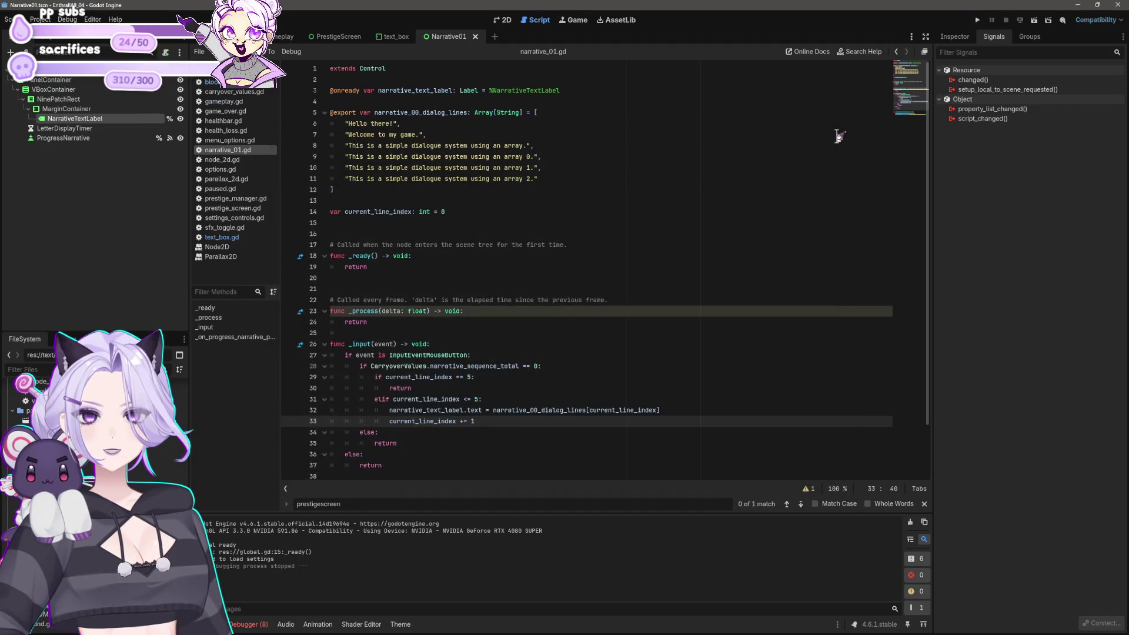
# Delete the 'return' from the current_line_index == 5 branch on line 30
pyautogui.click(483, 376)
pyautogui.click(483, 388)
pyautogui.scroll(-2, 558, 341)
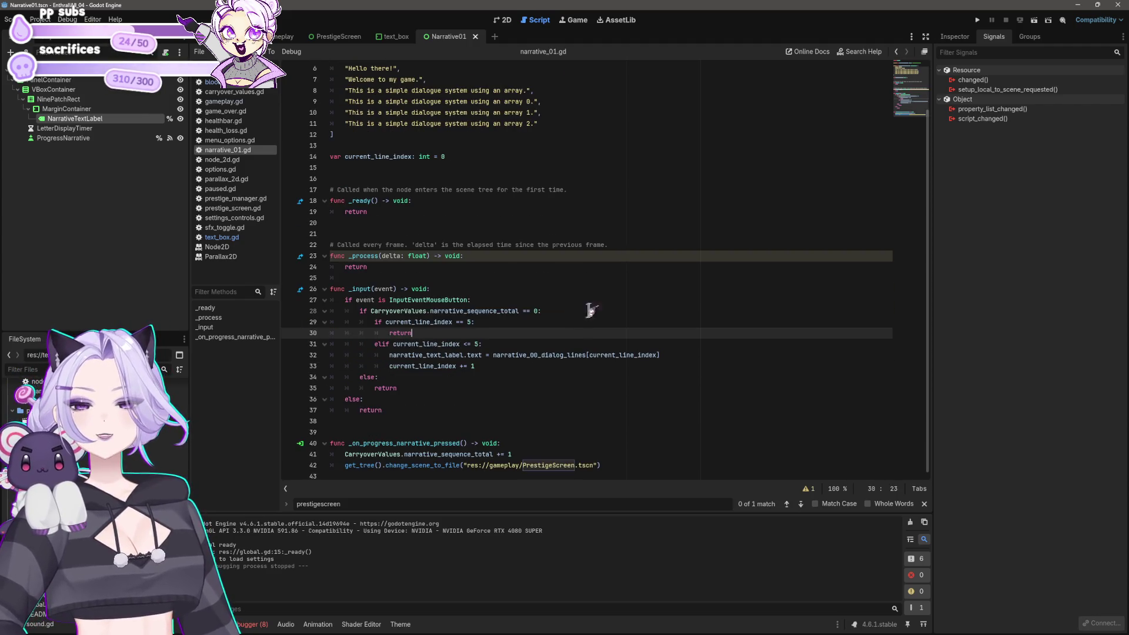
pyautogui.click(611, 465)
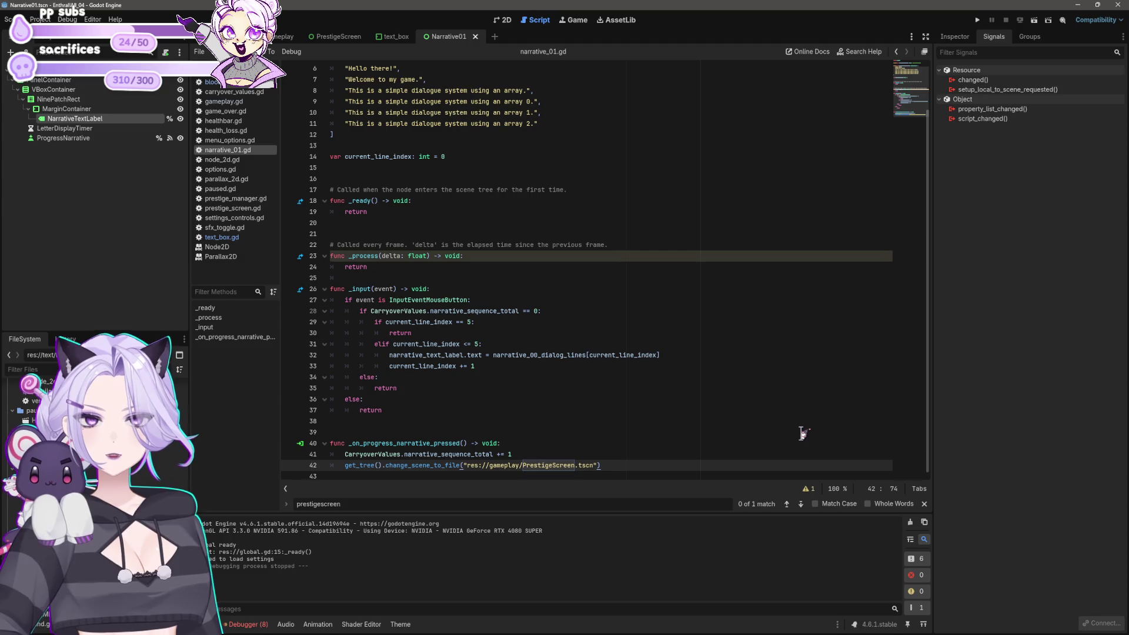
pyautogui.hotkey('shift', 'Home')
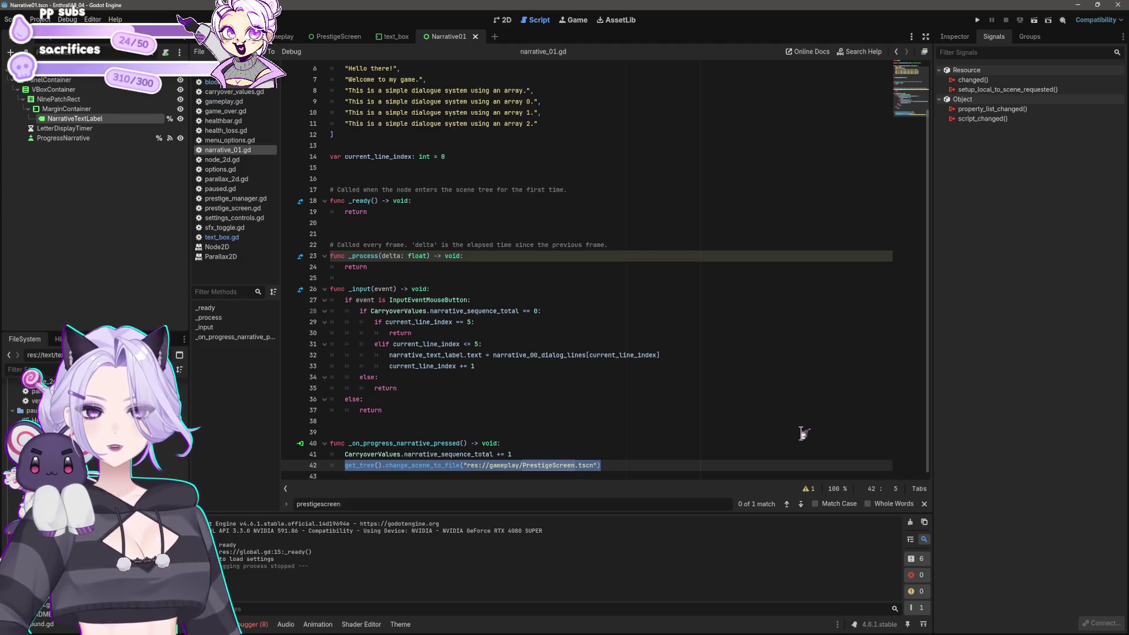
pyautogui.press('Up')
pyautogui.press('Up')
pyautogui.press('Up')
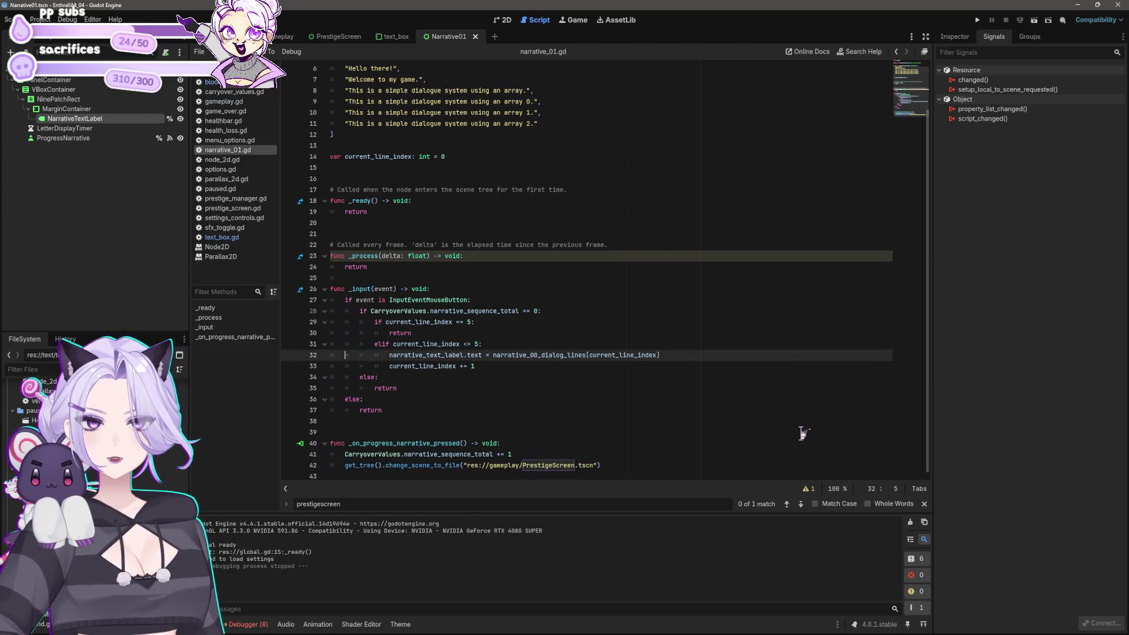
pyautogui.hotkey('shift', 'Home')
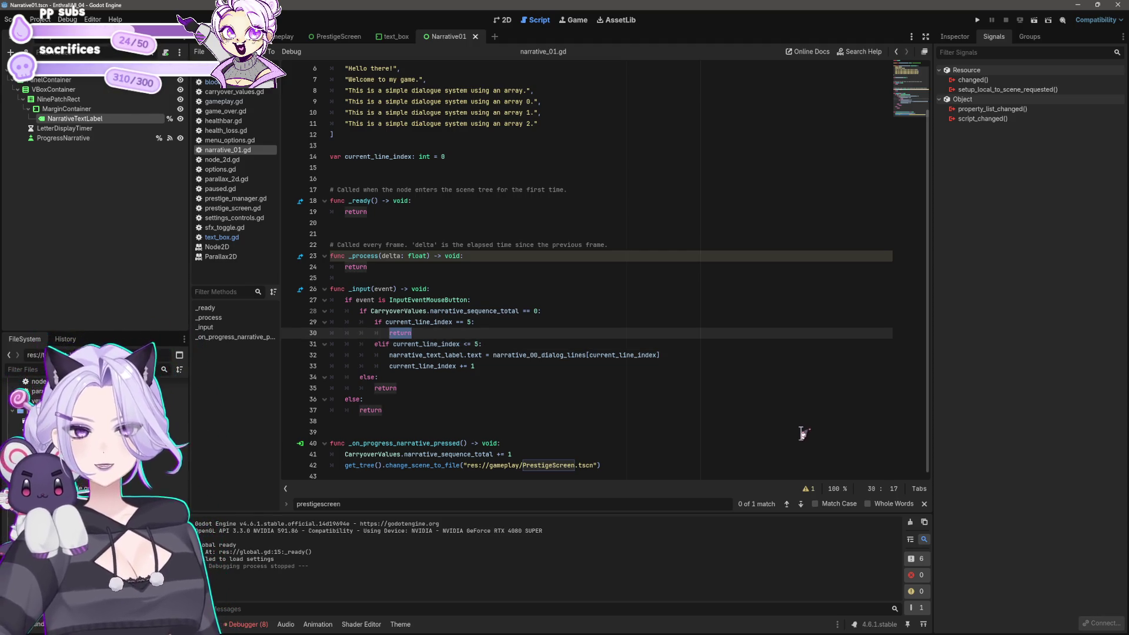
pyautogui.press('BackSpace')
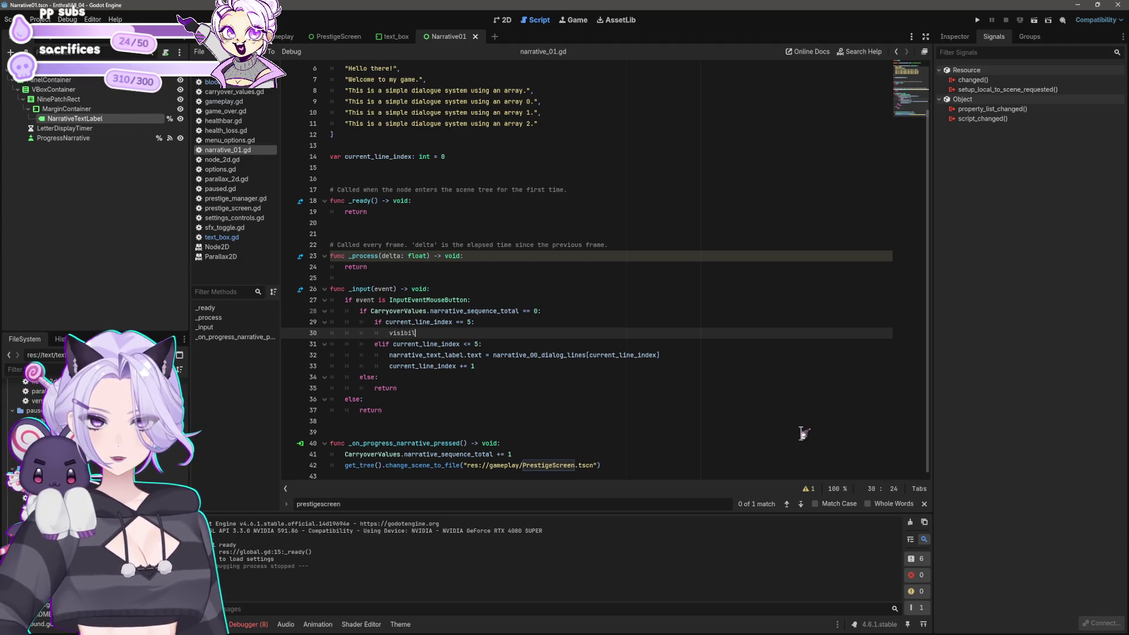
# Insert visibility_changed via autocomplete, then delete it again, leaving line 30 empty
pyautogui.write('li')
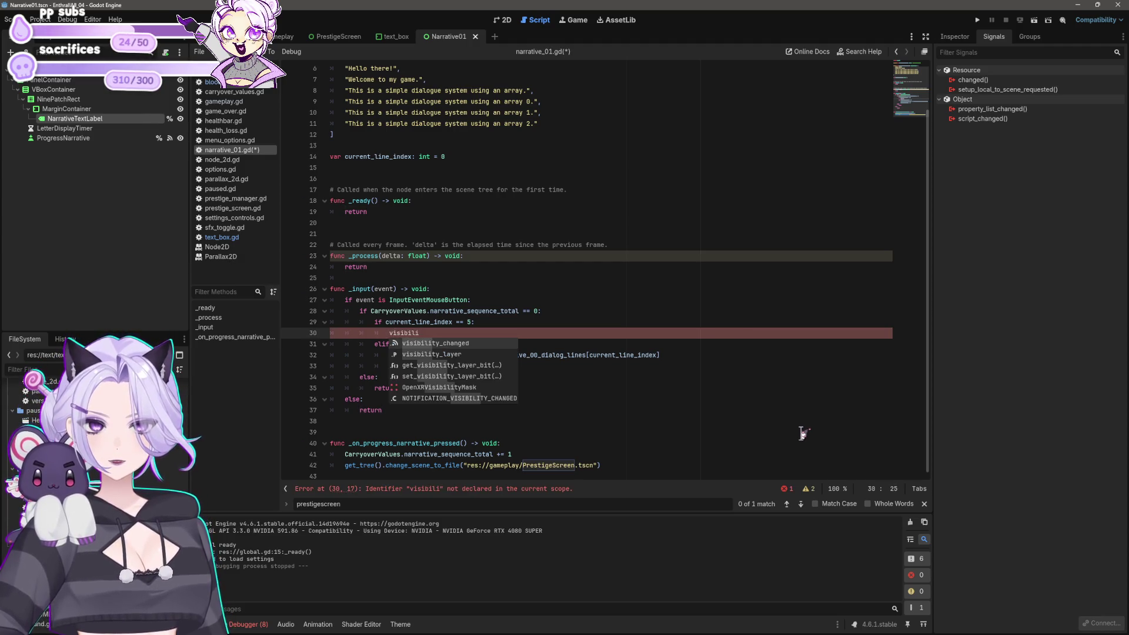
pyautogui.press('Return')
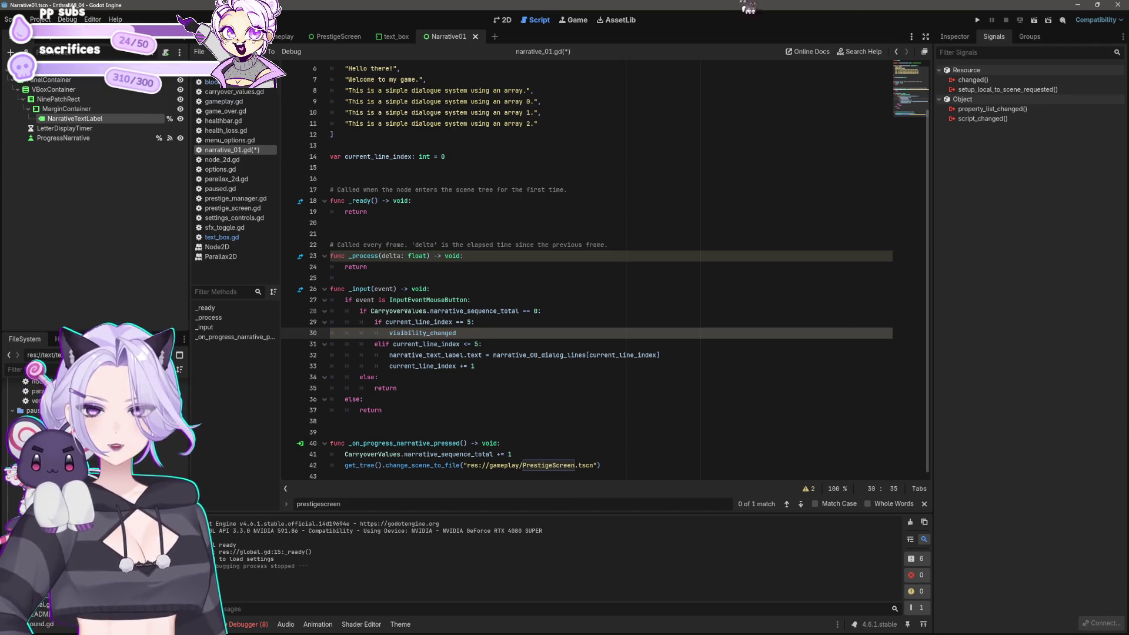
pyautogui.doubleClick(393, 334)
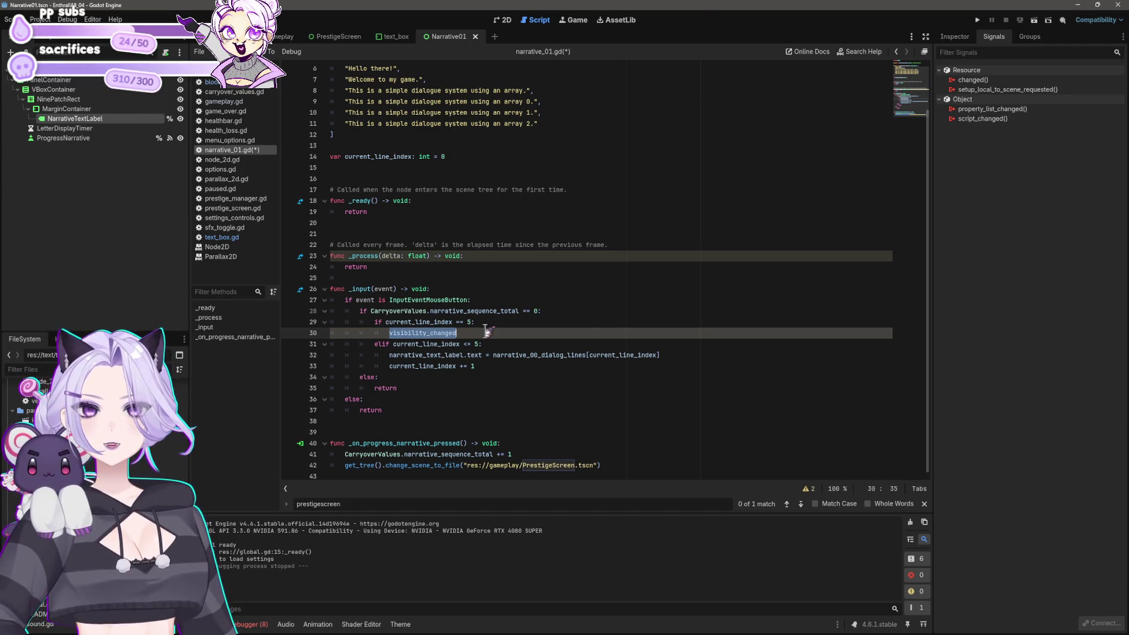
pyautogui.press('BackSpace')
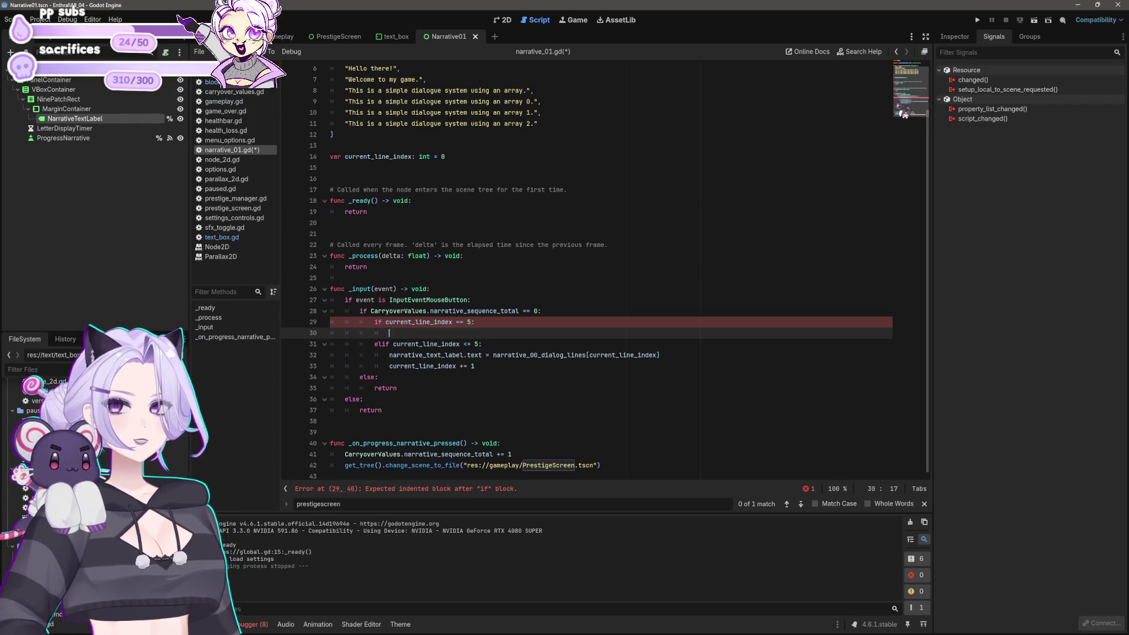
pyautogui.click(58, 99)
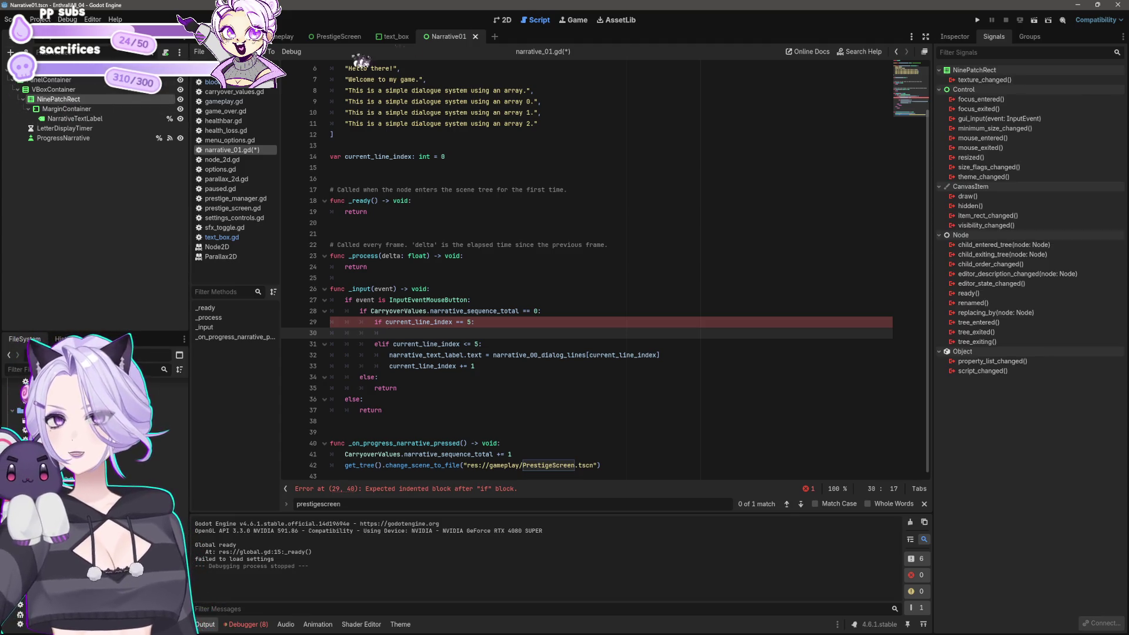
# In the 2D workspace, rename NinePatchRect to DialogBox, then go back to narrative_01.gd
pyautogui.click(507, 21)
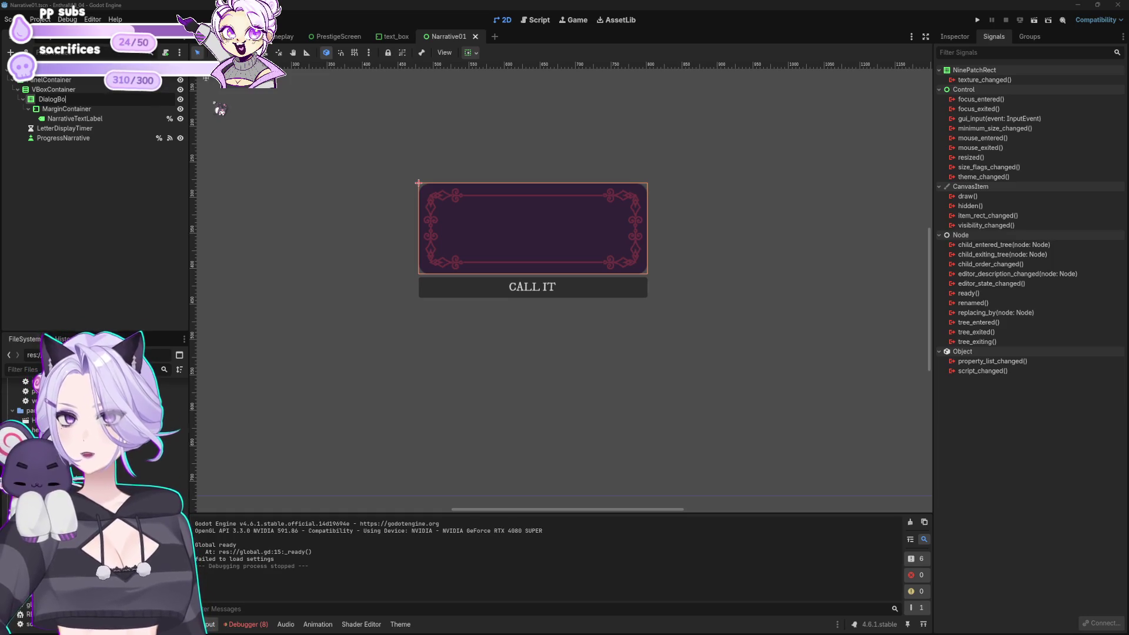
pyautogui.write('x')
pyautogui.press('Return')
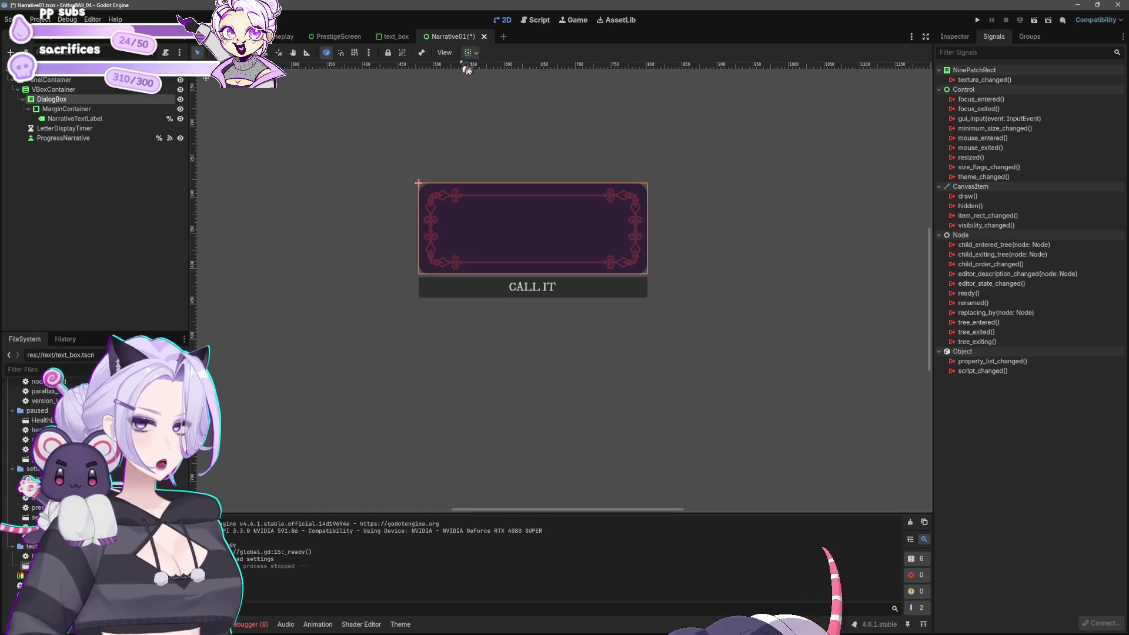
pyautogui.hotkey('ctrl', 'F3')
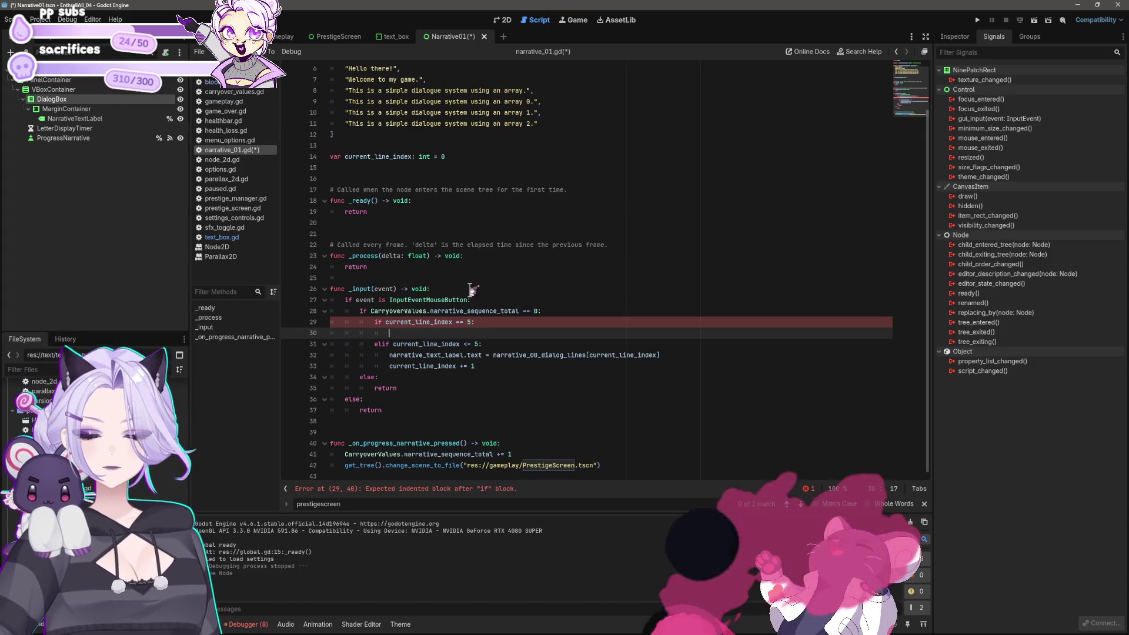
# Add hide() to the current_line_index == 5 branch, save the script, and run the project
pyautogui.write('hide(')
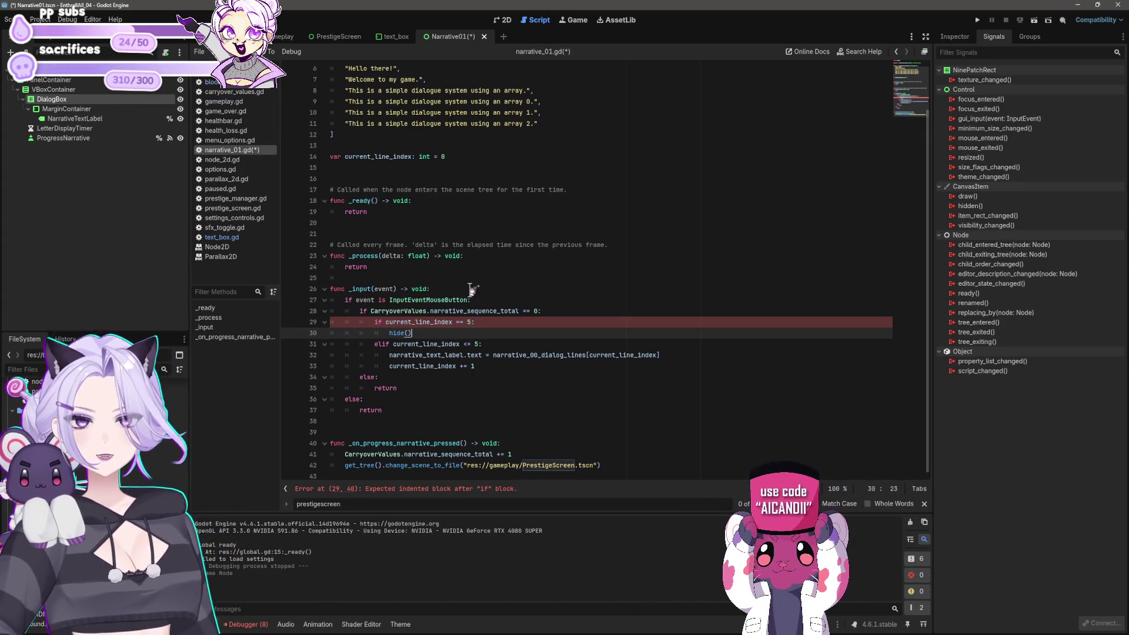
pyautogui.hotkey('ctrl', 's')
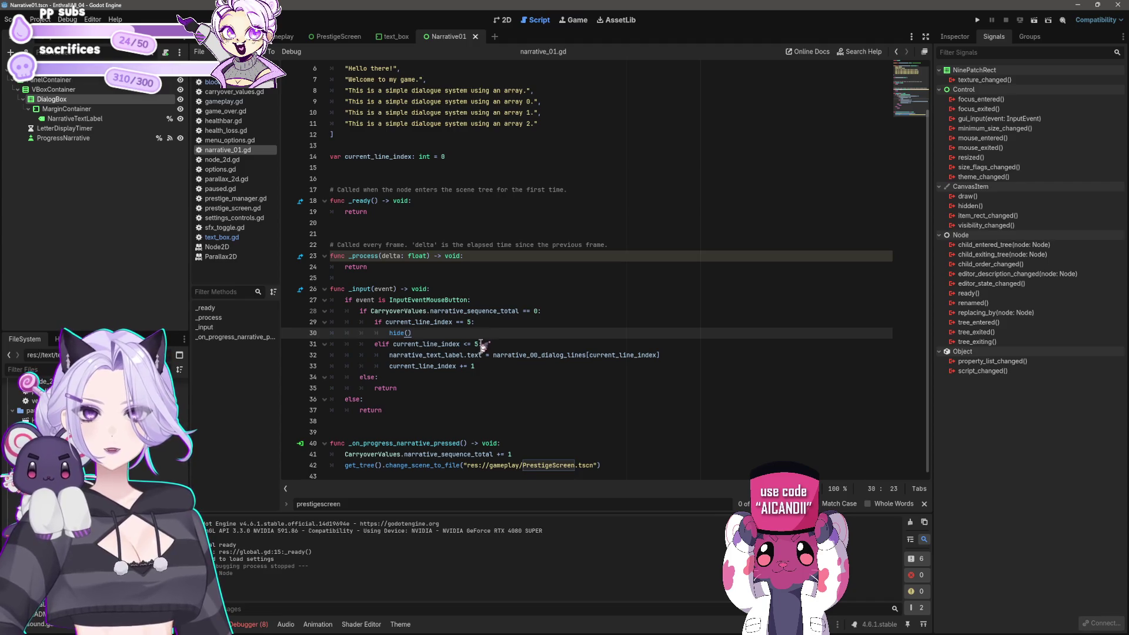
pyautogui.click(571, 135)
pyautogui.click(976, 19)
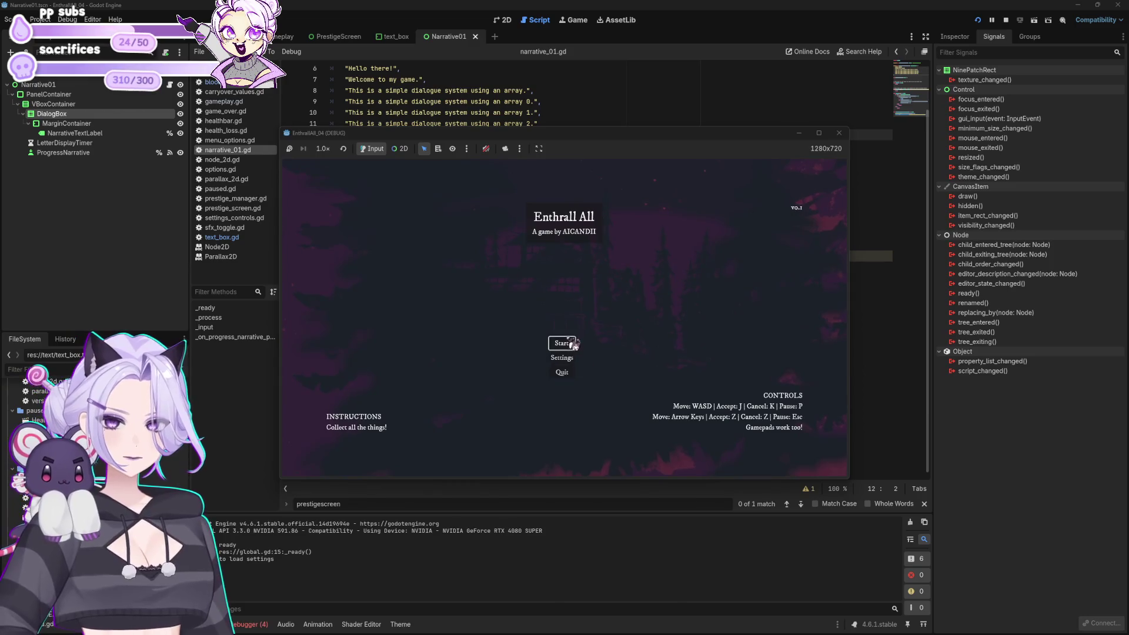
# Start the game, collect blood with Bite, and begin raising the cap with CHEAT and Cap Increase
pyautogui.click(573, 344)
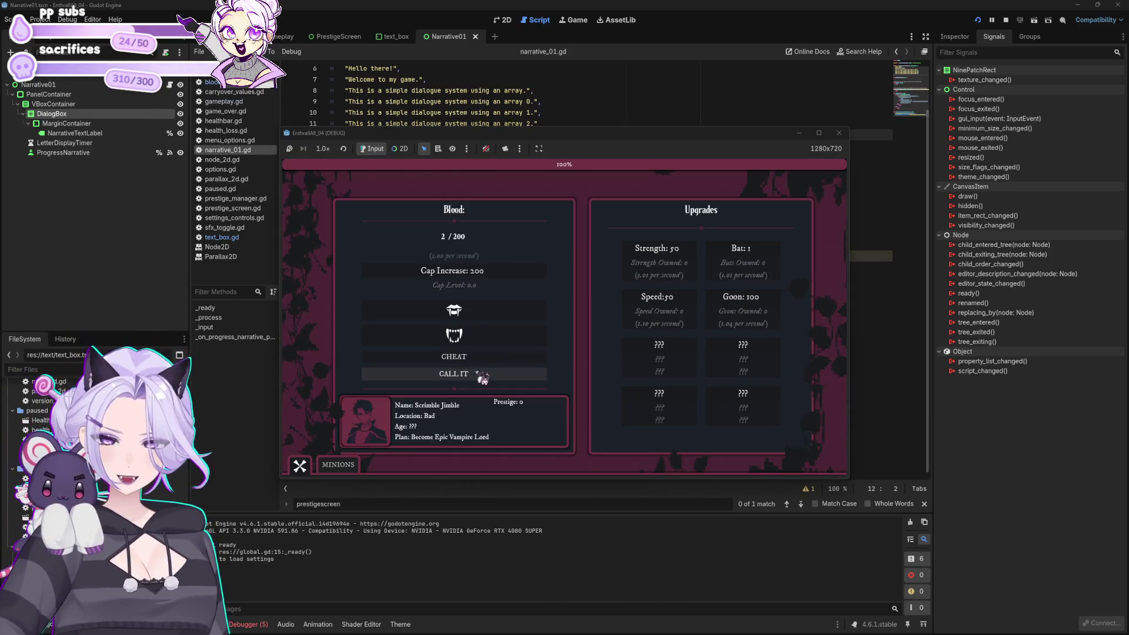
pyautogui.click(483, 311)
pyautogui.click(483, 310)
pyautogui.click(483, 310)
pyautogui.click(475, 365)
pyautogui.click(490, 281)
# Reach the dialogue, click past its last line to see it vanish, and close the game
pyautogui.click(477, 359)
pyautogui.click(490, 281)
pyautogui.click(482, 352)
pyautogui.click(493, 281)
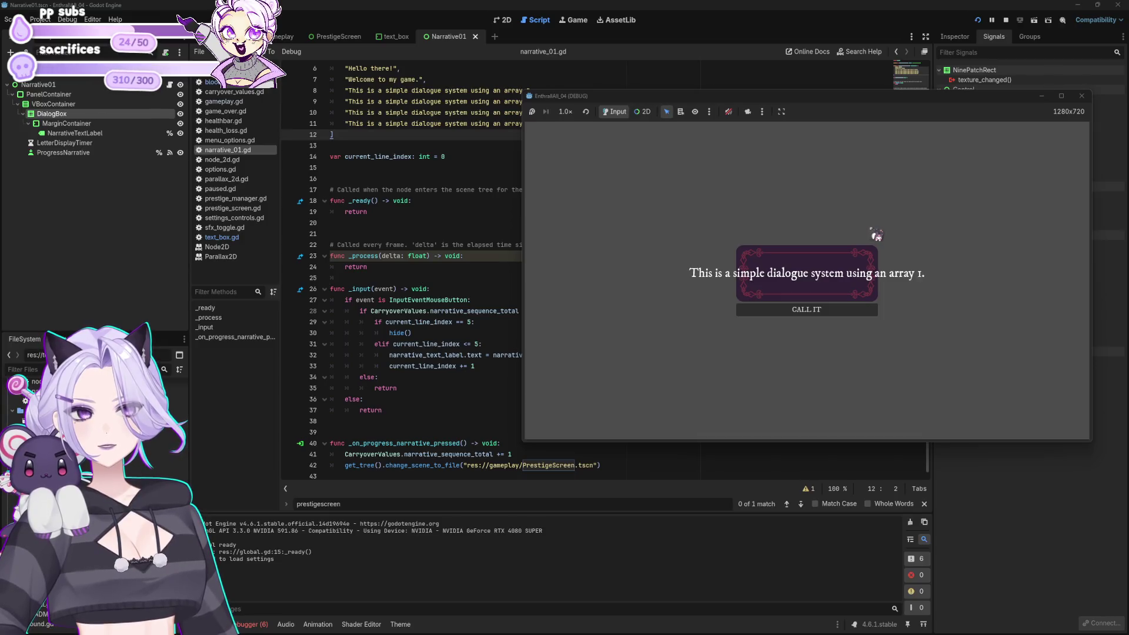
pyautogui.click(876, 235)
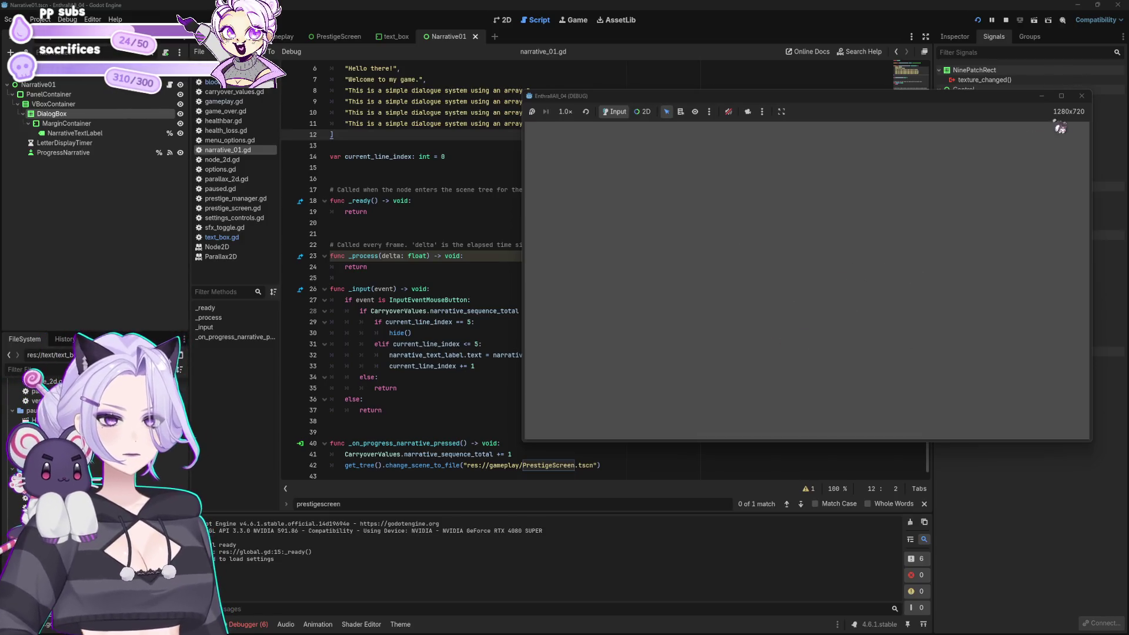
pyautogui.click(1081, 96)
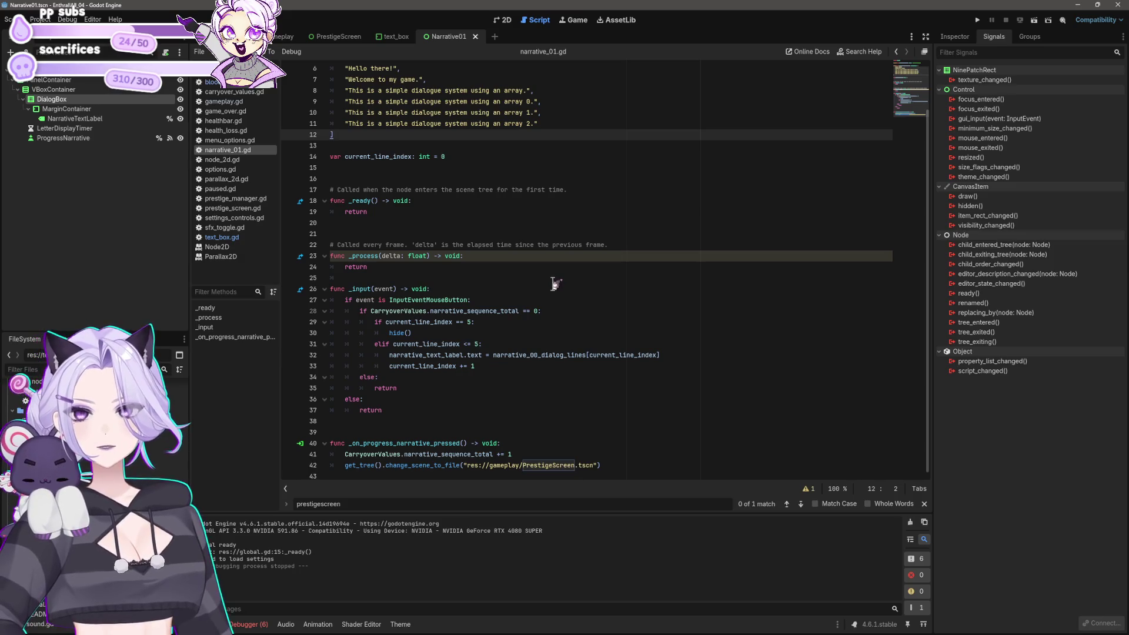
# Inspect the ProgressNarrative, DialogBox, CALL IT button and MarginContainer nodes in the 2D view
pyautogui.click(63, 137)
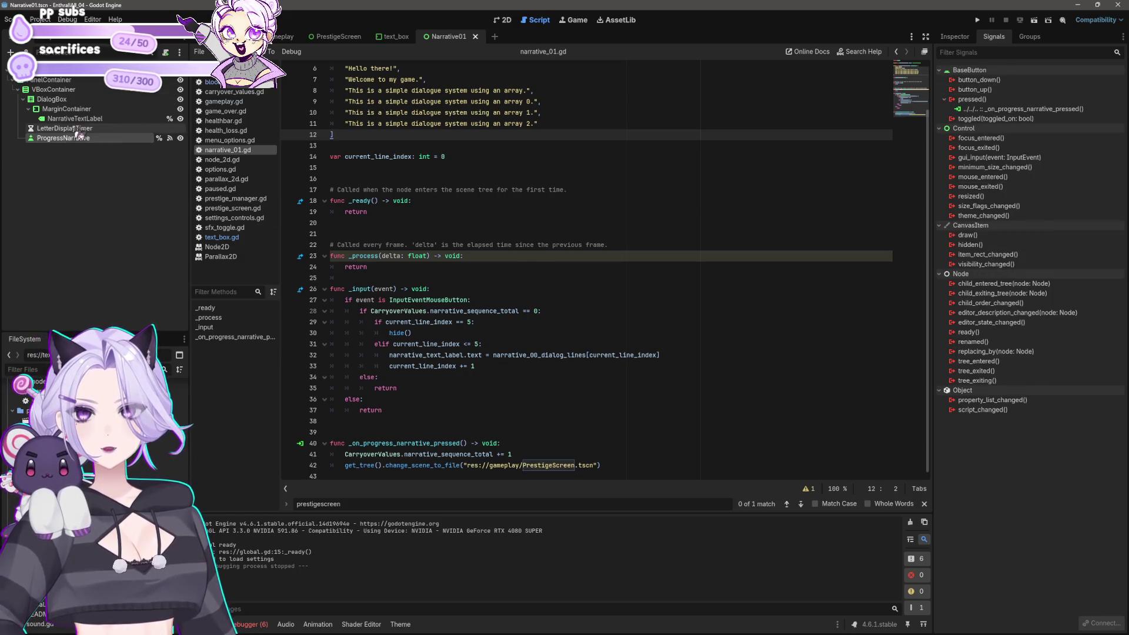
pyautogui.click(69, 99)
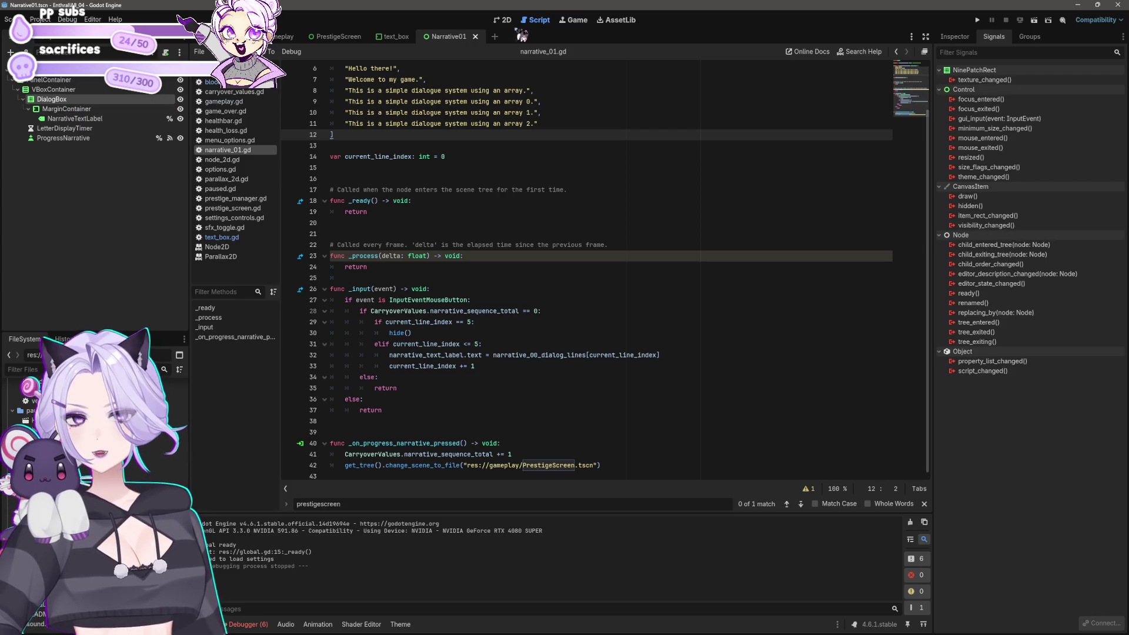
pyautogui.click(502, 20)
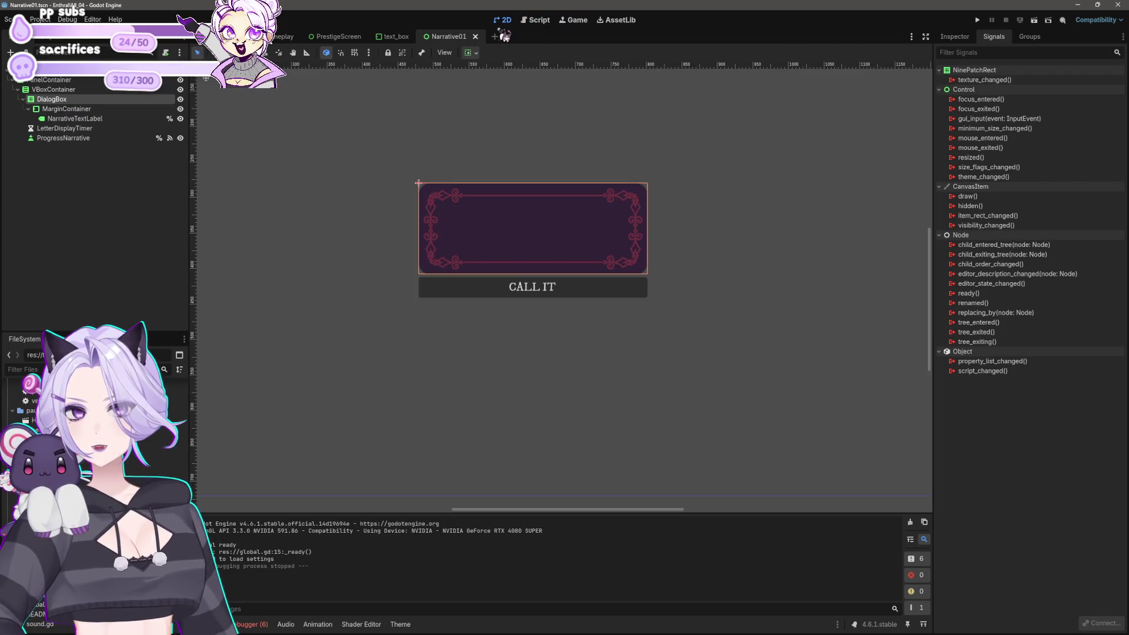
pyautogui.click(608, 293)
pyautogui.click(615, 259)
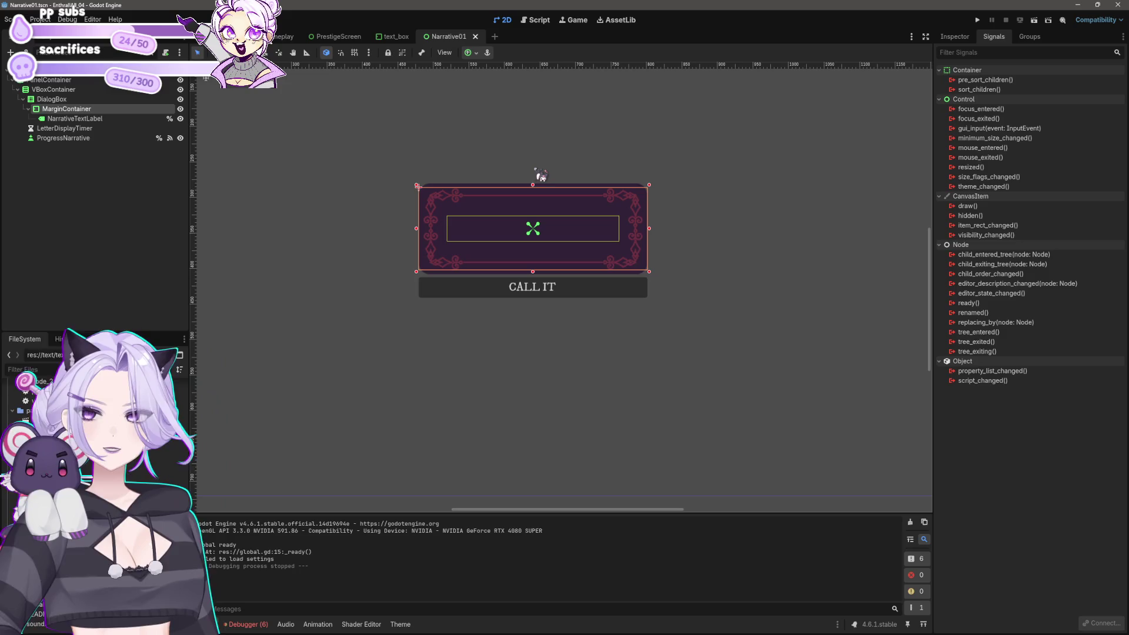
pyautogui.click(532, 23)
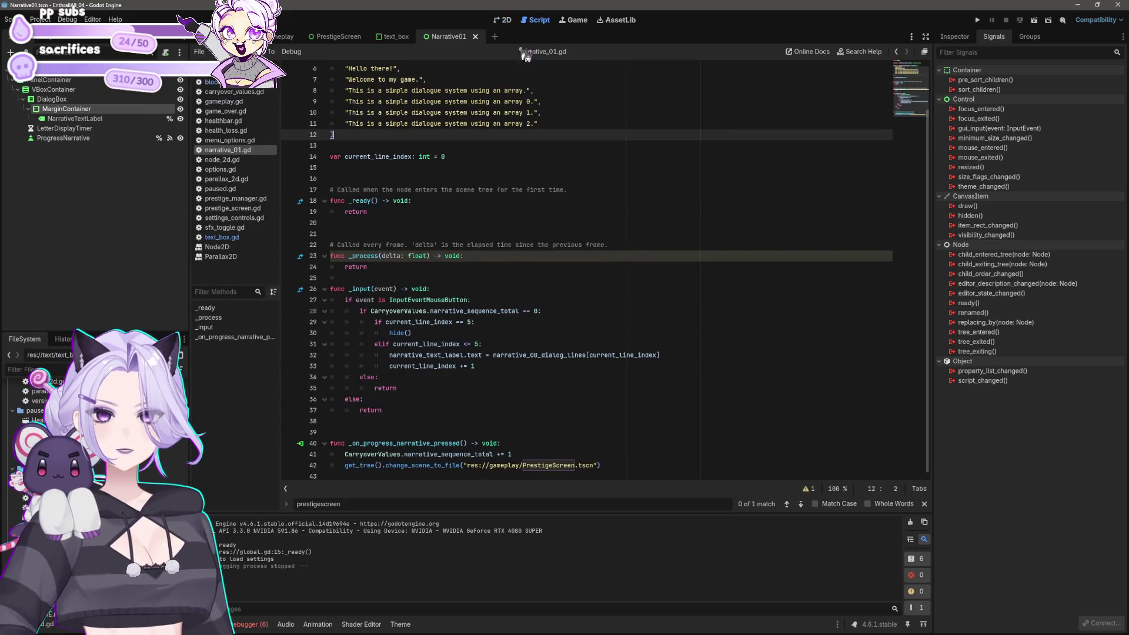
# Copy 'Hello there!' from line 6 and paste it into NarrativeTextLabel's Inspector Text field
pyautogui.scroll(2, 564, 340)
pyautogui.click(414, 126)
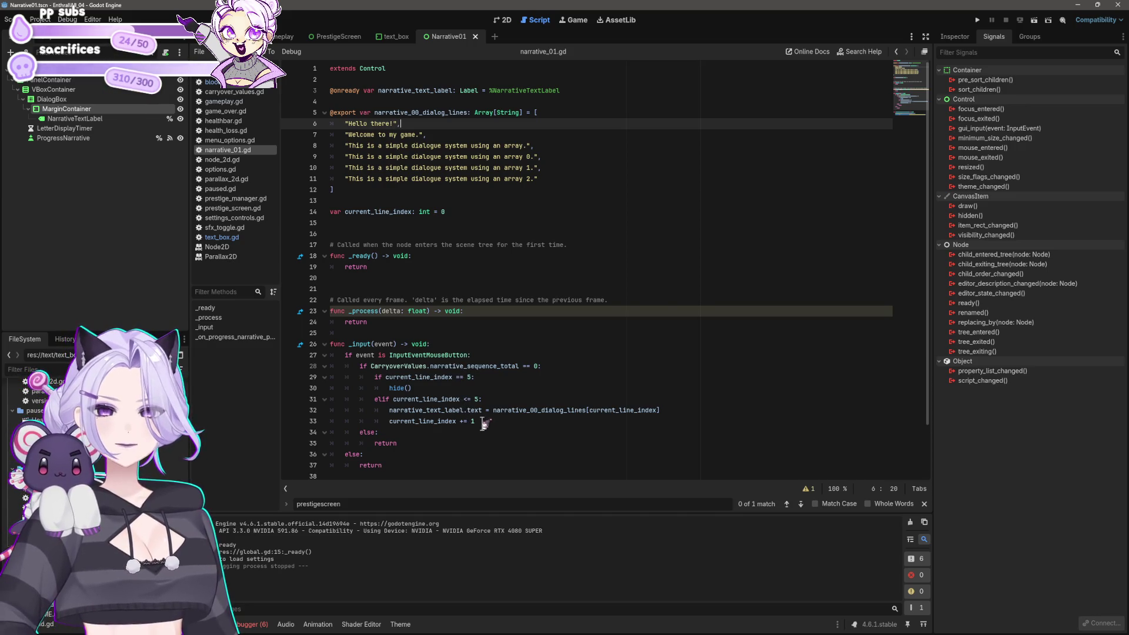
pyautogui.moveTo(399, 123); pyautogui.dragTo(345, 124)
pyautogui.hotkey('ctrl', 'c')
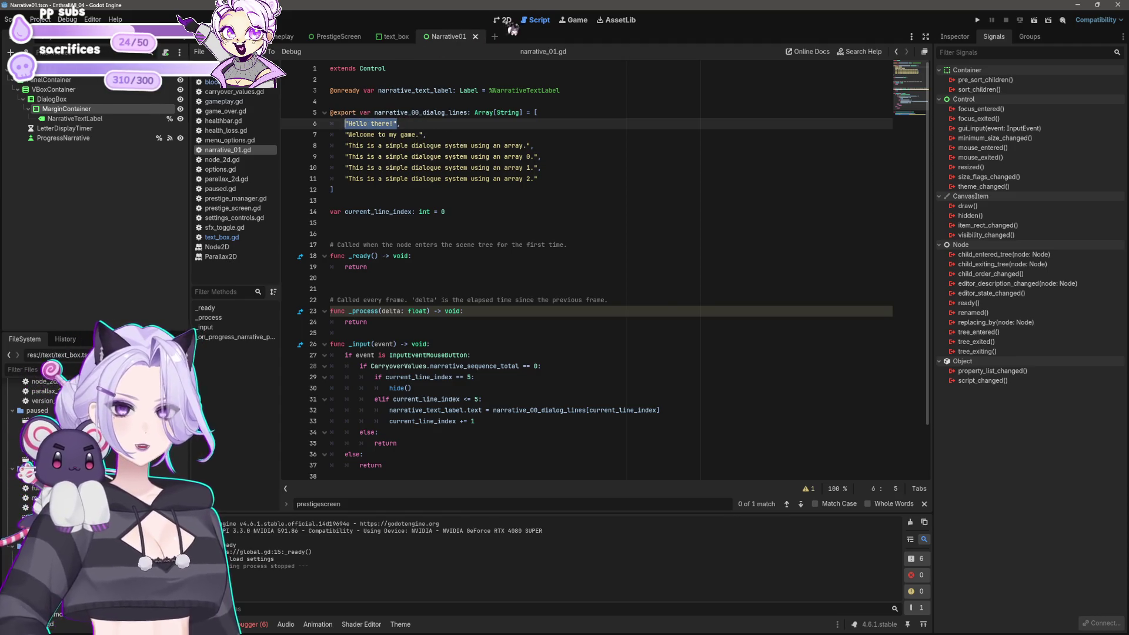
pyautogui.click(505, 20)
pyautogui.click(545, 222)
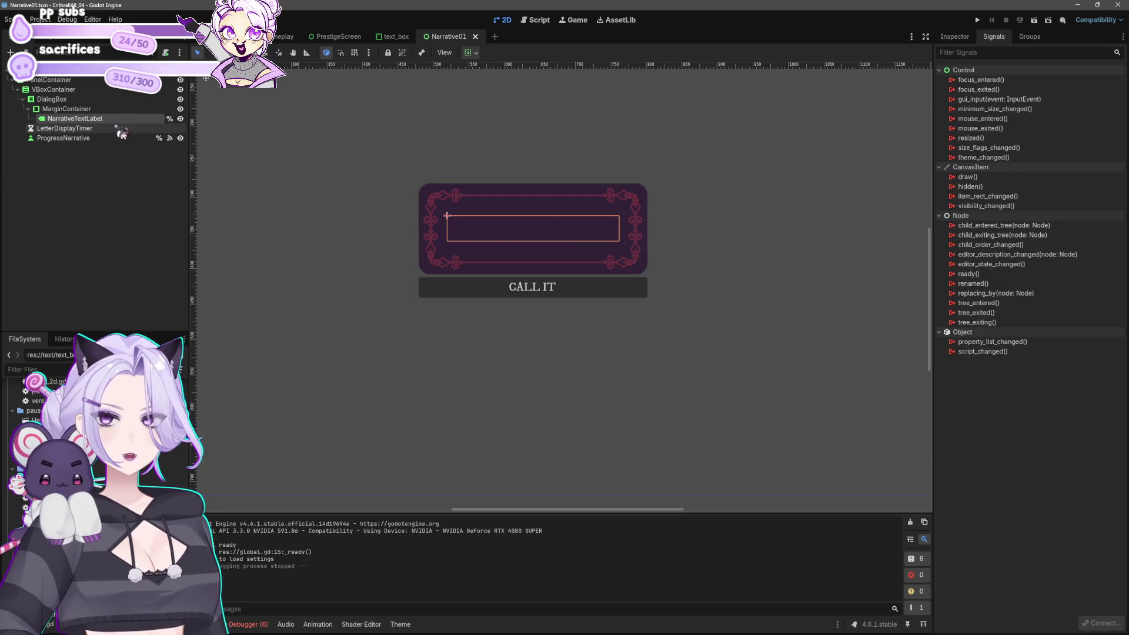
pyautogui.click(953, 36)
pyautogui.click(986, 126)
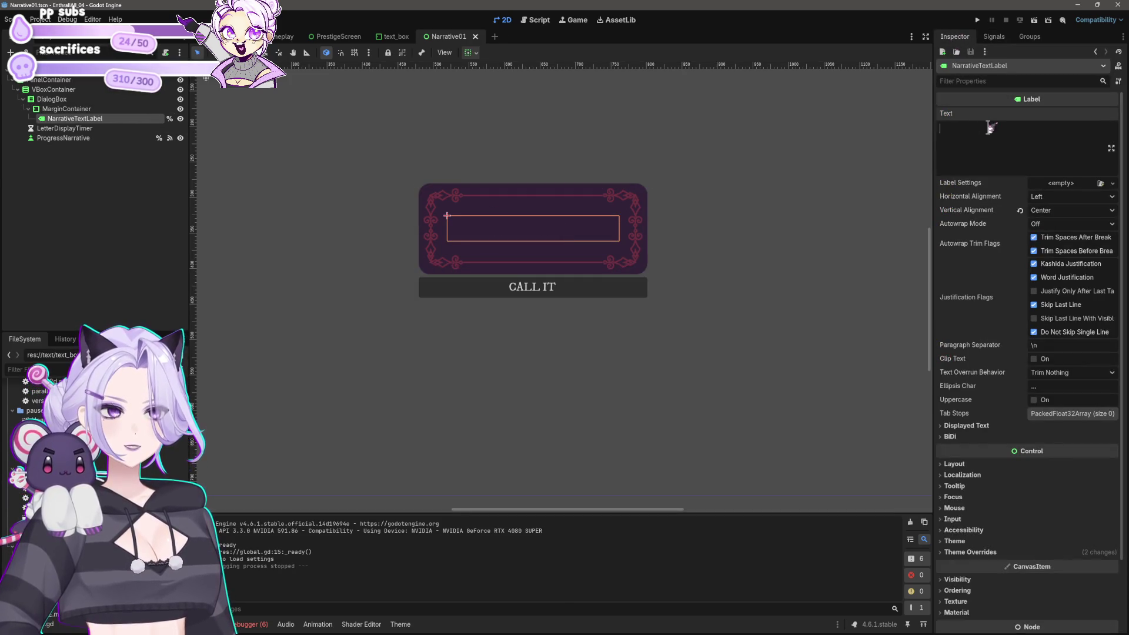
pyautogui.hotkey('ctrl', 'v')
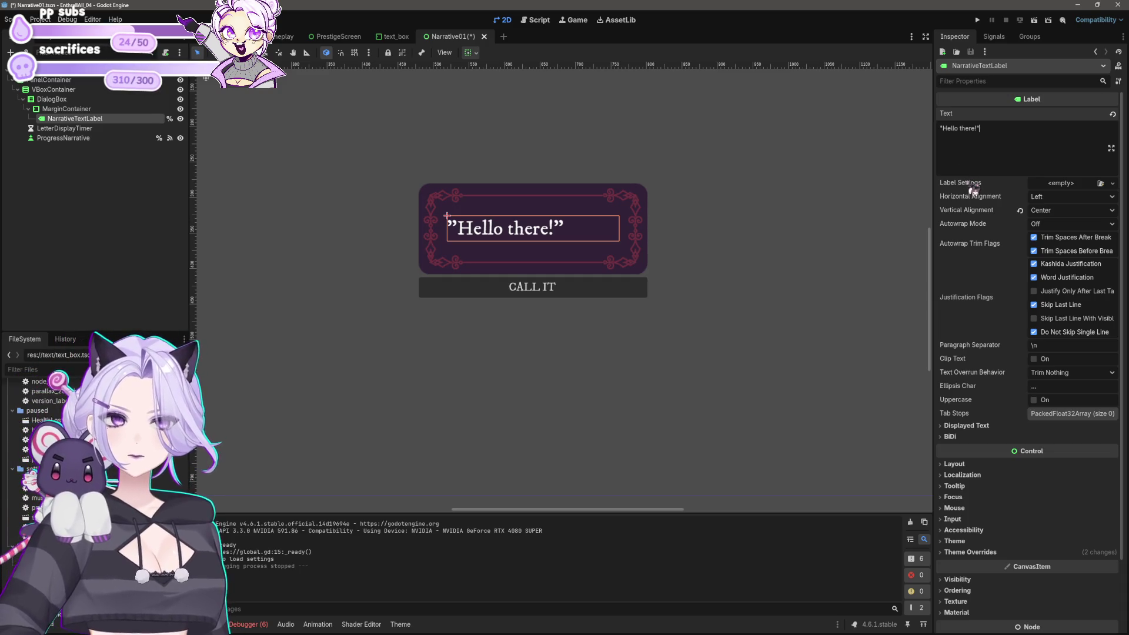
# Clear the label's Text again and return to the script editor
pyautogui.hotkey('ctrl', 'a')
pyautogui.press('BackSpace')
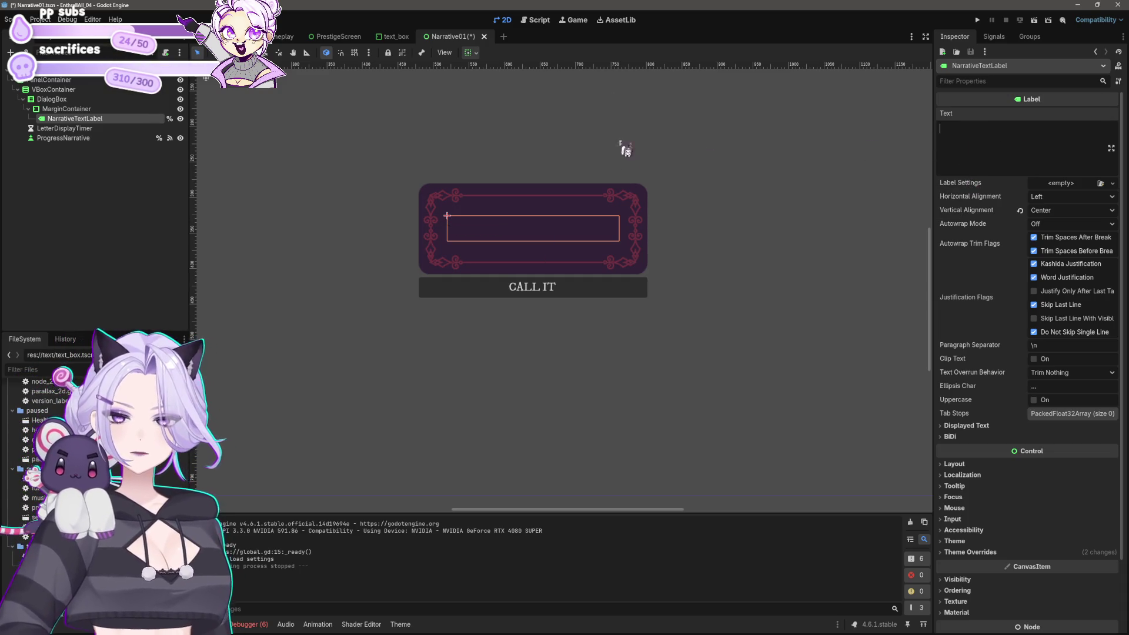
pyautogui.click(538, 20)
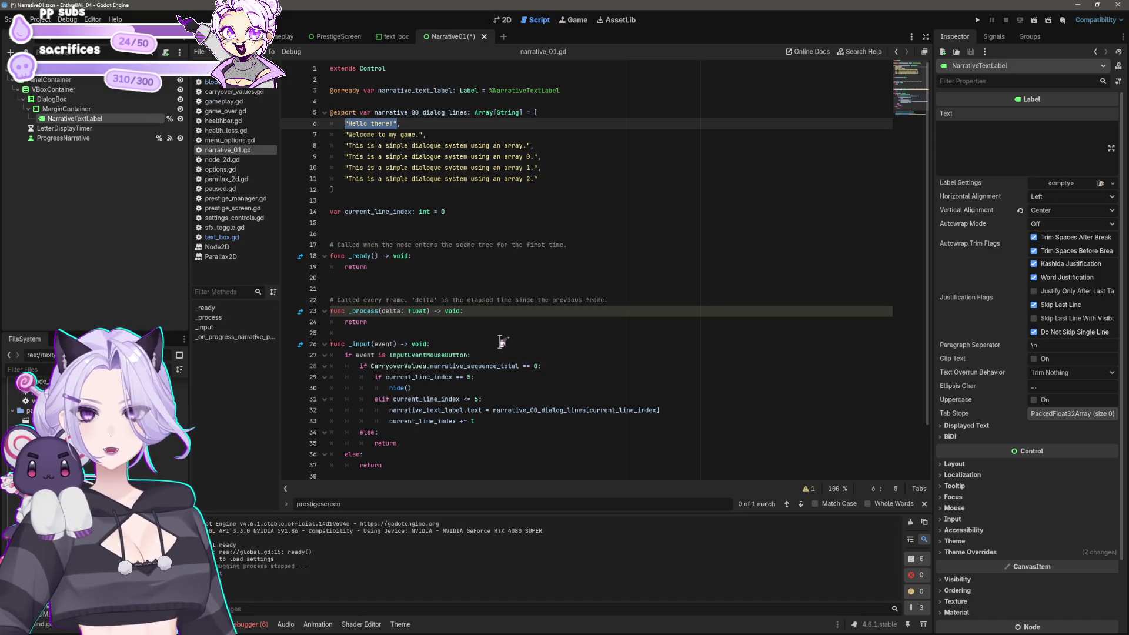
# Copy line 32's label text assignment into _ready() in place of its return, fixing the indentation
pyautogui.click(522, 398)
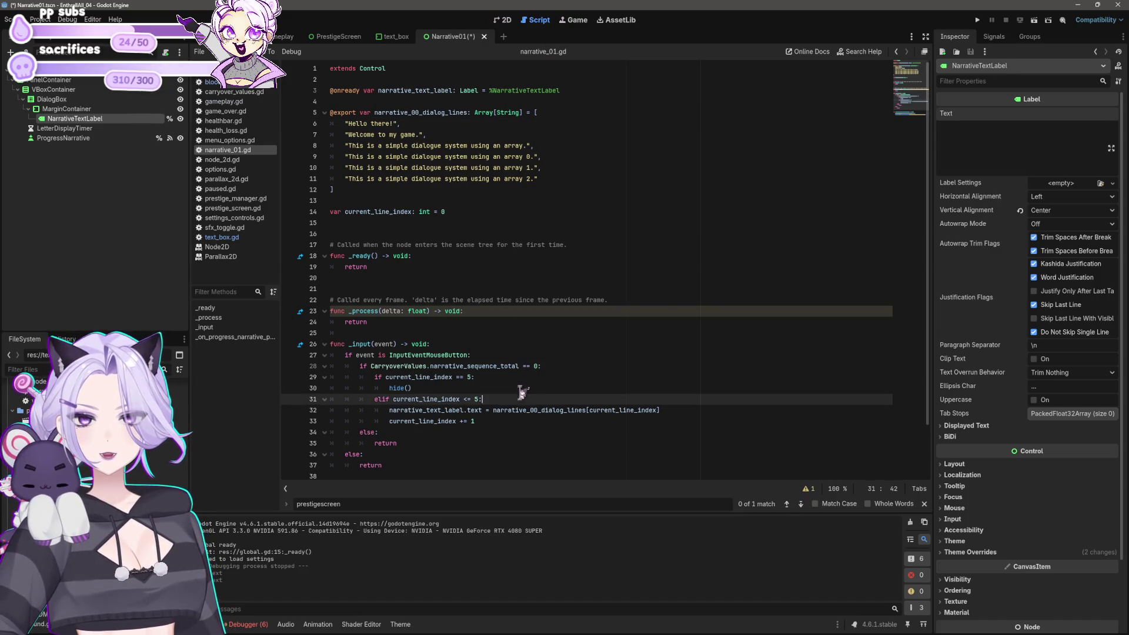
pyautogui.scroll(-1, 518, 388)
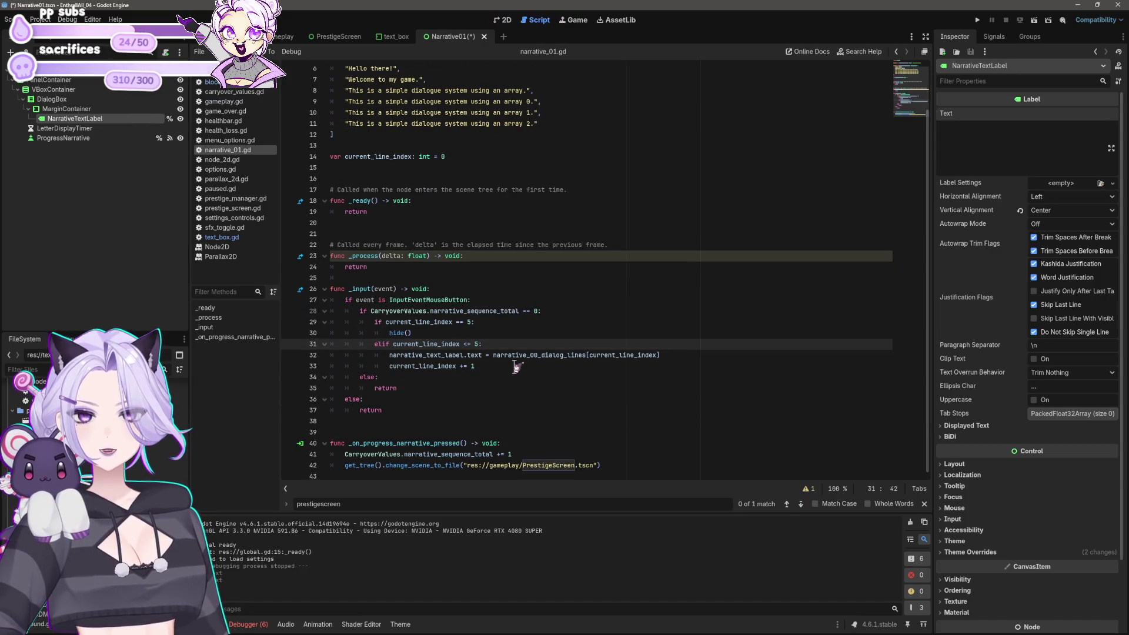
pyautogui.click(673, 355)
pyautogui.hotkey('shift', 'Home')
pyautogui.hotkey('shift', 'Home')
pyautogui.hotkey('ctrl', 'c')
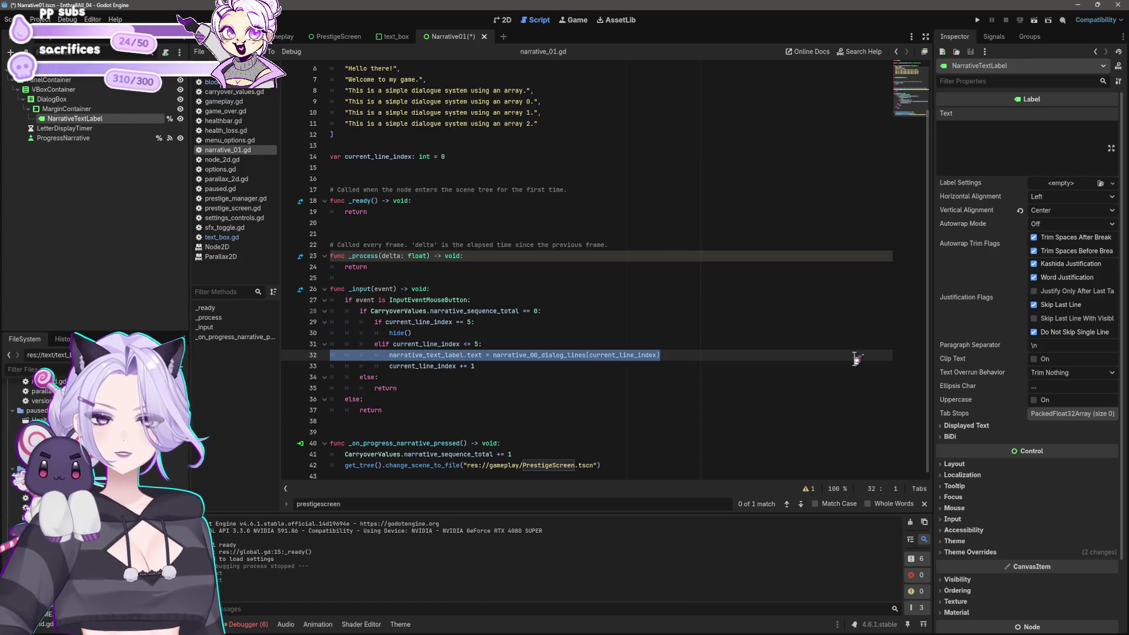
pyautogui.scroll(2, 617, 174)
pyautogui.click(573, 189)
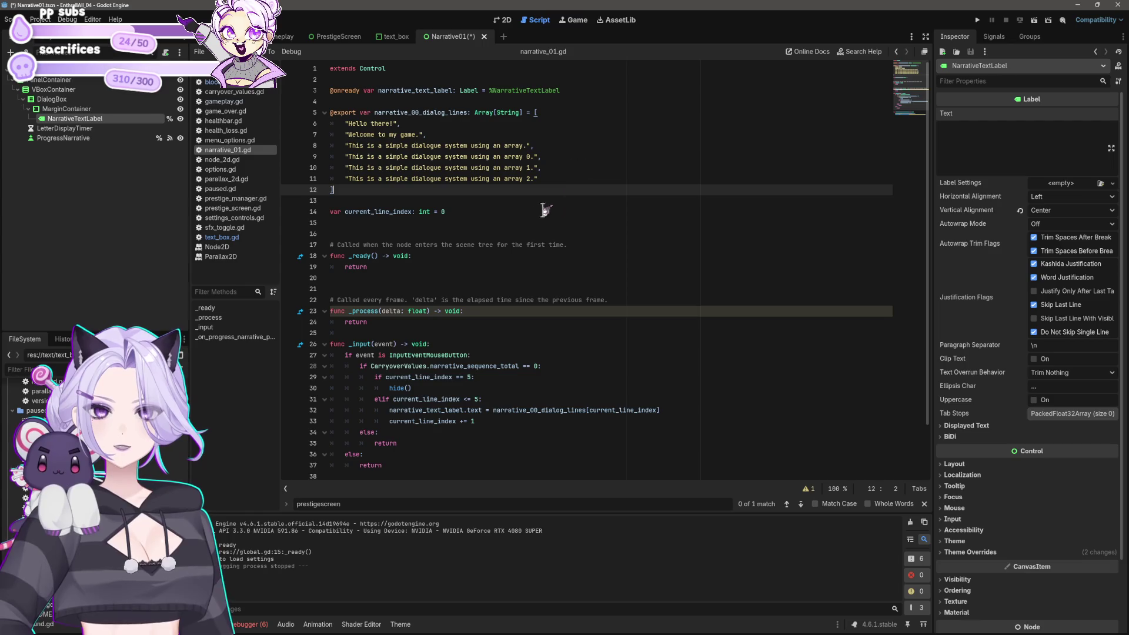
pyautogui.click(523, 271)
pyautogui.press('BackSpace')
pyautogui.press('BackSpace')
pyautogui.press('BackSpace')
pyautogui.hotkey('ctrl', 'v')
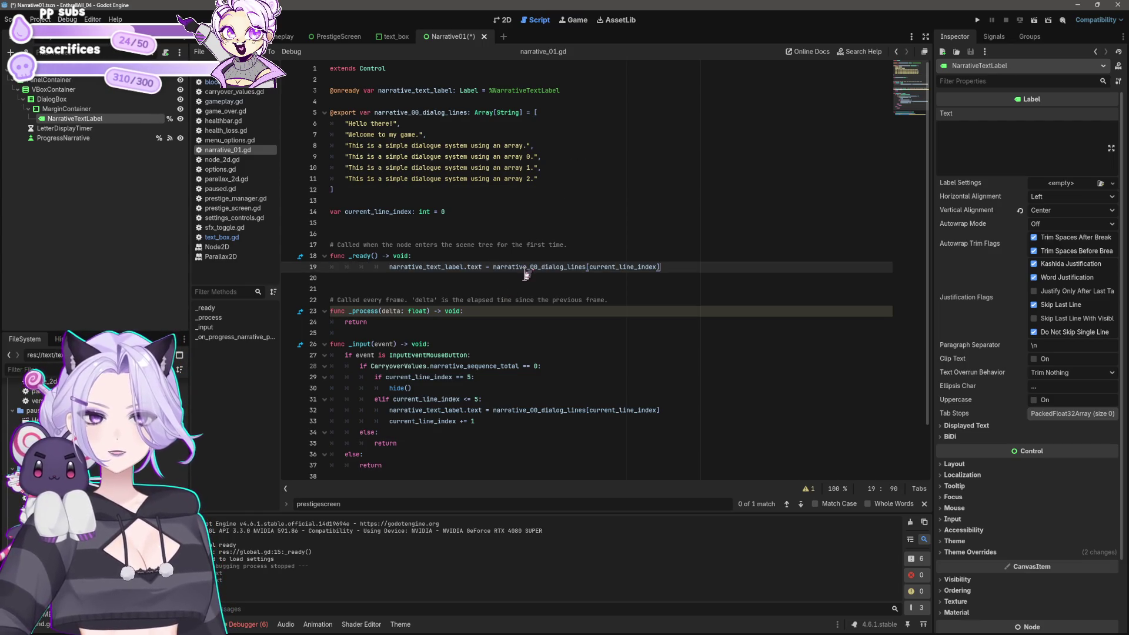
pyautogui.press('BackSpace')
pyautogui.press('BackSpace')
pyautogui.press('BackSpace')
# Save the script and run the project with F5
pyautogui.hotkey('ctrl', 's')
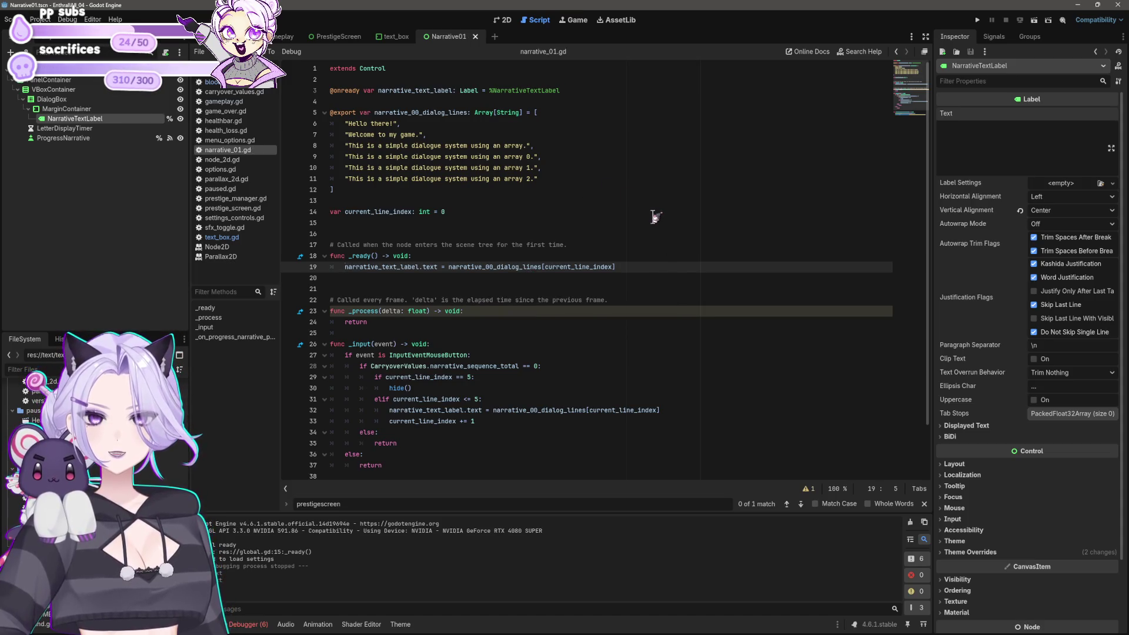
pyautogui.scroll(-2, 654, 216)
pyautogui.press('F5')
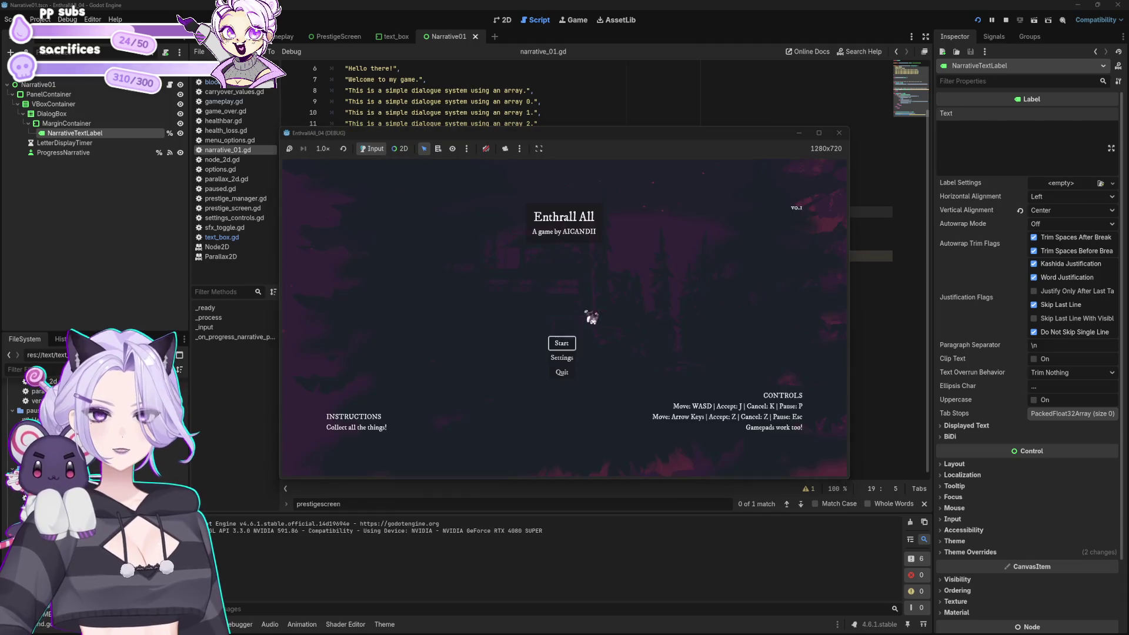
# Start the game and use CHEAT and Cap Increase to raise the cap level to 5
pyautogui.click(562, 344)
pyautogui.click(486, 272)
pyautogui.click(532, 355)
pyautogui.click(491, 276)
pyautogui.click(529, 355)
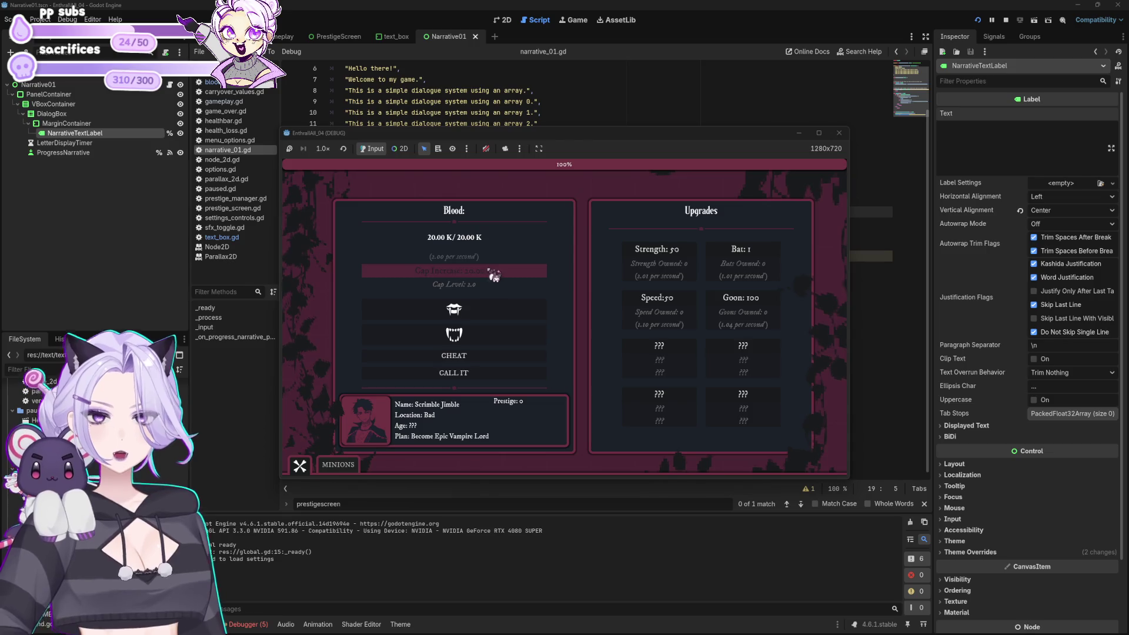
pyautogui.click(494, 275)
pyautogui.click(507, 355)
pyautogui.click(504, 276)
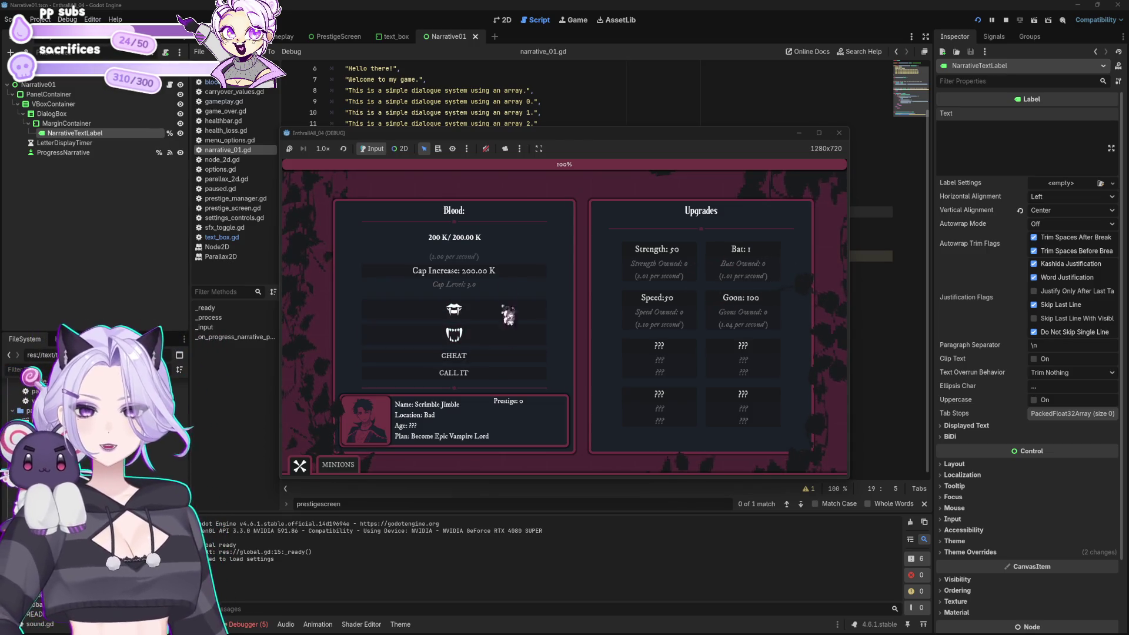
pyautogui.click(504, 356)
pyautogui.click(503, 276)
# Open the dialogue on 'Hello there!', click through its lines, then stop the game
pyautogui.click(501, 355)
pyautogui.click(503, 273)
pyautogui.click(507, 376)
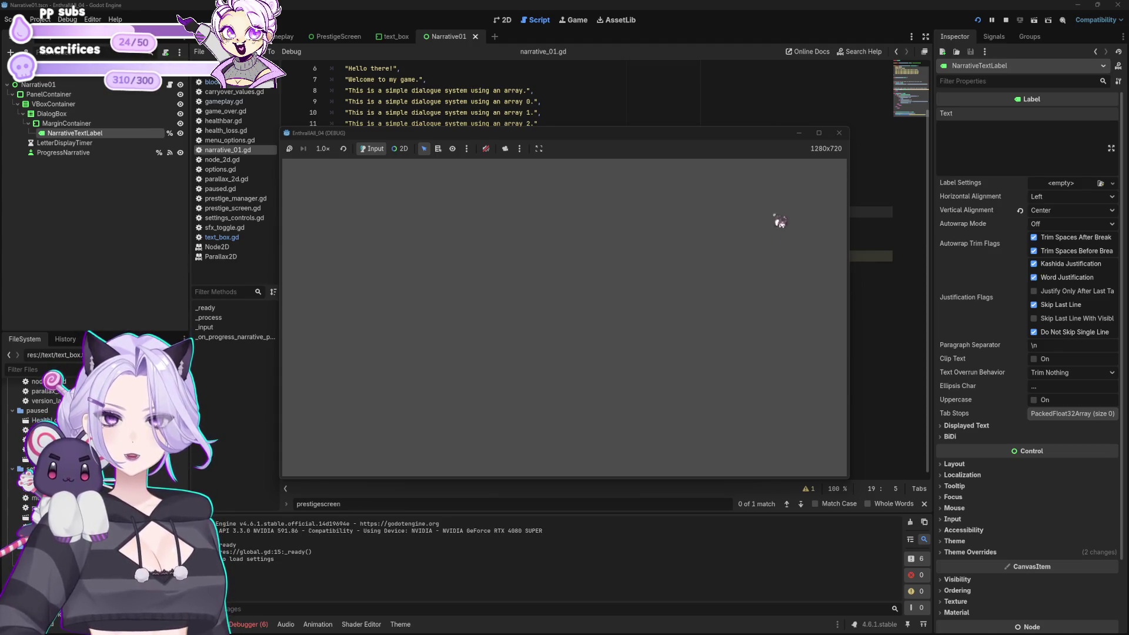
pyautogui.click(839, 133)
pyautogui.click(631, 314)
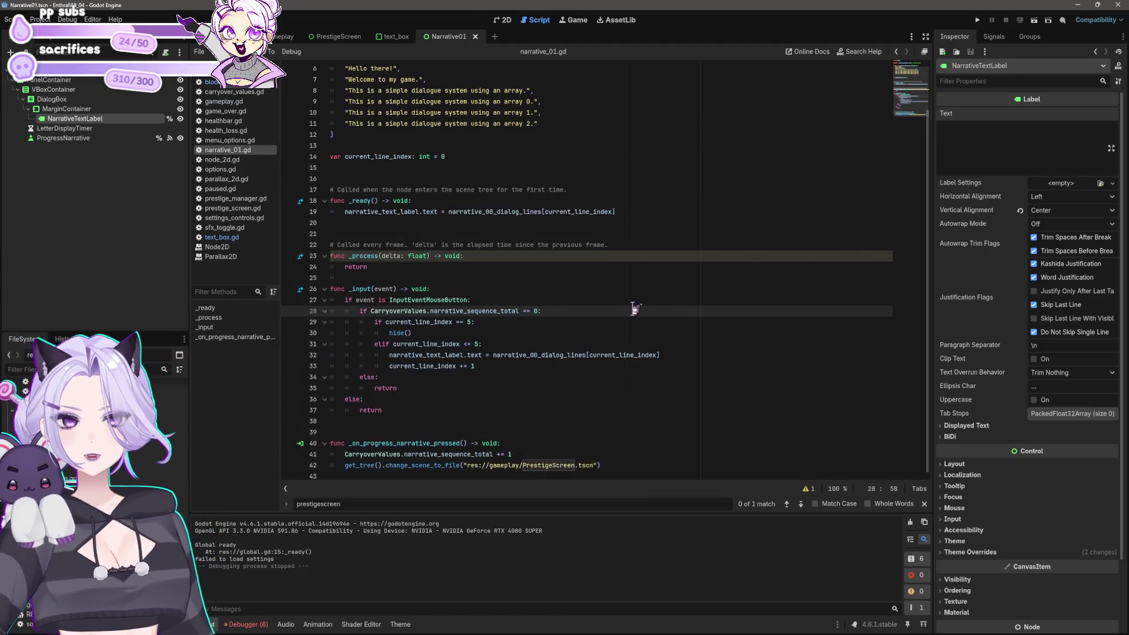
pyautogui.click(678, 356)
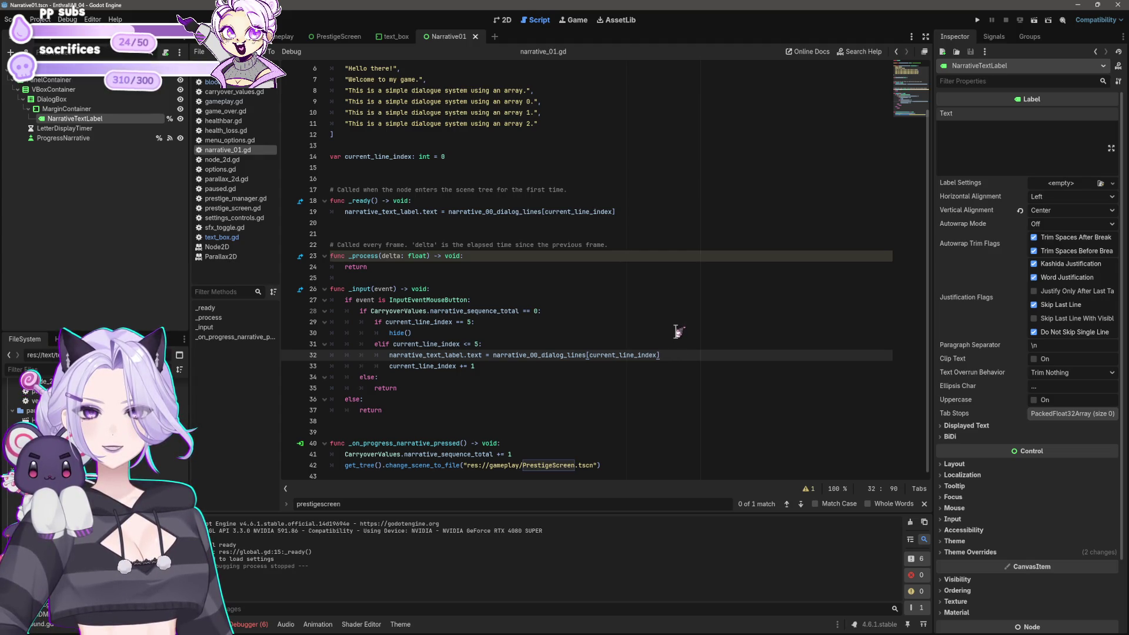
pyautogui.click(977, 20)
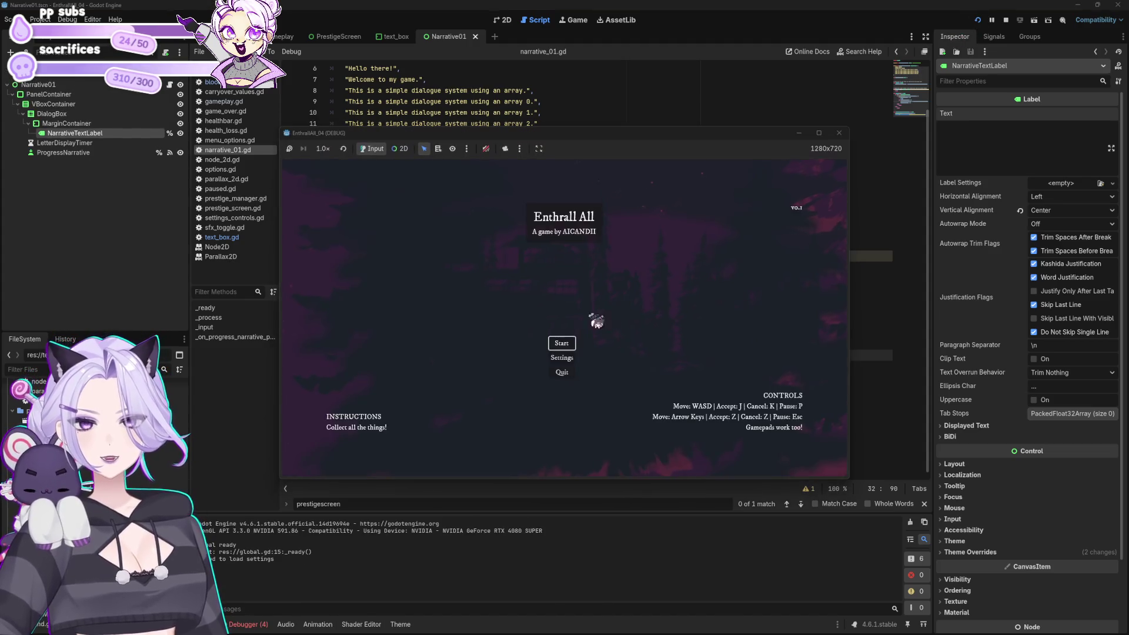
pyautogui.click(573, 344)
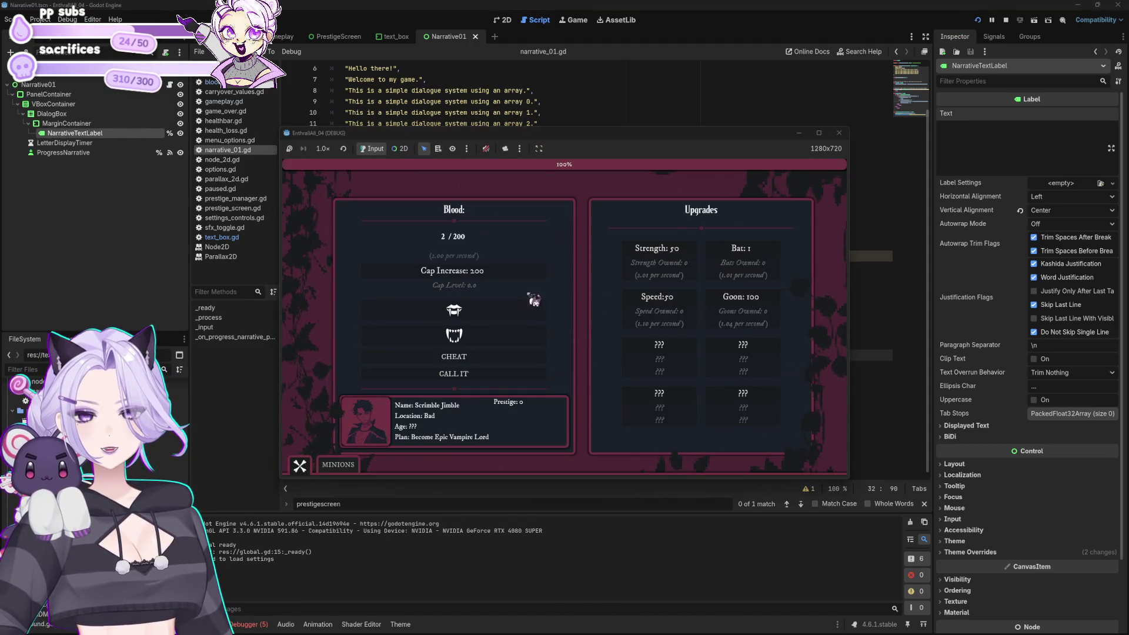
pyautogui.click(520, 356)
pyautogui.click(503, 272)
pyautogui.click(493, 360)
pyautogui.click(521, 272)
pyautogui.click(511, 355)
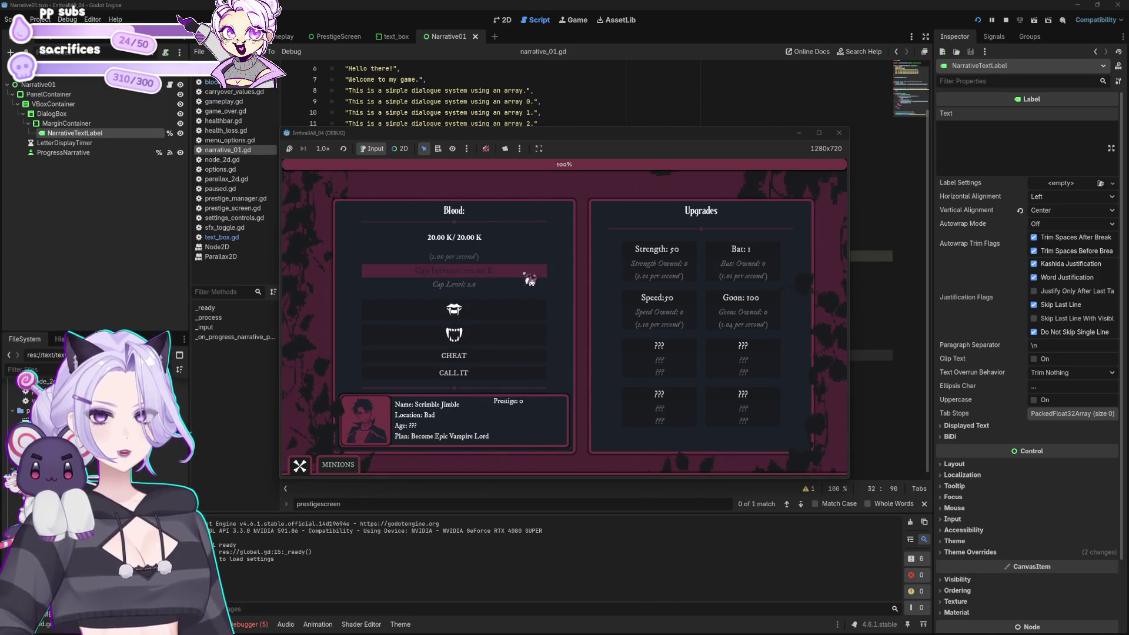
pyautogui.click(529, 276)
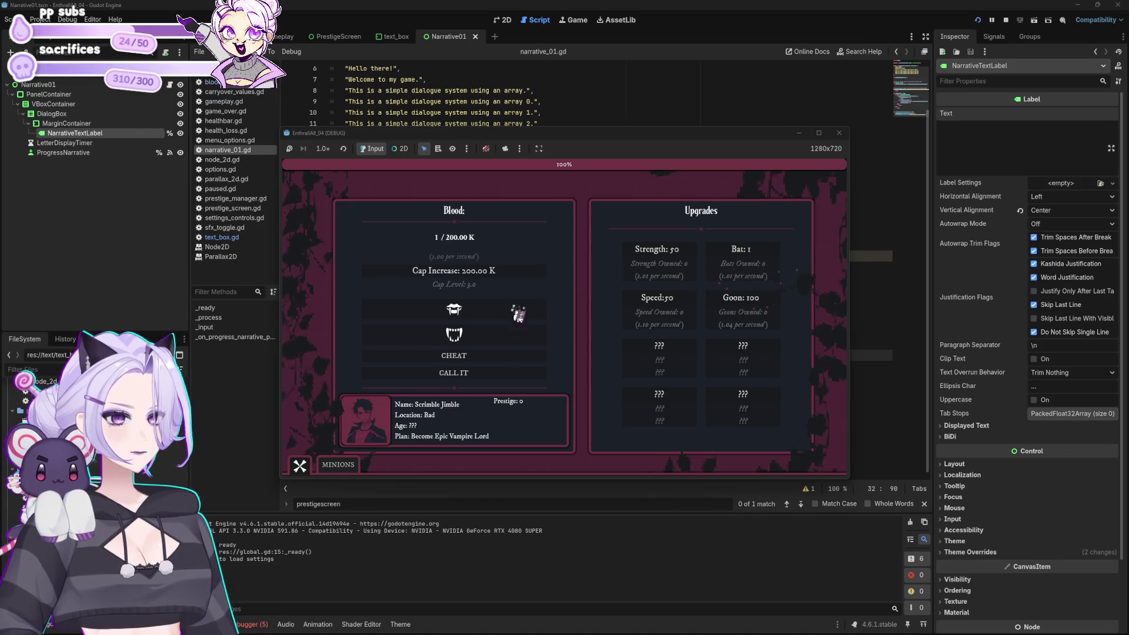
pyautogui.click(496, 357)
pyautogui.click(508, 281)
pyautogui.click(499, 356)
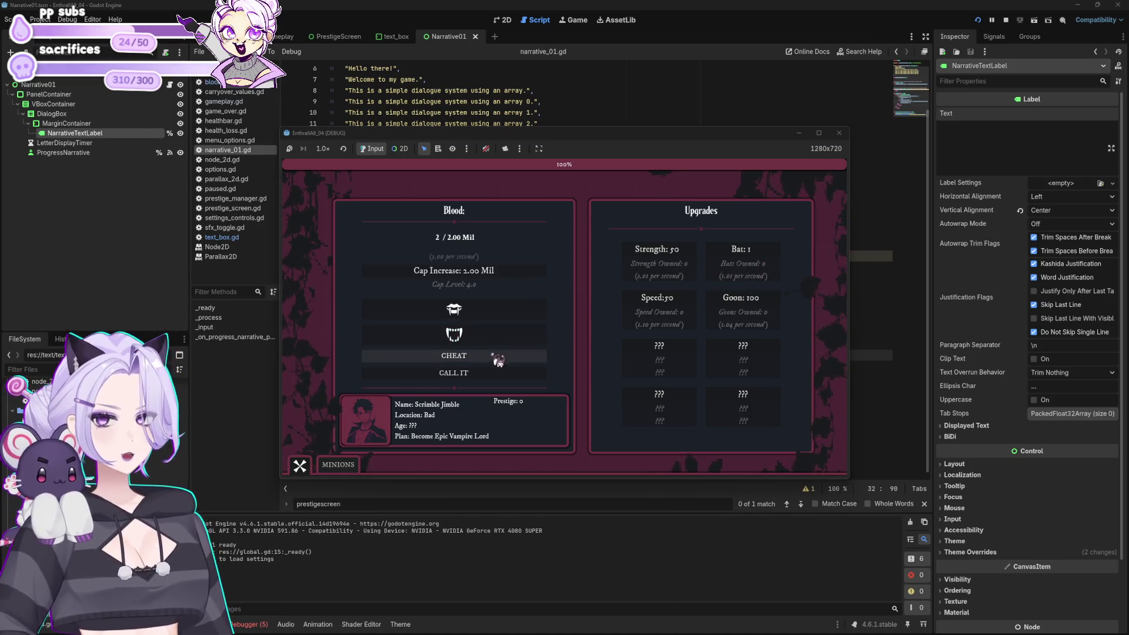
pyautogui.click(505, 275)
pyautogui.click(500, 356)
pyautogui.click(507, 274)
pyautogui.click(497, 375)
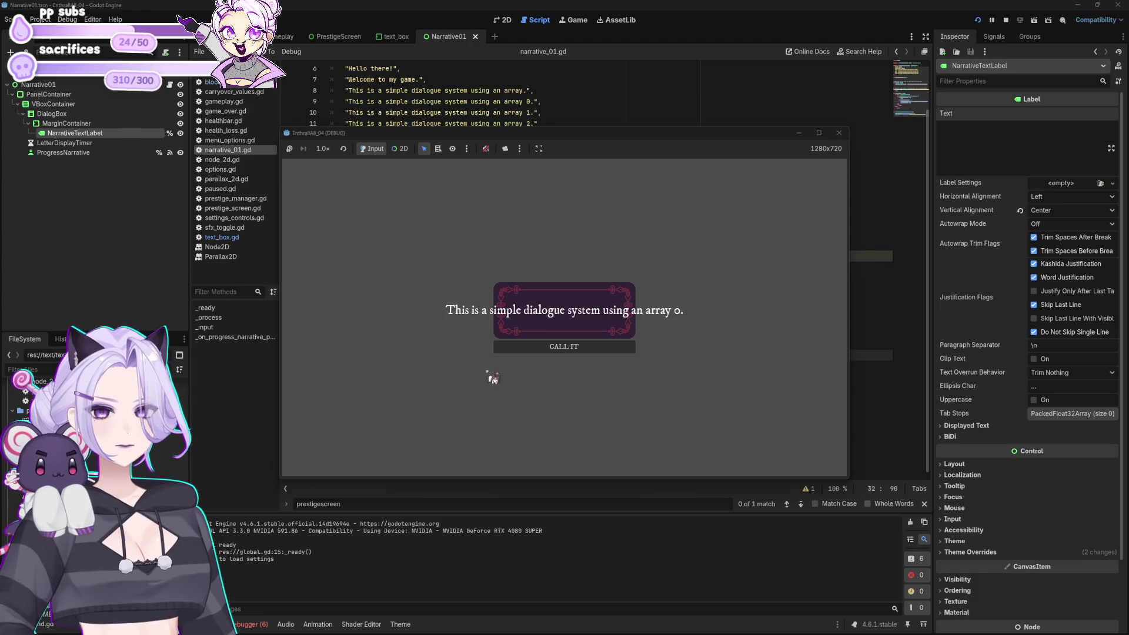
pyautogui.click(838, 133)
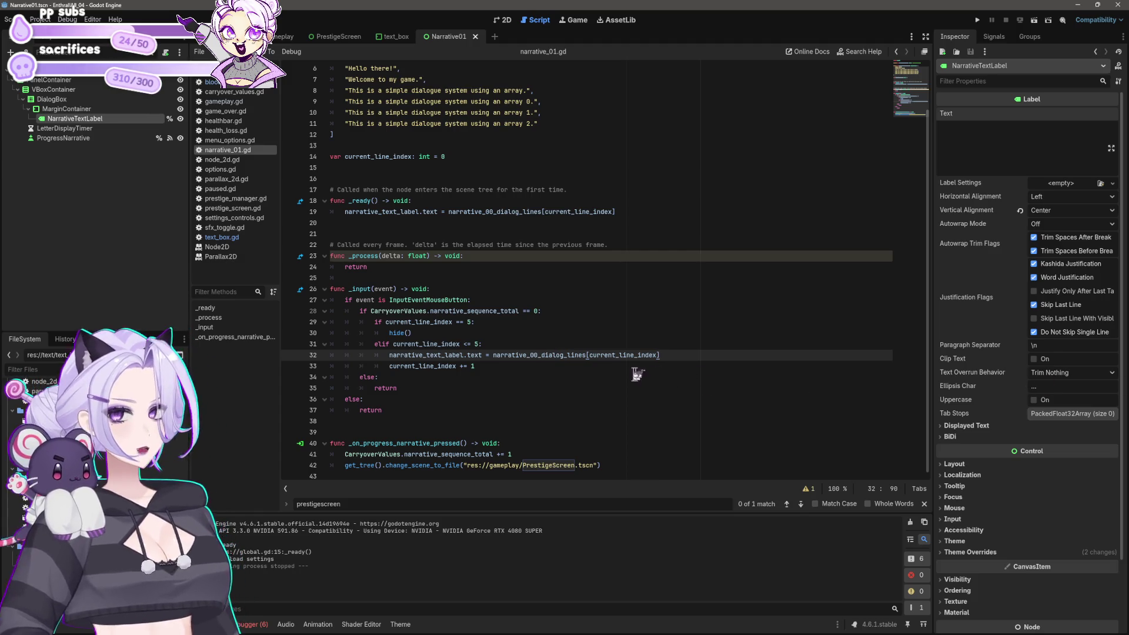
pyautogui.click(488, 345)
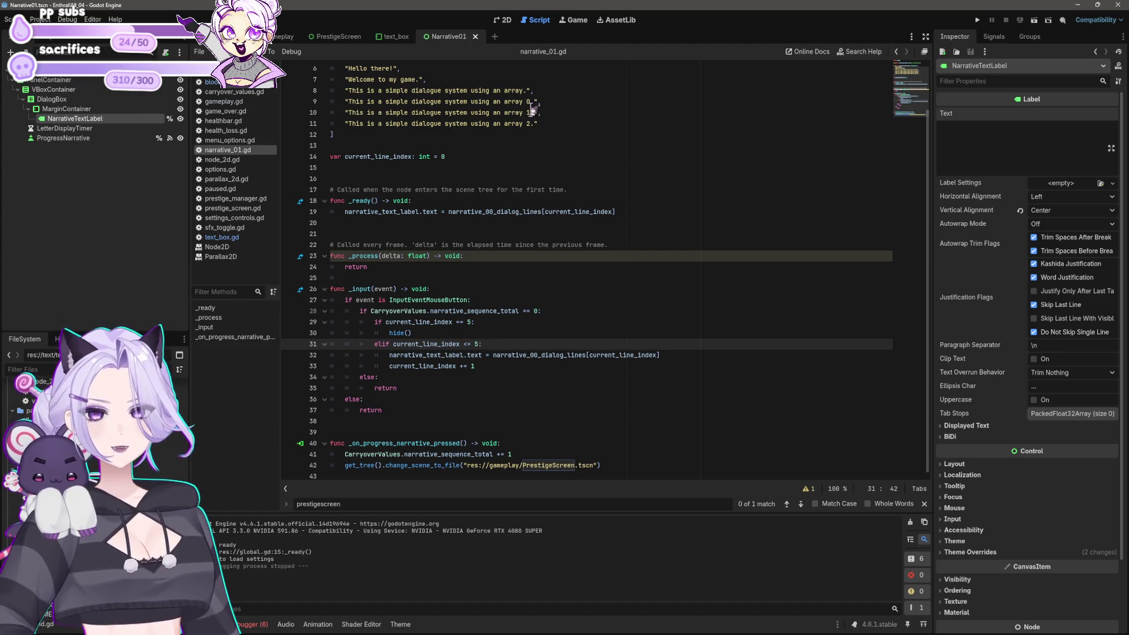
pyautogui.click(549, 366)
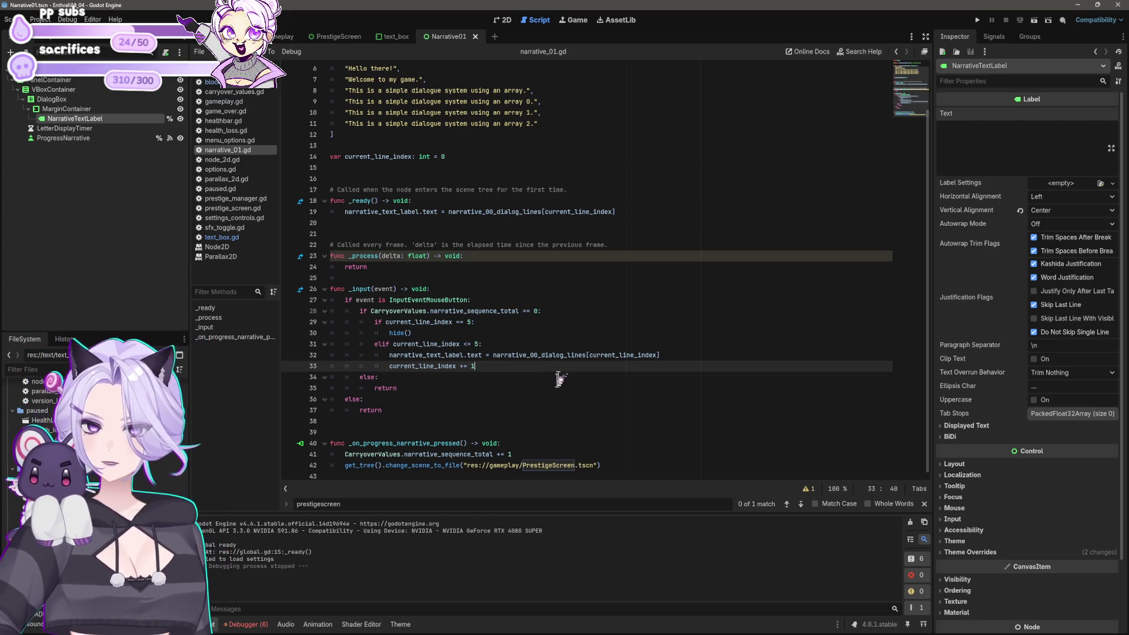
pyautogui.click(977, 20)
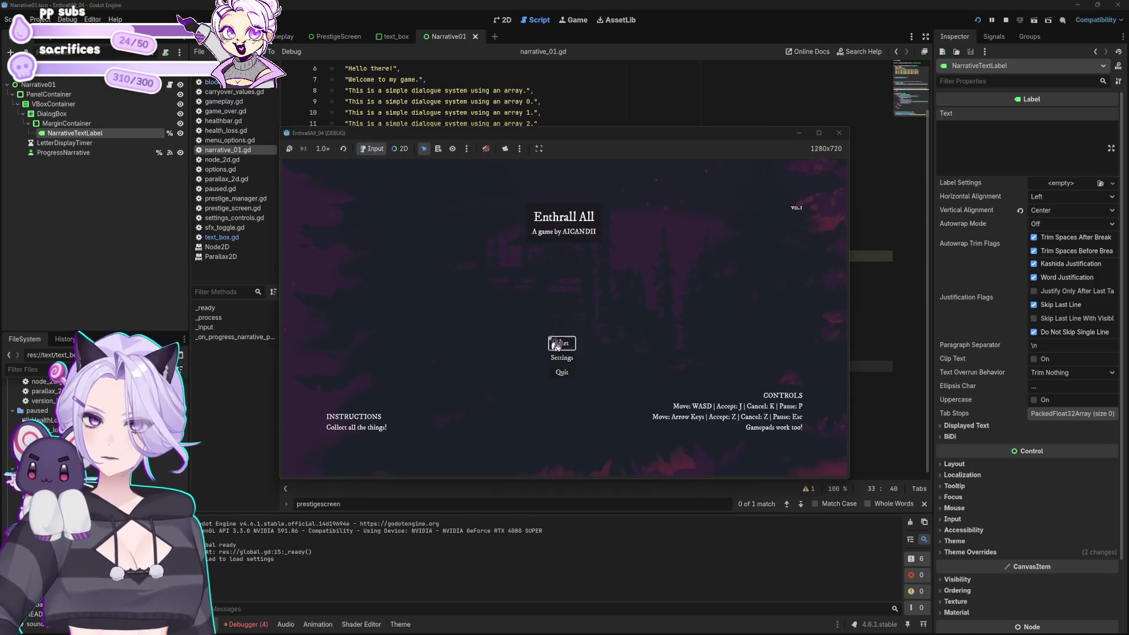
pyautogui.click(555, 344)
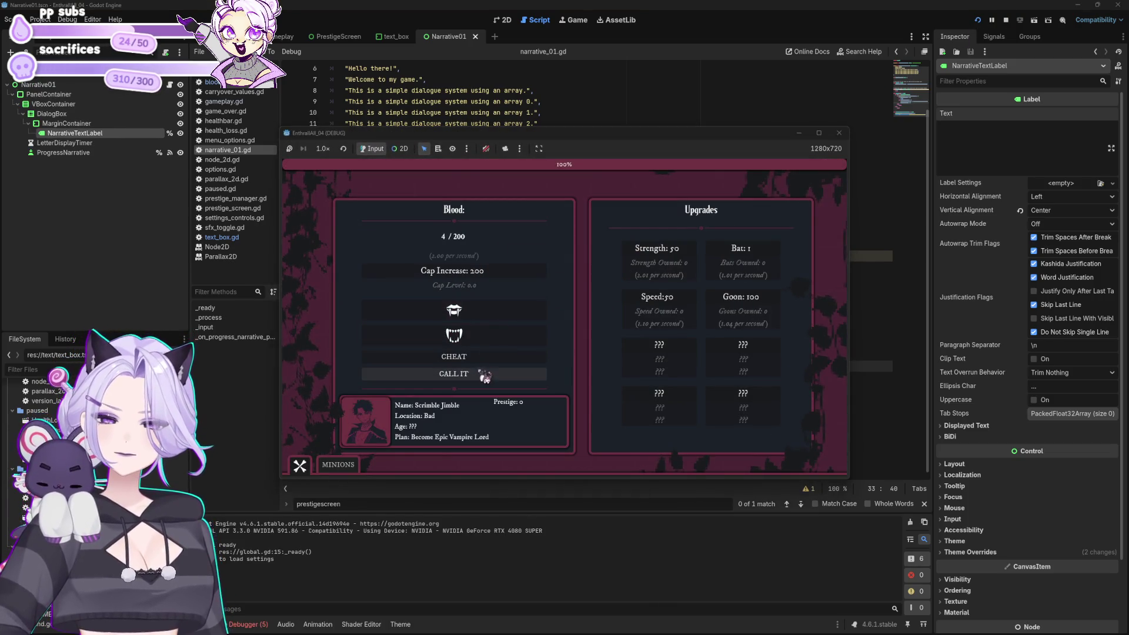
pyautogui.click(491, 317)
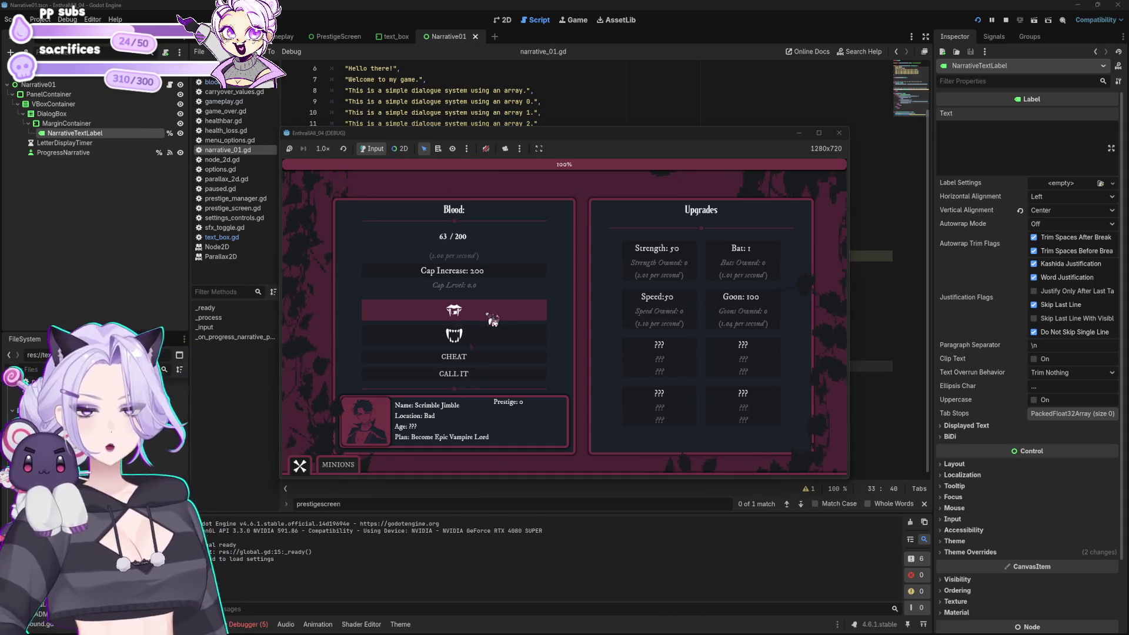
pyautogui.click(745, 258)
pyautogui.click(745, 259)
pyautogui.click(744, 259)
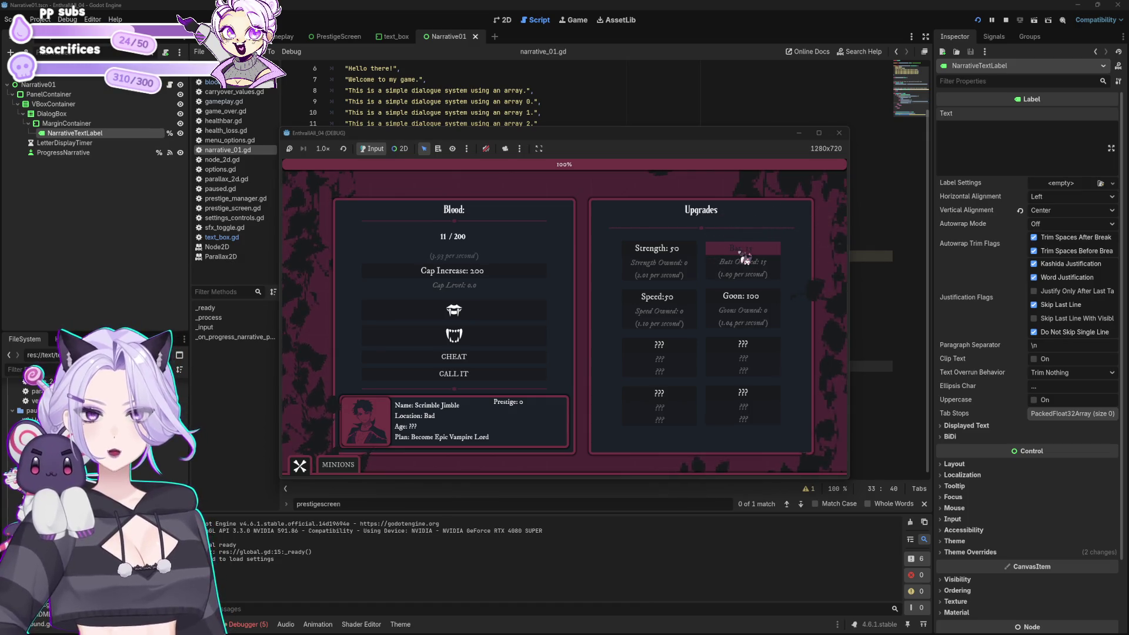
pyautogui.click(745, 259)
pyautogui.click(469, 357)
pyautogui.click(478, 273)
pyautogui.click(470, 355)
pyautogui.click(484, 273)
pyautogui.click(470, 355)
pyautogui.click(499, 282)
pyautogui.click(485, 356)
pyautogui.click(508, 281)
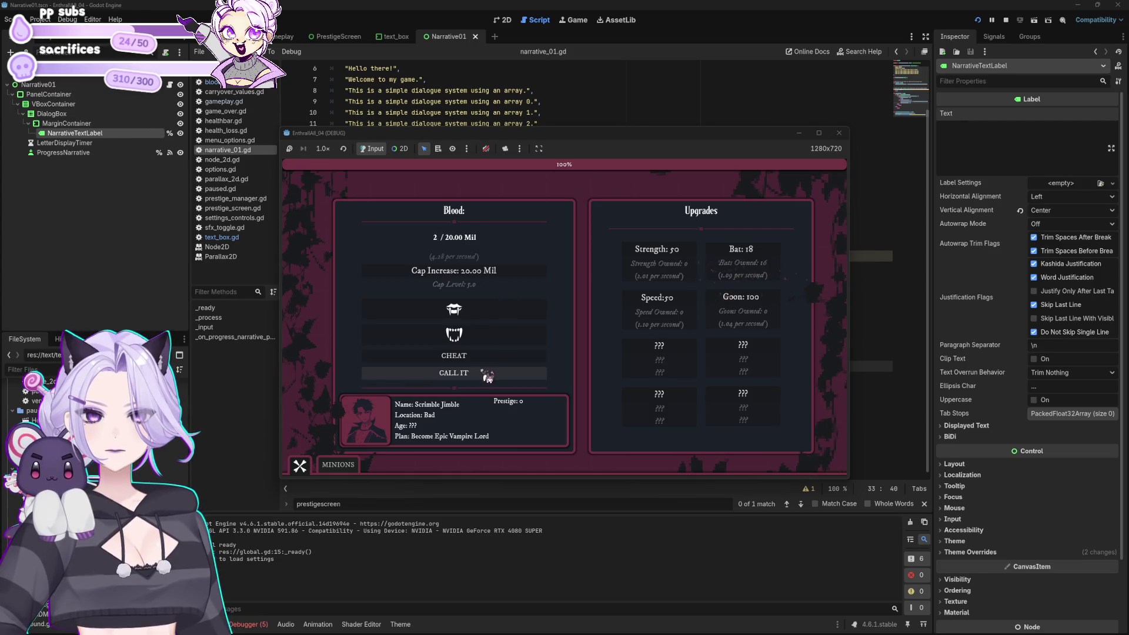
pyautogui.click(482, 373)
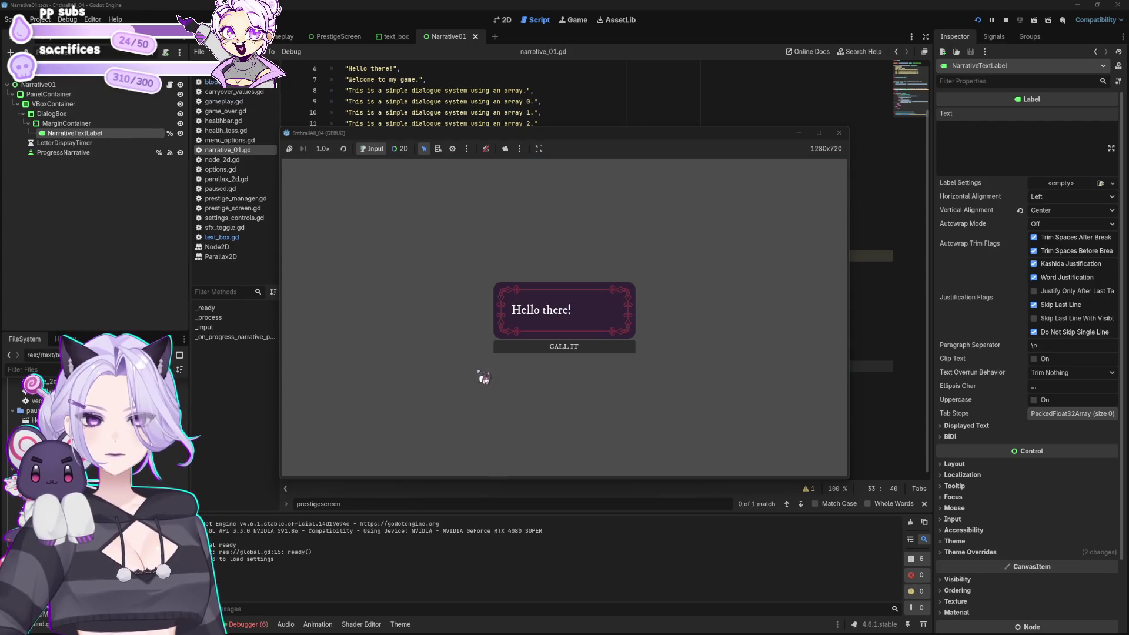
pyautogui.click(645, 283)
pyautogui.click(839, 133)
pyautogui.click(599, 299)
pyautogui.scroll(2, 599, 306)
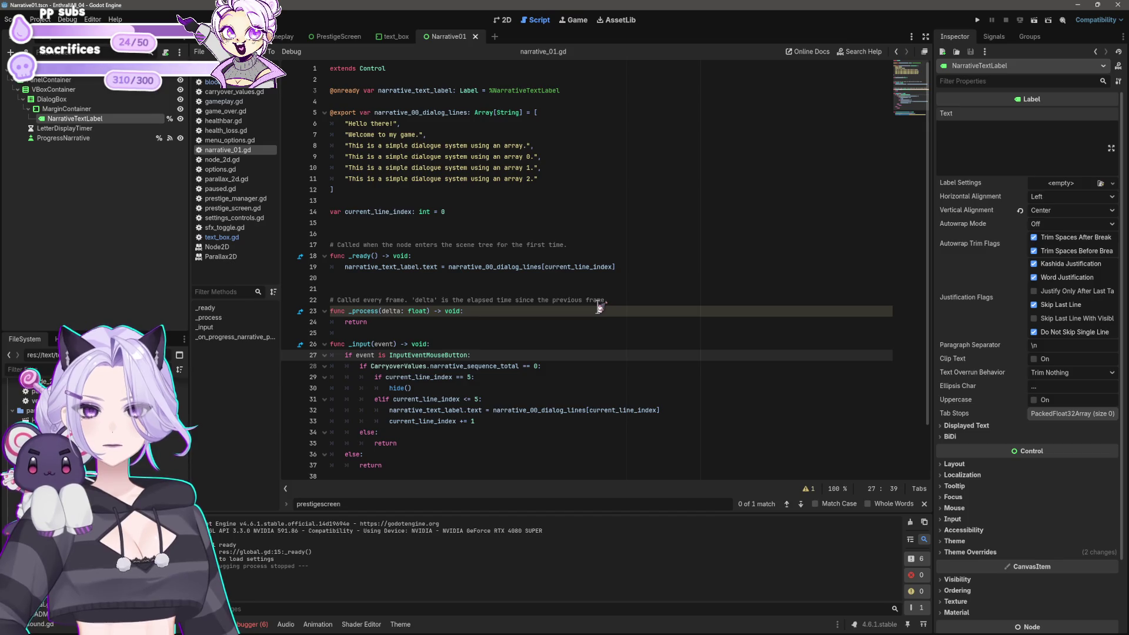
# Replace hide() with queue_free() on line 30 of narrative_01.gd and save the script
pyautogui.click(522, 376)
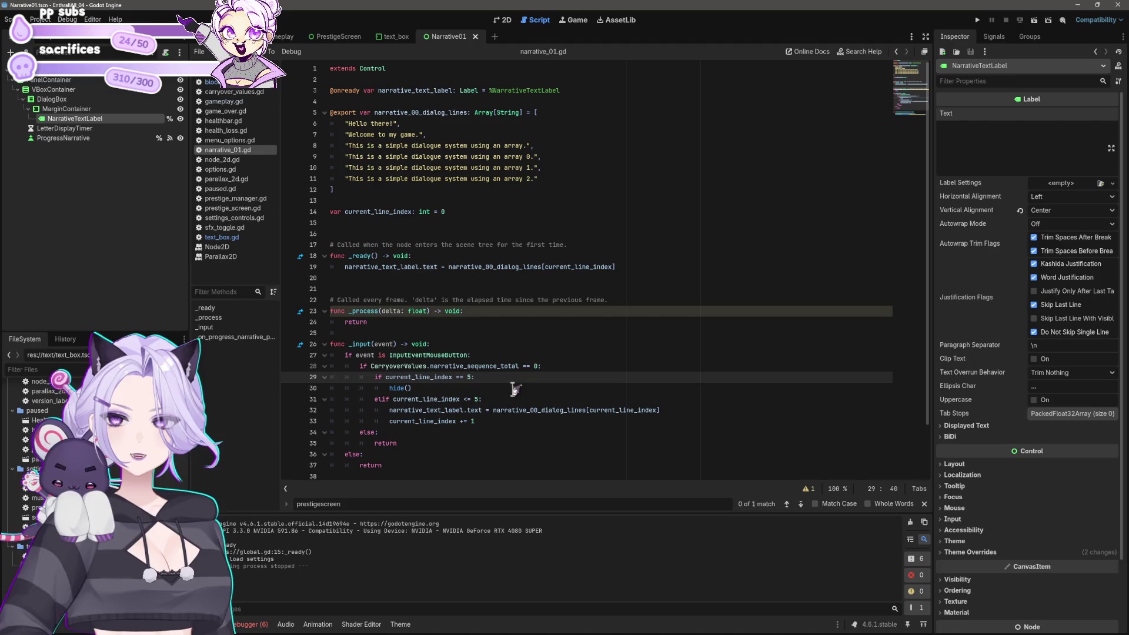
pyautogui.scroll(-2, 505, 411)
pyautogui.click(439, 332)
pyautogui.press('Left')
pyautogui.press('Left')
pyautogui.press('BackSpace')
pyautogui.press('BackSpace')
pyautogui.press('BackSpace')
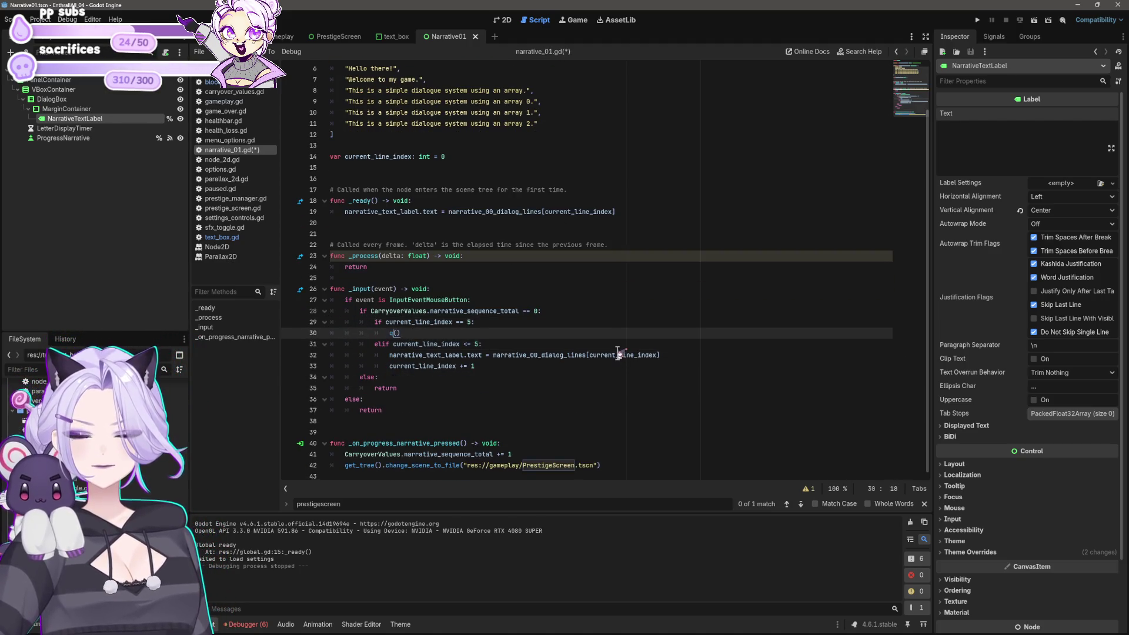
pyautogui.write('ueue_free')
pyautogui.hotkey('ctrl', 's')
pyautogui.click(621, 346)
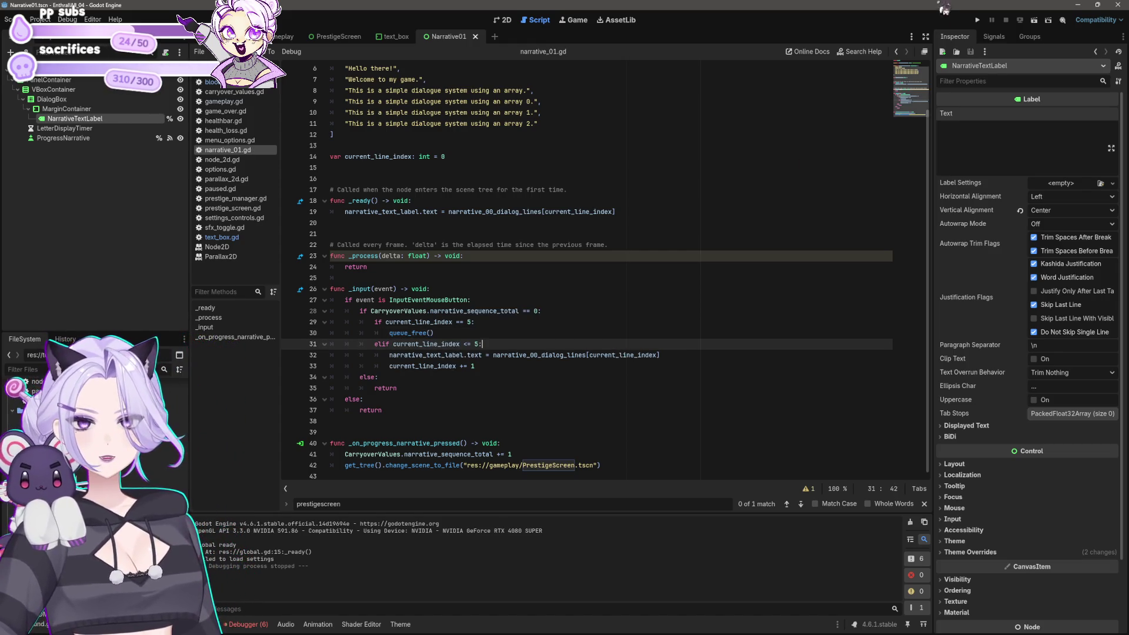
# Run the project, start a new game, and raise the blood cap level to 3.0
pyautogui.click(978, 20)
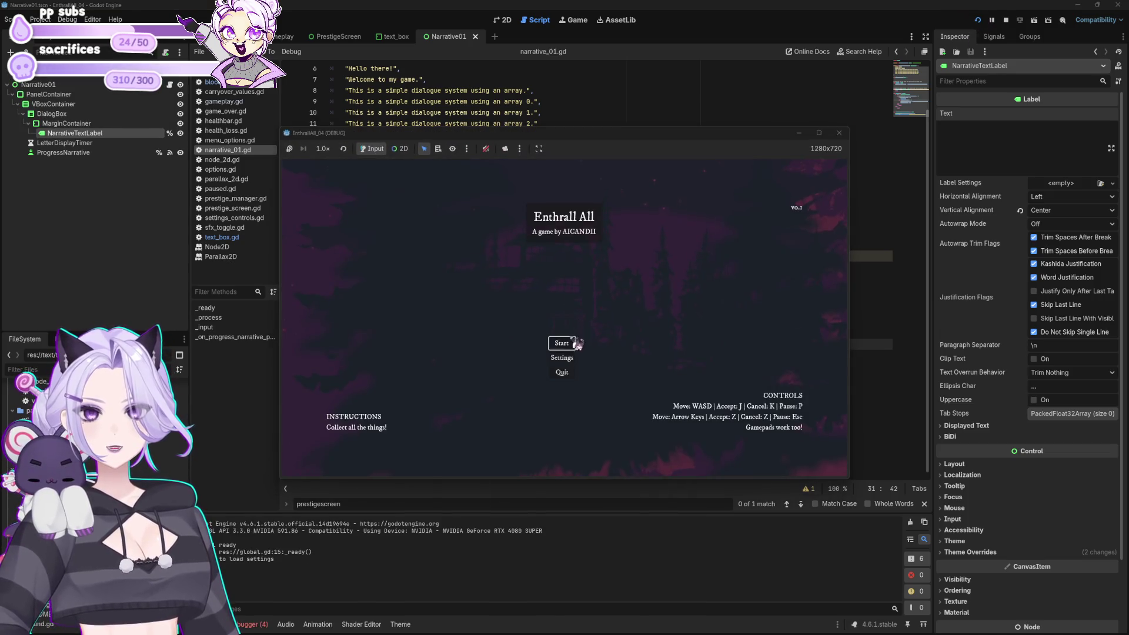
pyautogui.click(573, 342)
pyautogui.click(487, 358)
pyautogui.click(486, 271)
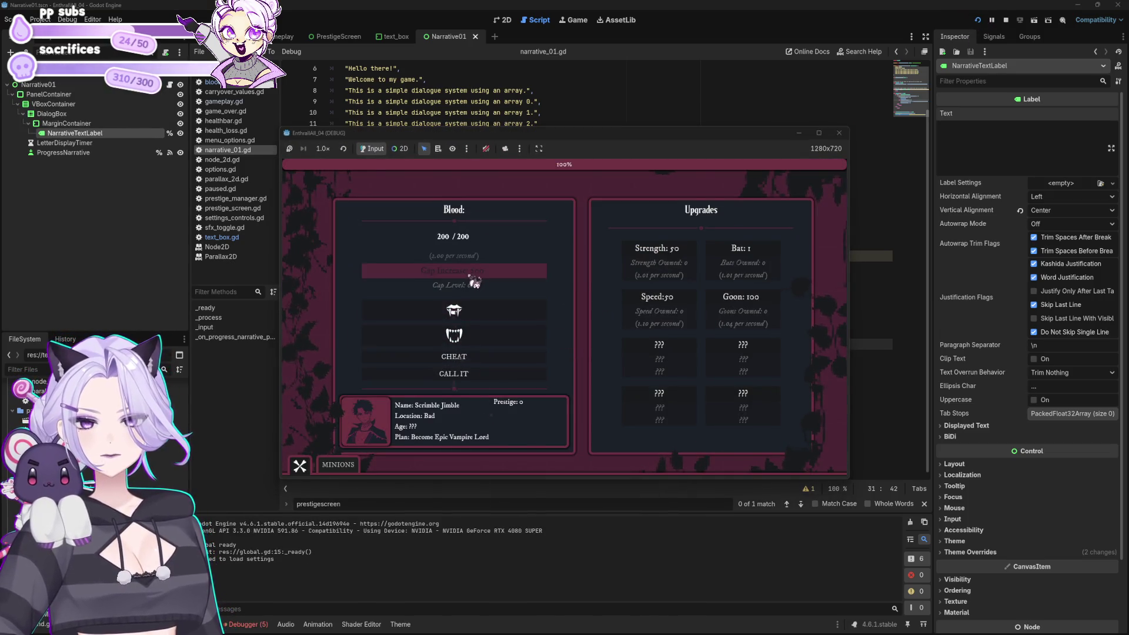
pyautogui.click(487, 357)
pyautogui.click(487, 273)
pyautogui.click(478, 361)
pyautogui.click(496, 275)
# Push the blood cap to 5.0, click through the dialog, close the game, then open PrestigeScreen
pyautogui.click(497, 358)
pyautogui.click(506, 271)
pyautogui.click(494, 356)
pyautogui.click(518, 273)
pyautogui.click(499, 377)
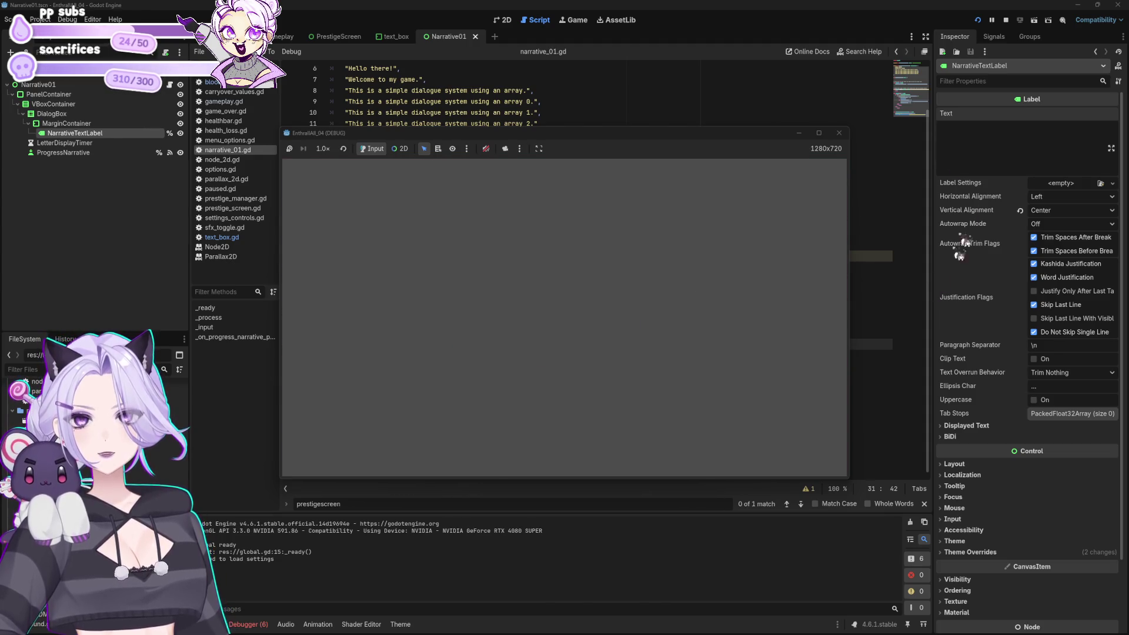
pyautogui.click(839, 133)
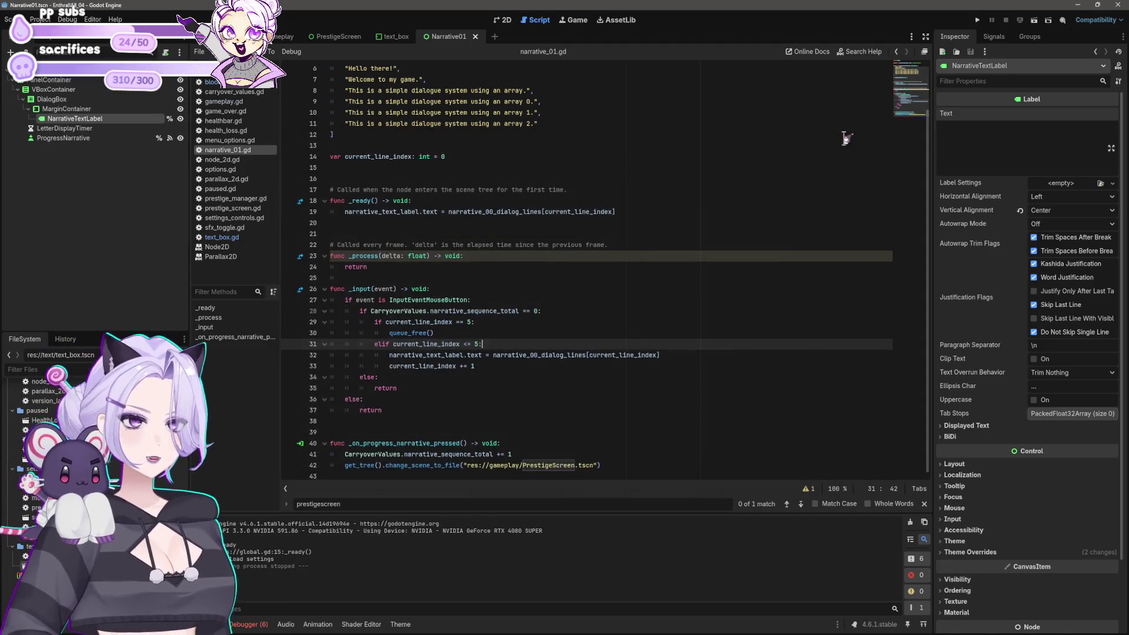
pyautogui.click(526, 322)
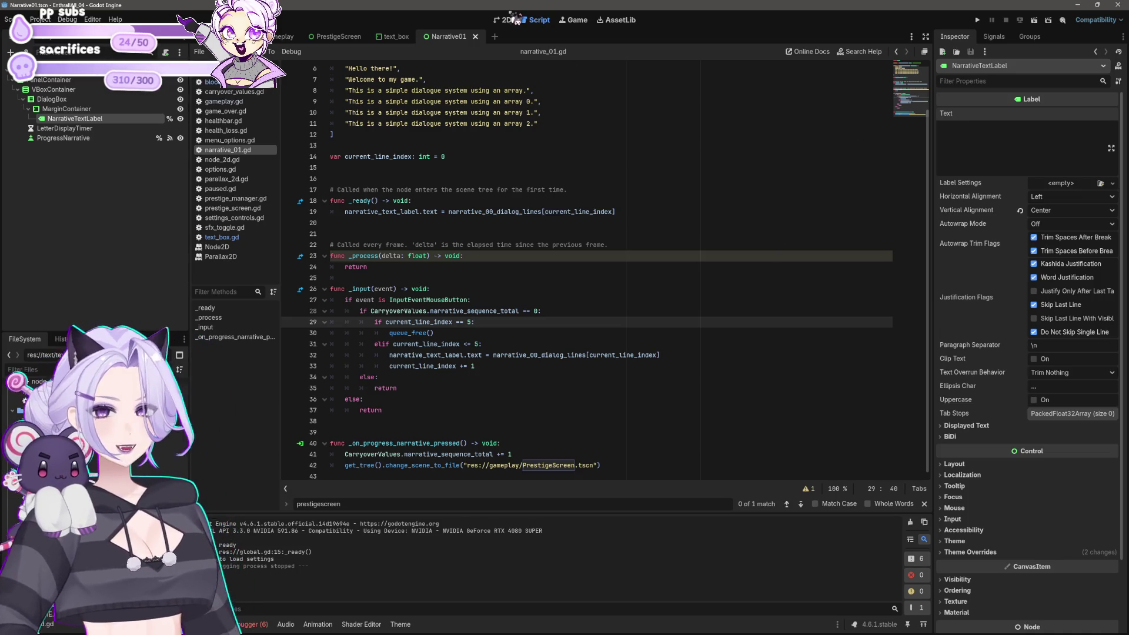
pyautogui.click(346, 37)
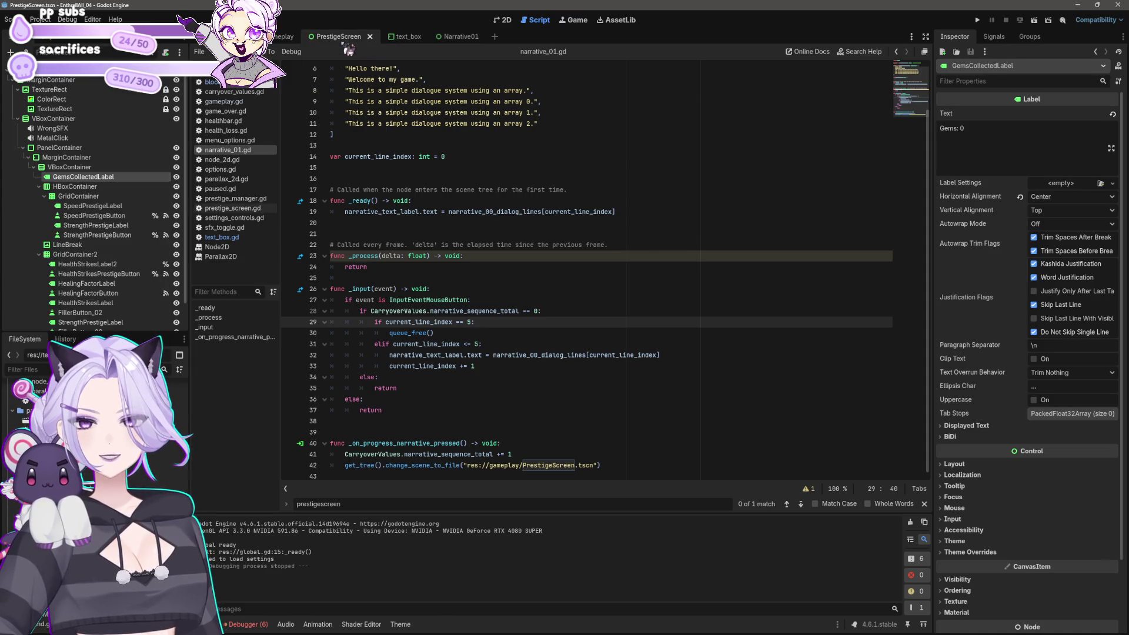
# Return to Narrative01, recentre the dialog box, and place the caret on line 15 of narrative_01.gd
pyautogui.click(449, 37)
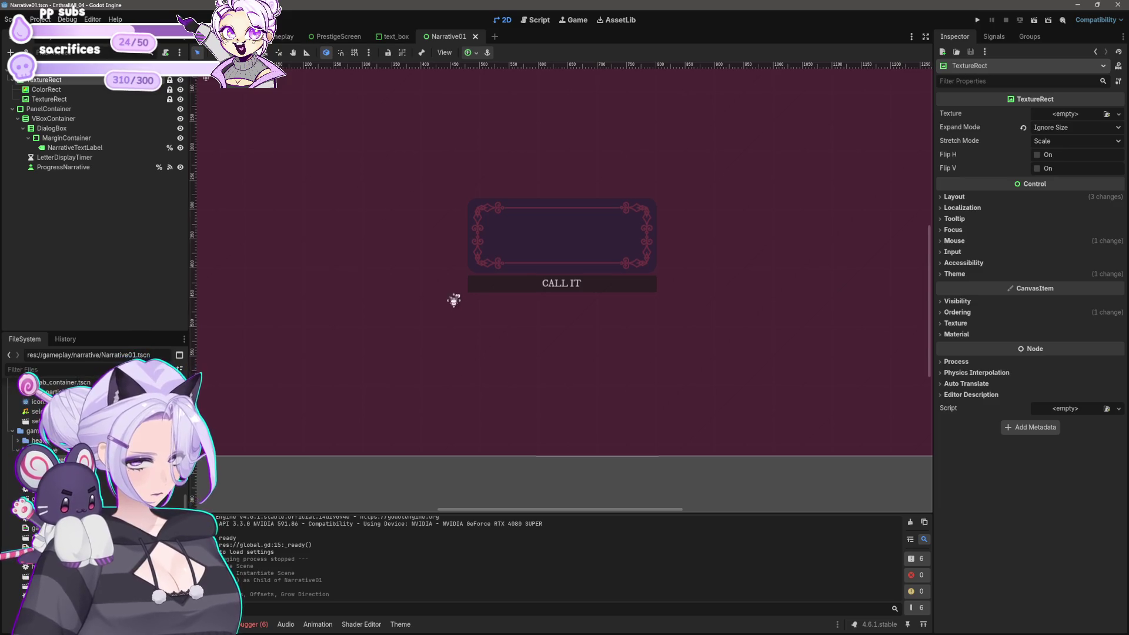
pyautogui.moveTo(453, 298); pyautogui.dragTo(446, 338)
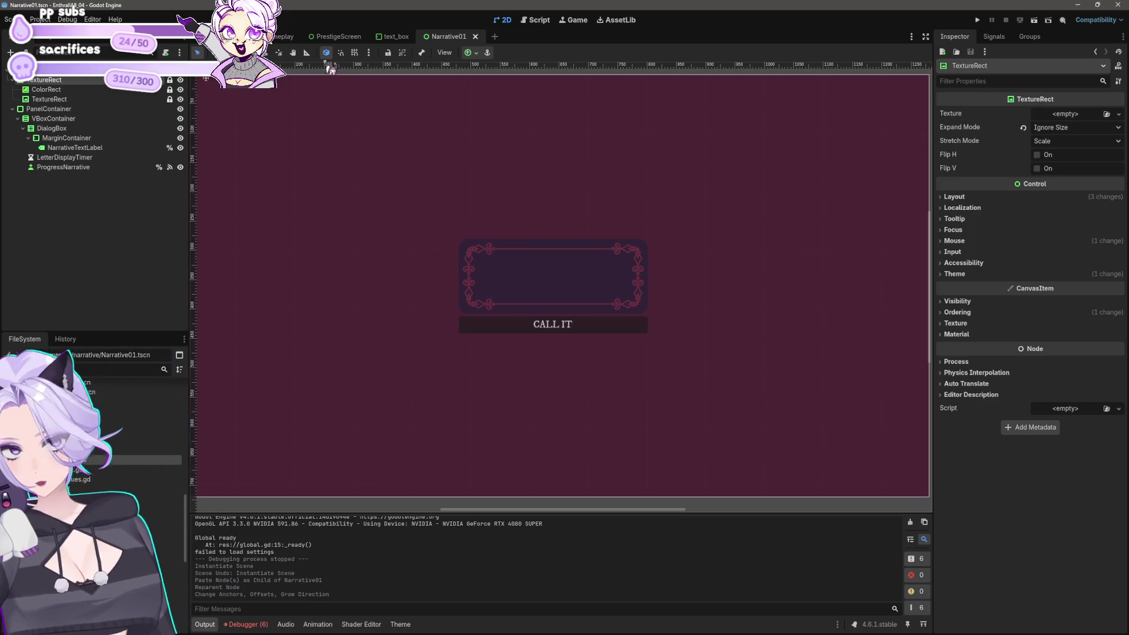
pyautogui.click(535, 21)
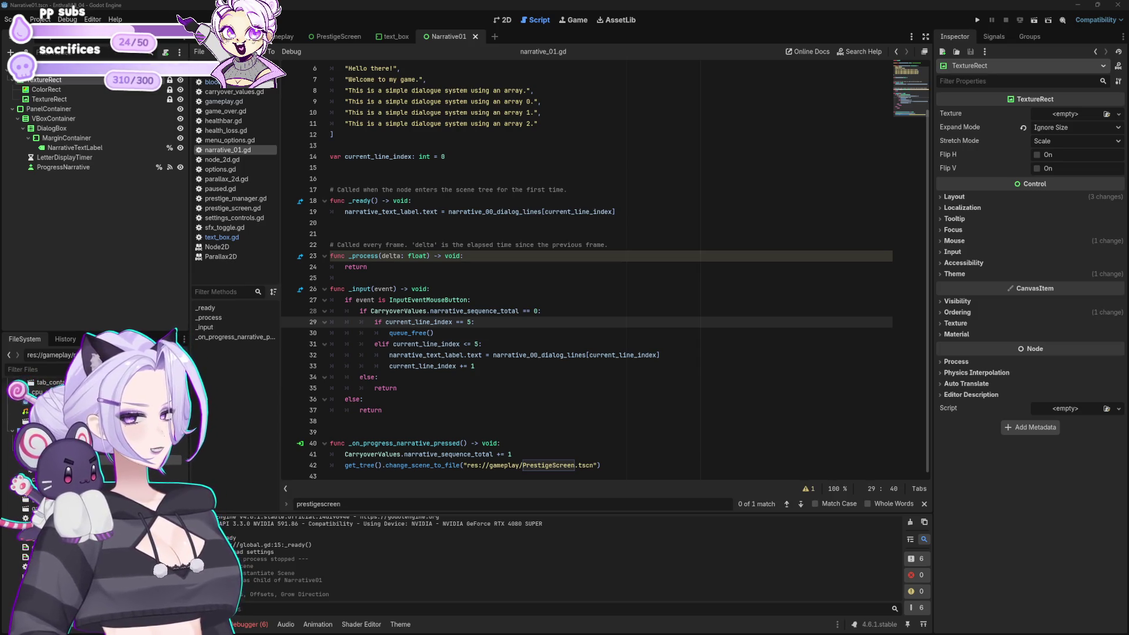
pyautogui.click(577, 376)
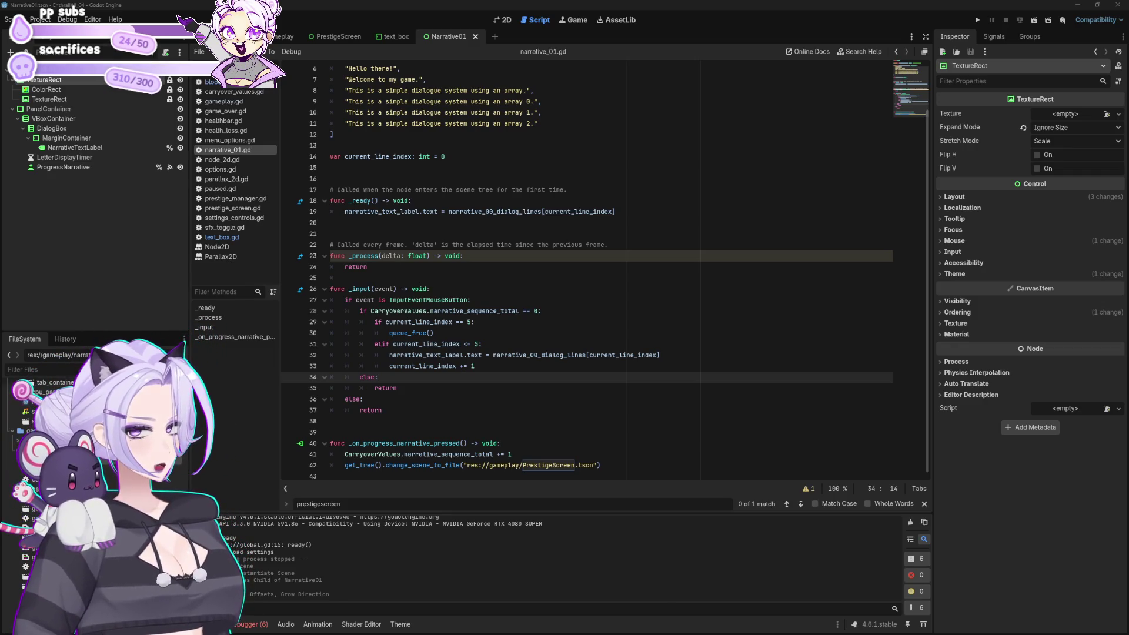
pyautogui.click(421, 156)
# Paste the is_debounced flag and 0.5-second _on_button_pressed() function, moving the flag to line 15
pyautogui.click(417, 169)
pyautogui.scroll(2, 424, 188)
pyautogui.scroll(-2, 395, 151)
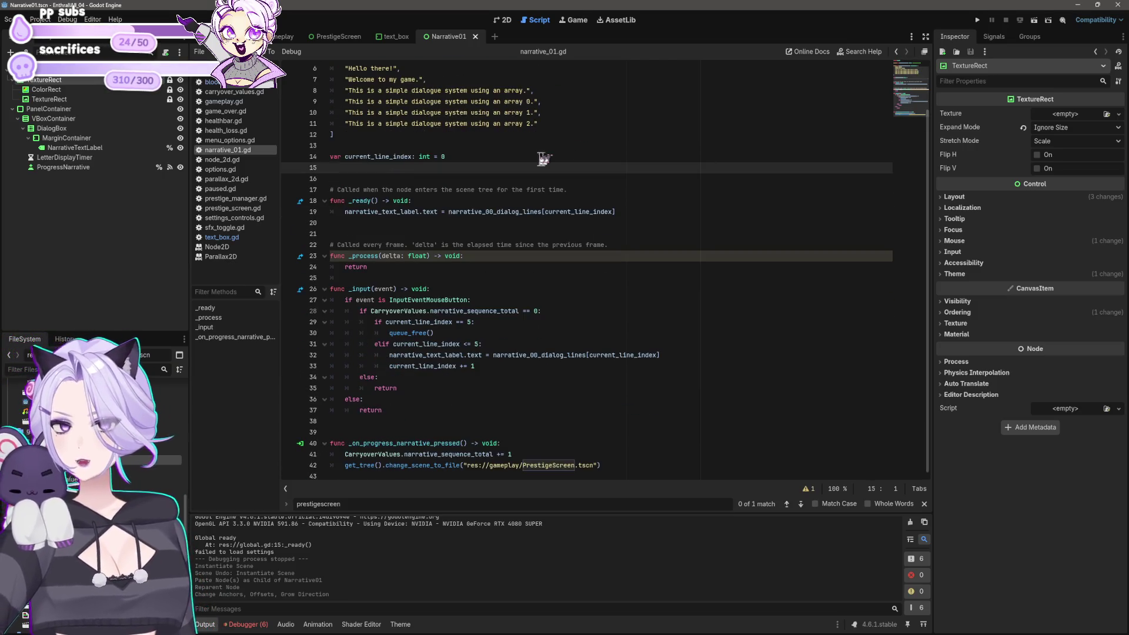
pyautogui.press('Down')
pyautogui.press('Down')
pyautogui.press('Down')
pyautogui.press('Down')
pyautogui.press('Down')
pyautogui.press('Down')
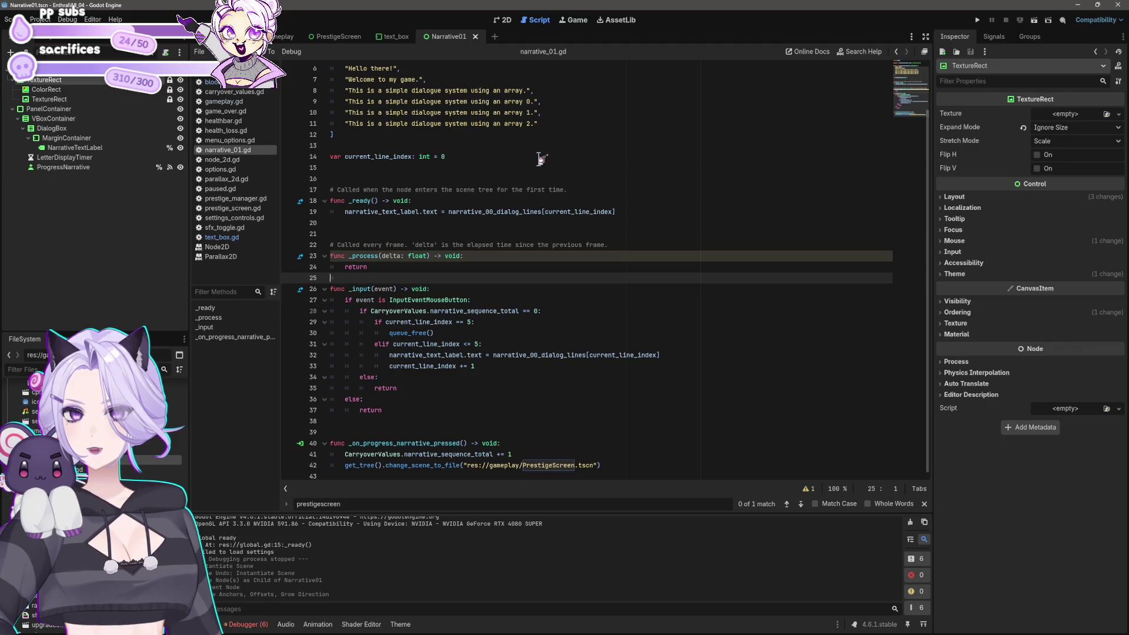
pyautogui.write('var is_debounced = false  func _on_button_pressed(): \tif is_debounced: return \tis_debounced = true  \tprint("Executed")  \tawait get_tree().create_timer(0.5).timeout \tis_debounced = false')
pyautogui.scroll(-3, 541, 159)
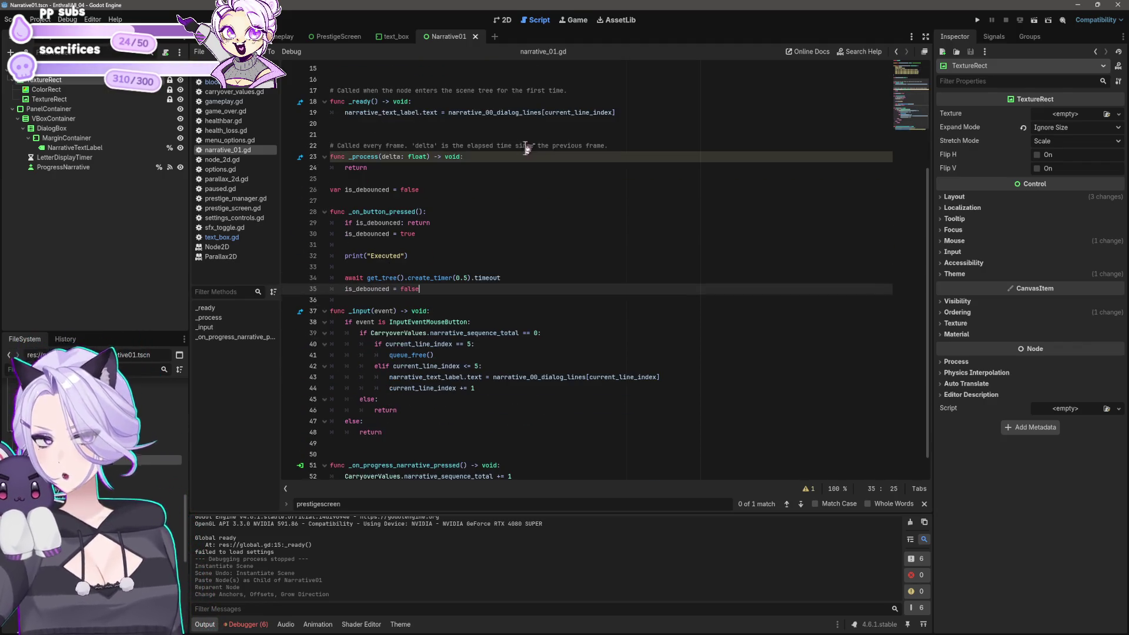
pyautogui.click(456, 189)
pyautogui.hotkey('ctrl', 'x')
pyautogui.hotkey('ctrl', 'x')
pyautogui.scroll(5, 414, 156)
pyautogui.click(410, 222)
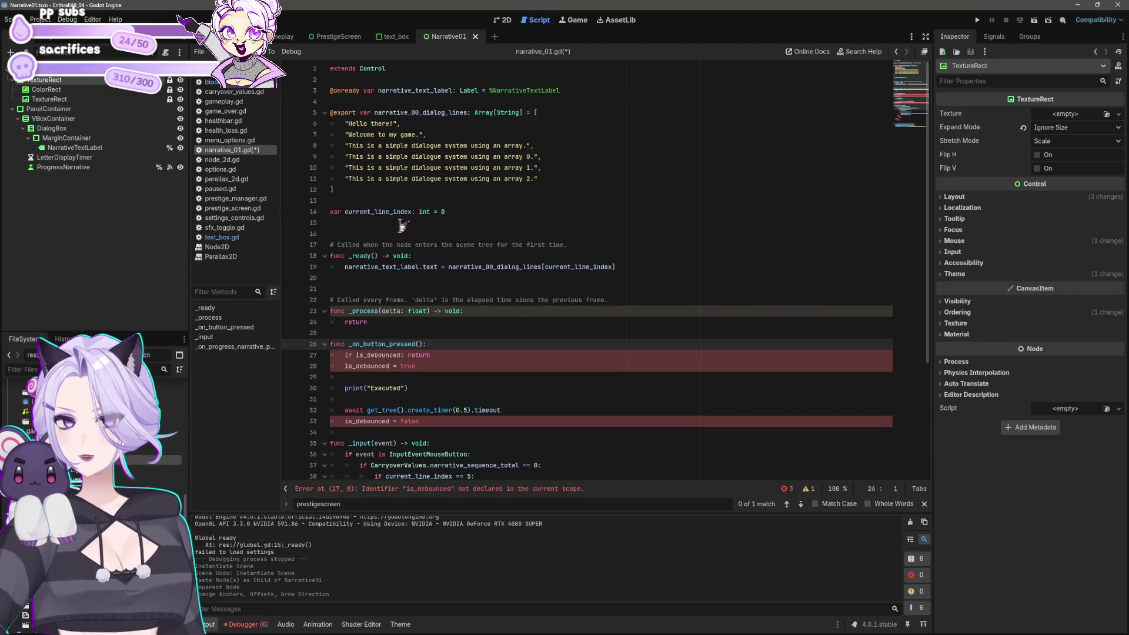
pyautogui.hotkey('ctrl', 'v')
# Select the _on_button_pressed() function name and save narrative_01.gd
pyautogui.scroll(-4, 489, 210)
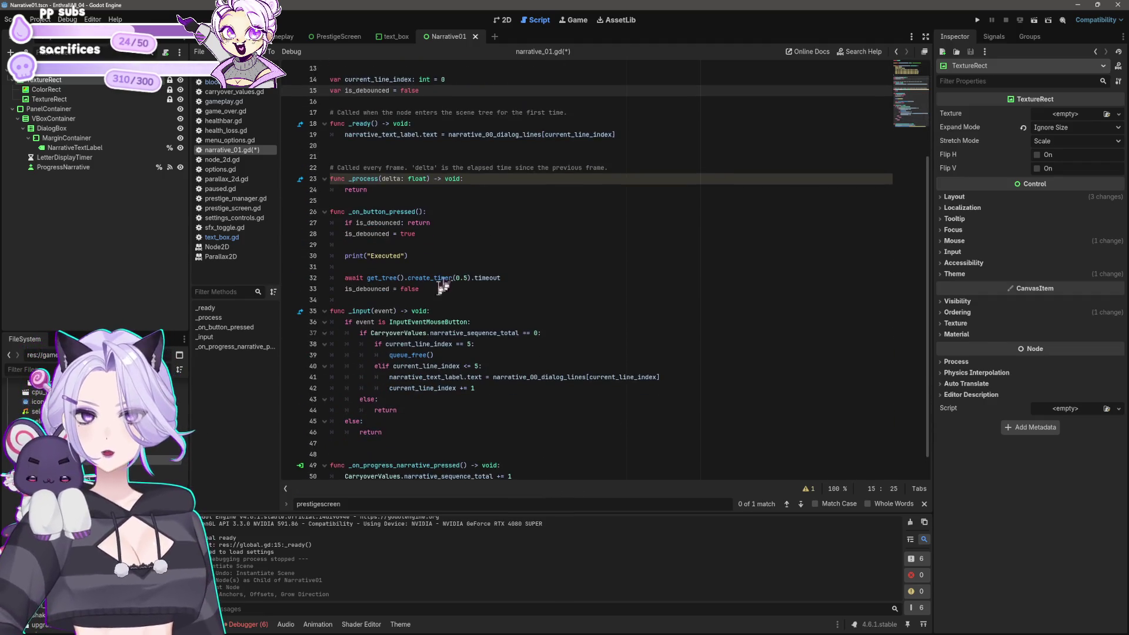
pyautogui.click(423, 212)
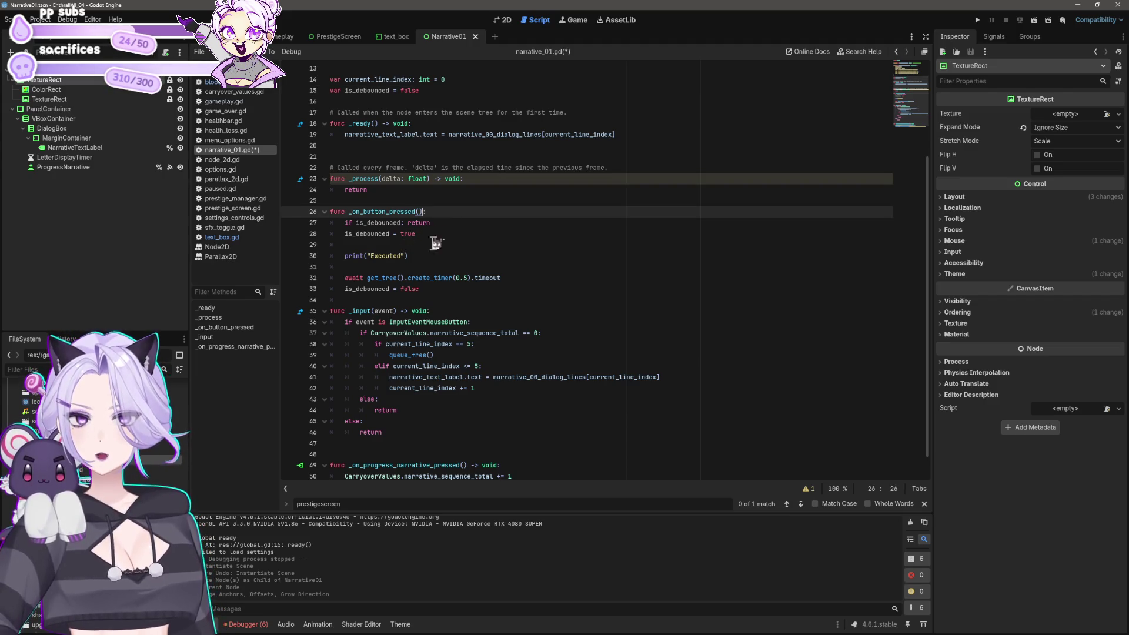
pyautogui.keyDown('shift'); pyautogui.click(349, 212); pyautogui.keyUp('shift')
pyautogui.scroll(-1, 544, 275)
pyautogui.hotkey('ctrl', 's')
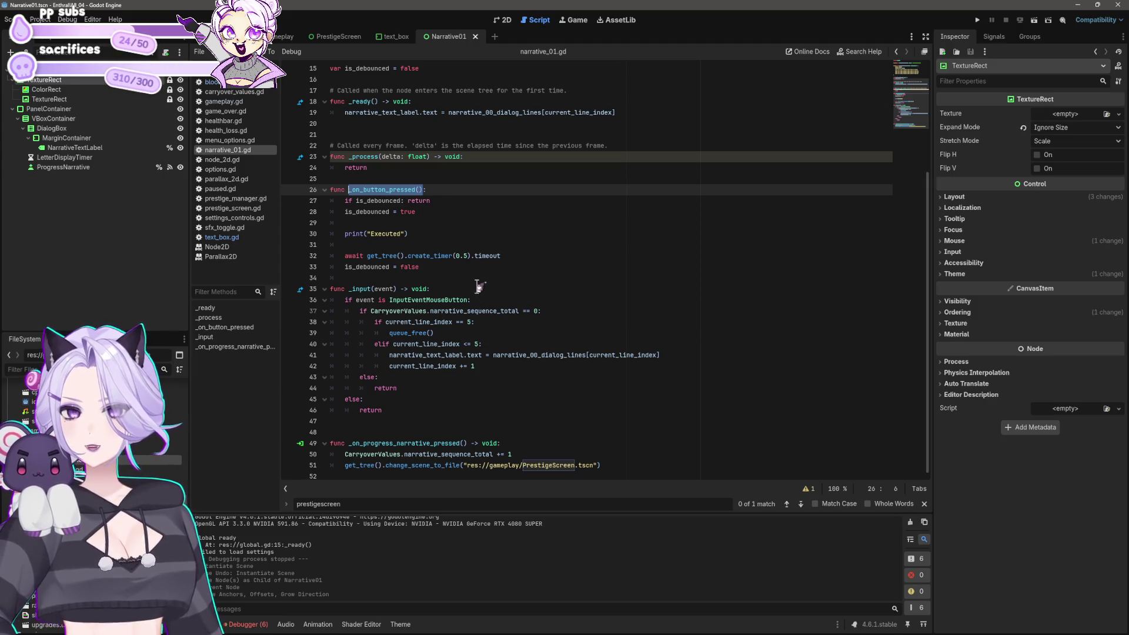
# Call _on_button_pressed() at the top of _input, save, and launch the game
pyautogui.click(481, 289)
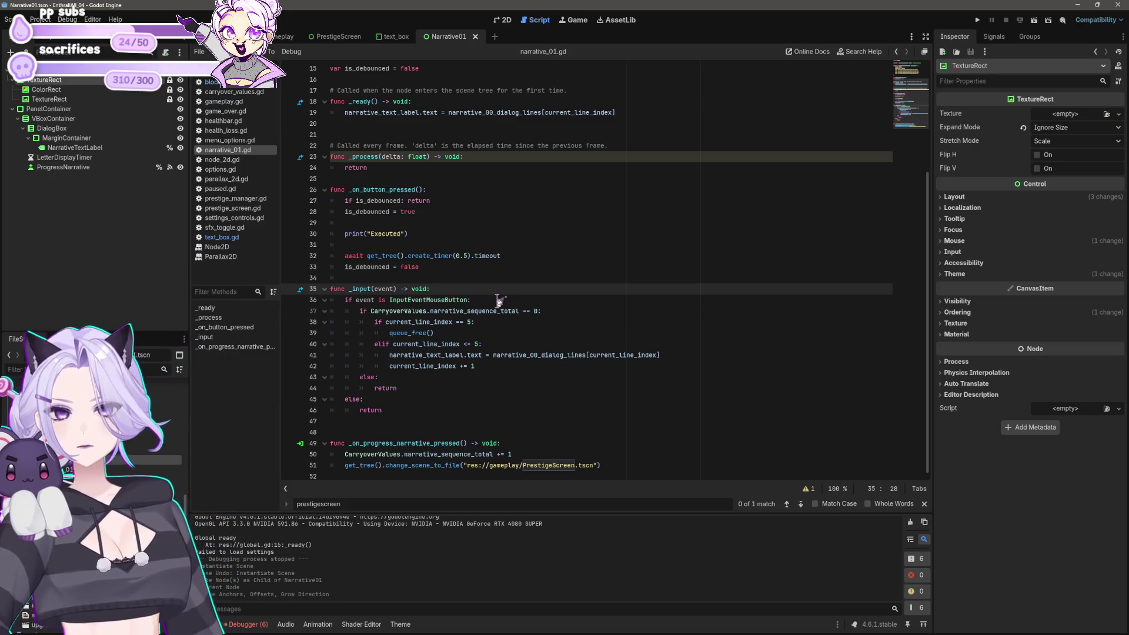
pyautogui.scroll(2, 518, 288)
pyautogui.scroll(-2, 518, 287)
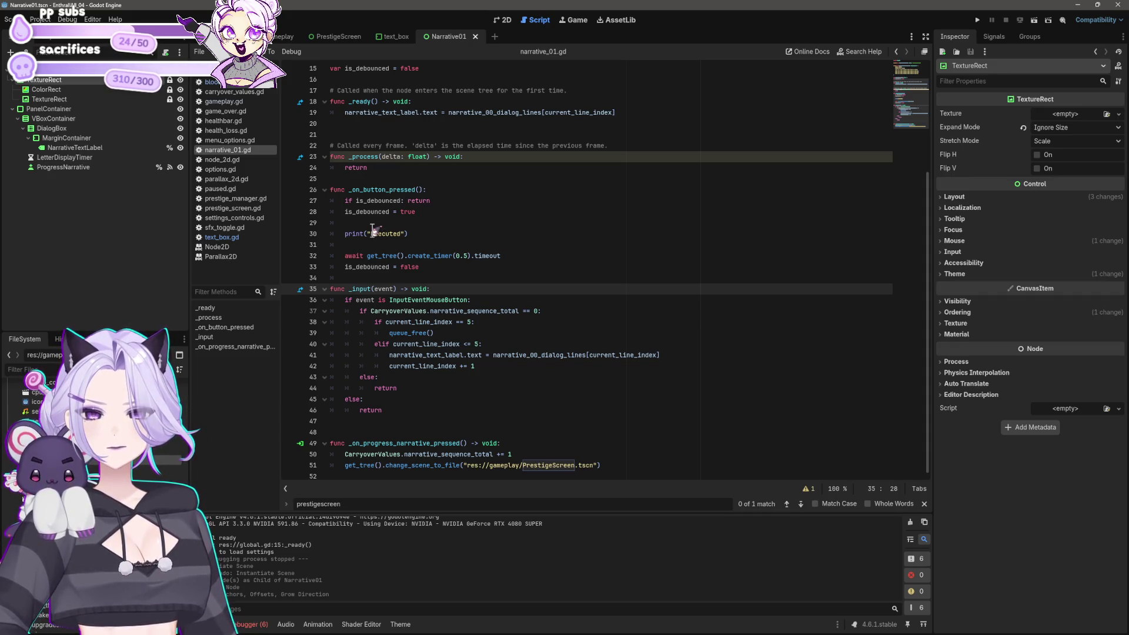
pyautogui.press('Return')
pyautogui.write('_on_button_pressed()')
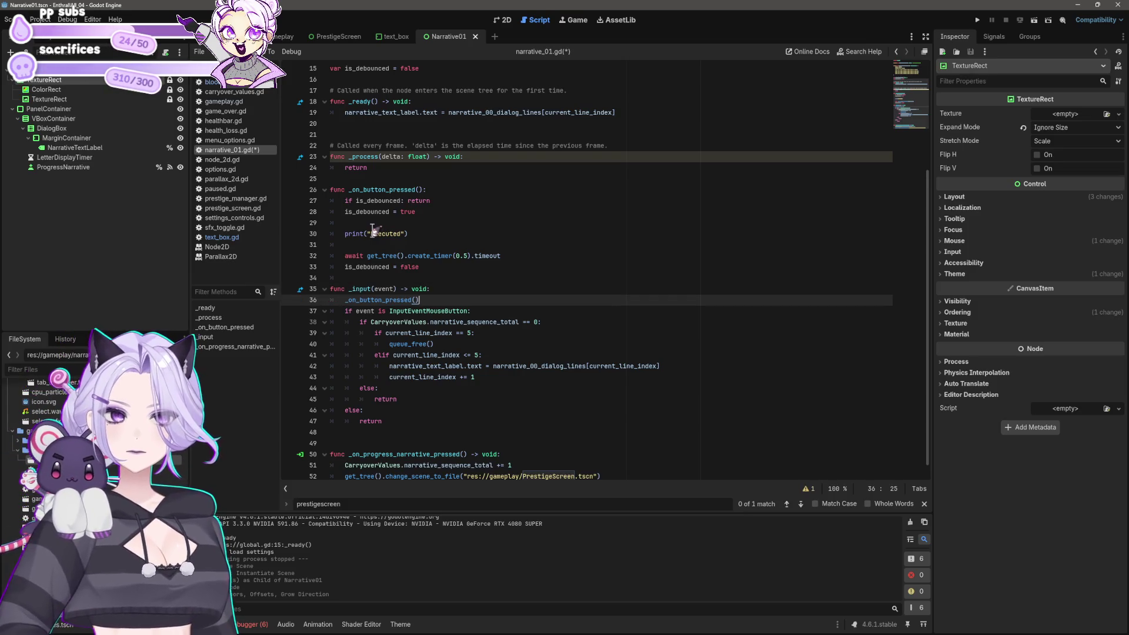
pyautogui.hotkey('ctrl', 's')
pyautogui.scroll(-1, 360, 254)
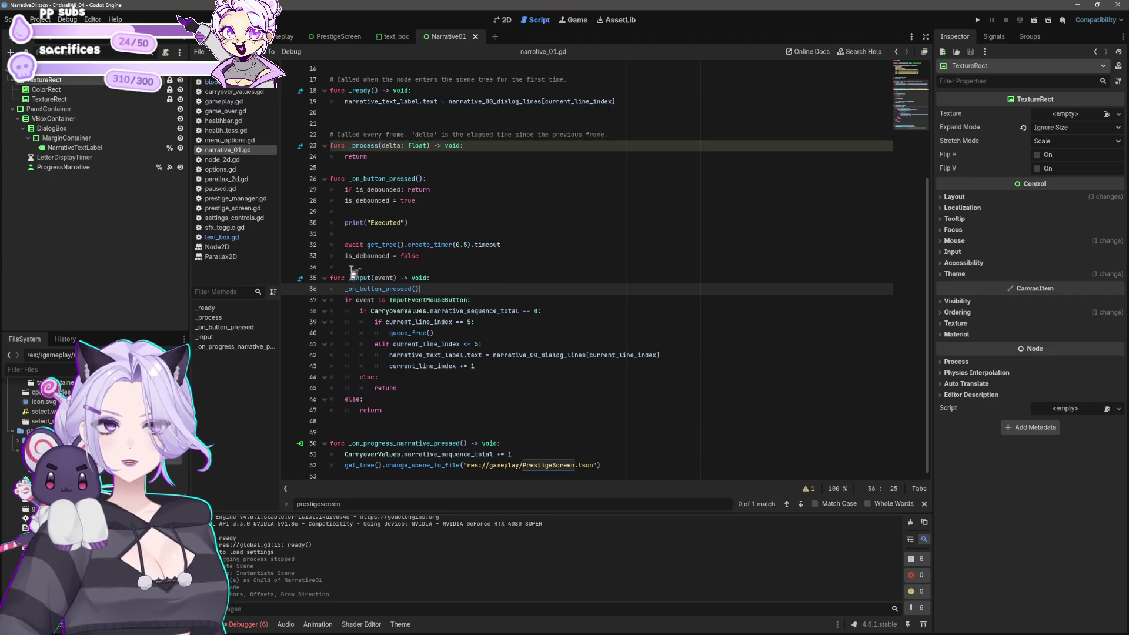
pyautogui.click(977, 19)
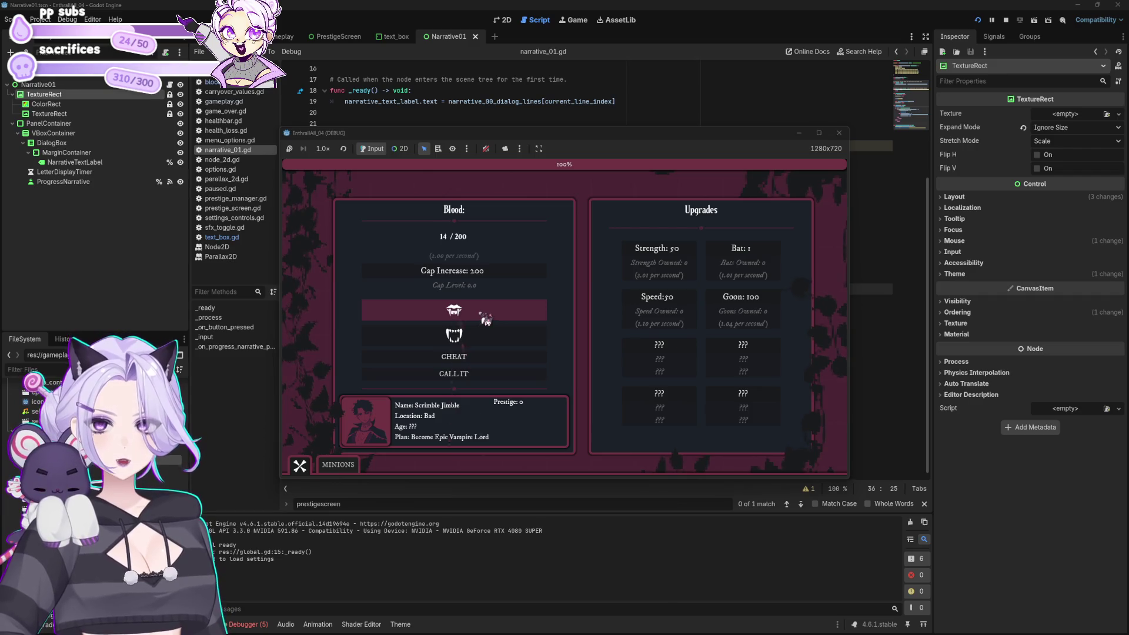
# Use the blood cheat to buy five Cap Increase upgrades, then gather blood manually
pyautogui.click(482, 359)
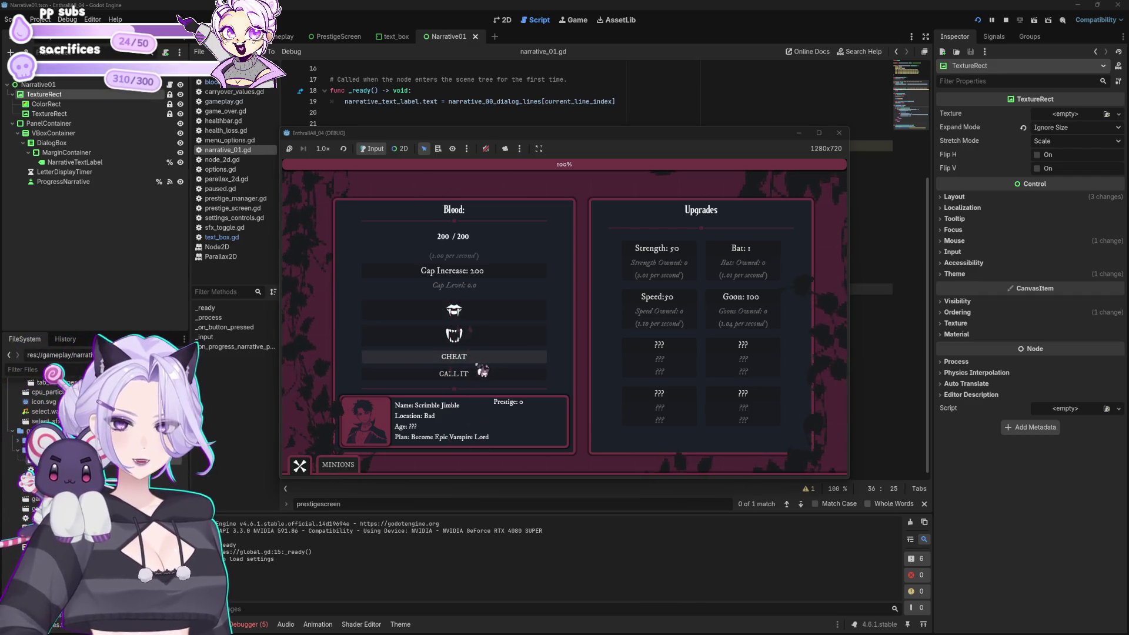
pyautogui.click(500, 286)
pyautogui.click(484, 360)
pyautogui.click(496, 284)
pyautogui.click(499, 355)
pyautogui.click(506, 272)
pyautogui.click(501, 355)
pyautogui.click(505, 284)
pyautogui.click(497, 360)
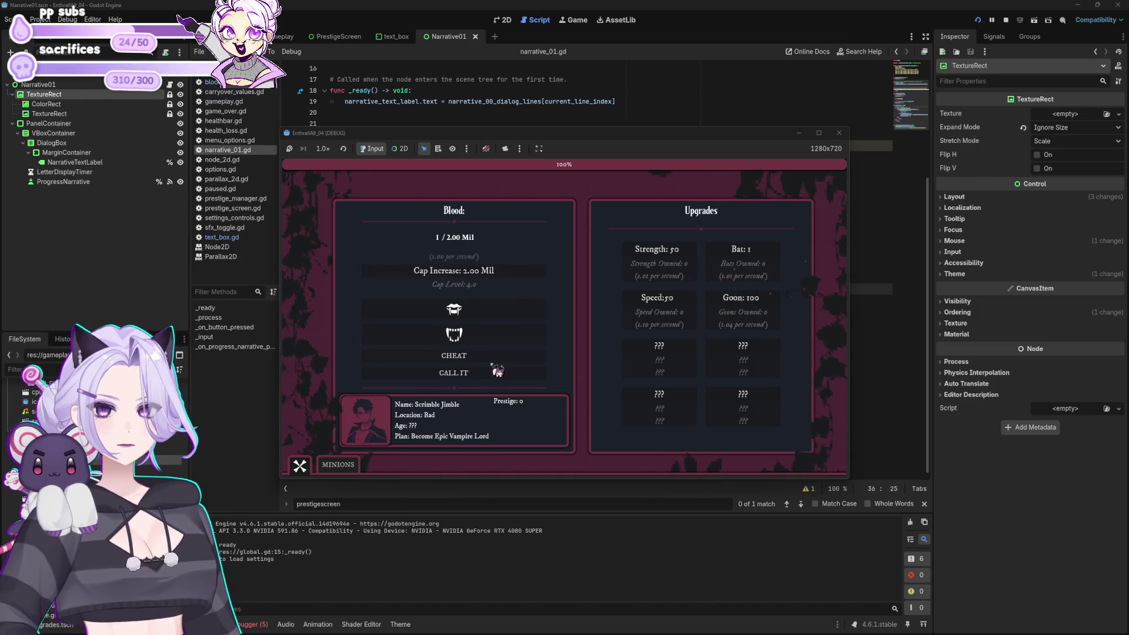
pyautogui.click(493, 278)
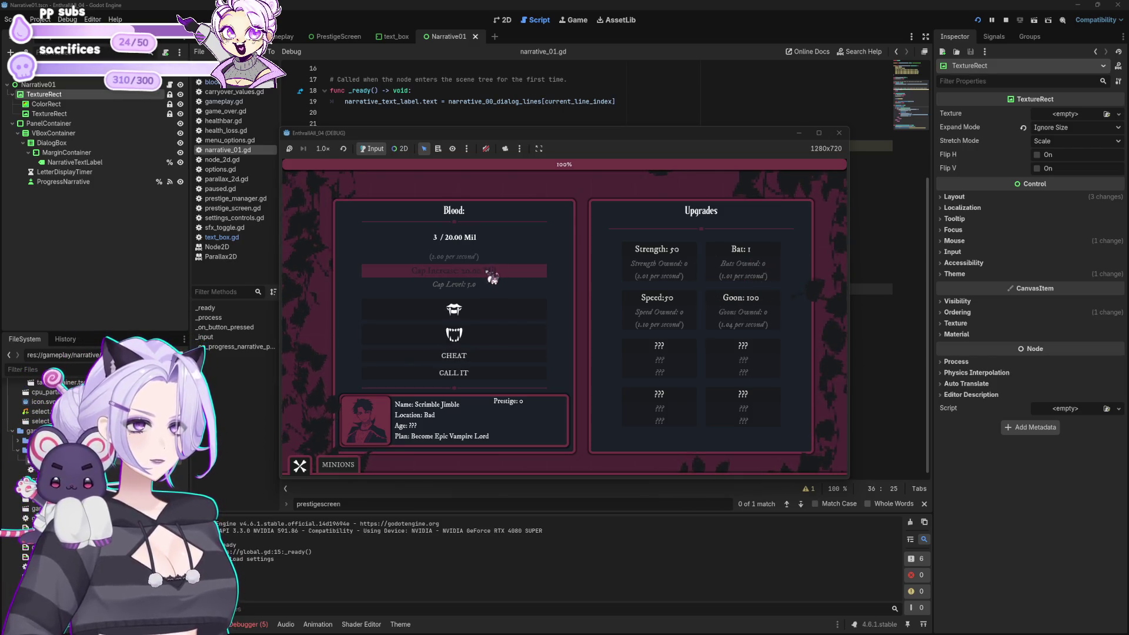
pyautogui.click(495, 315)
# Enter the narrative dialog scene, advance through three lines, and close the game
pyautogui.click(464, 375)
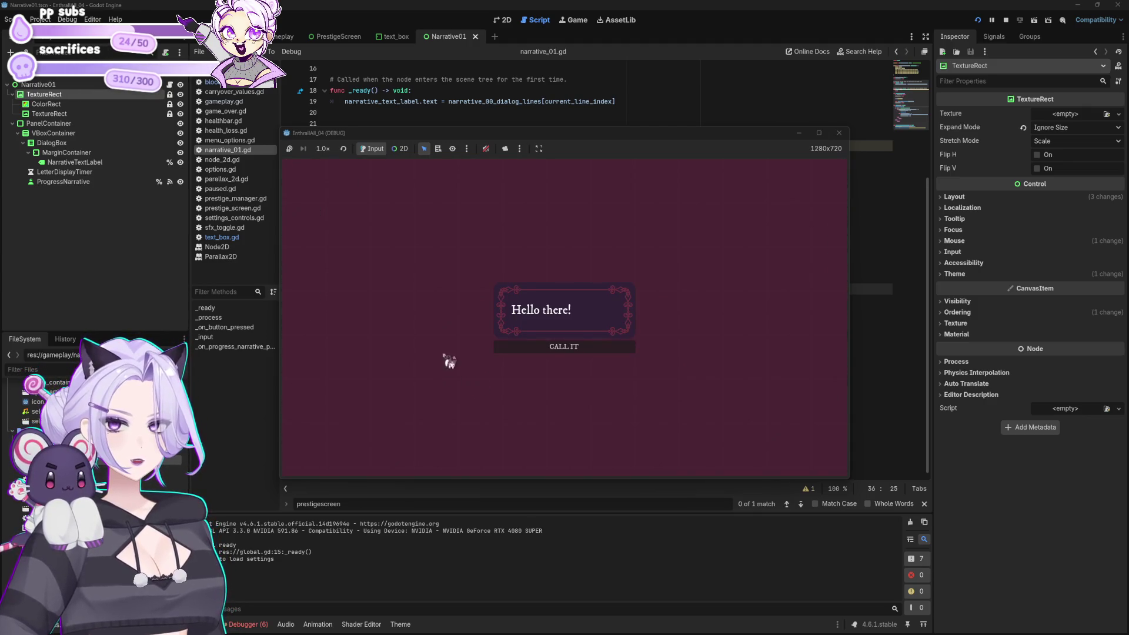
pyautogui.click(459, 320)
pyautogui.click(439, 351)
pyautogui.click(438, 350)
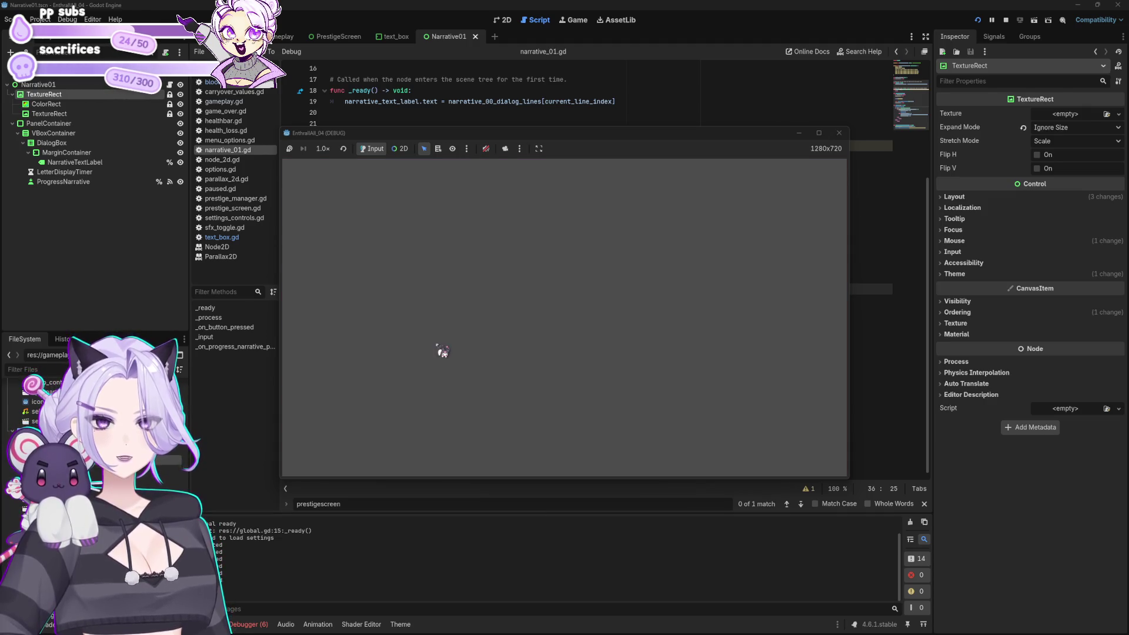
pyautogui.click(839, 133)
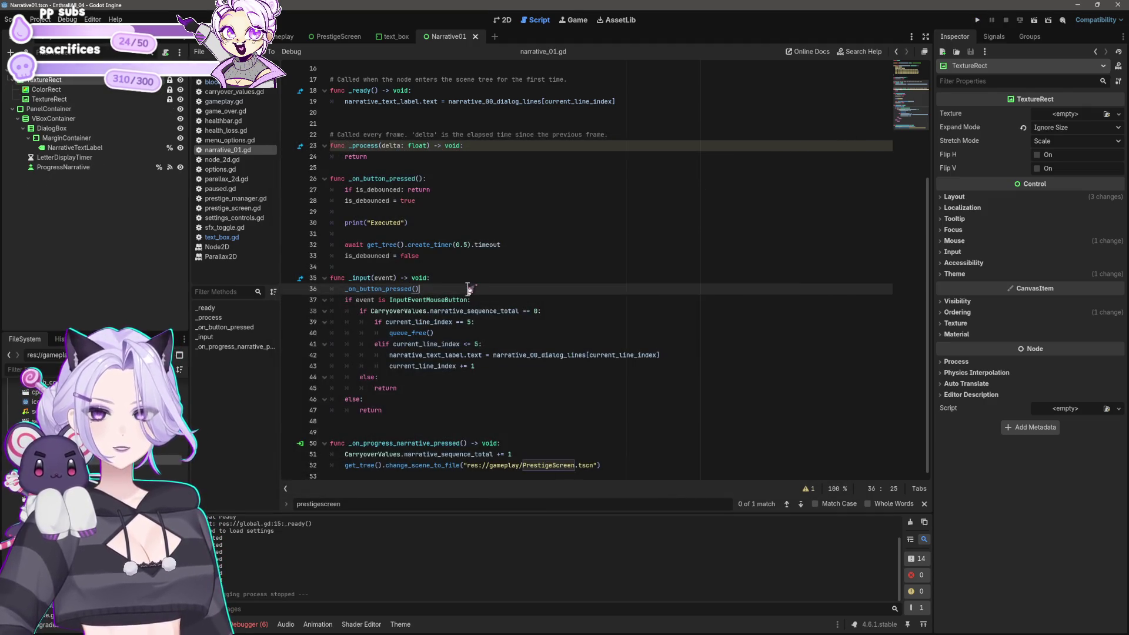
# Change the debounce timer on line 32 from 0.5 to 2.0 seconds, then rerun and close the game
pyautogui.click(473, 244)
pyautogui.press('BackSpace')
pyautogui.press('BackSpace')
pyautogui.press('BackSpace')
pyautogui.write('1')
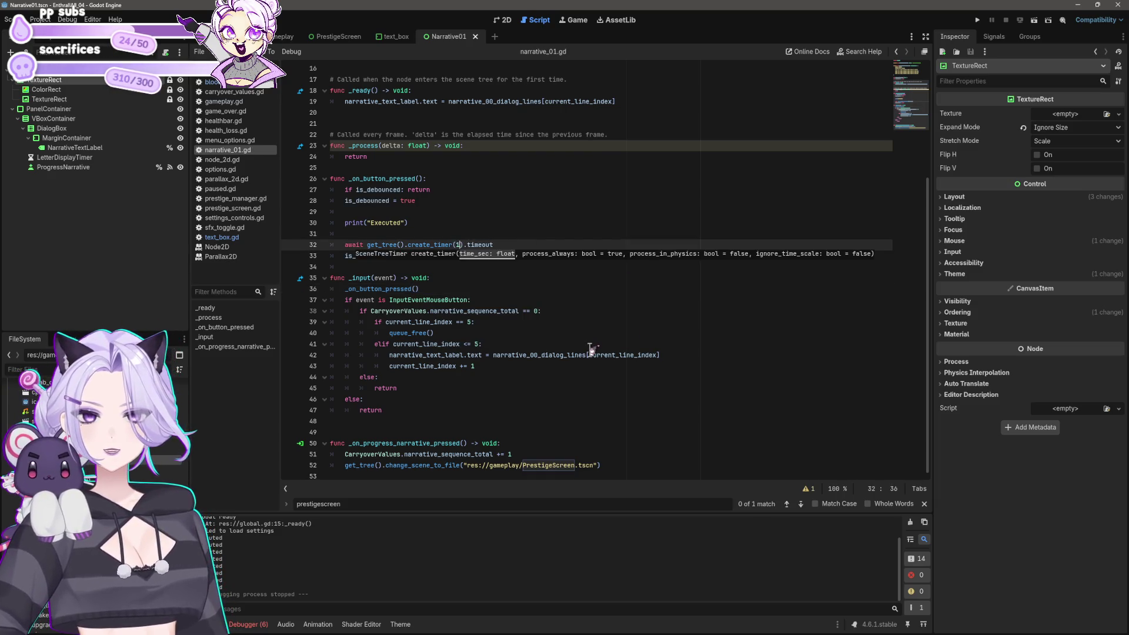
pyautogui.write('.0')
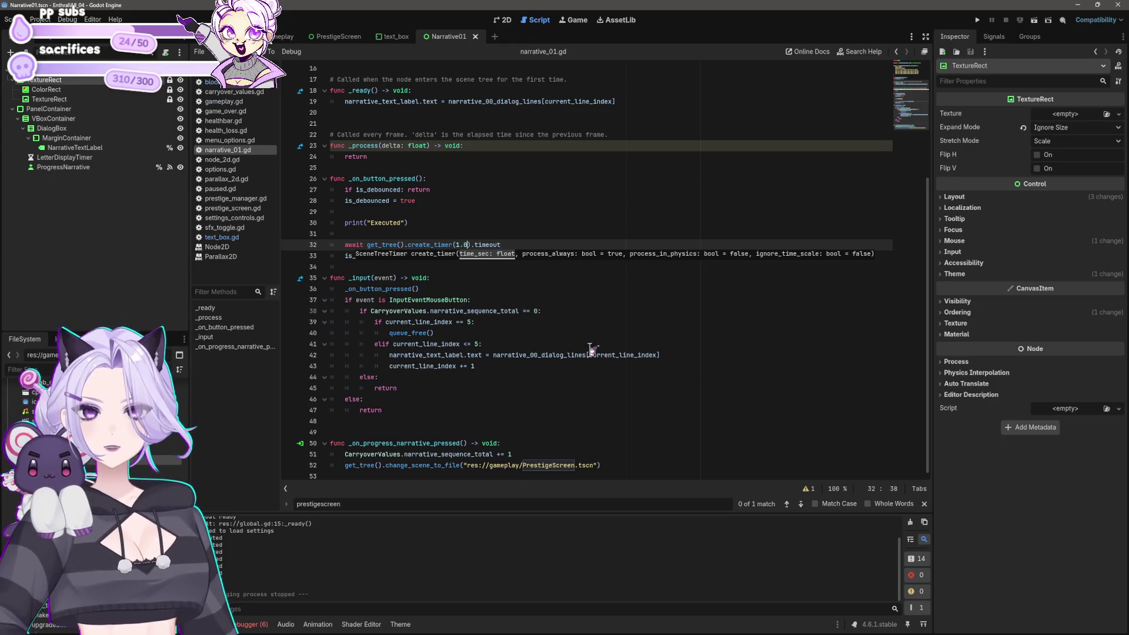
pyautogui.press('BackSpace')
pyautogui.write('2')
pyautogui.click(635, 189)
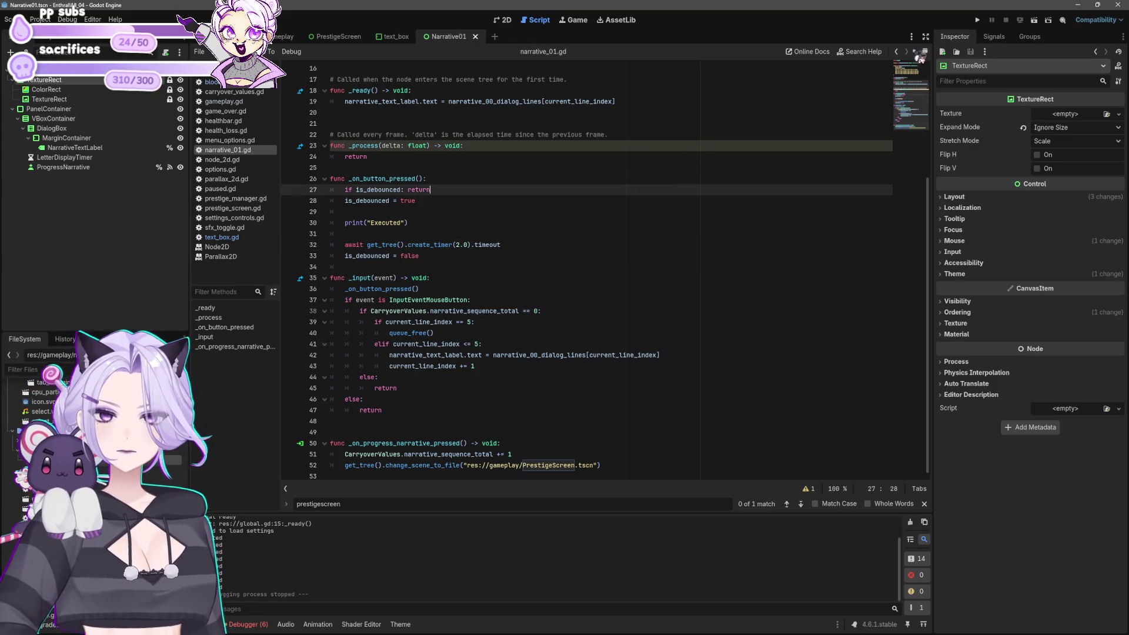
pyautogui.click(978, 21)
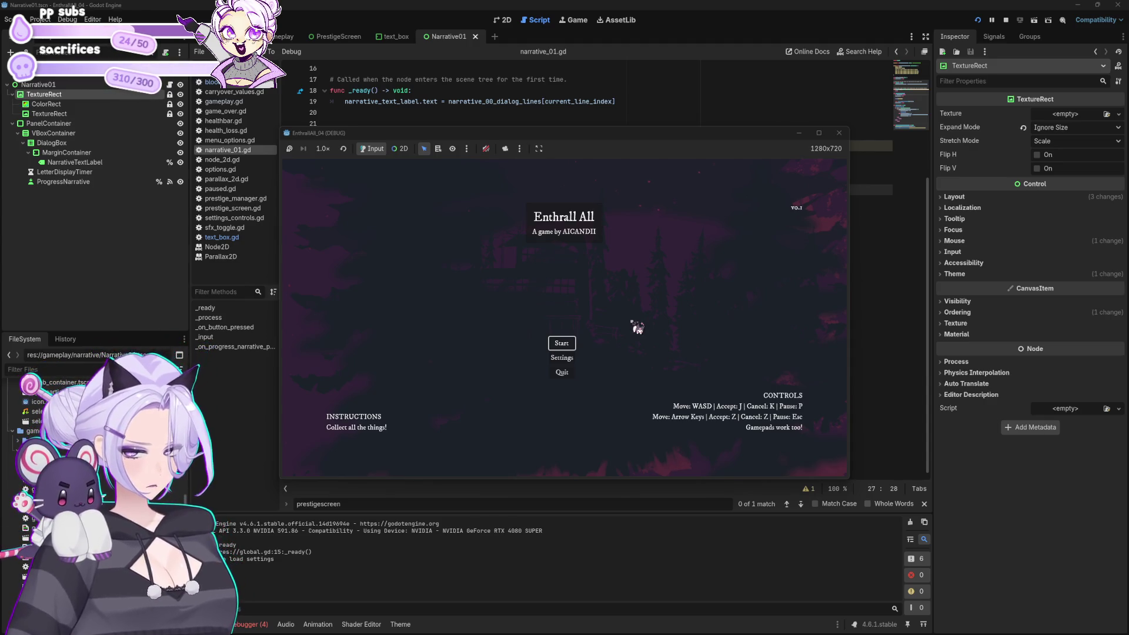
pyautogui.click(839, 133)
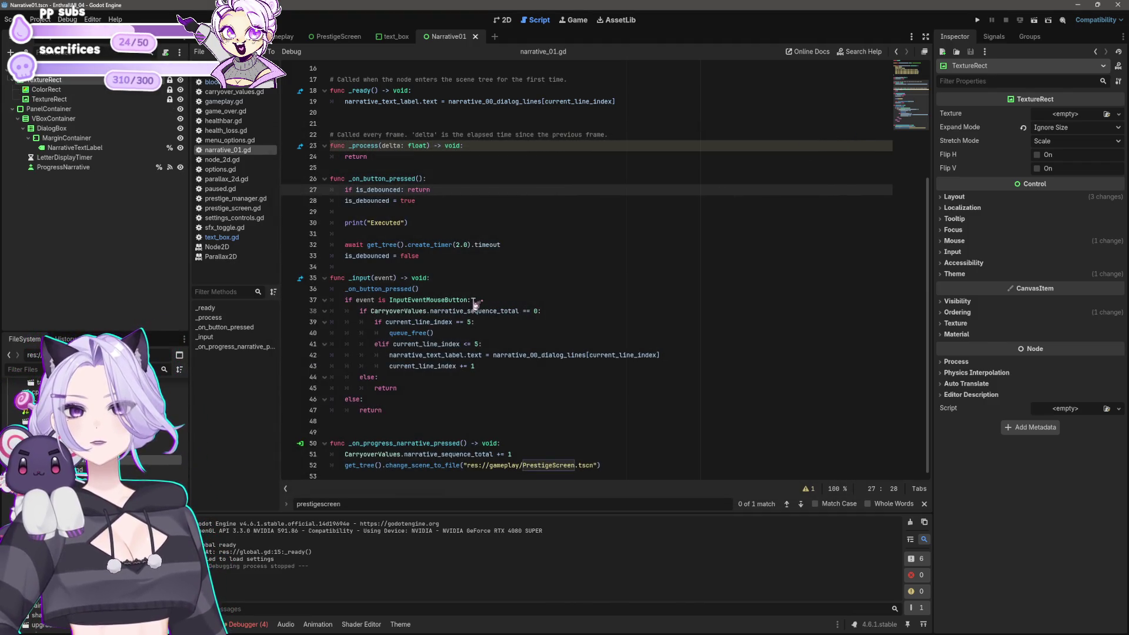
# Delete the whole _on_button_pressed debounce function
pyautogui.moveTo(412, 289)
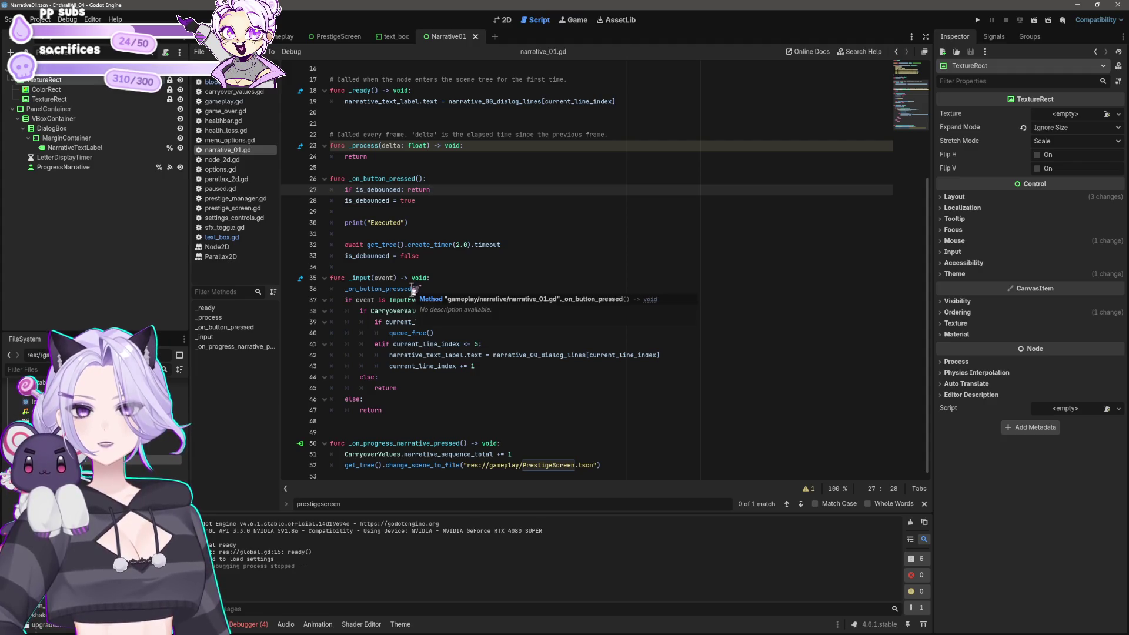
pyautogui.click(433, 256)
pyautogui.moveTo(433, 256); pyautogui.dragTo(264, 178)
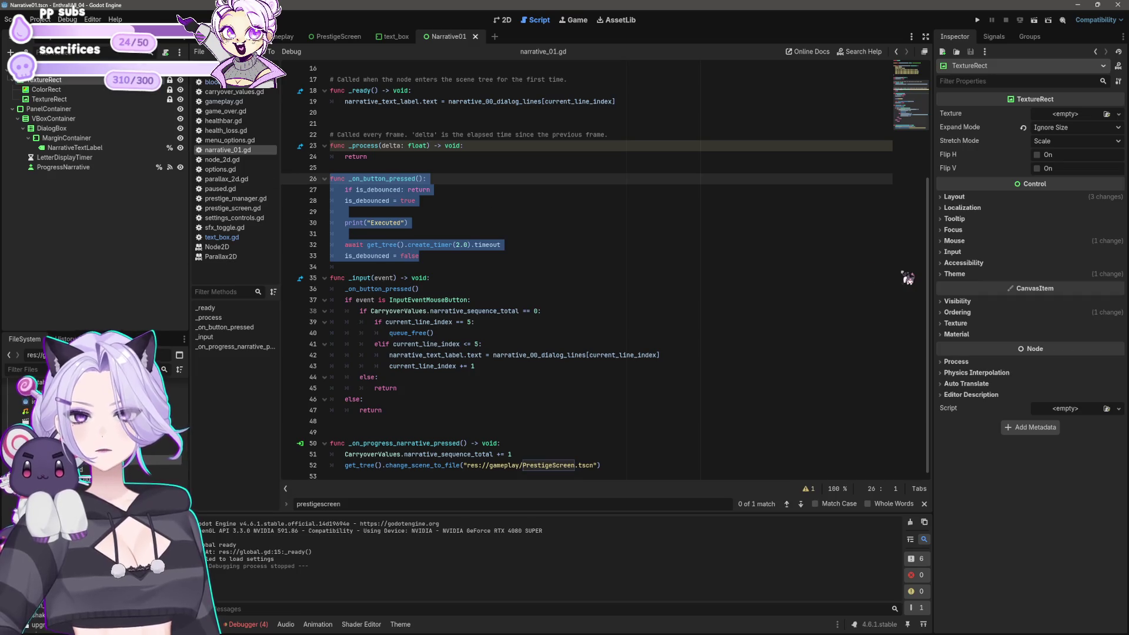
pyautogui.press('BackSpace')
# Delete the is_debounced variable and the _on_button_pressed() call in _input, then save
pyautogui.scroll(5, 486, 232)
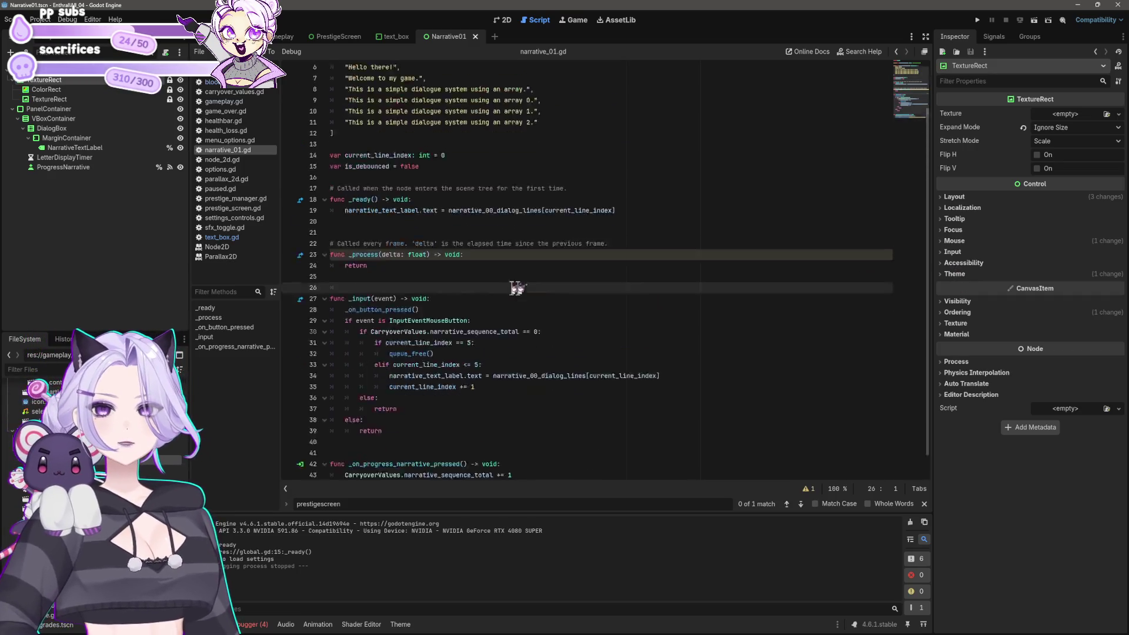
pyautogui.click(462, 224)
pyautogui.hotkey('shift', 'Home')
pyautogui.press('BackSpace')
pyautogui.press('BackSpace')
pyautogui.click(438, 354)
pyautogui.hotkey('shift', 'Home')
pyautogui.press('BackSpace')
pyautogui.press('BackSpace')
pyautogui.press('BackSpace')
pyautogui.scroll(-2, 404, 306)
pyautogui.click(402, 310)
pyautogui.hotkey('ctrl', 's')
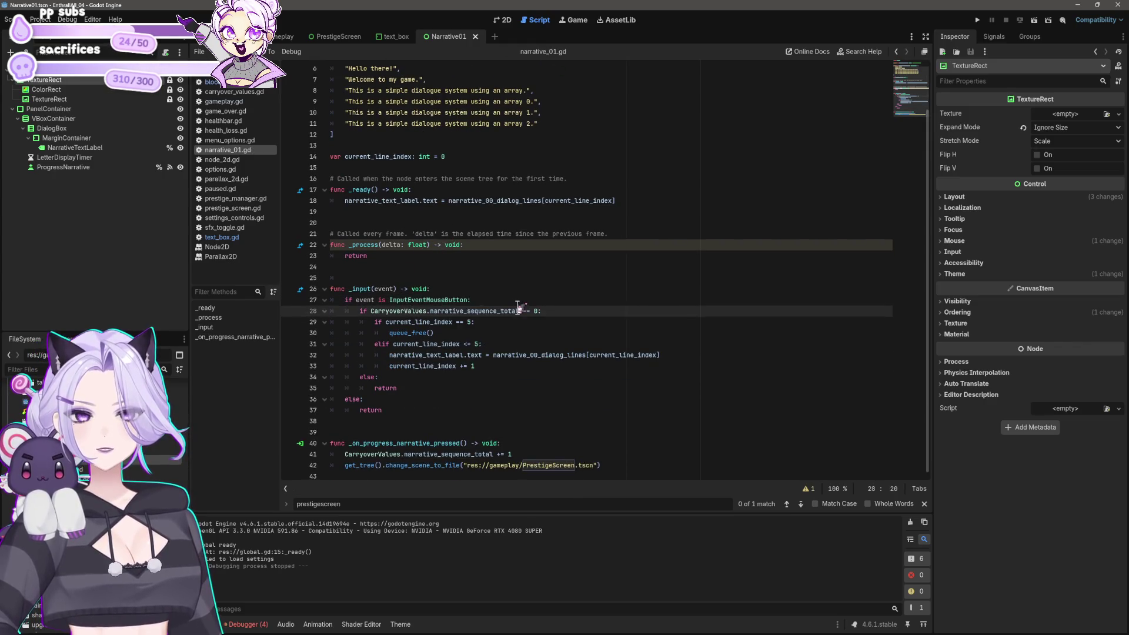
# Type stray letters after InputEventMouseButton and erase them again
pyautogui.click(470, 300)
pyautogui.write('Re')
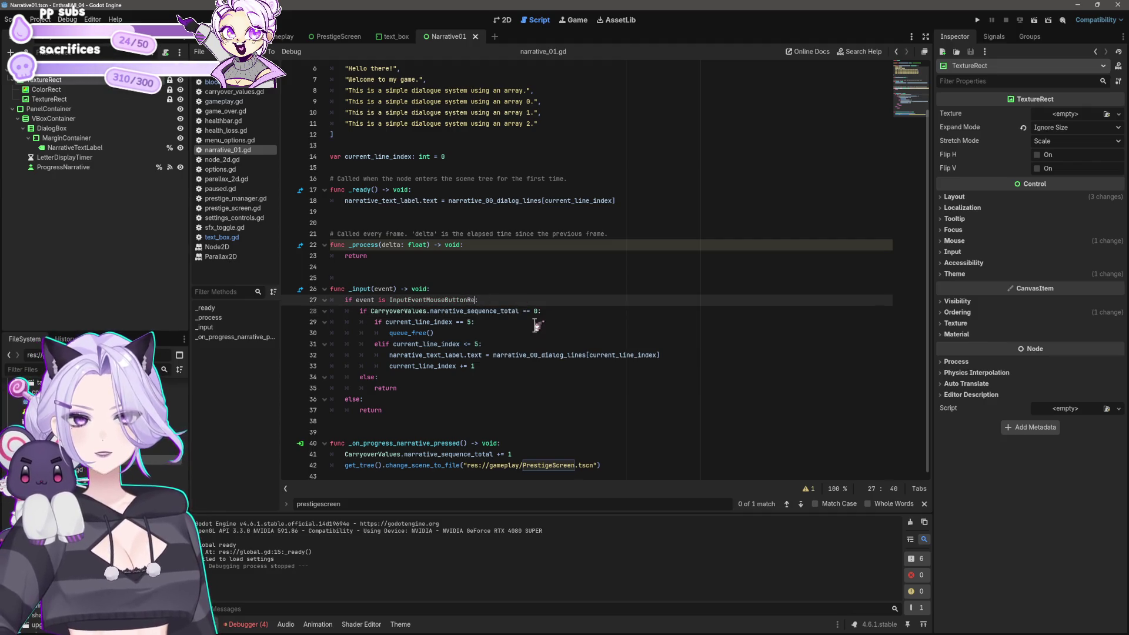
pyautogui.press('BackSpace')
pyautogui.press('BackSpace')
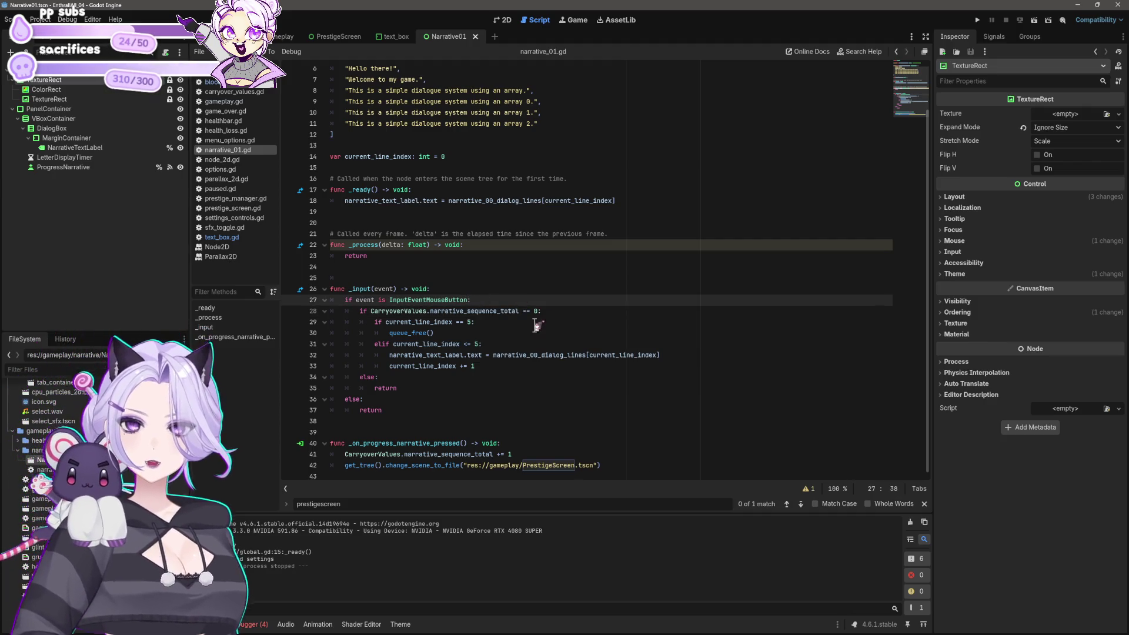
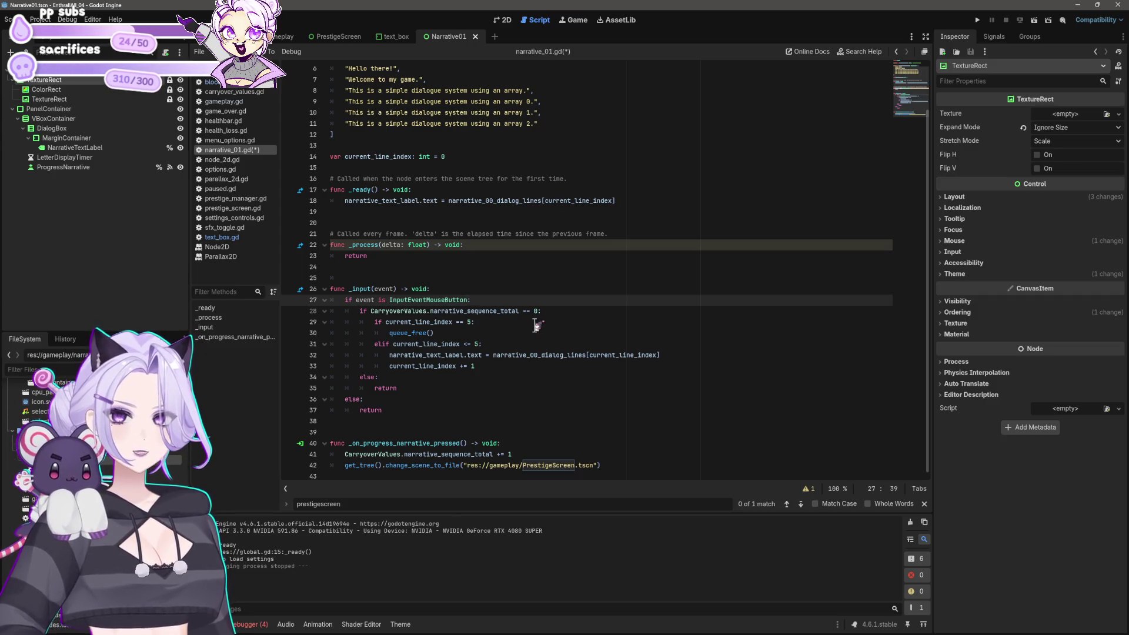
# Insert 'if event.button_index == MOUSE_BUTTON_LEFT and not event.is_press():' as line 28 above the mouse handling block
pyautogui.press('Down')
pyautogui.press('Down')
pyautogui.press('Down')
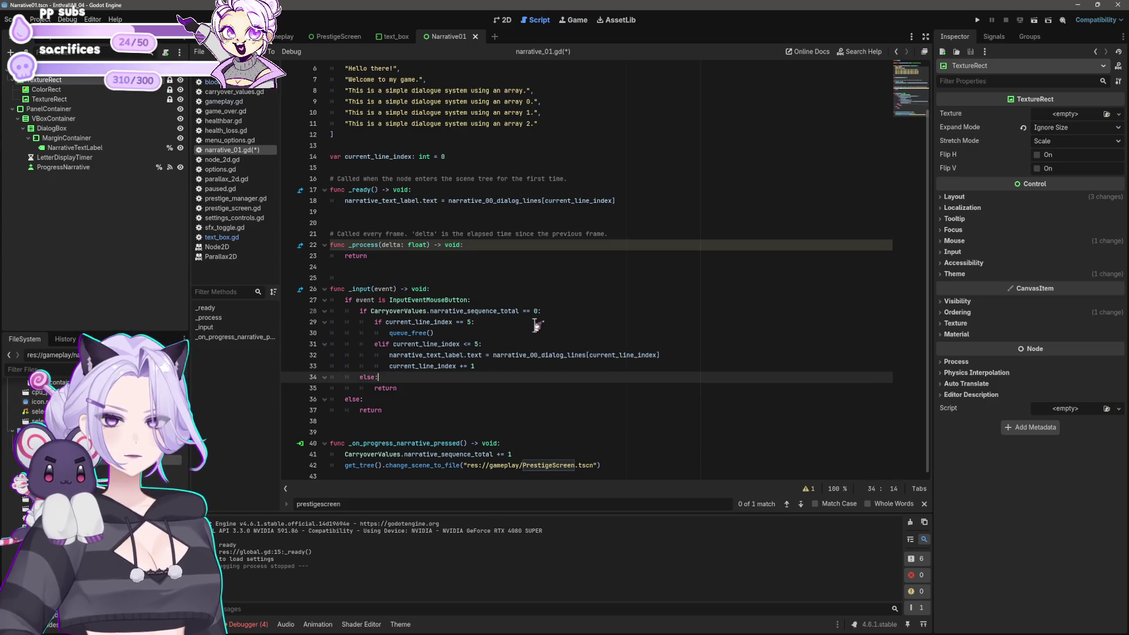
pyautogui.hotkey('shift', 'Home')
pyautogui.hotkey('shift', 'Up')
pyautogui.hotkey('shift', 'Up')
pyautogui.hotkey('shift', 'Up')
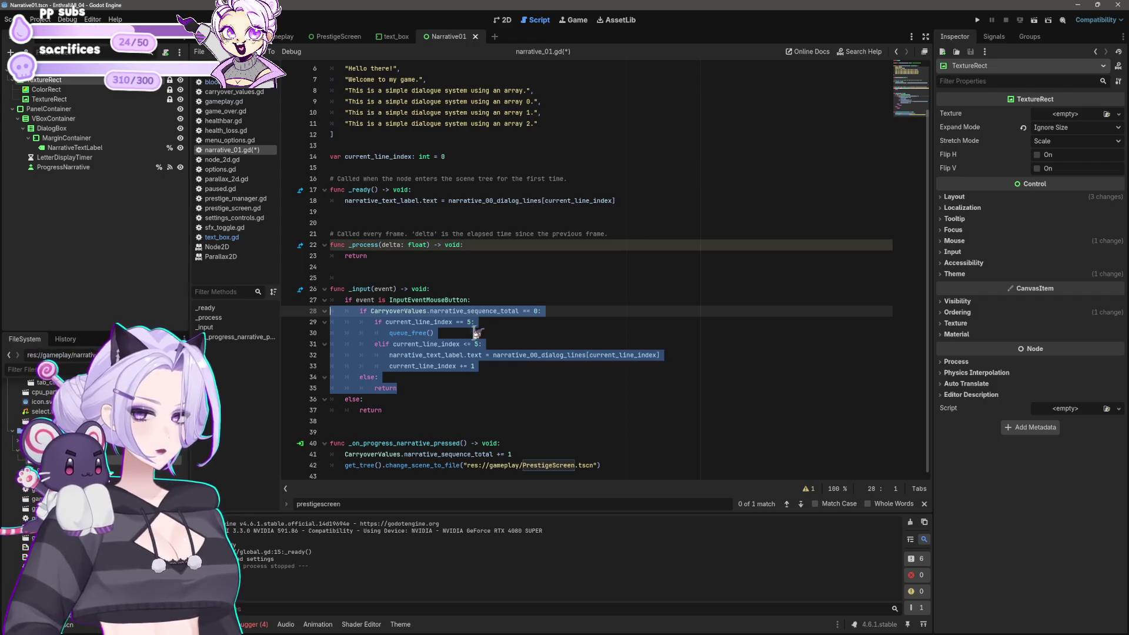
pyautogui.click(498, 301)
pyautogui.press('Return')
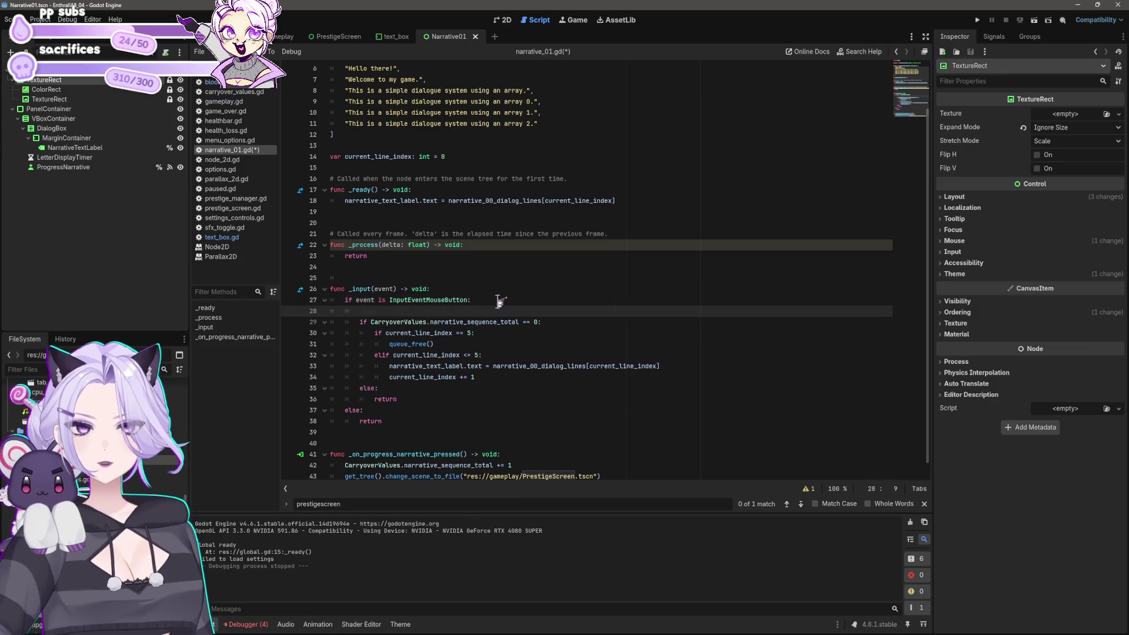
pyautogui.write('if eve')
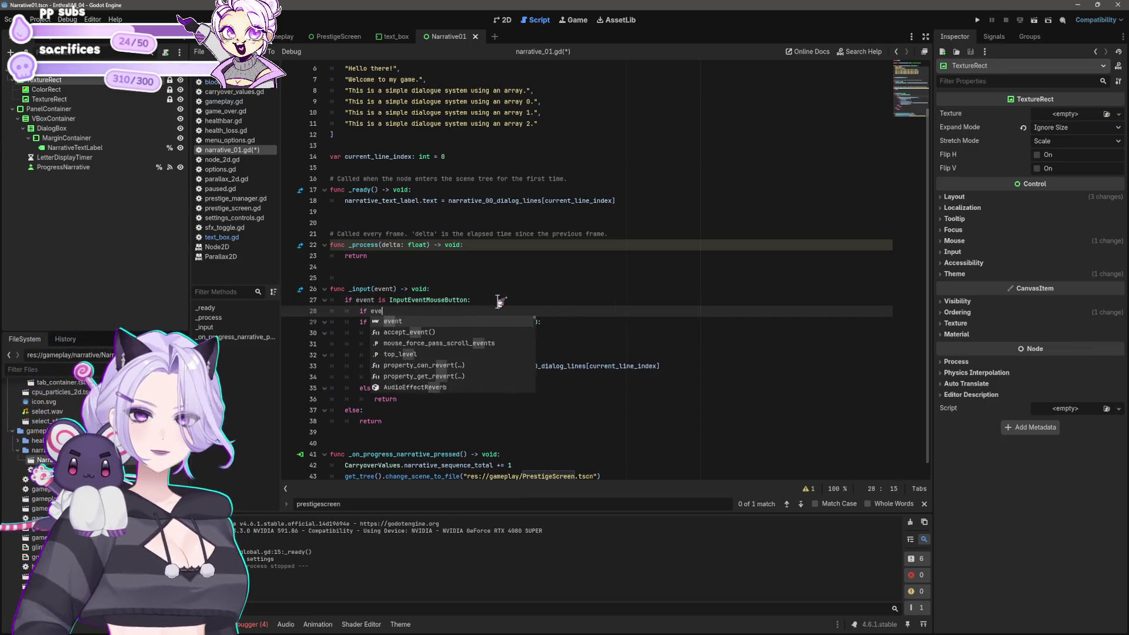
pyautogui.write('nt.button')
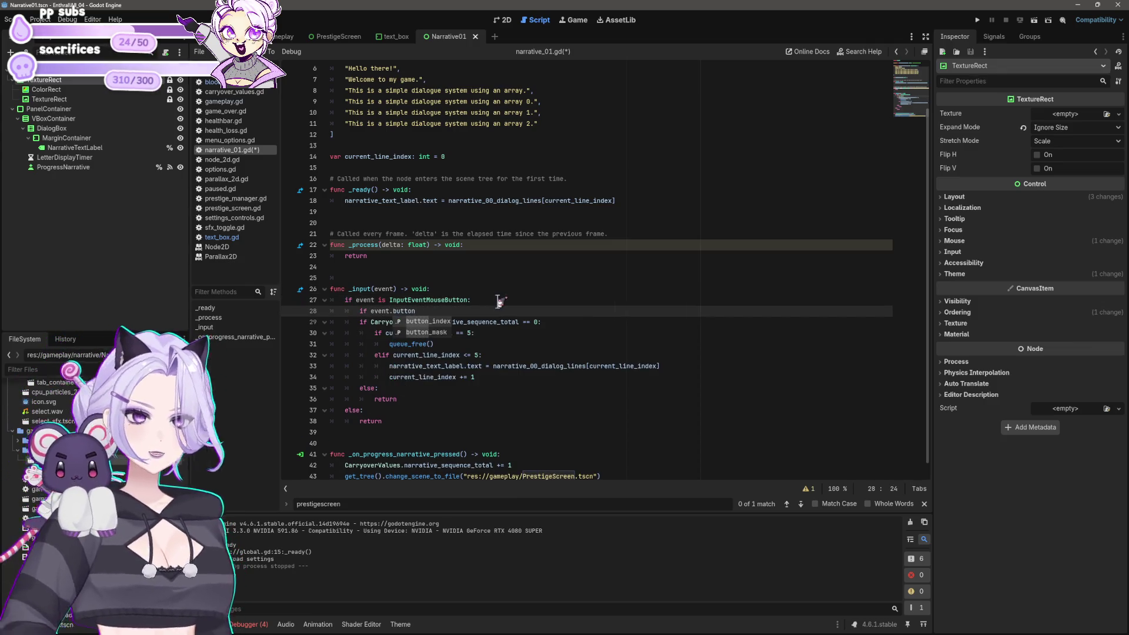
pyautogui.write('_index ')
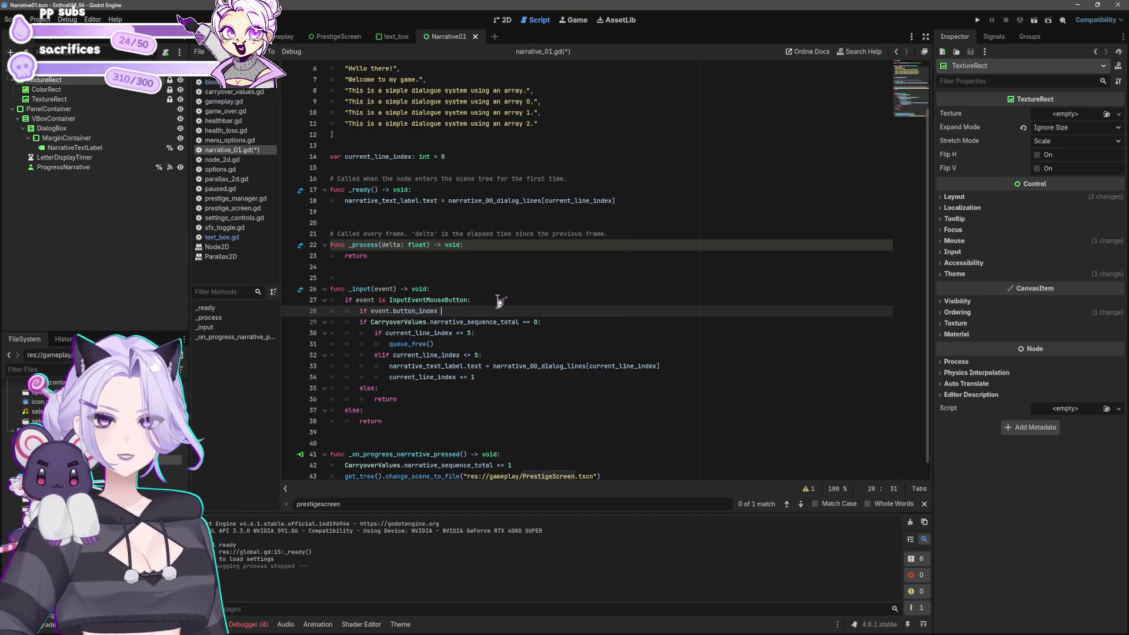
pyautogui.write('== MO')
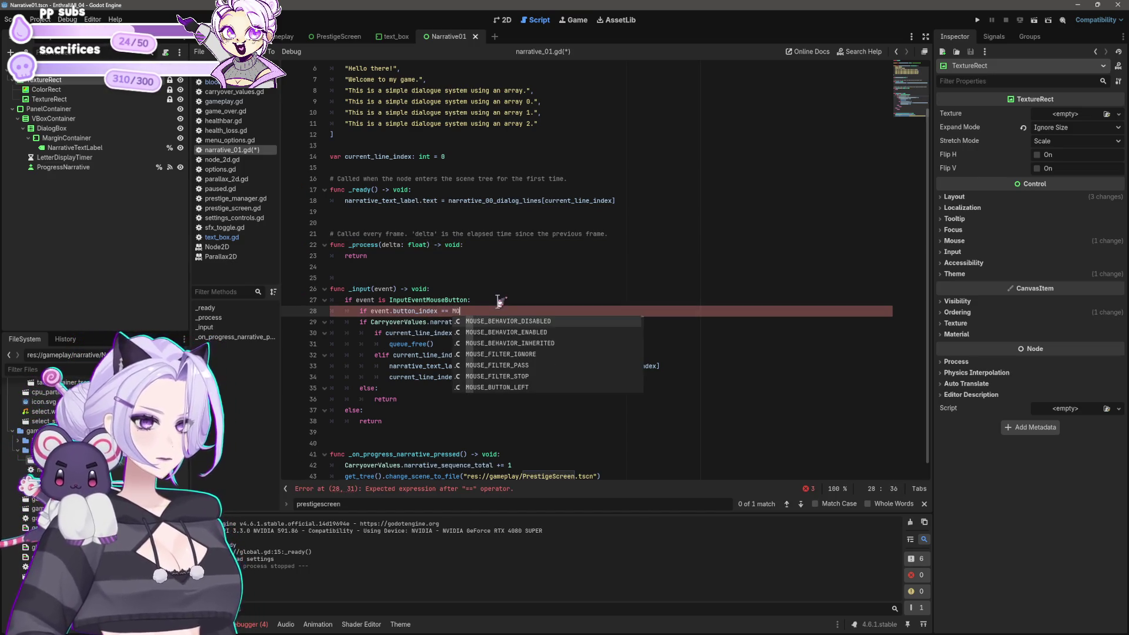
pyautogui.write('USE_BUTTON_LEF')
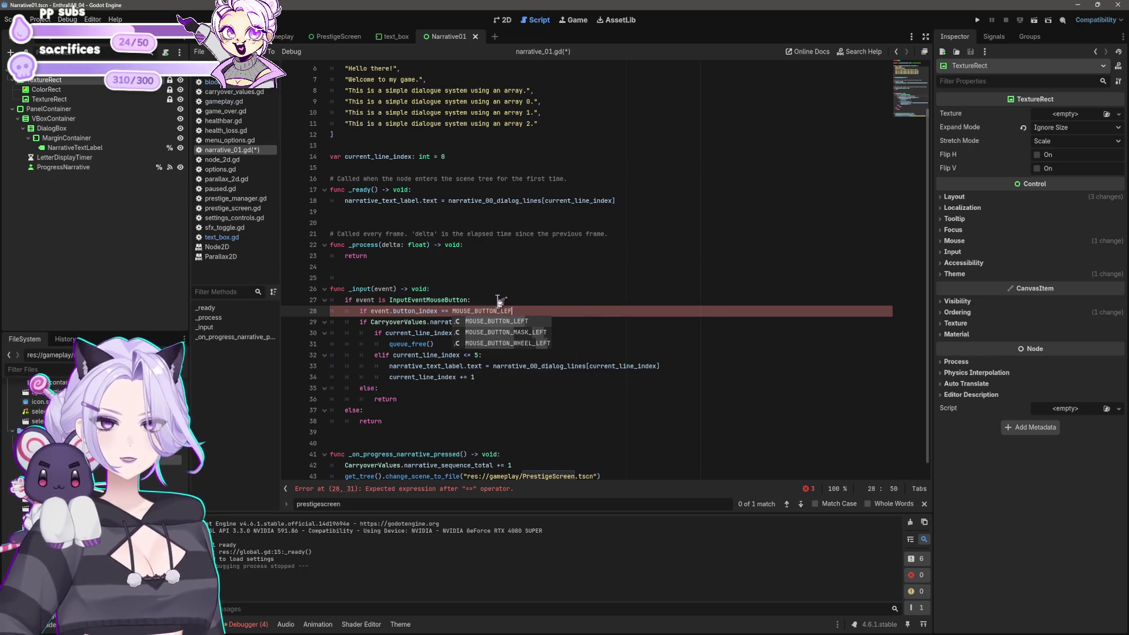
pyautogui.write('T and not event.is')
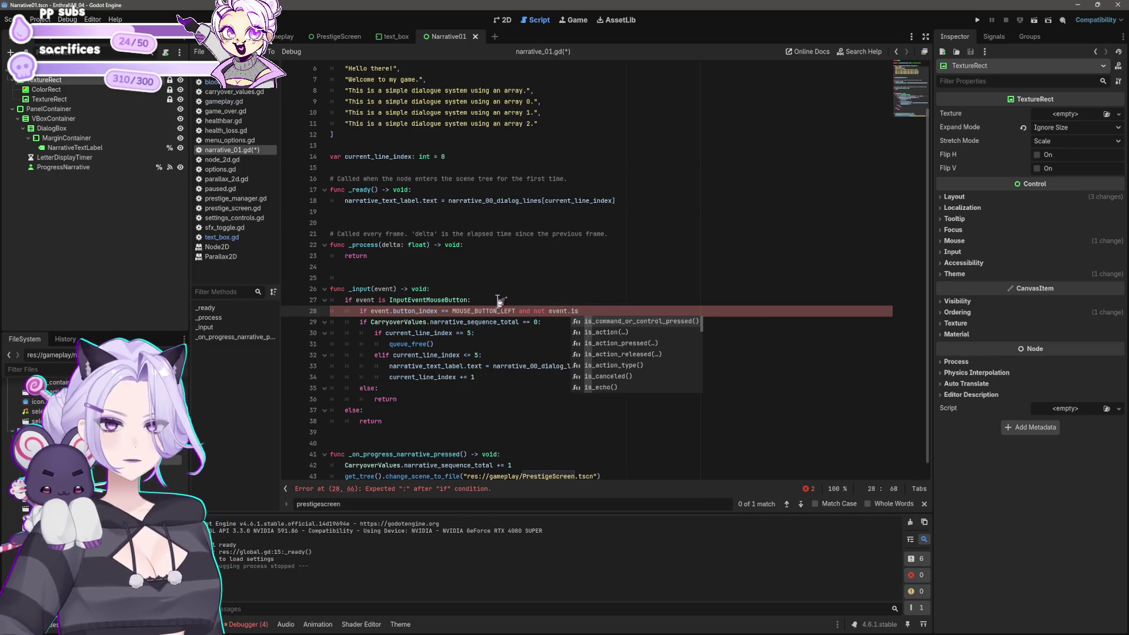
pyautogui.write('_press():')
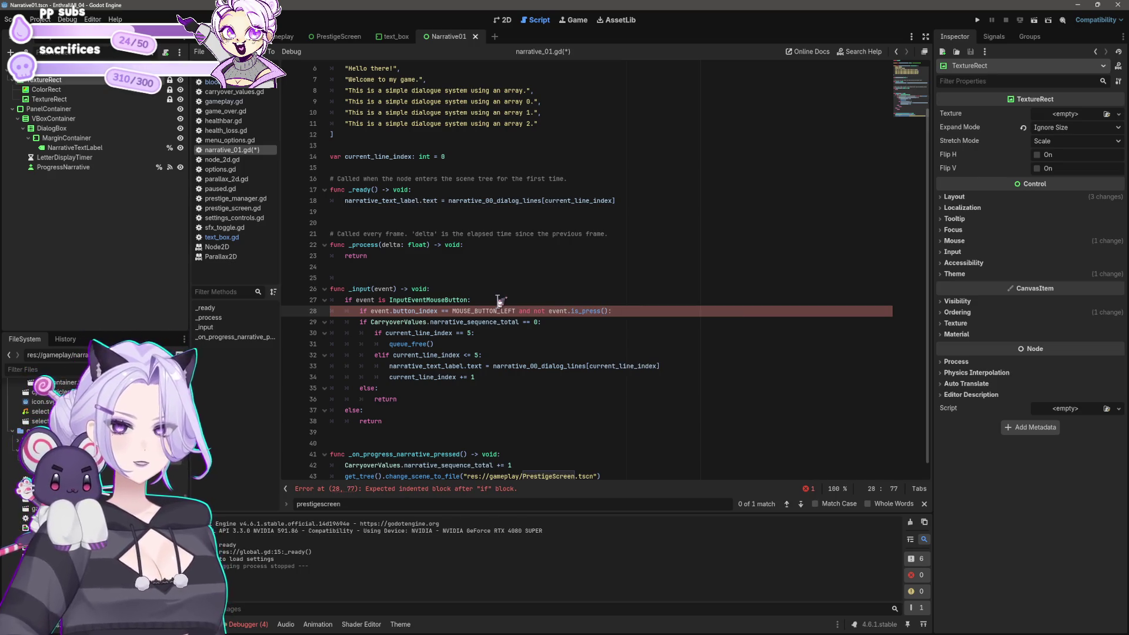
# Indent lines 29–36 under the new check and save narrative_01.gd
pyautogui.press('Down')
pyautogui.press('Down')
pyautogui.press('Down')
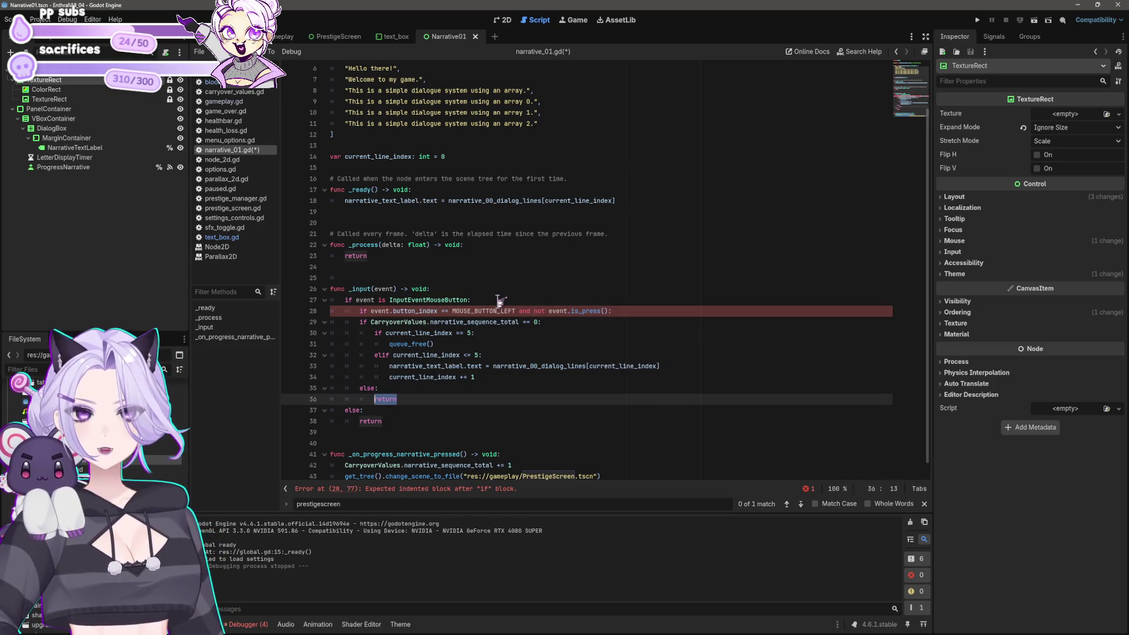
pyautogui.hotkey('shift', 'Home')
pyautogui.hotkey('shift', 'Up')
pyautogui.hotkey('shift', 'Up')
pyautogui.hotkey('shift', 'Up')
pyautogui.press('Tab')
pyautogui.hotkey('ctrl', 's')
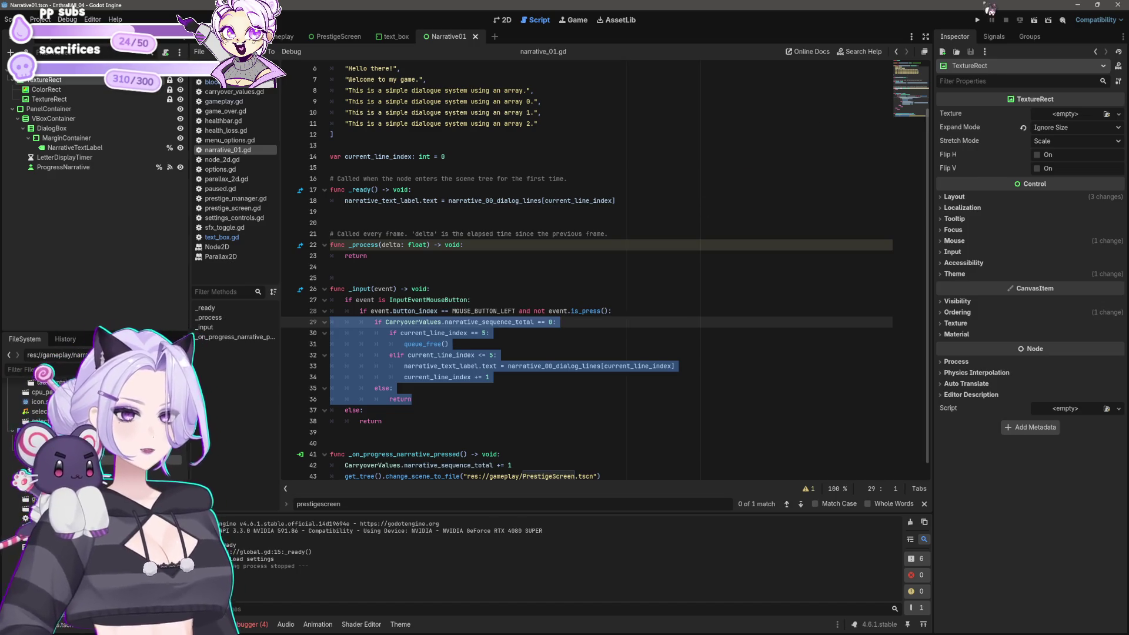
# Run the game, start a new game, and raise the blood cap into millions with CHEAT and Cap Increase
pyautogui.click(979, 20)
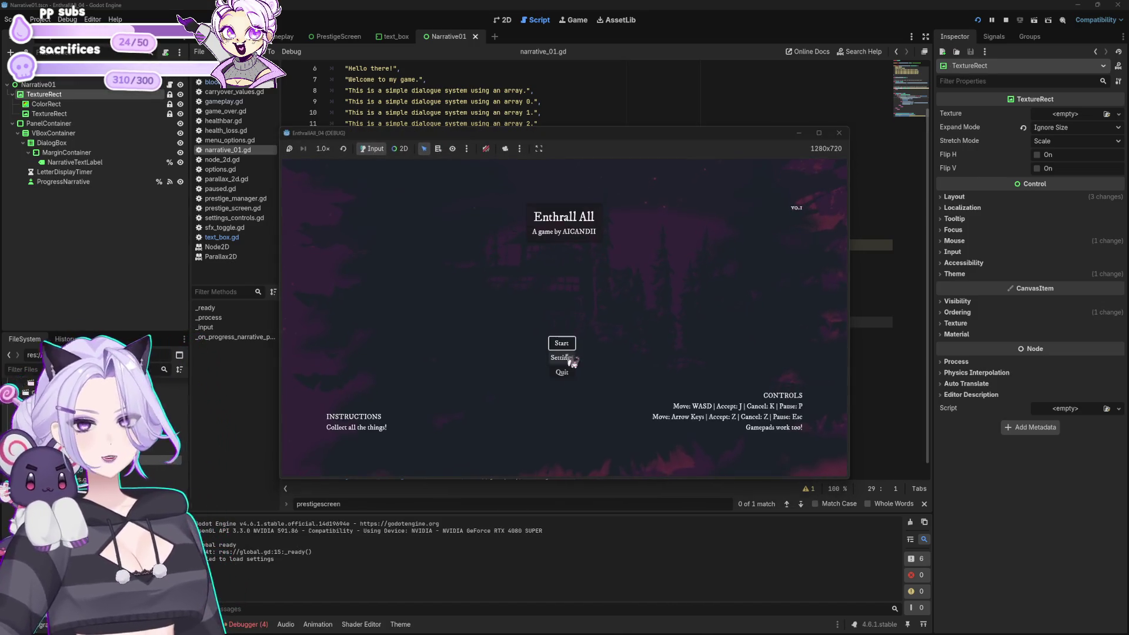
pyautogui.click(564, 345)
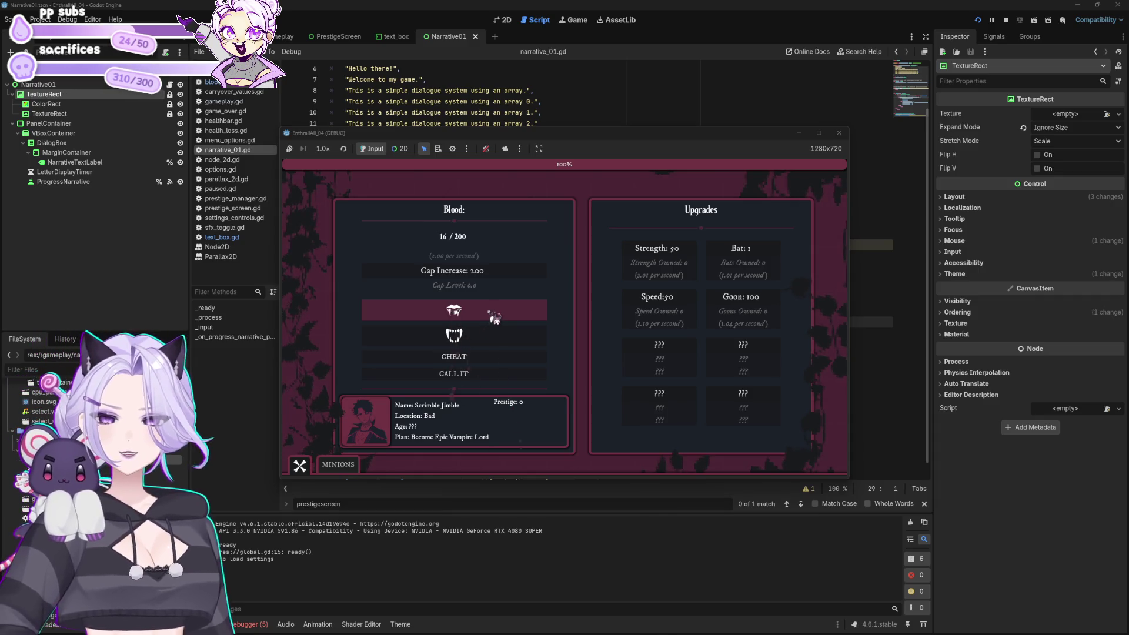
pyautogui.click(465, 356)
pyautogui.click(479, 274)
pyautogui.click(464, 356)
pyautogui.click(510, 273)
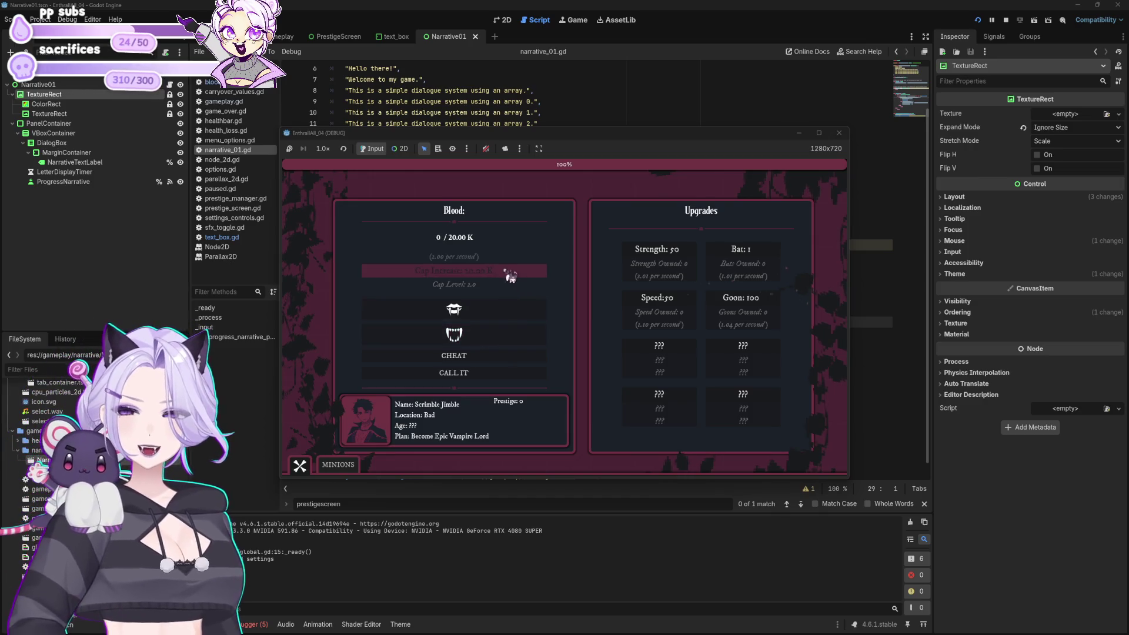
pyautogui.click(470, 352)
pyautogui.click(492, 277)
pyautogui.click(481, 353)
pyautogui.click(492, 281)
pyautogui.click(494, 356)
pyautogui.click(500, 279)
# Enter the narrative scene via CALL IT and click the dialogue until the is_press error halts the game
pyautogui.click(494, 360)
pyautogui.click(517, 372)
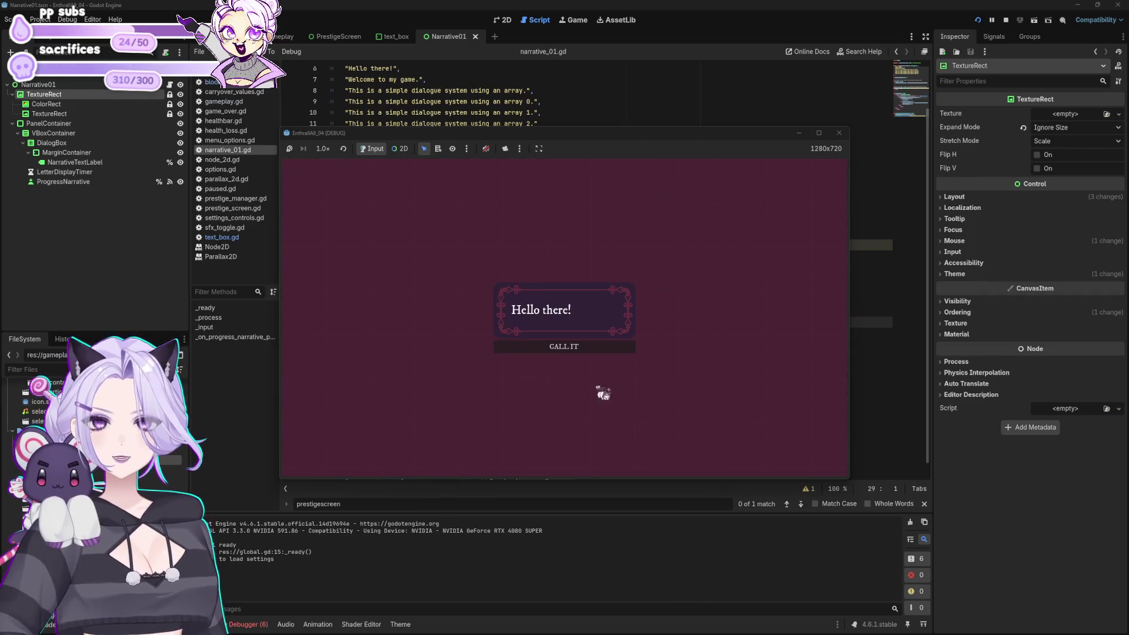
pyautogui.click(713, 323)
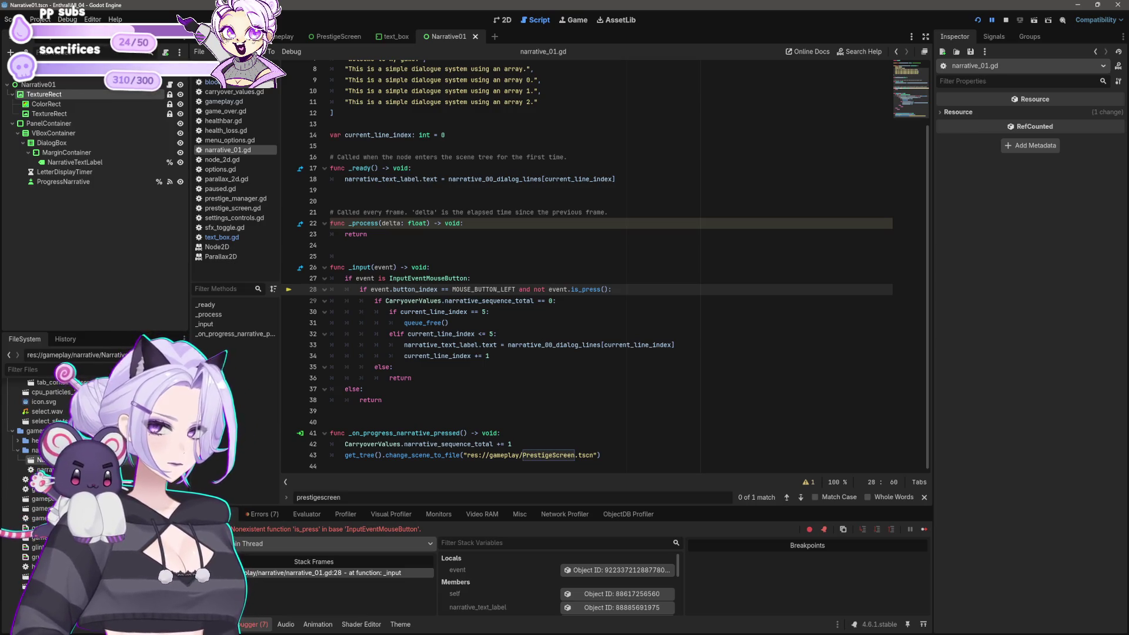
# Correct line 28 to call event.is_pressed() and stop the halted debug session
pyautogui.moveTo(628, 344)
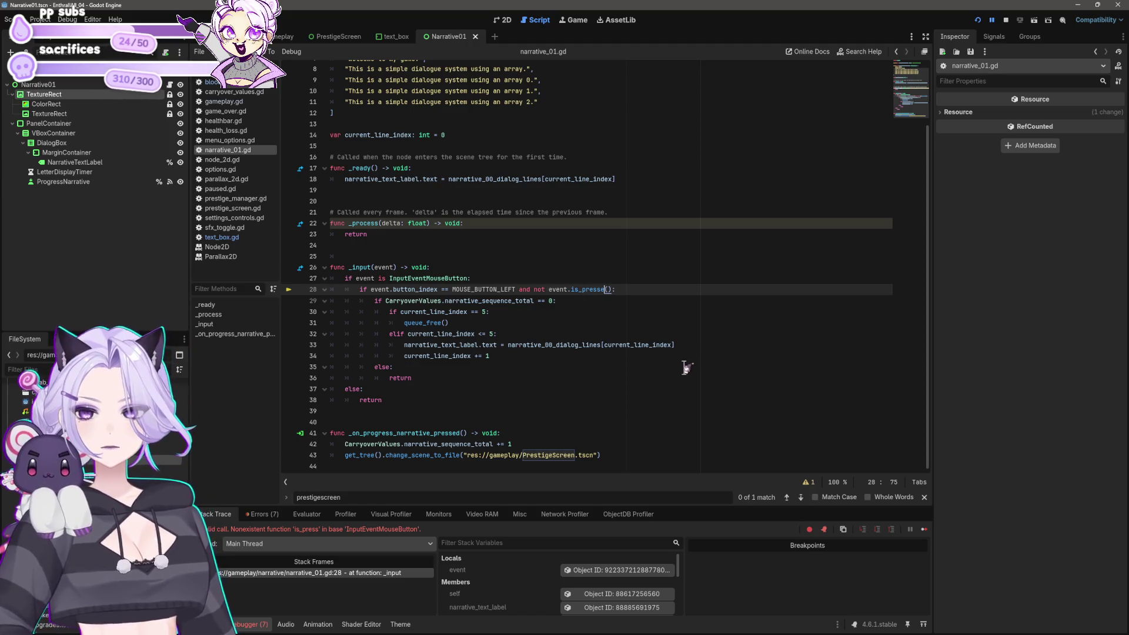
pyautogui.write('d')
pyautogui.click(1006, 20)
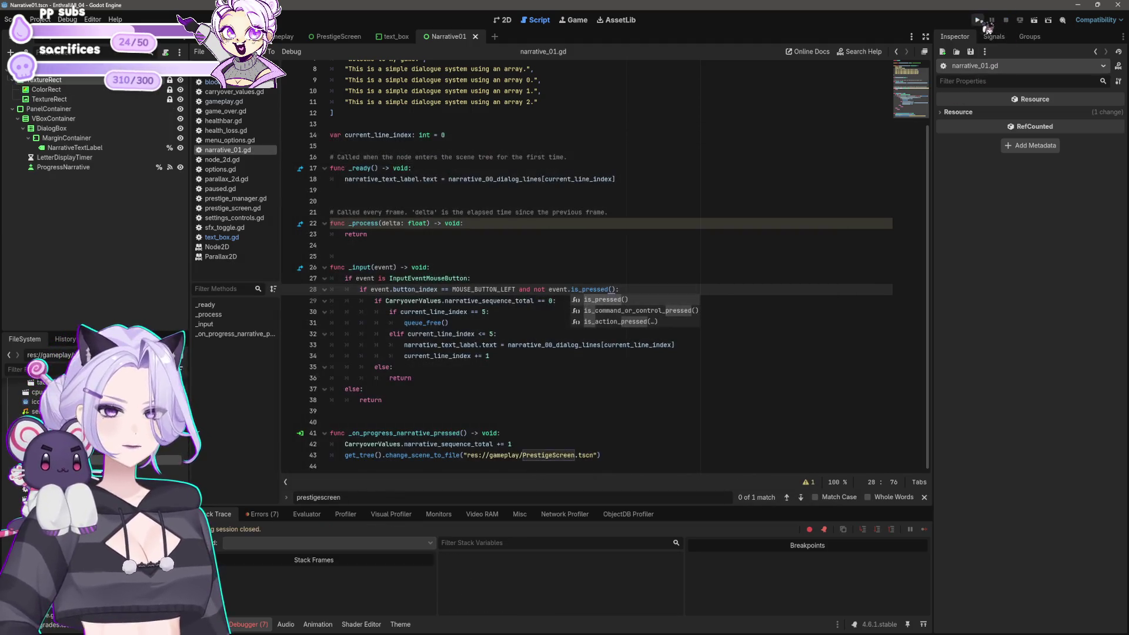
# Relaunch the game, start a new game, and raise the blood cap to 2.00 Mil
pyautogui.click(978, 20)
pyautogui.click(559, 345)
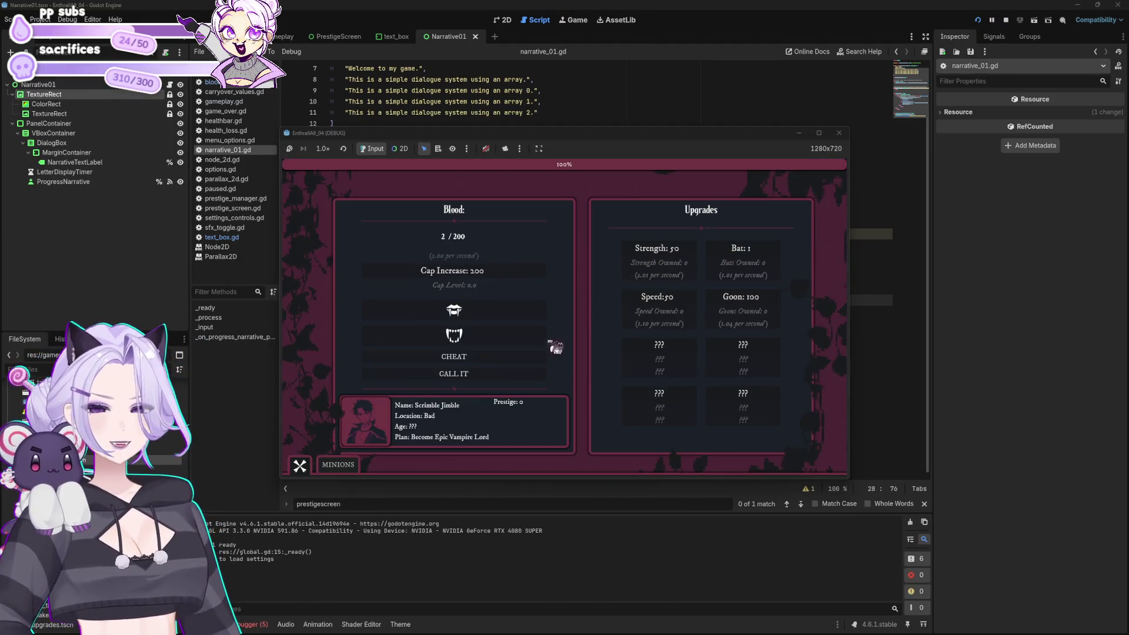
pyautogui.click(487, 356)
pyautogui.click(503, 333)
pyautogui.click(493, 356)
pyautogui.click(504, 276)
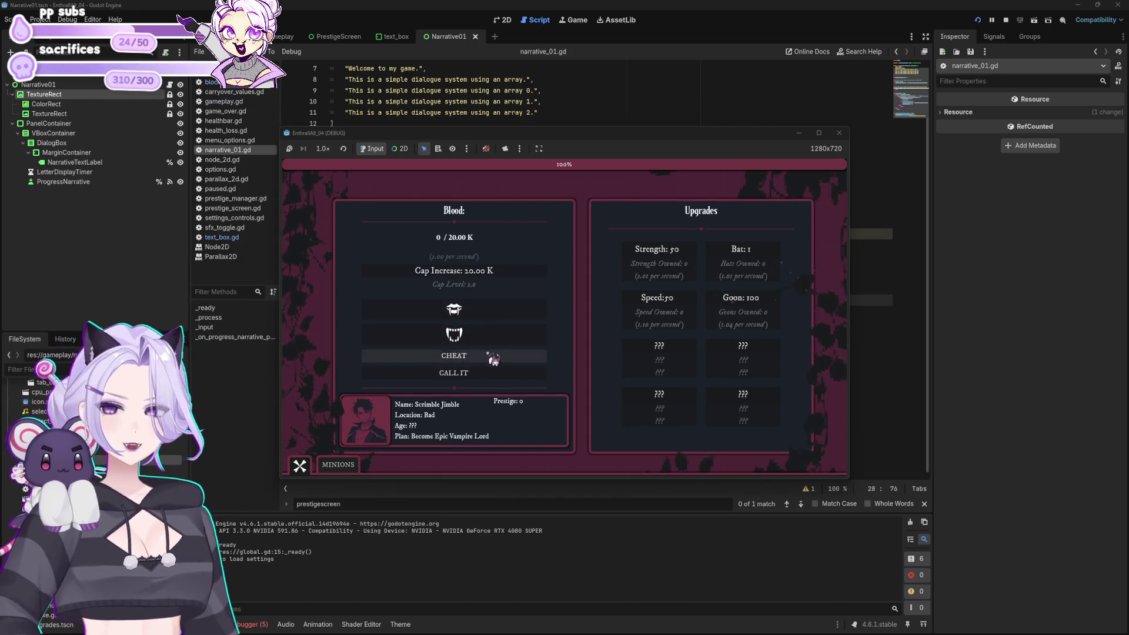
pyautogui.click(488, 356)
pyautogui.click(505, 272)
pyautogui.click(496, 356)
pyautogui.click(502, 273)
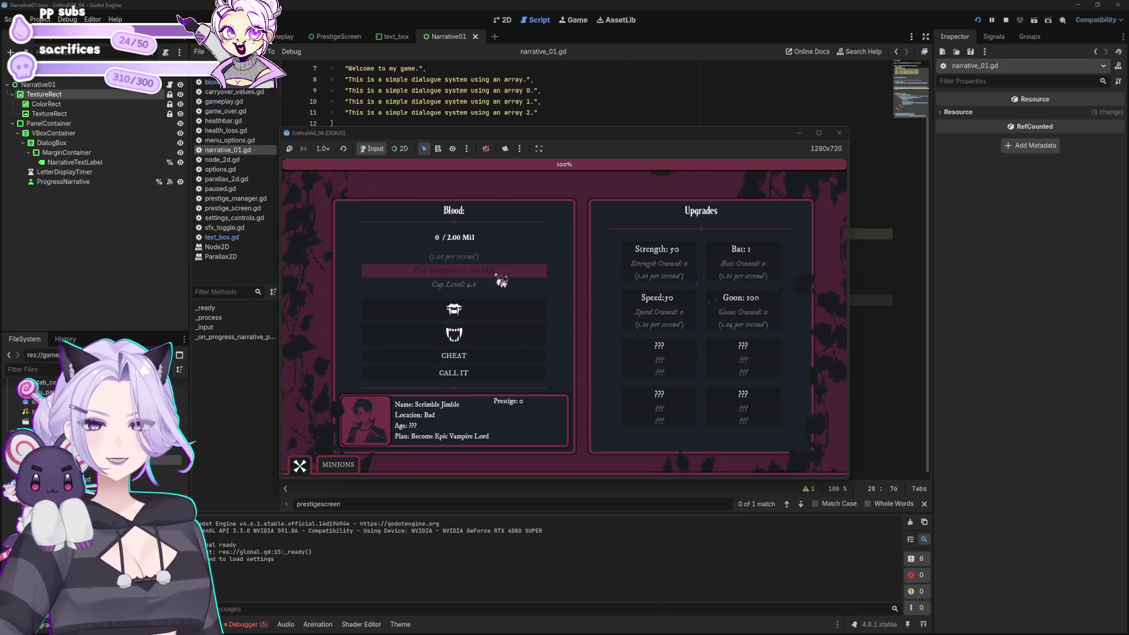
# Advance into the narrative dialogue, then close the game window
pyautogui.click(478, 373)
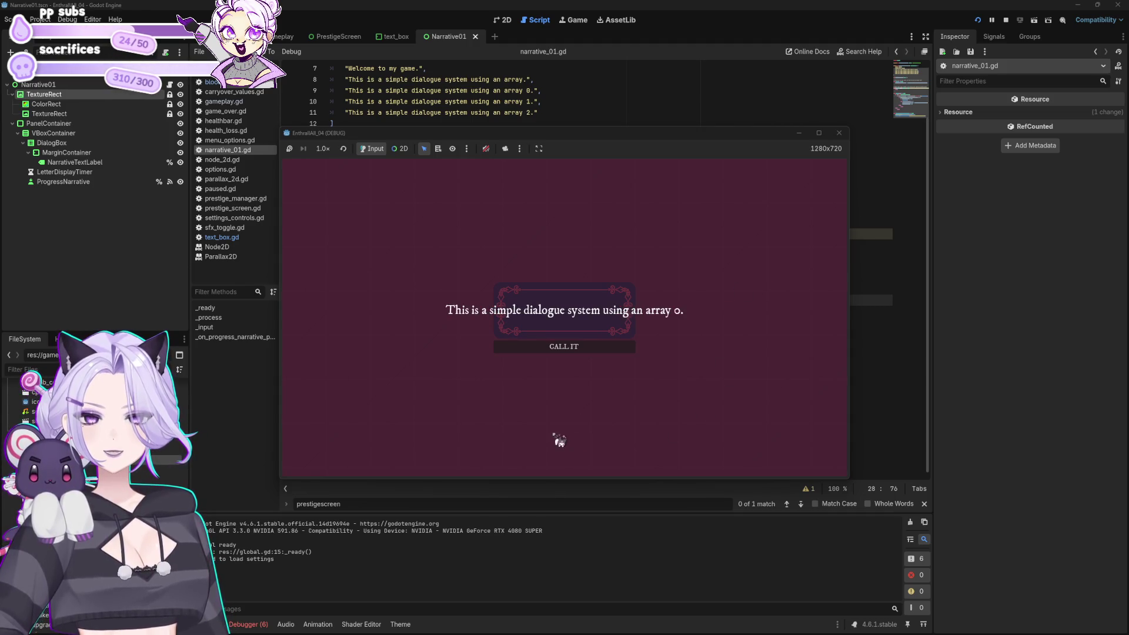
pyautogui.click(839, 133)
pyautogui.click(586, 400)
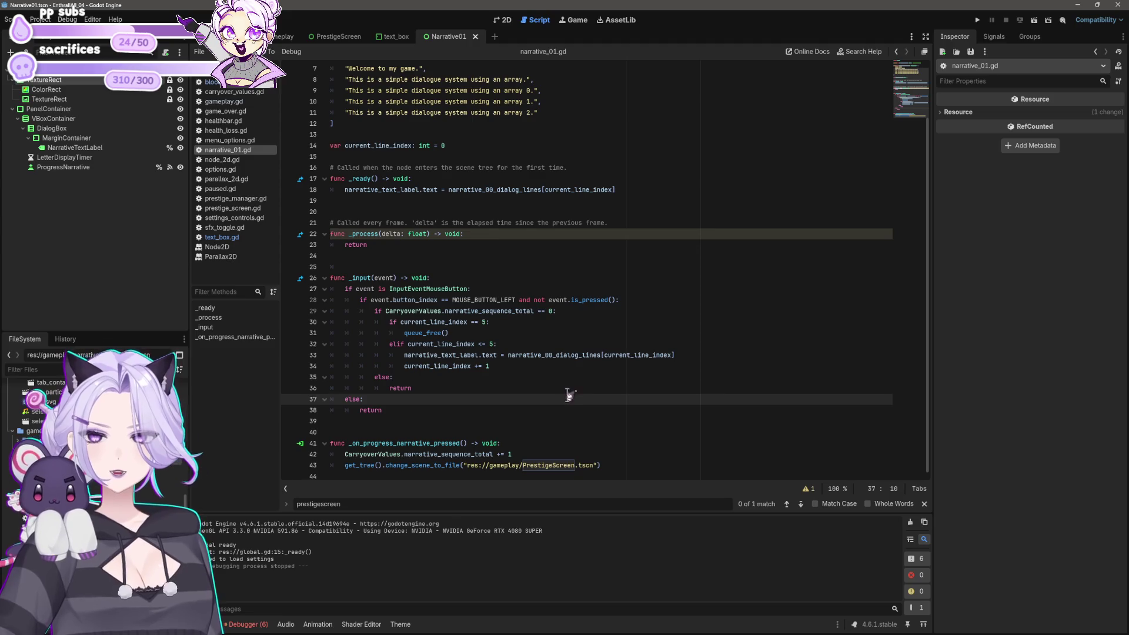
# Replace queue_free() on line 31 with the PrestigeScreen.tscn change_scene_to_file call copied from line 43, then run
pyautogui.click(605, 465)
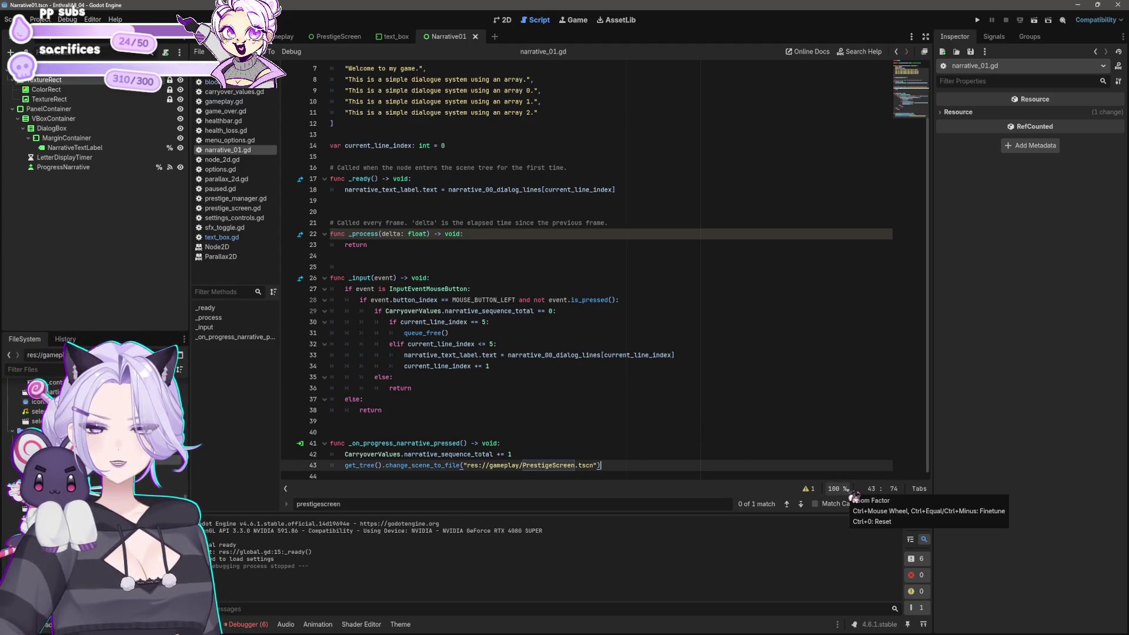
pyautogui.hotkey('shift', 'Home')
pyautogui.hotkey('ctrl', 'c')
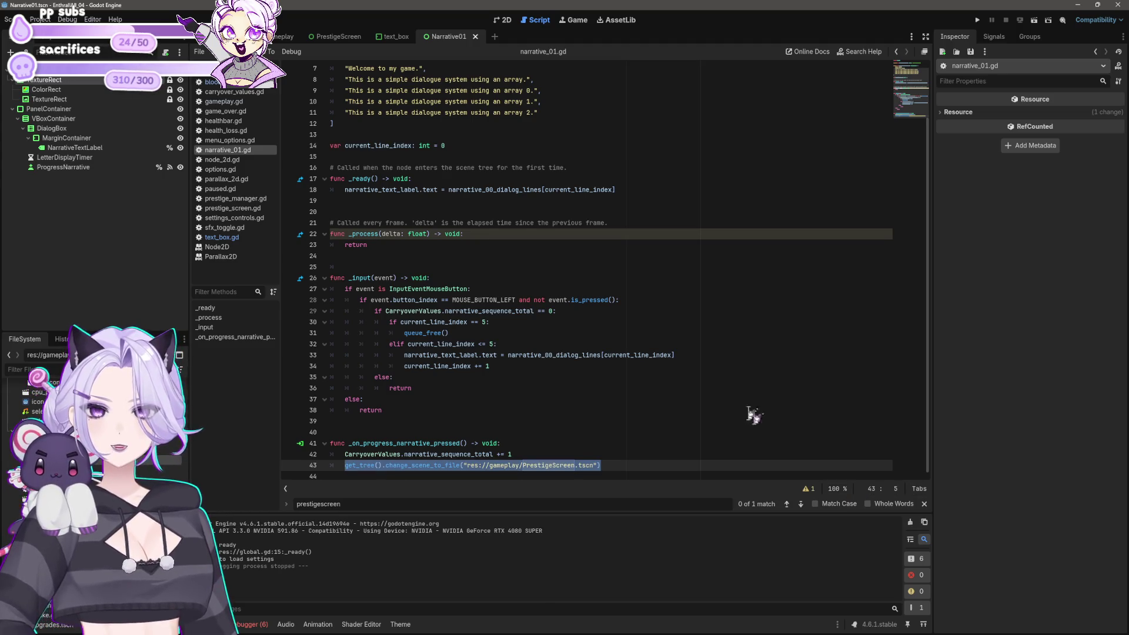
pyautogui.click(559, 333)
pyautogui.hotkey('shift', 'Home')
pyautogui.hotkey('ctrl', 'v')
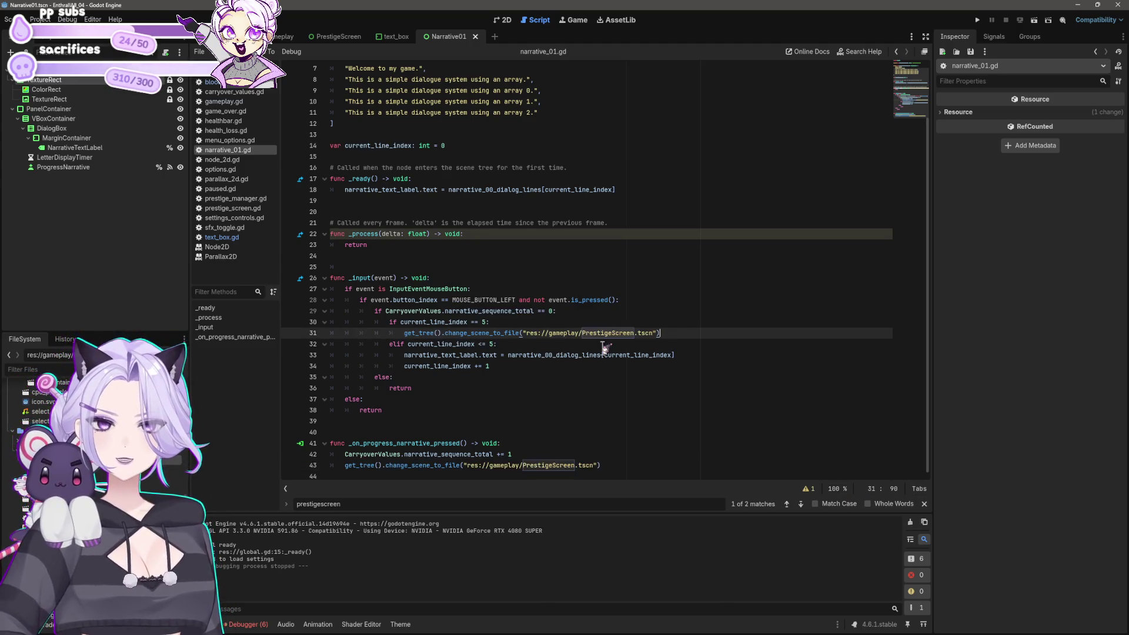
pyautogui.click(977, 19)
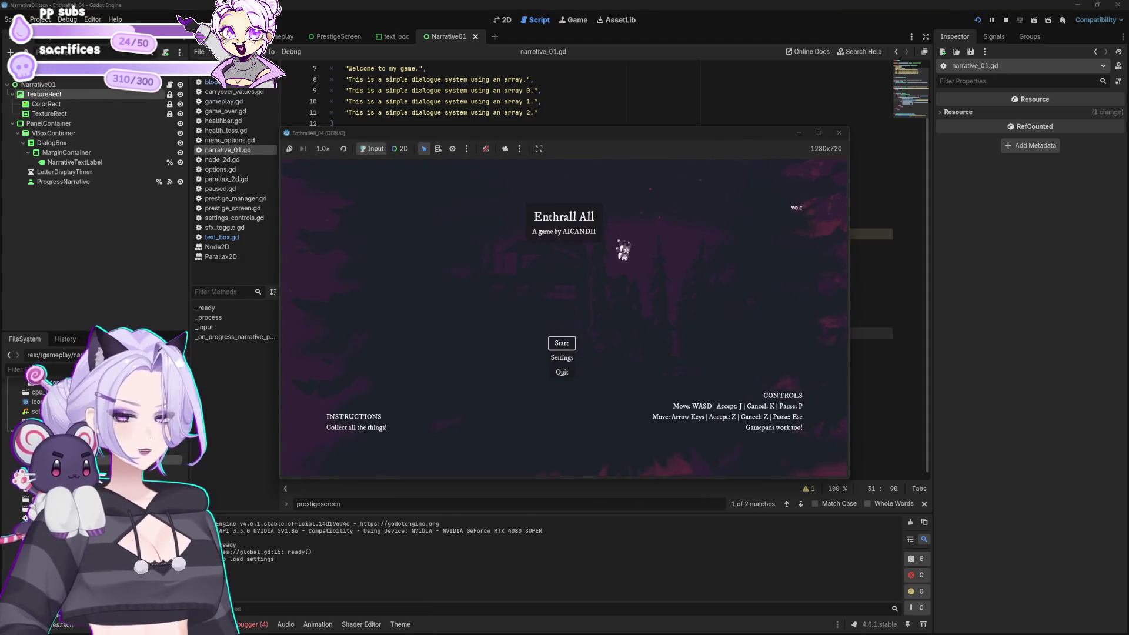
# Start a new game and raise the blood cap past 20.00 Mil with repeated CHEAT and Cap Increase
pyautogui.click(563, 344)
pyautogui.click(497, 356)
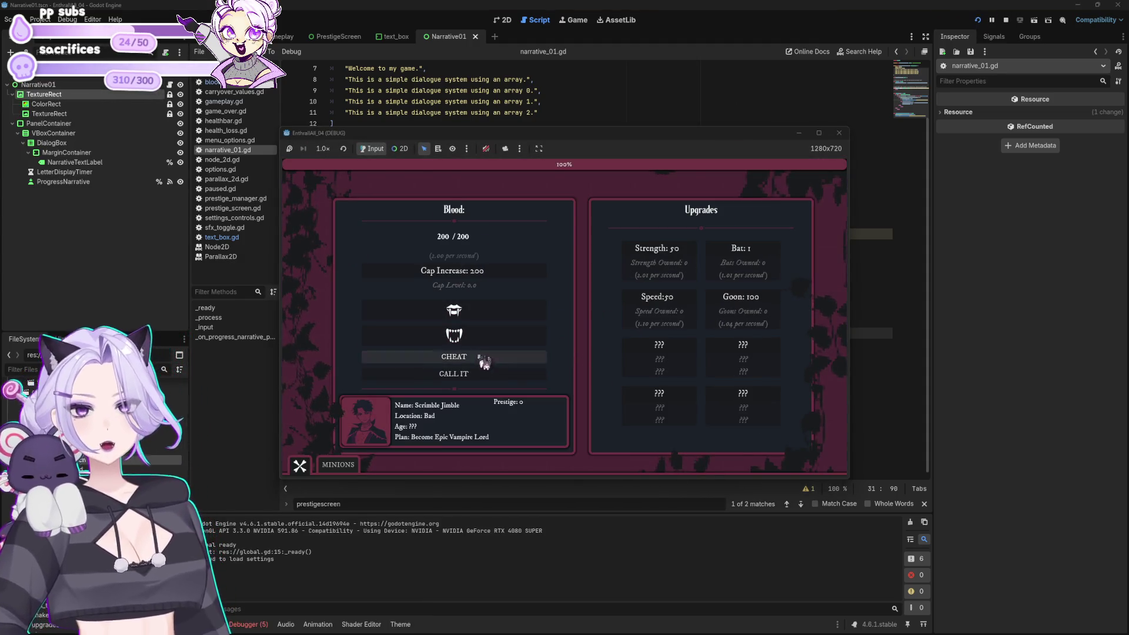
pyautogui.click(502, 276)
pyautogui.click(504, 356)
pyautogui.click(509, 274)
pyautogui.click(504, 354)
pyautogui.click(505, 274)
pyautogui.click(507, 354)
pyautogui.click(509, 273)
pyautogui.click(505, 354)
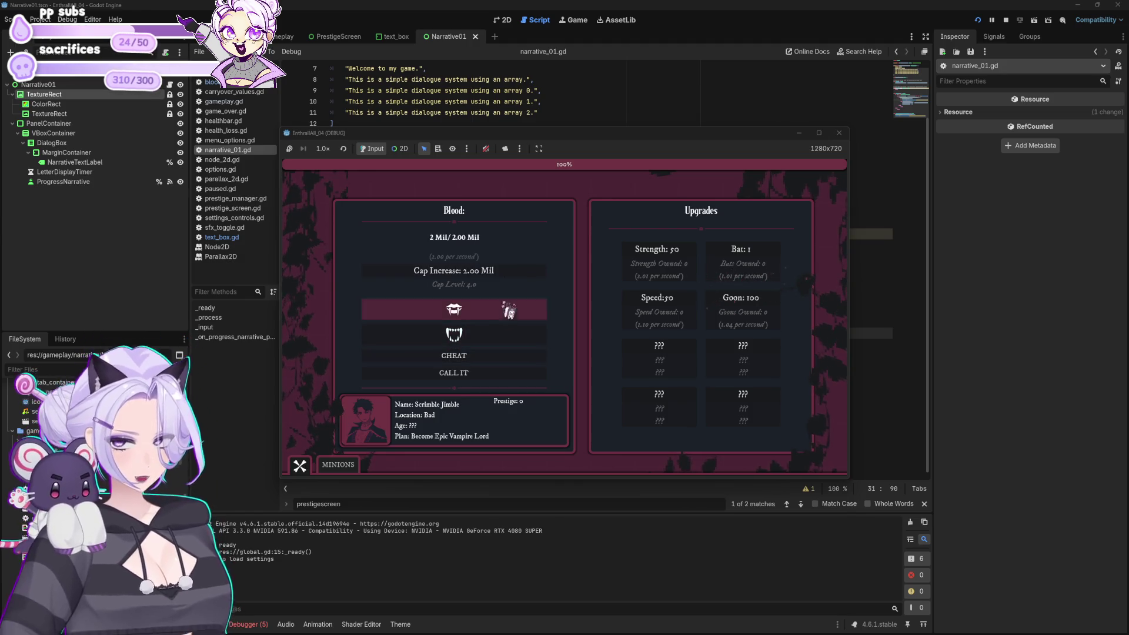
pyautogui.click(506, 274)
pyautogui.click(506, 356)
# Buy bat, speed and strength upgrades plus another blood cap increase
pyautogui.click(738, 252)
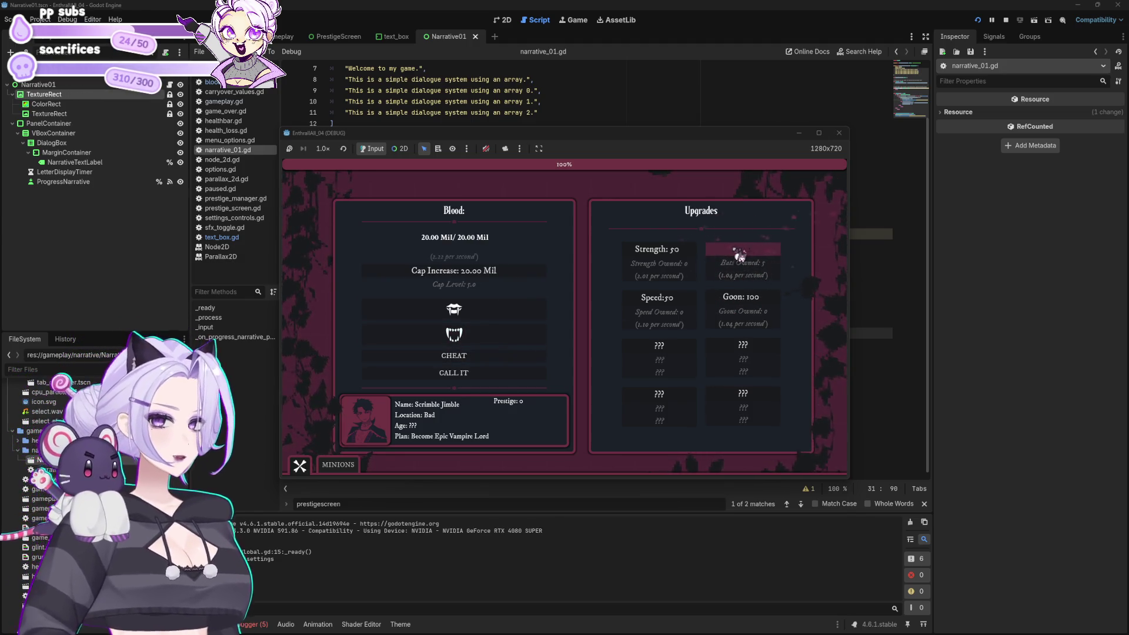
pyautogui.click(739, 254)
pyautogui.click(686, 310)
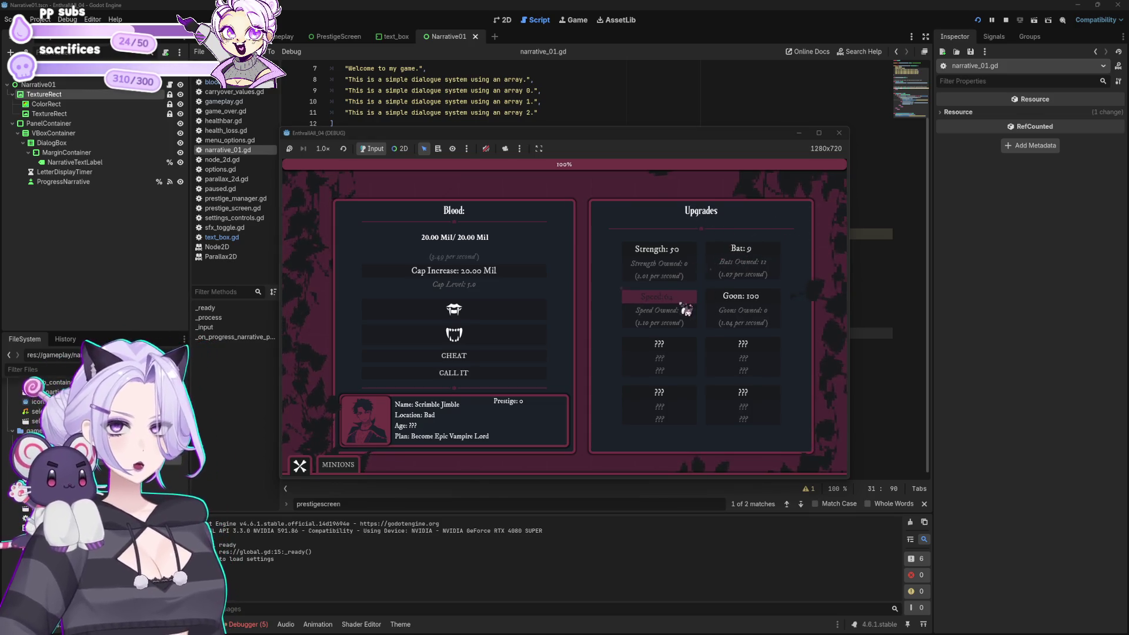
pyautogui.click(685, 310)
pyautogui.click(682, 252)
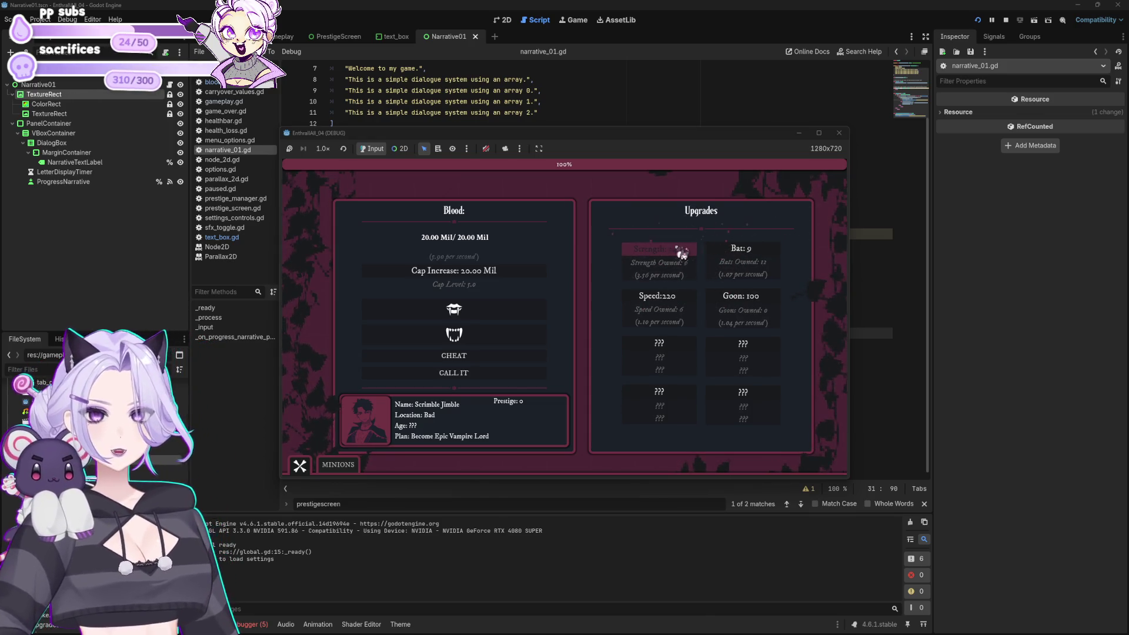
pyautogui.click(681, 257)
pyautogui.click(686, 301)
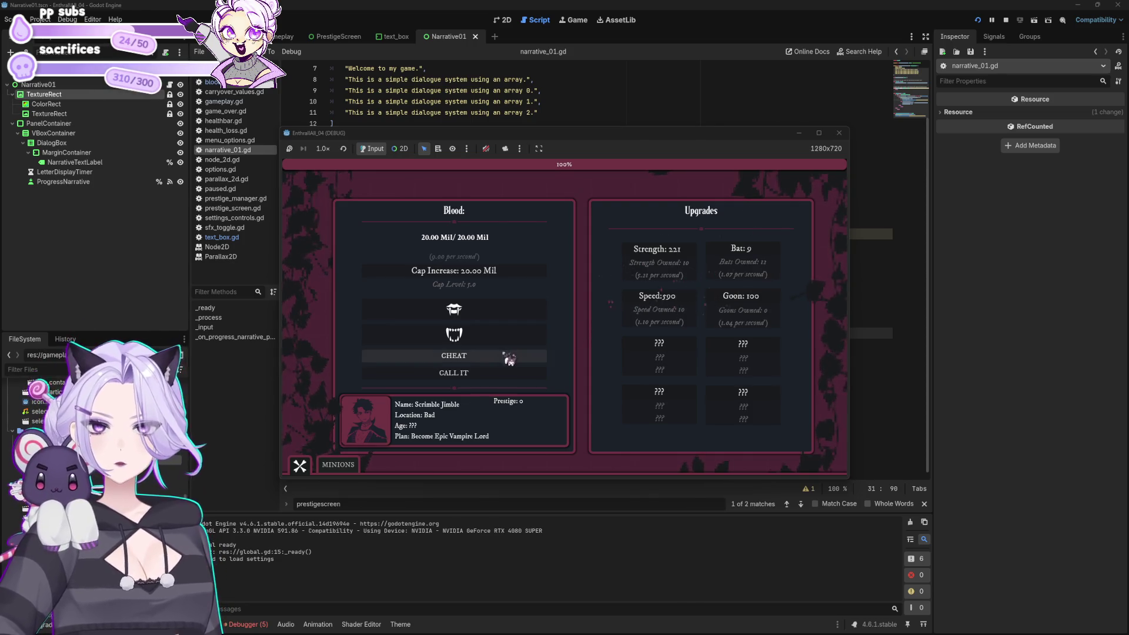
pyautogui.click(499, 281)
# End the run with CALL IT, click through the dialogue to the prestige stats, and close the game
pyautogui.click(484, 376)
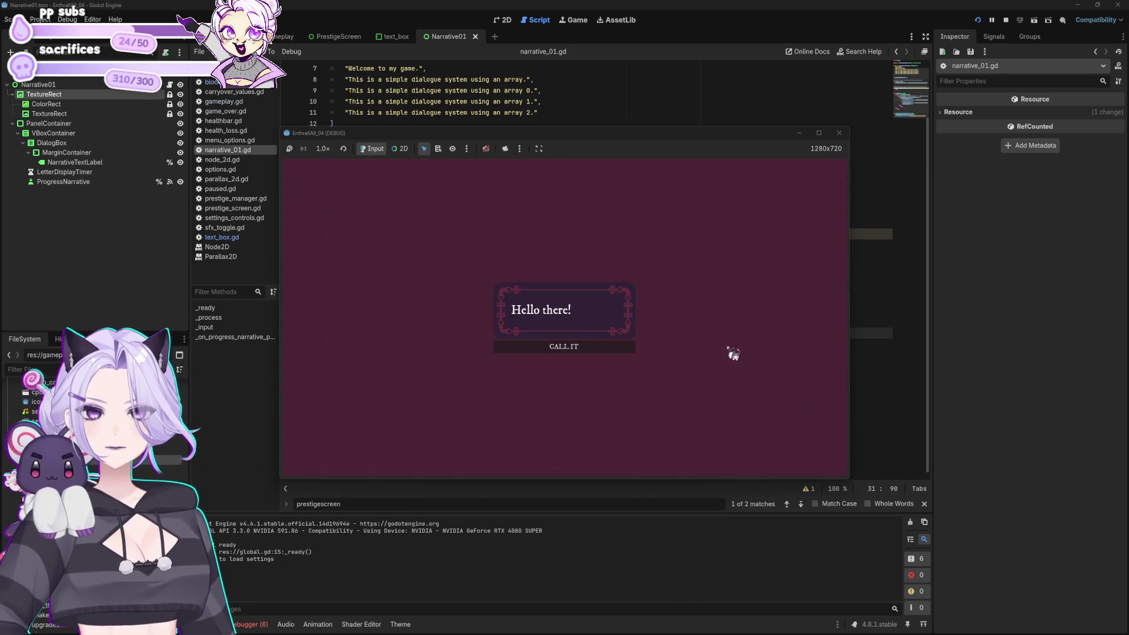
pyautogui.click(640, 308)
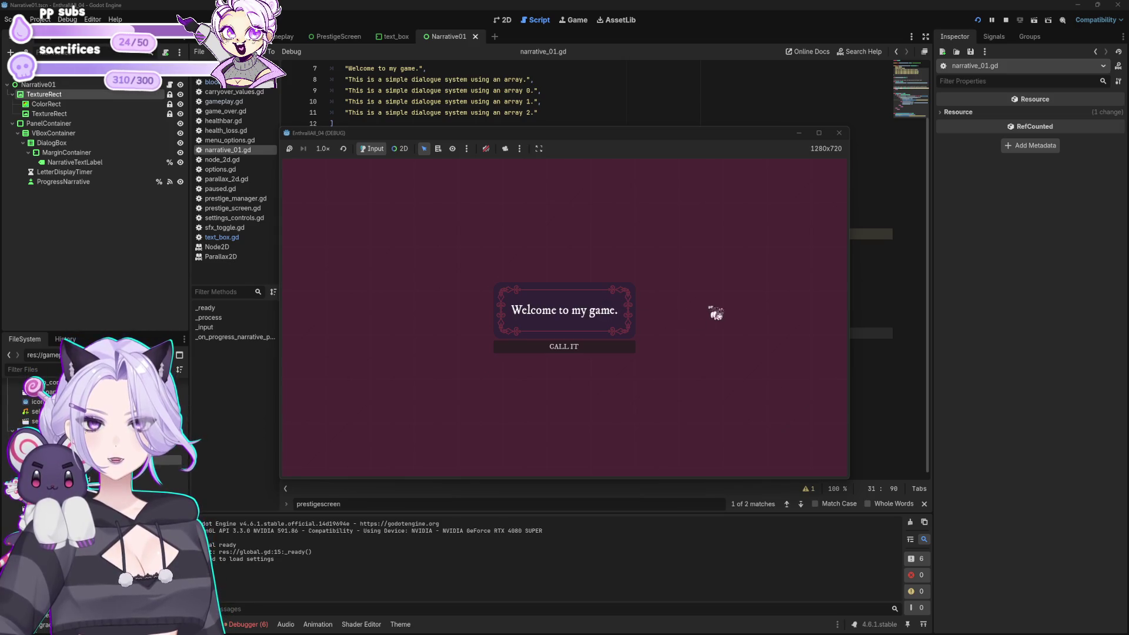
pyautogui.click(741, 302)
pyautogui.click(741, 301)
pyautogui.click(741, 301)
pyautogui.click(741, 302)
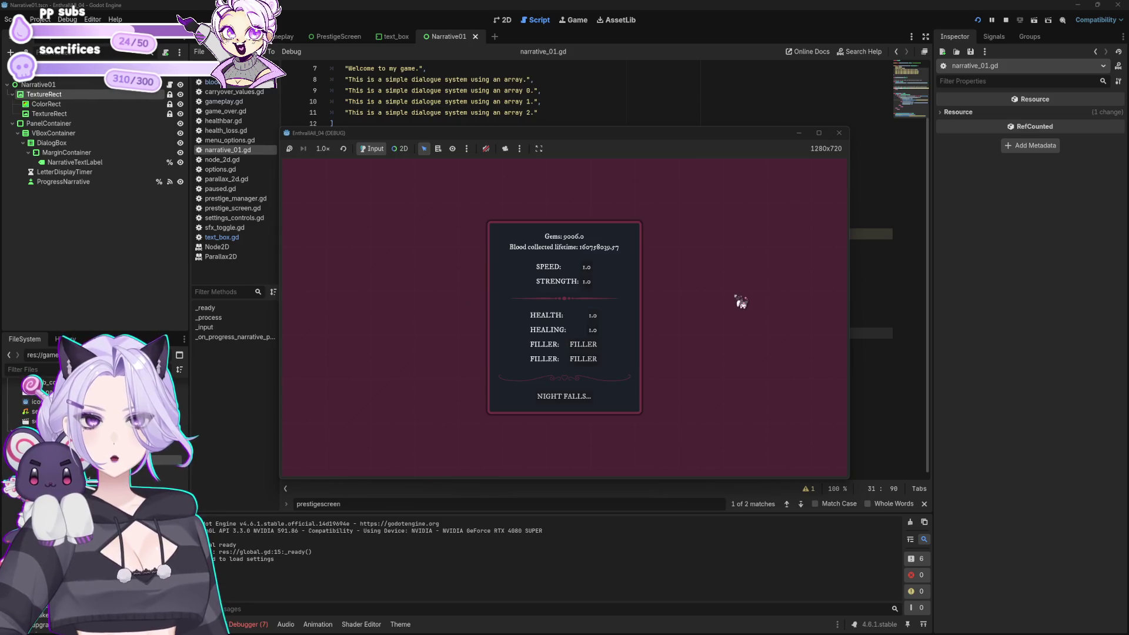
pyautogui.click(840, 134)
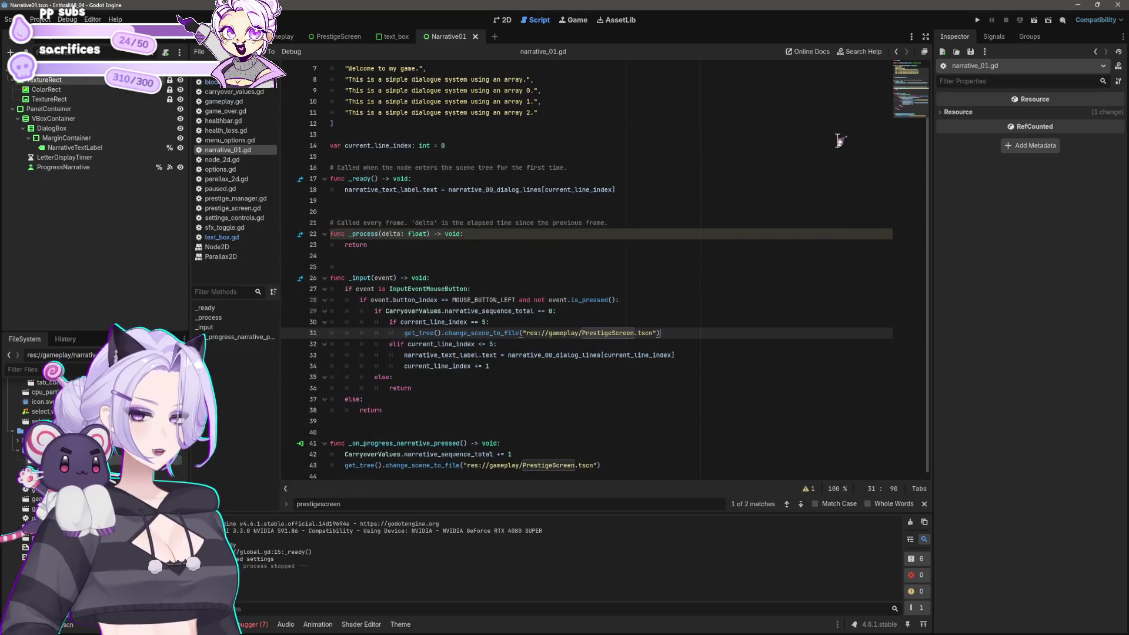
# In the 2D view, delete the ProgressNarrative (CALL IT) node, then inspect MarginContainer and NarrativeTextLabel
pyautogui.click(659, 374)
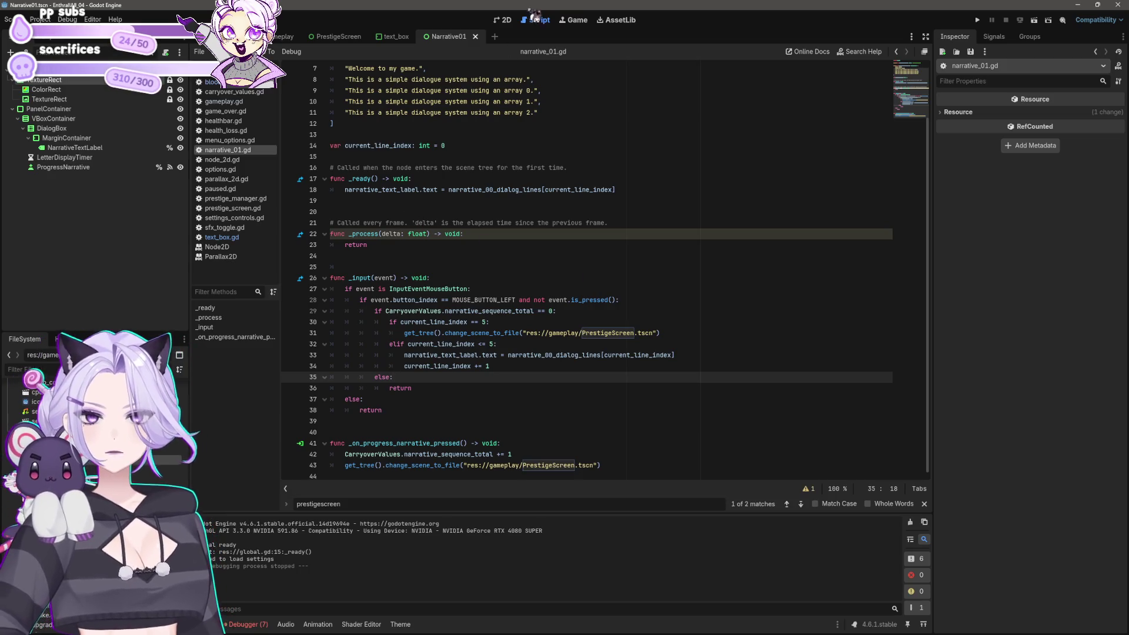
pyautogui.click(502, 19)
pyautogui.click(609, 327)
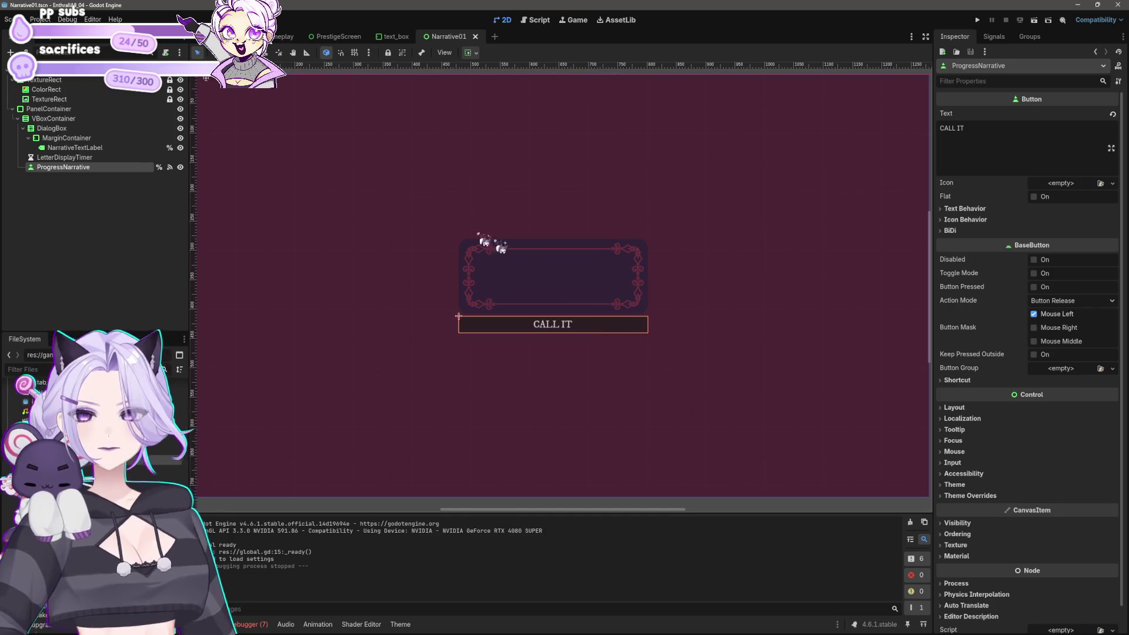
pyautogui.click(89, 177)
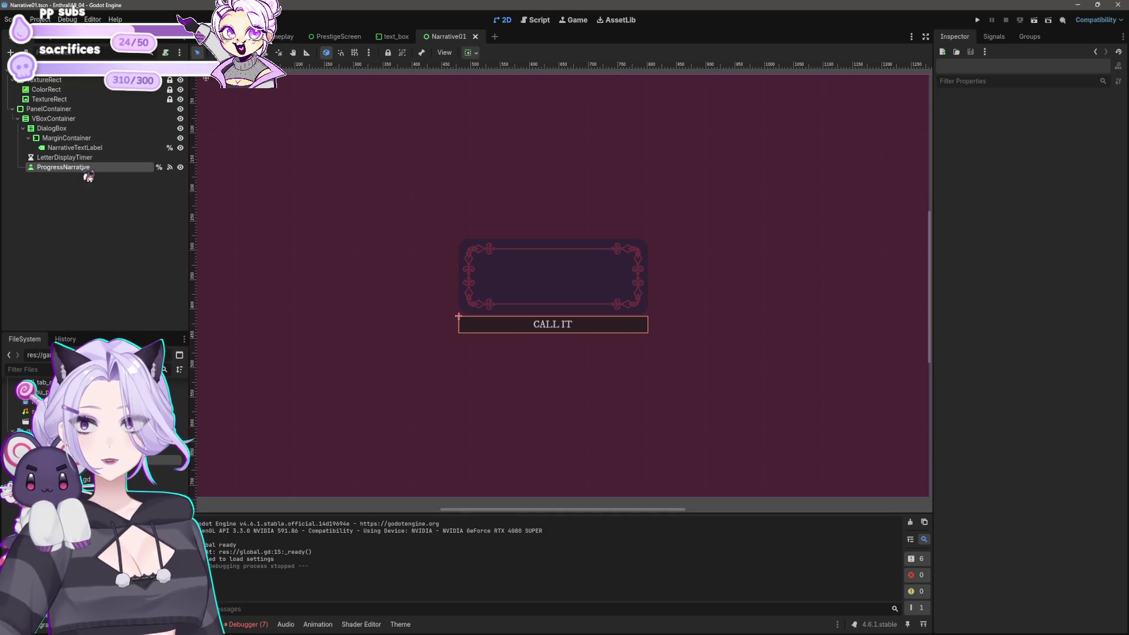
pyautogui.click(88, 168)
pyautogui.press('Delete')
pyautogui.press('Return')
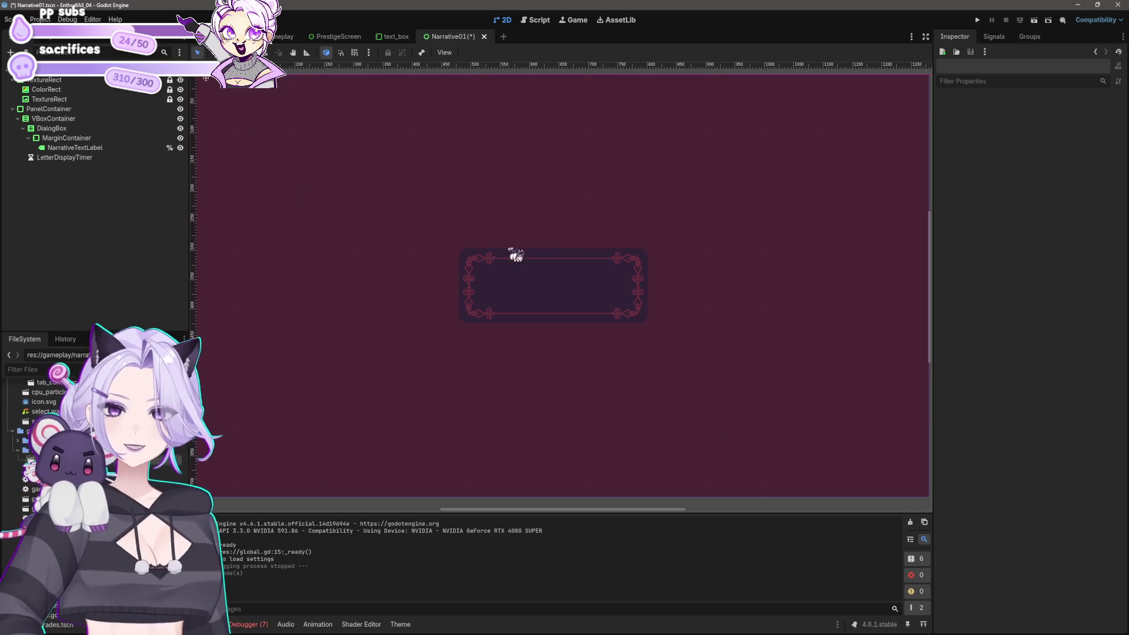
pyautogui.click(524, 257)
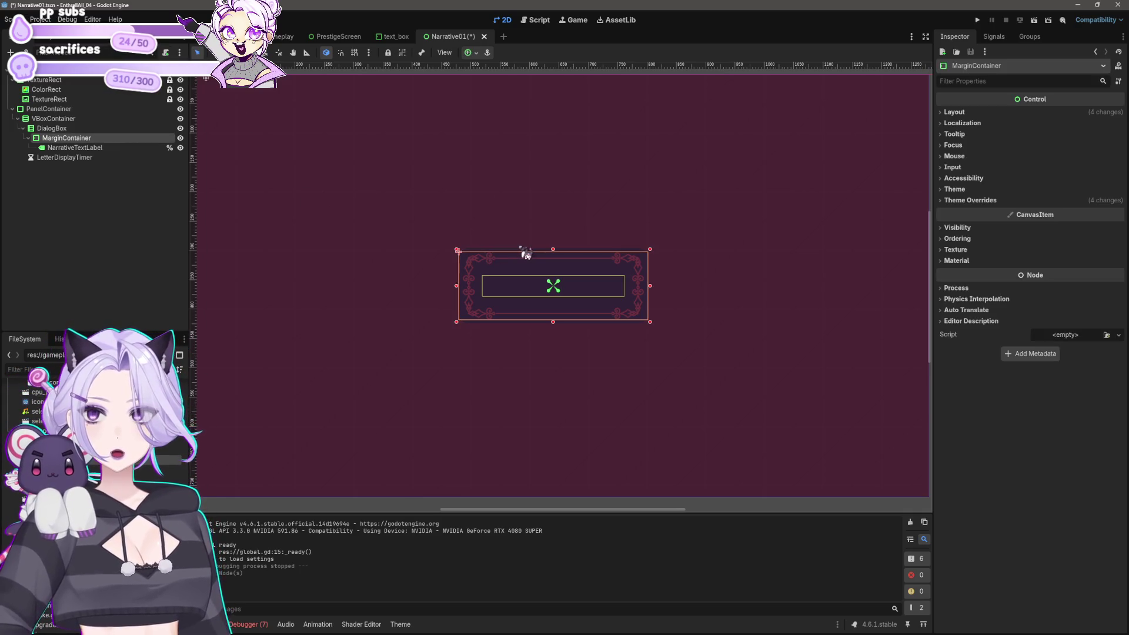
pyautogui.click(97, 147)
# Save the Narrative01 scene and review MarginContainer's Layout and Transform properties
pyautogui.click(100, 138)
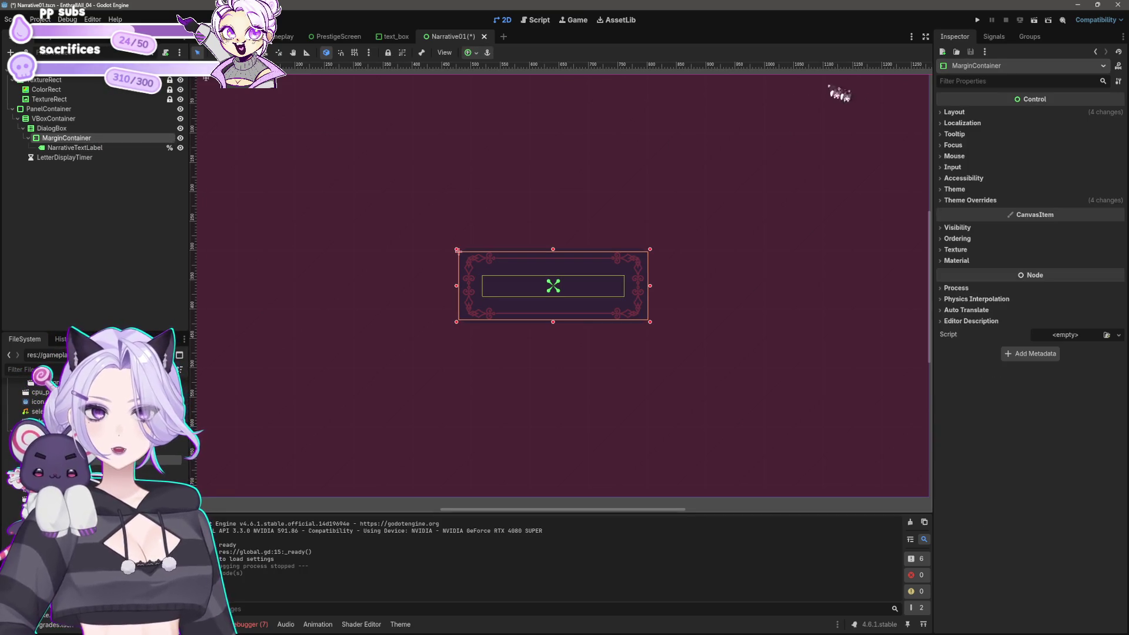
pyautogui.scroll(-3, 550, 238)
pyautogui.hotkey('ctrl', 's')
pyautogui.scroll(3, 564, 290)
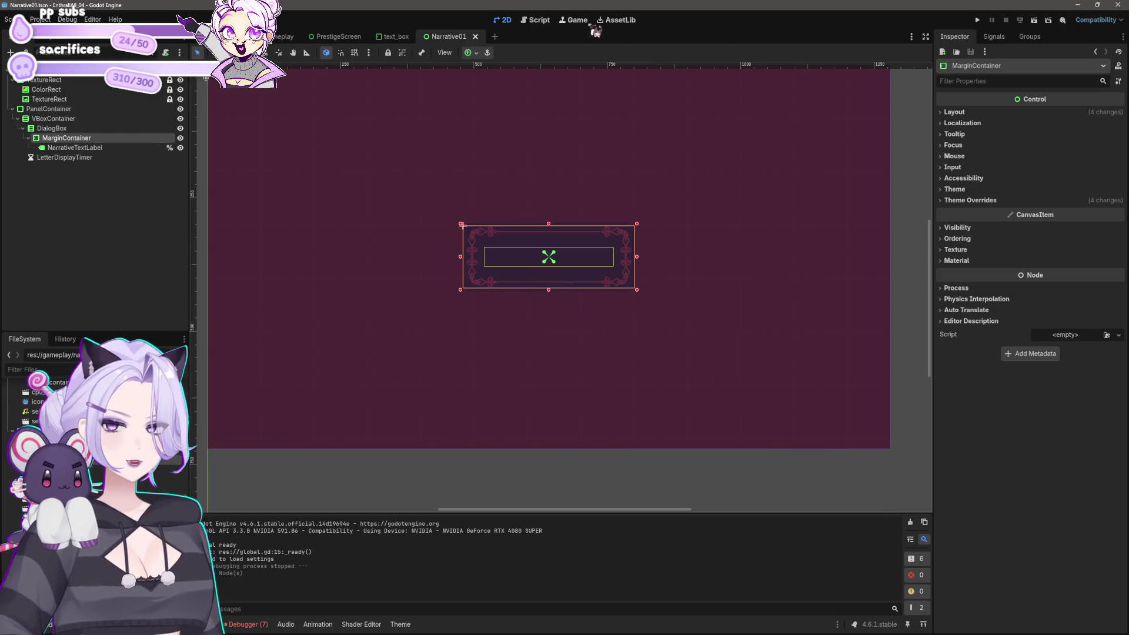
pyautogui.click(956, 112)
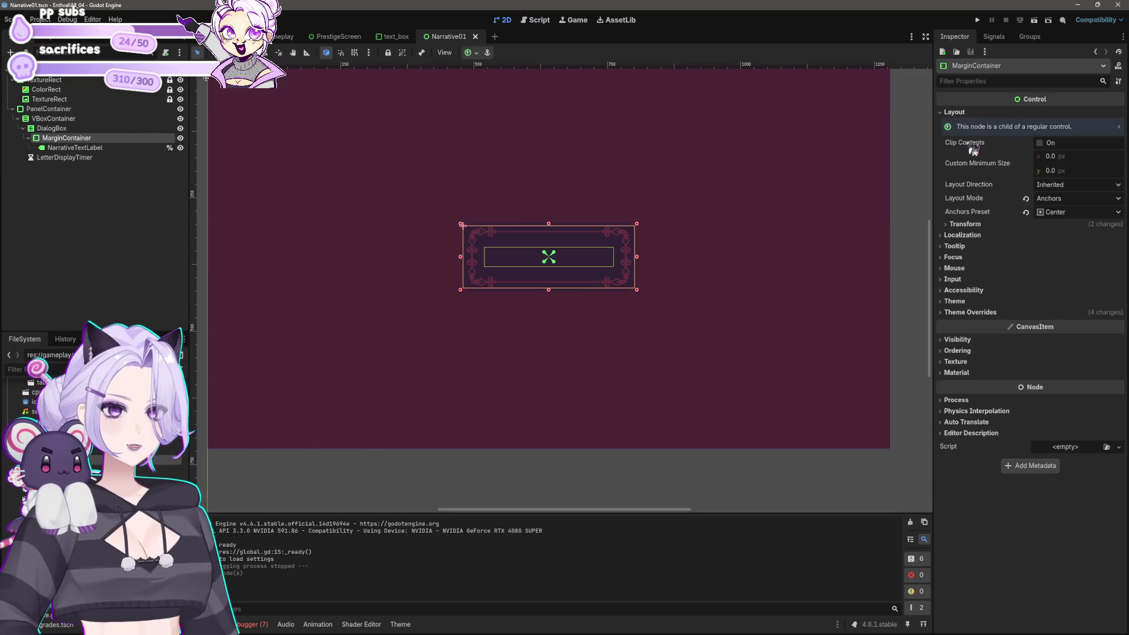
pyautogui.click(964, 224)
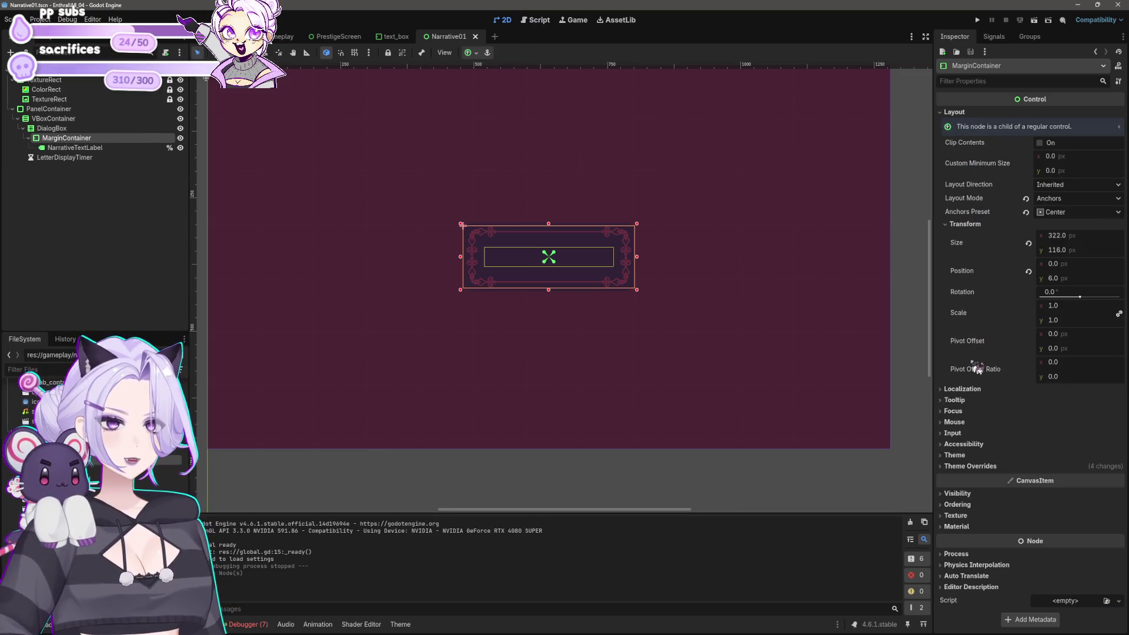
# Center NarrativeTextLabel inside the dialogue box, save the scene, and run the game
pyautogui.click(139, 148)
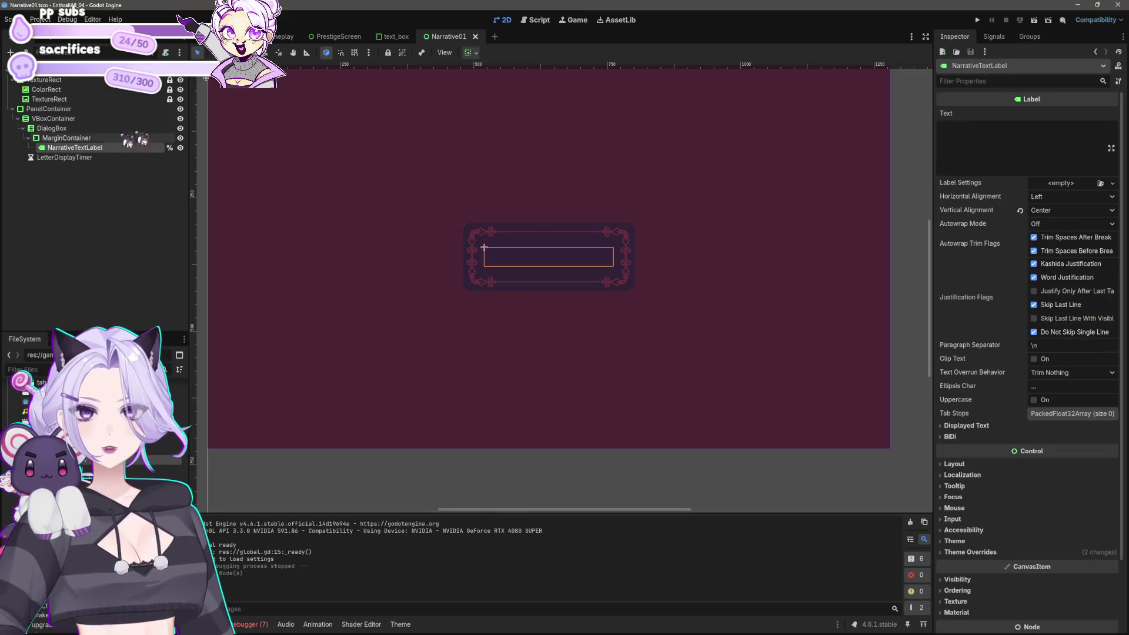
pyautogui.click(470, 52)
pyautogui.click(491, 86)
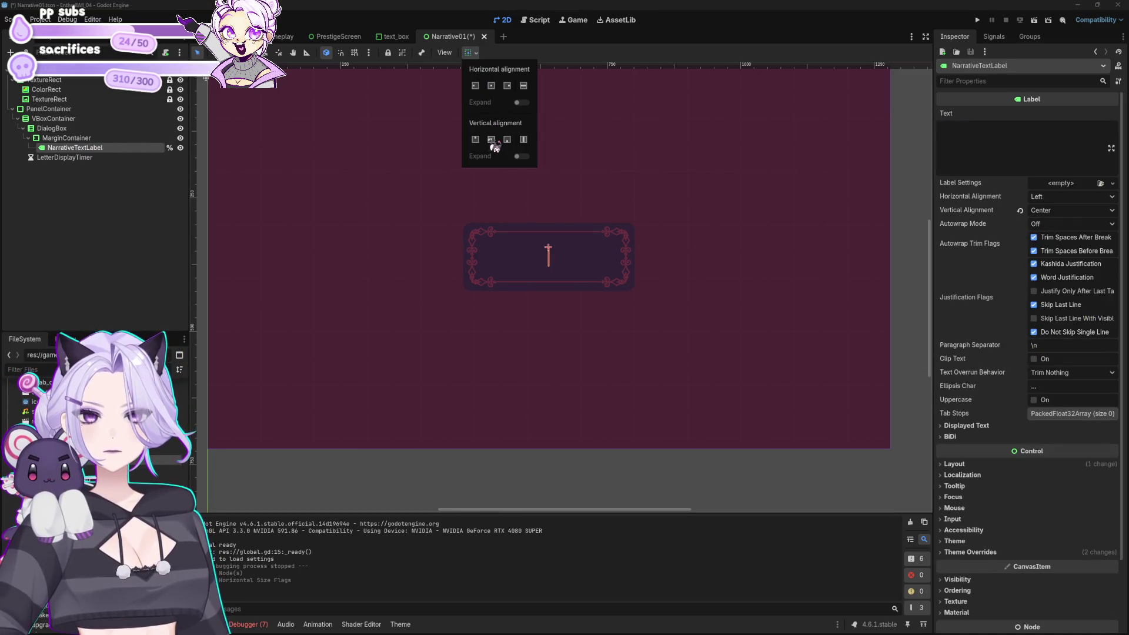
pyautogui.click(742, 6)
pyautogui.hotkey('ctrl', 's')
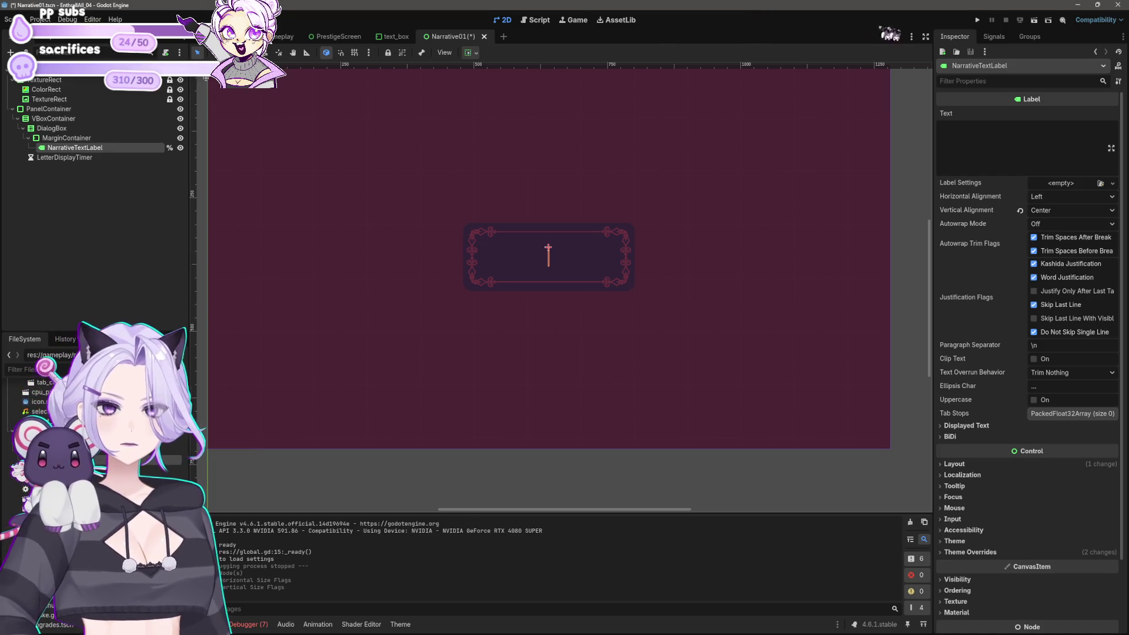
pyautogui.click(977, 21)
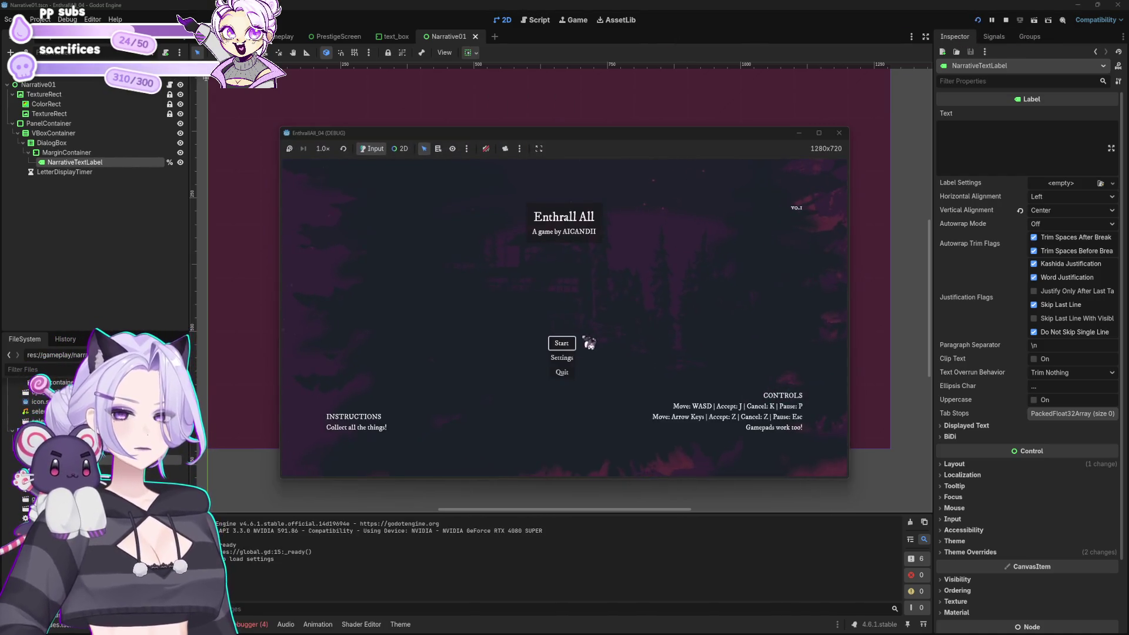
# Start a new game, buy six blood cap increases with CHEAT refills, and enter the narrative dialogue
pyautogui.click(568, 351)
pyautogui.click(480, 358)
pyautogui.click(486, 272)
pyautogui.click(481, 358)
pyautogui.click(486, 276)
pyautogui.click(480, 356)
pyautogui.click(480, 272)
pyautogui.click(472, 364)
pyautogui.click(478, 276)
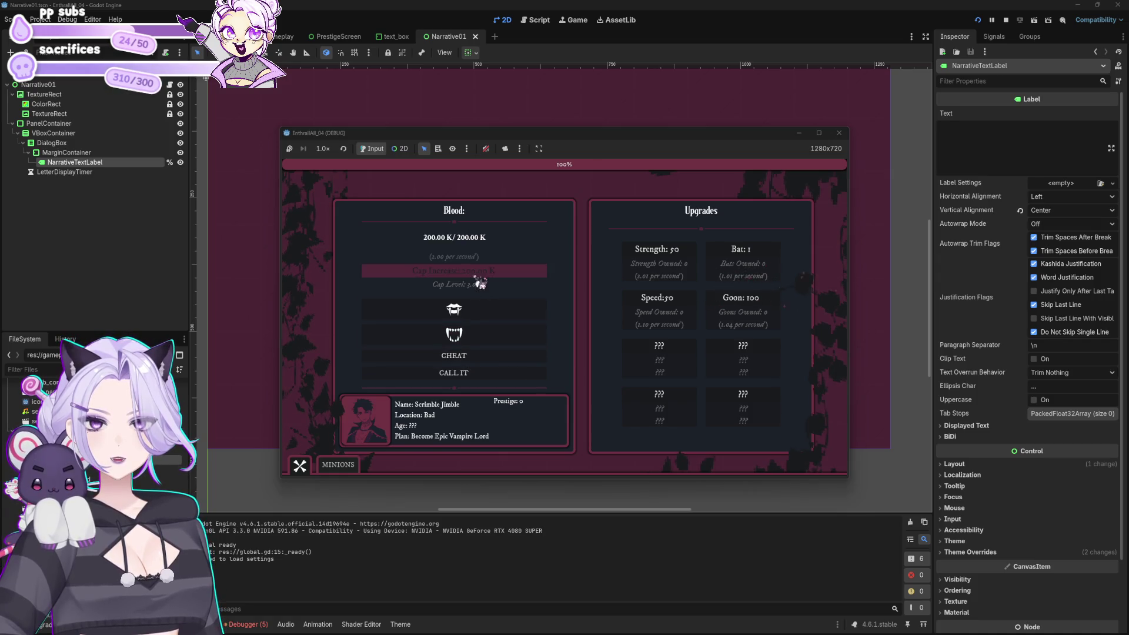
pyautogui.click(477, 354)
pyautogui.click(484, 272)
pyautogui.click(486, 355)
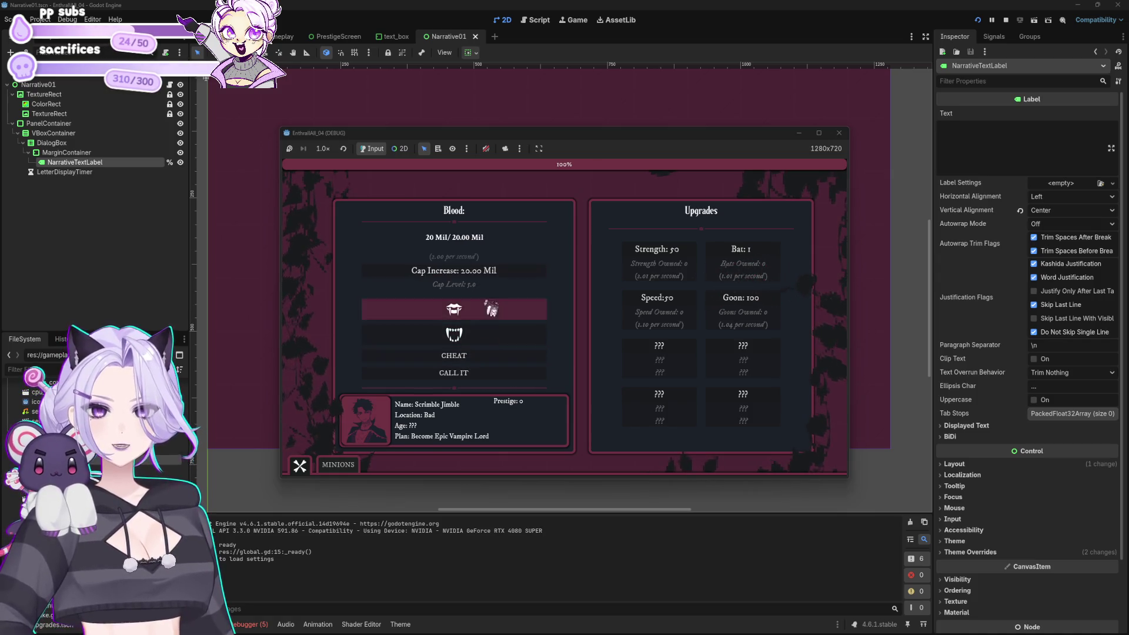
pyautogui.click(489, 276)
pyautogui.click(483, 371)
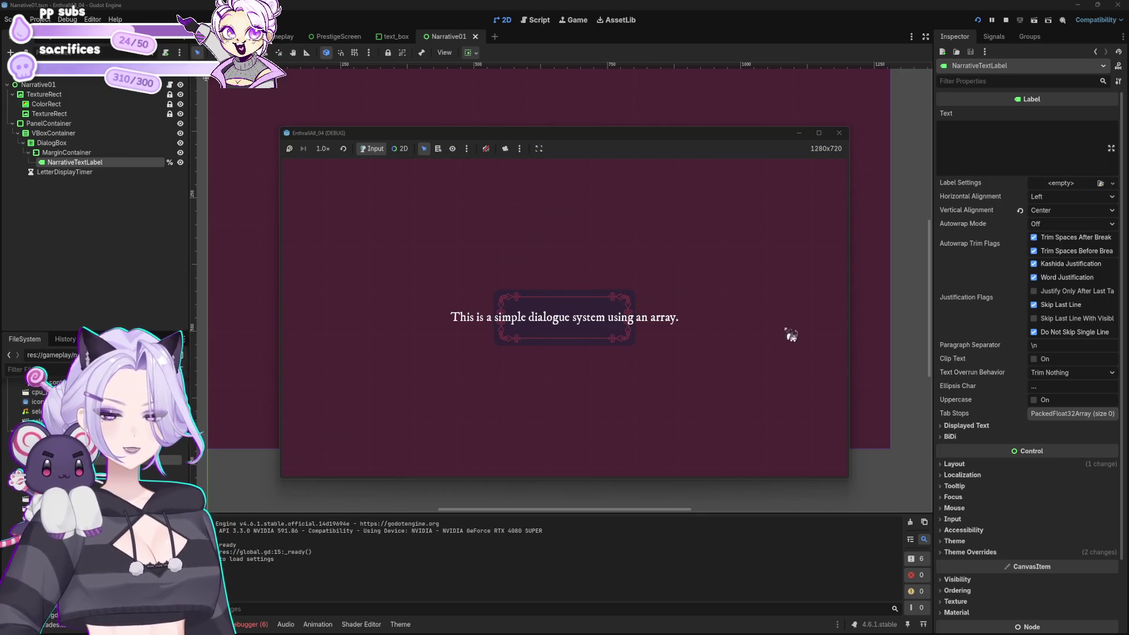
pyautogui.click(839, 133)
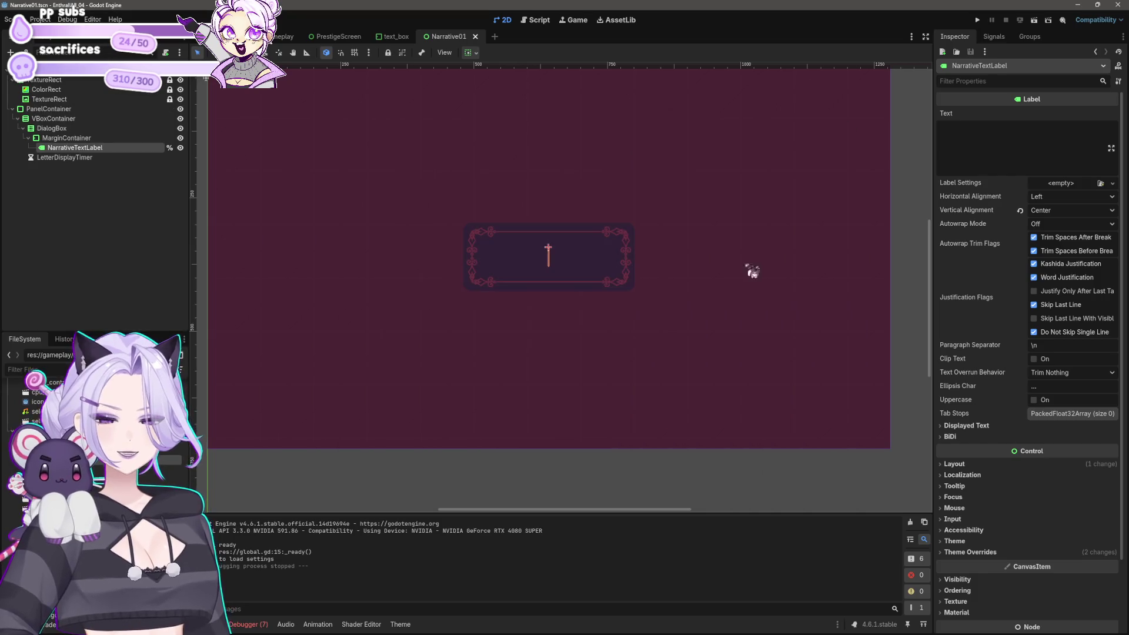
# Close the game and inspect the DialogBox's axis stretch and patch margin settings
pyautogui.click(586, 257)
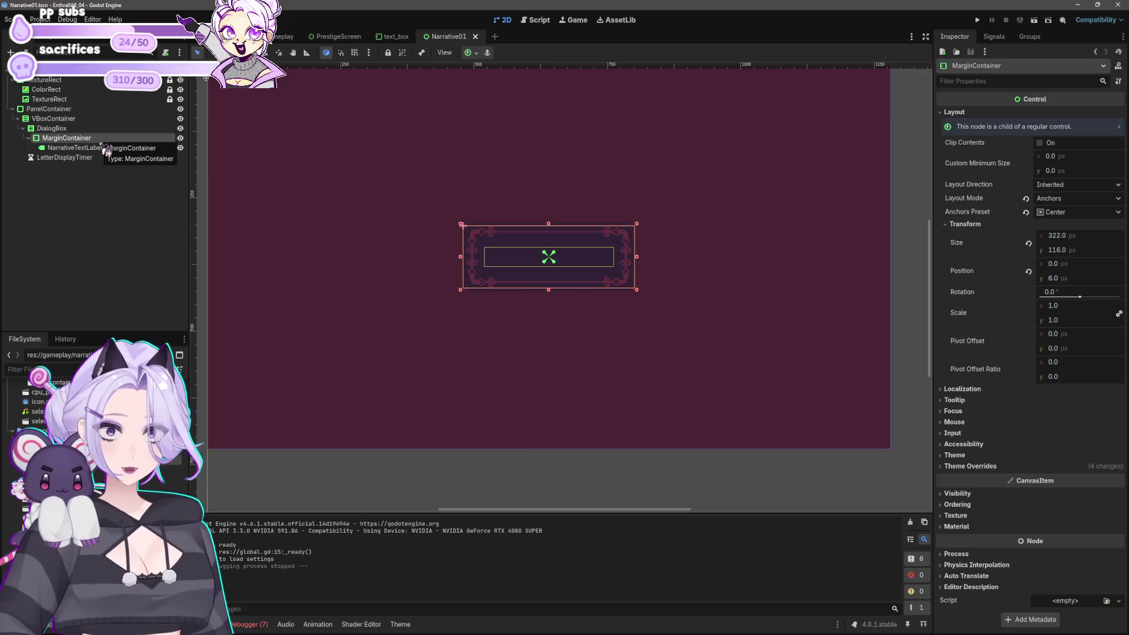
pyautogui.click(82, 129)
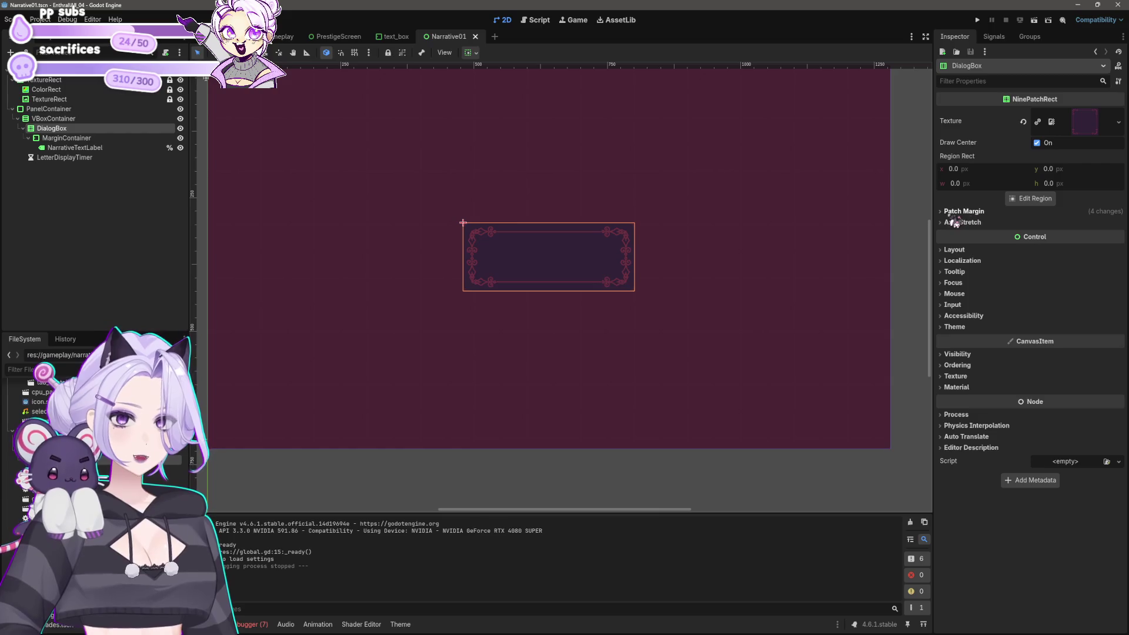
pyautogui.click(976, 222)
pyautogui.click(967, 211)
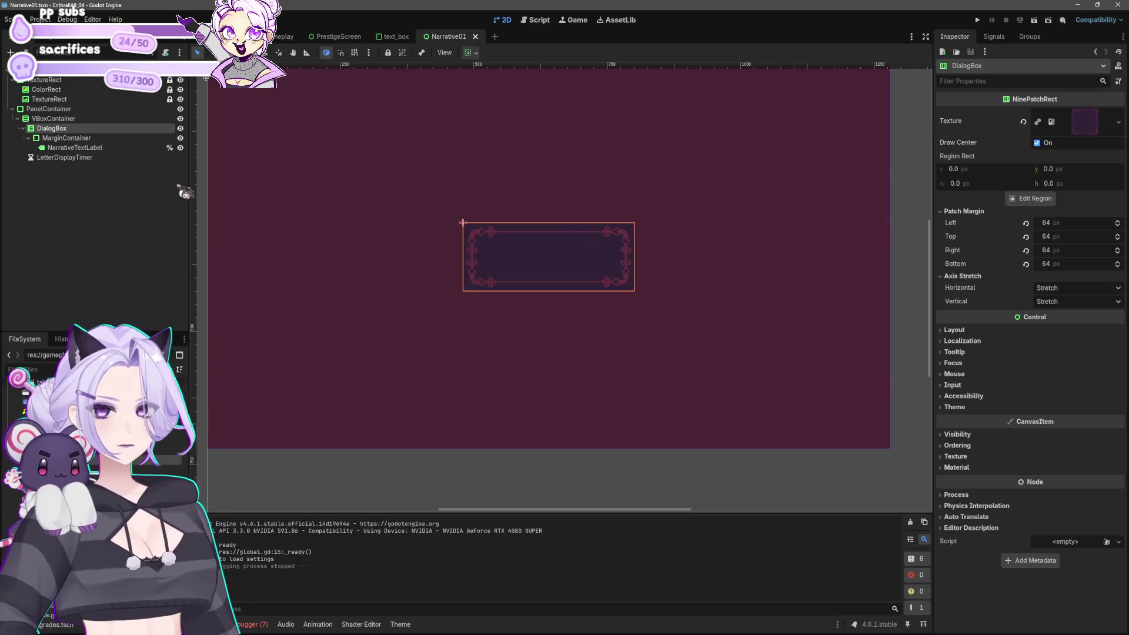
# Set NarrativeTextLabel's Autowrap Mode to Word (Smart), save the scene, and run the project
pyautogui.click(106, 148)
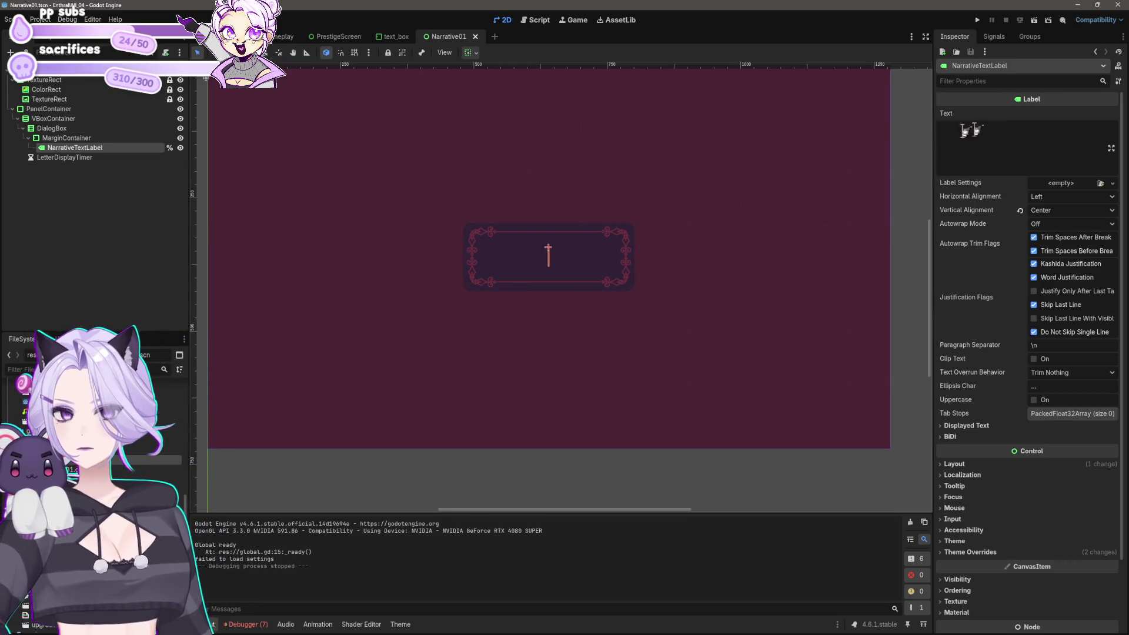
pyautogui.click(993, 80)
pyautogui.write('wra')
pyautogui.click(1058, 116)
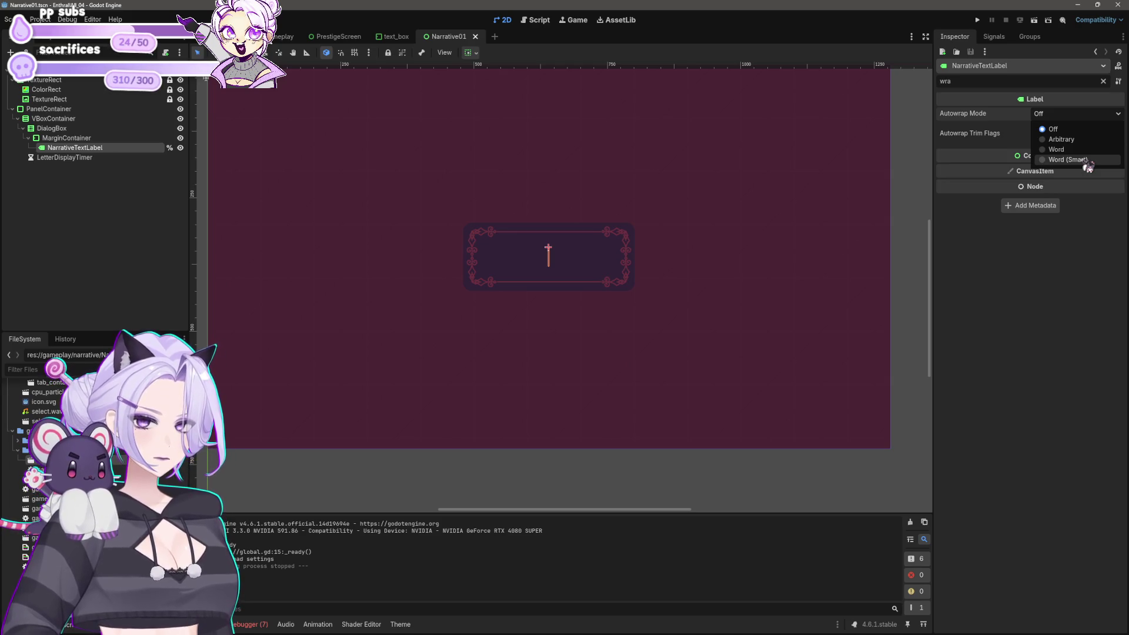
pyautogui.click(1068, 159)
pyautogui.hotkey('ctrl', 's')
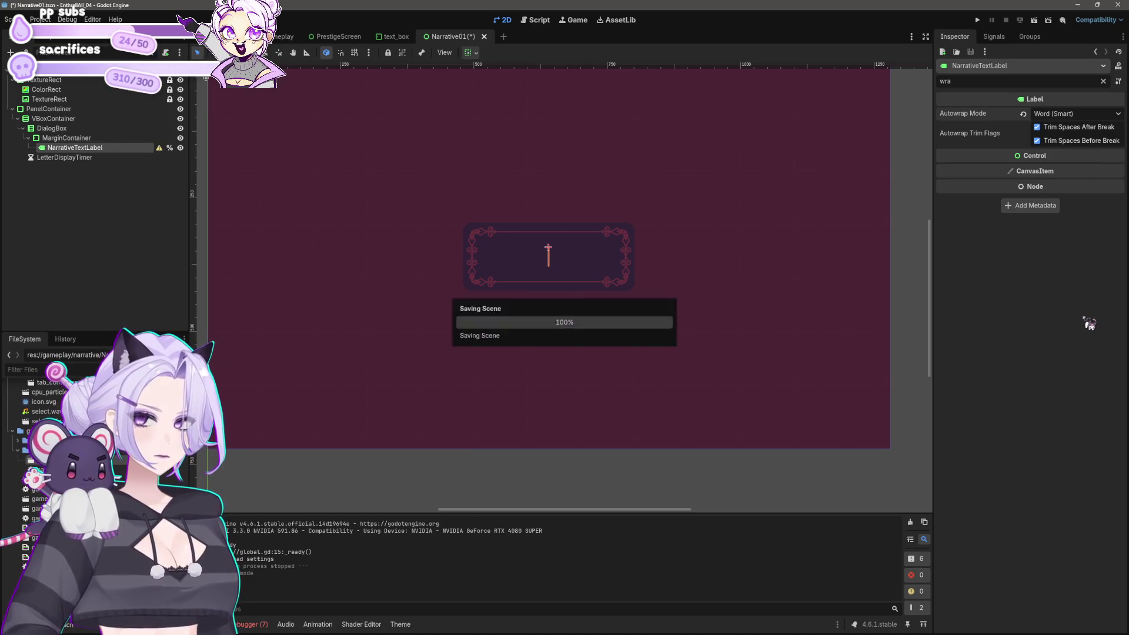
pyautogui.click(978, 21)
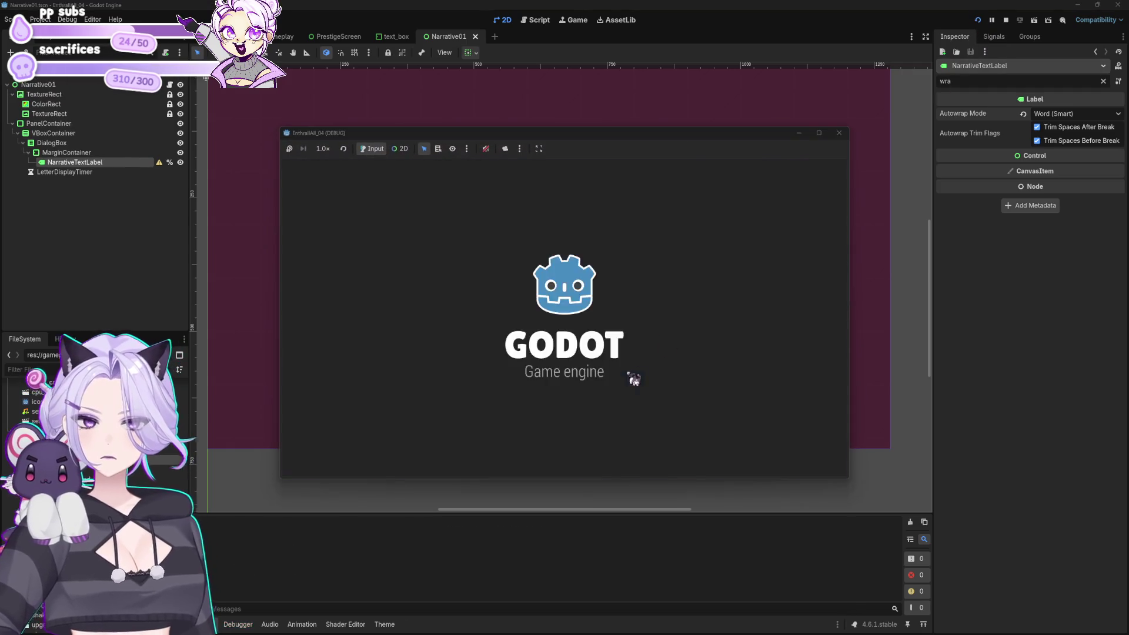
# Start a run, alternate CHEAT and Cap Increase until blood hits 2.00 Mil, call it, and close the game
pyautogui.click(570, 348)
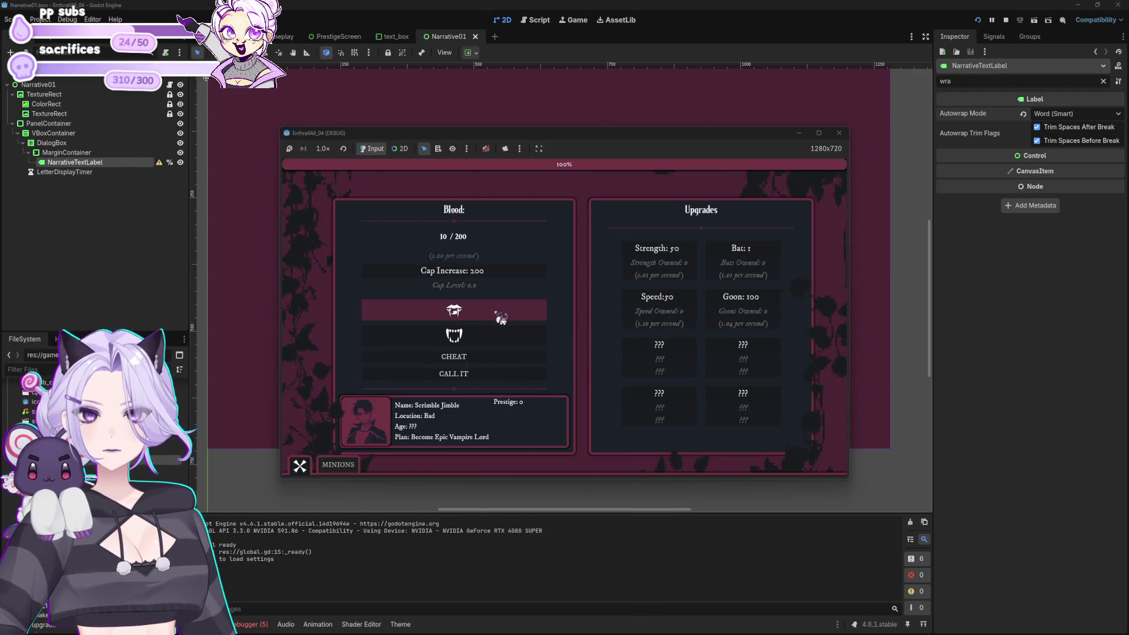
pyautogui.click(492, 284)
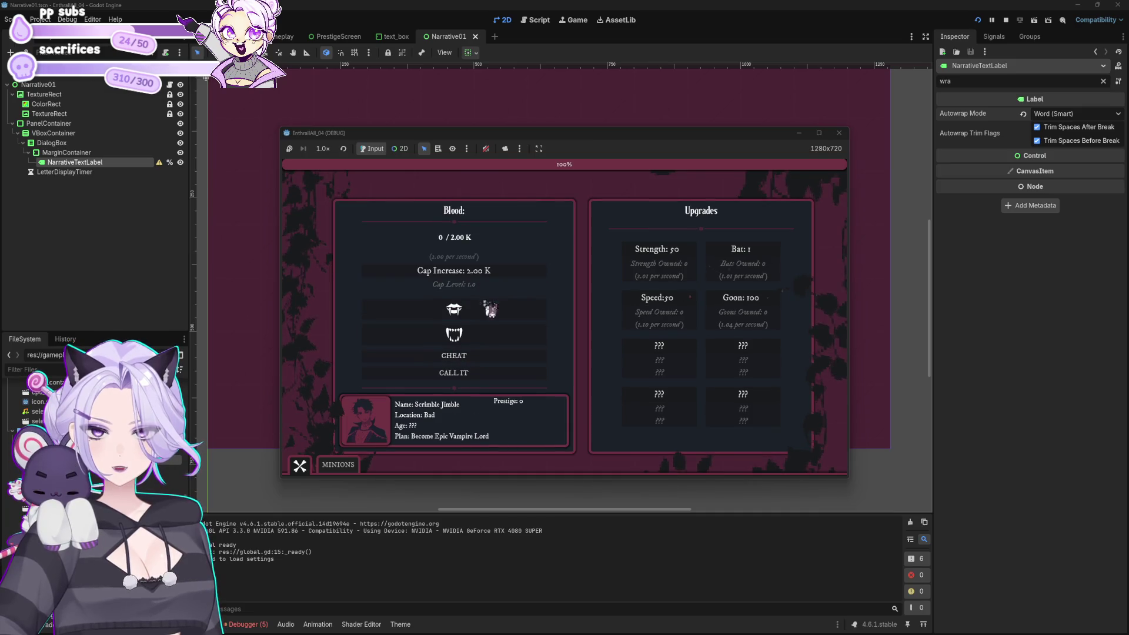
pyautogui.click(497, 353)
pyautogui.click(499, 277)
pyautogui.click(500, 276)
pyautogui.click(490, 355)
pyautogui.click(504, 275)
pyautogui.click(496, 358)
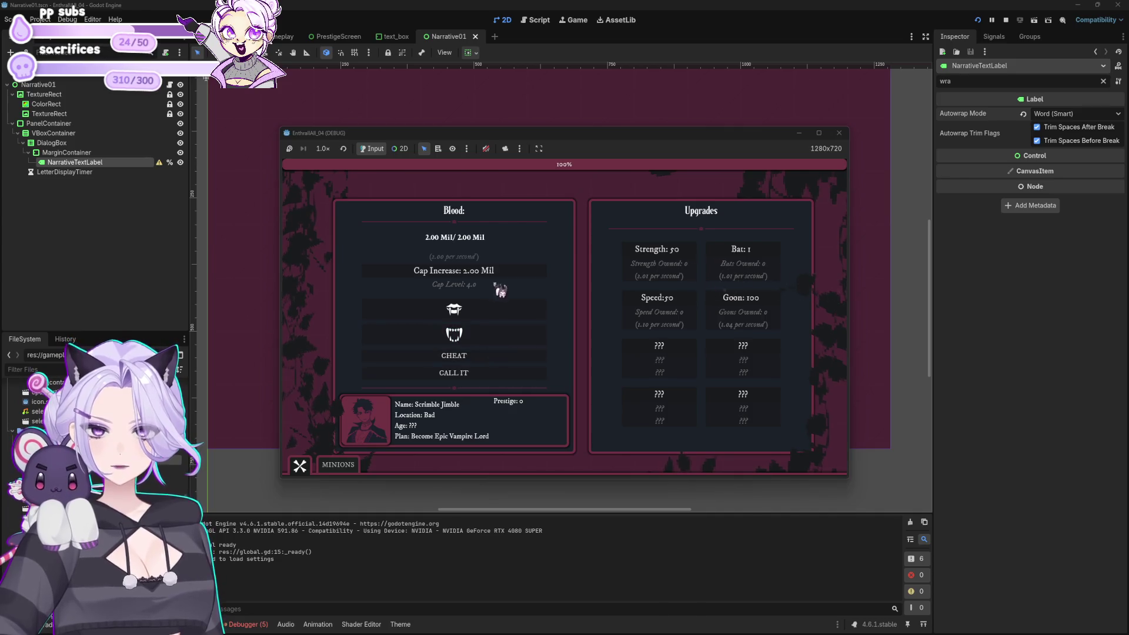
pyautogui.click(507, 372)
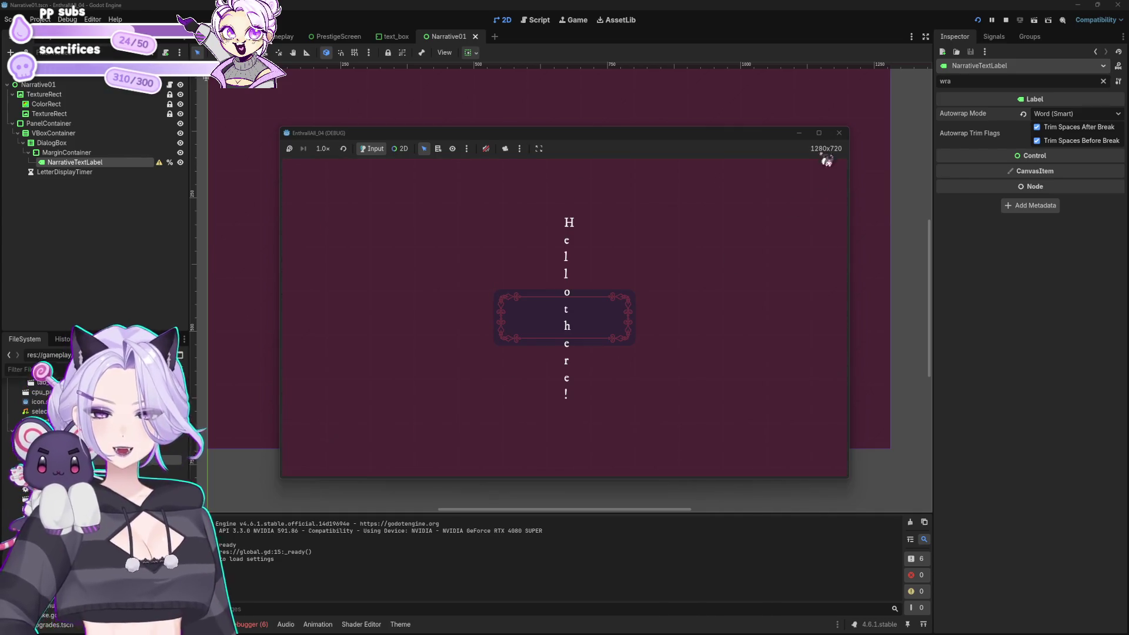
pyautogui.click(839, 132)
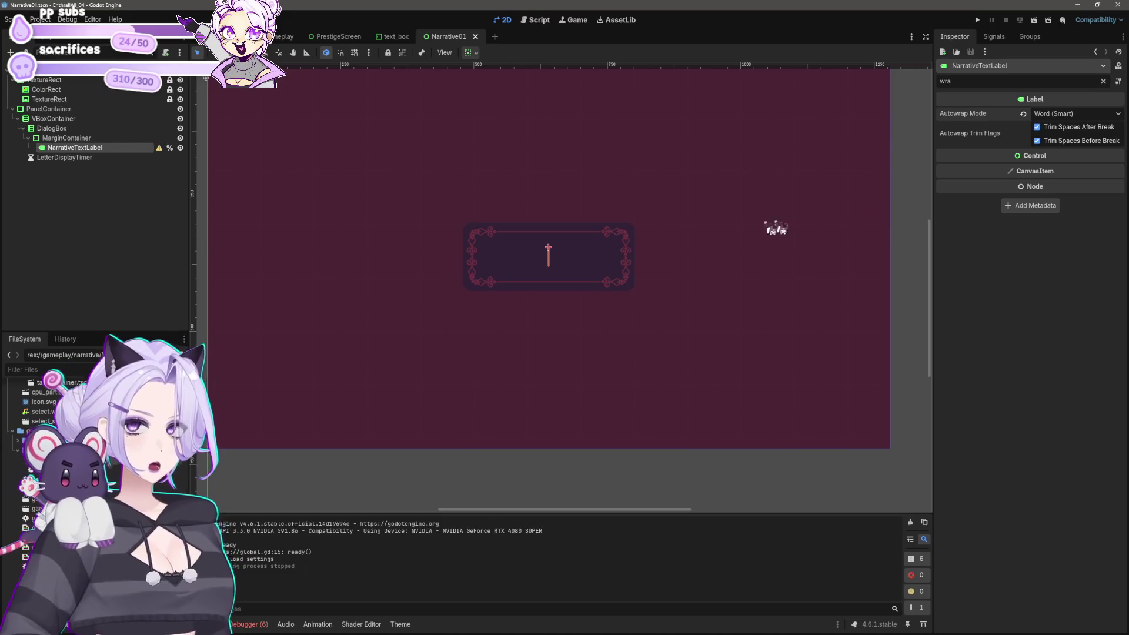
# Try enlarging the MarginContainer by dragging, then undo the resize
pyautogui.click(569, 246)
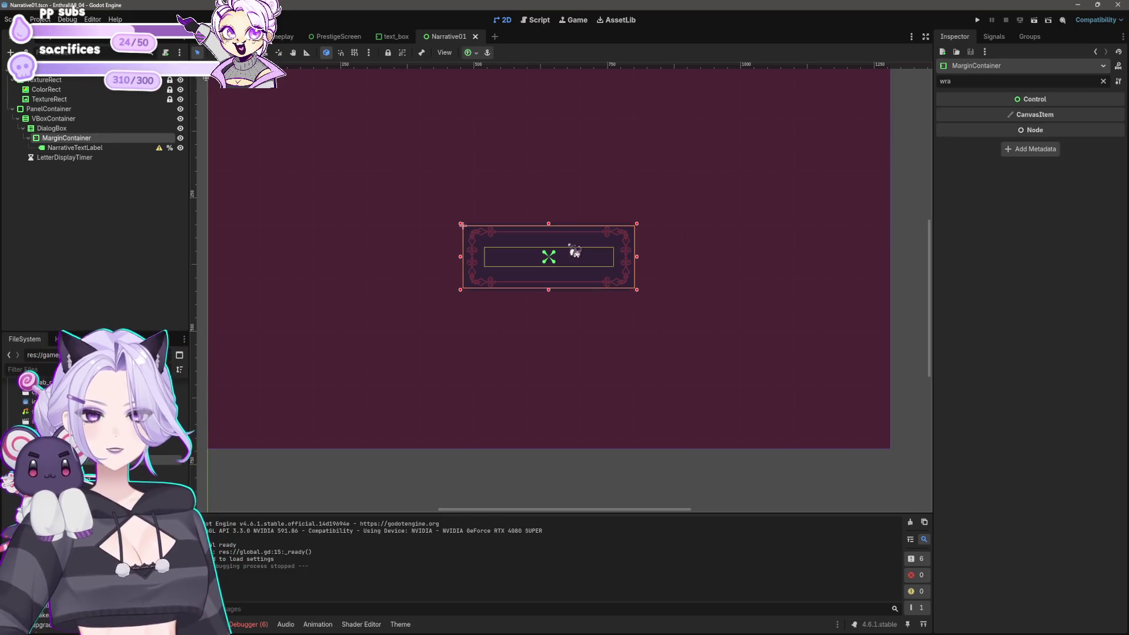
pyautogui.moveTo(644, 297); pyautogui.dragTo(647, 325)
pyautogui.hotkey('ctrl', 'z')
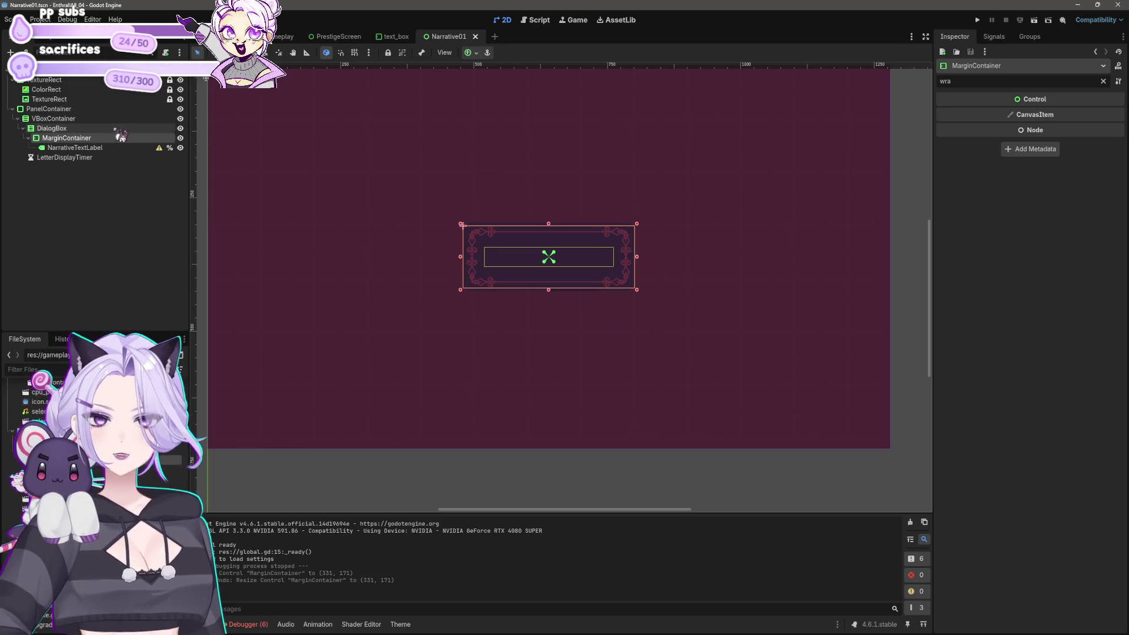
# Select DialogBox and filter the Inspector by 'size' to show its Layout size properties
pyautogui.click(100, 130)
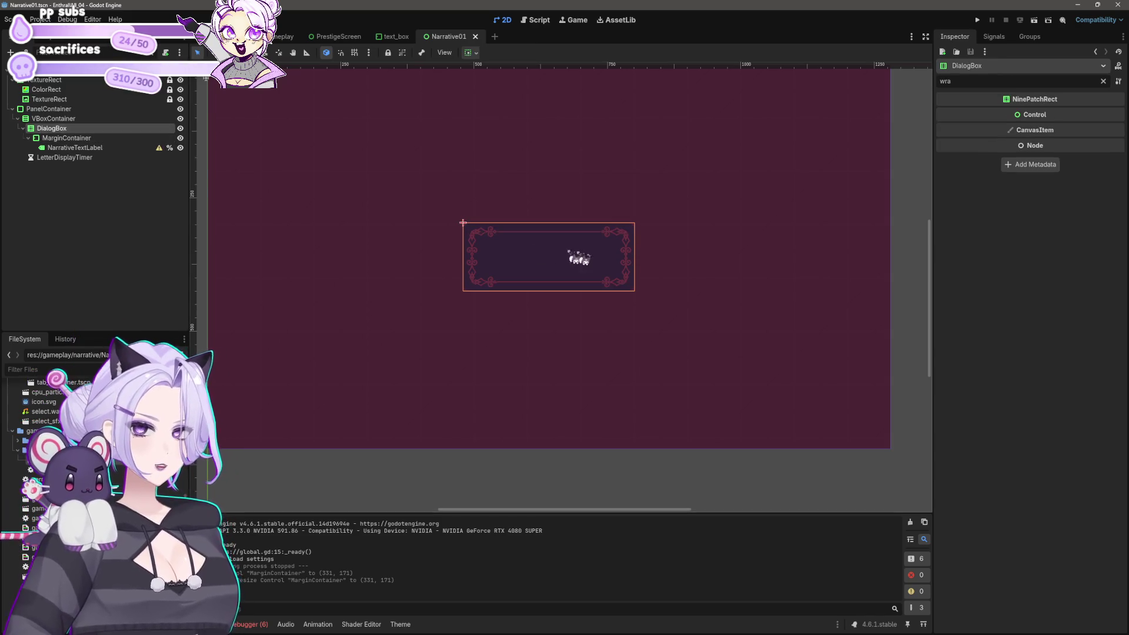
pyautogui.scroll(2, 597, 262)
pyautogui.press('BackSpace')
pyautogui.press('BackSpace')
pyautogui.press('BackSpace')
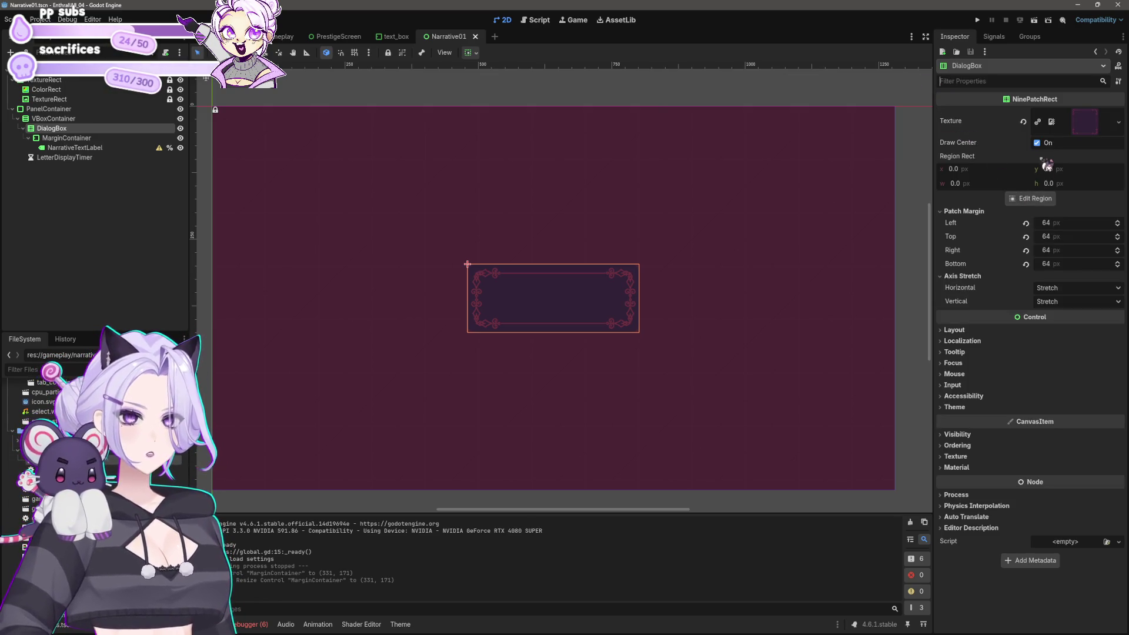
pyautogui.write('size')
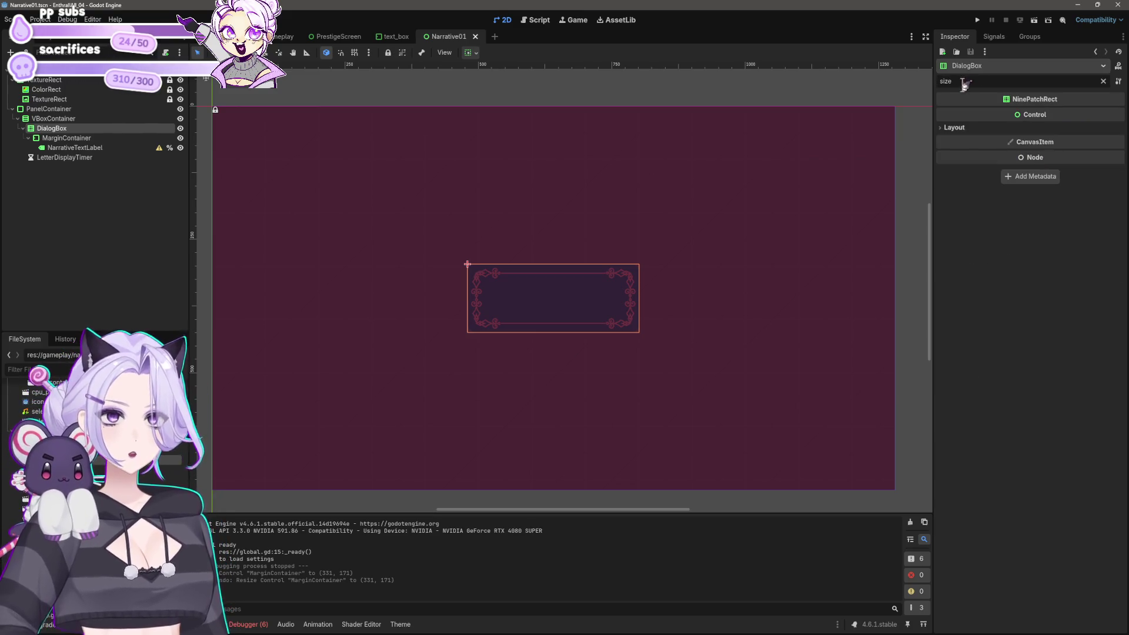
pyautogui.click(954, 128)
pyautogui.click(969, 185)
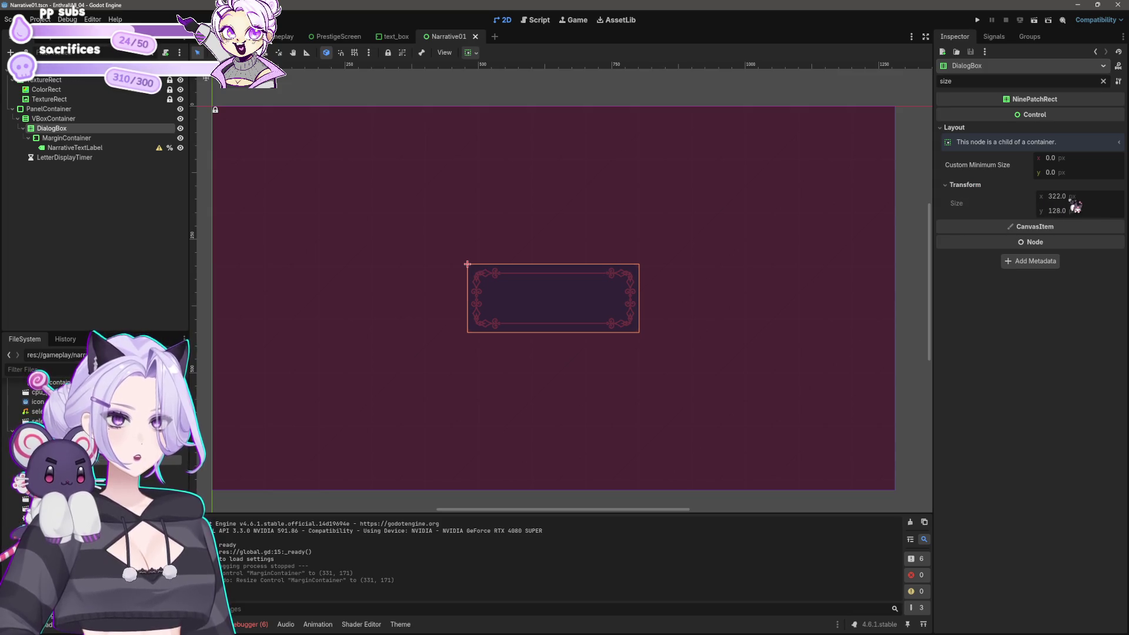
# Set DialogBox's custom minimum size to 450 × 250, save the scene, and run the project
pyautogui.click(1098, 157)
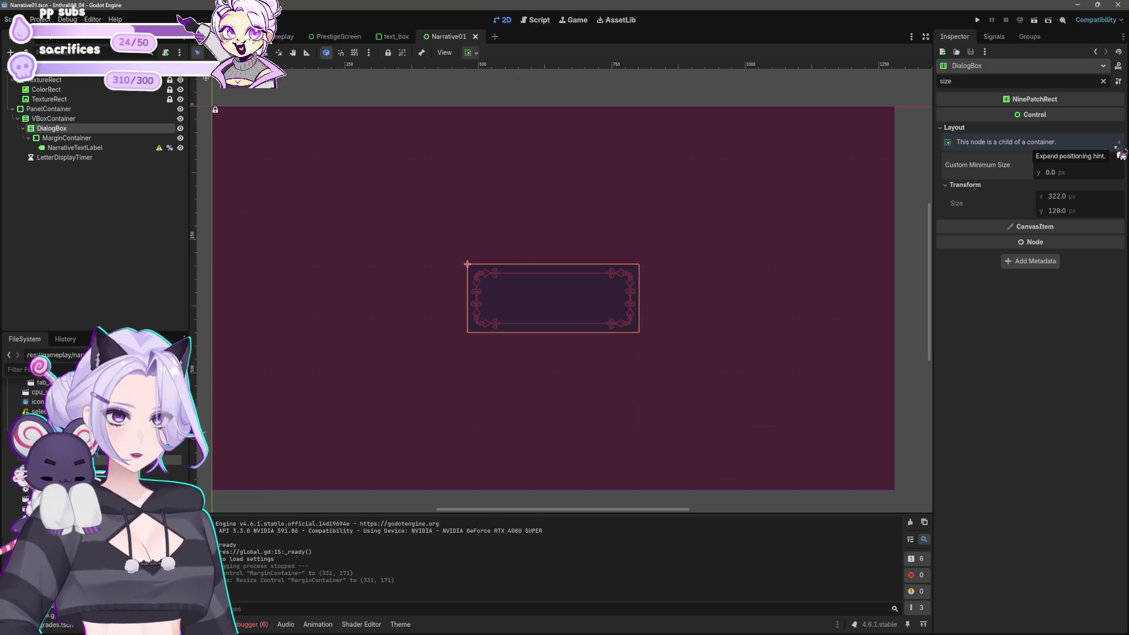
pyautogui.write('250')
pyautogui.click(1083, 170)
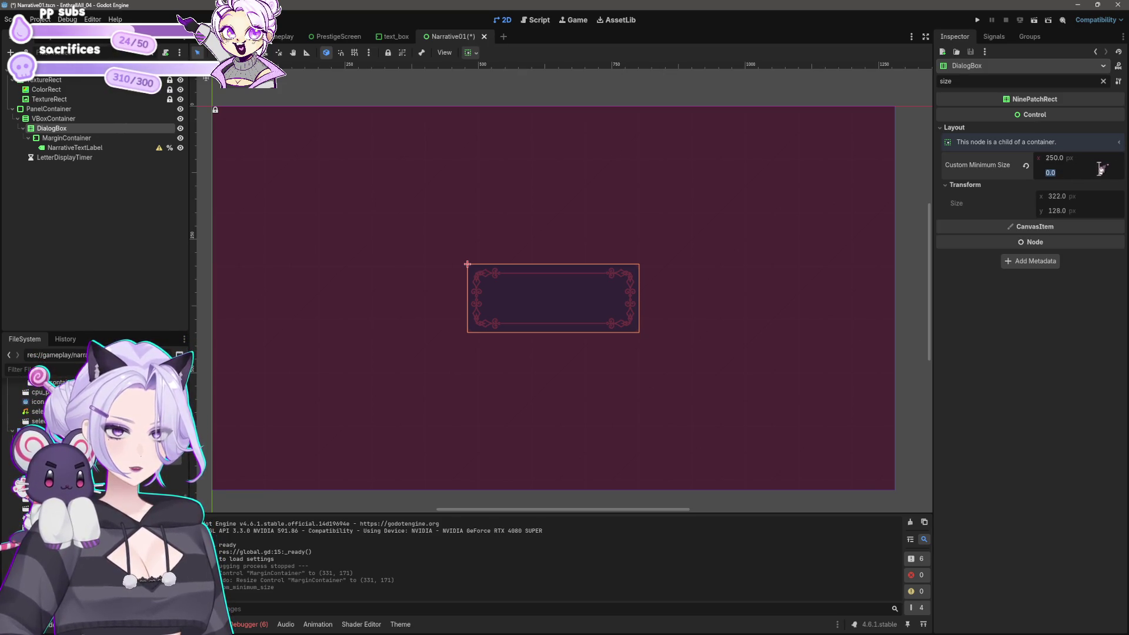
pyautogui.write('600')
pyautogui.press('Return')
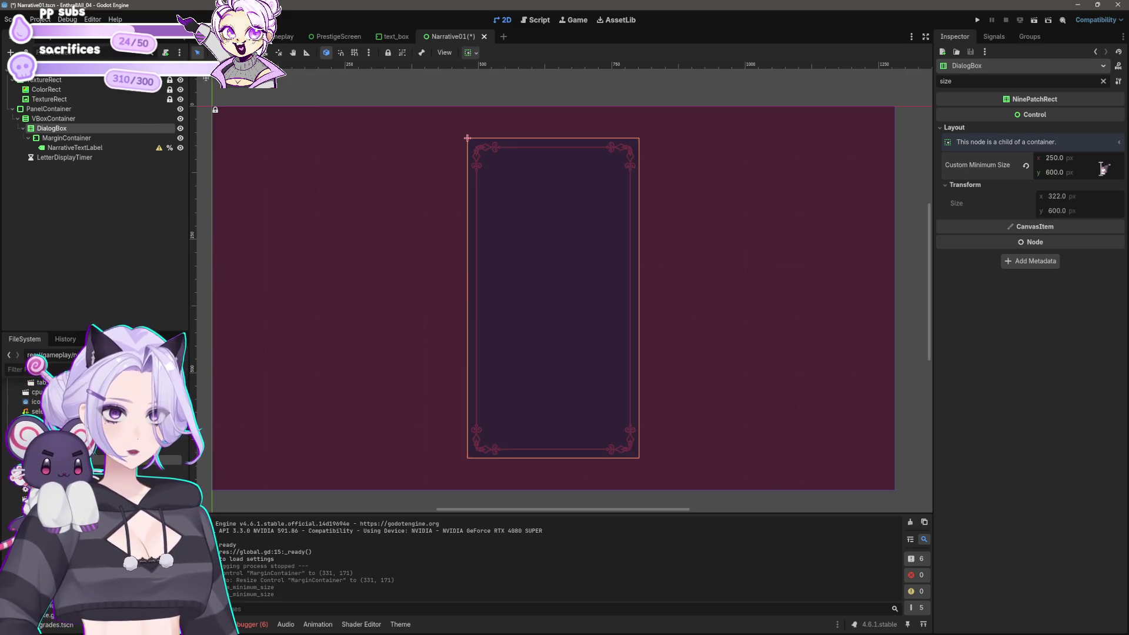
pyautogui.click(1082, 171)
pyautogui.write('250')
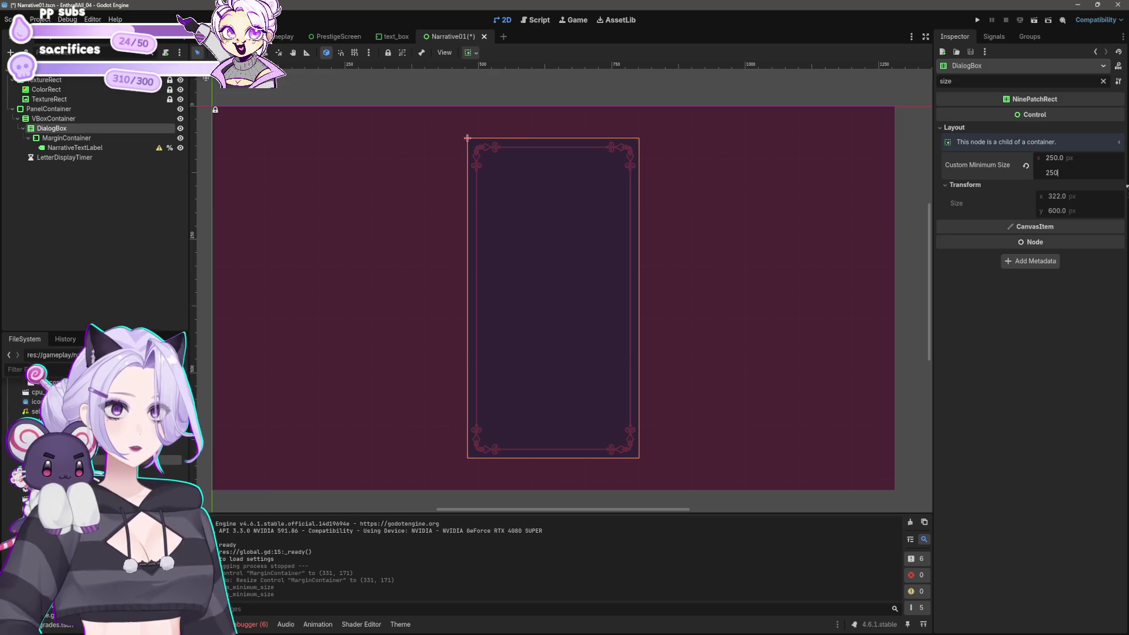
pyautogui.press('Return')
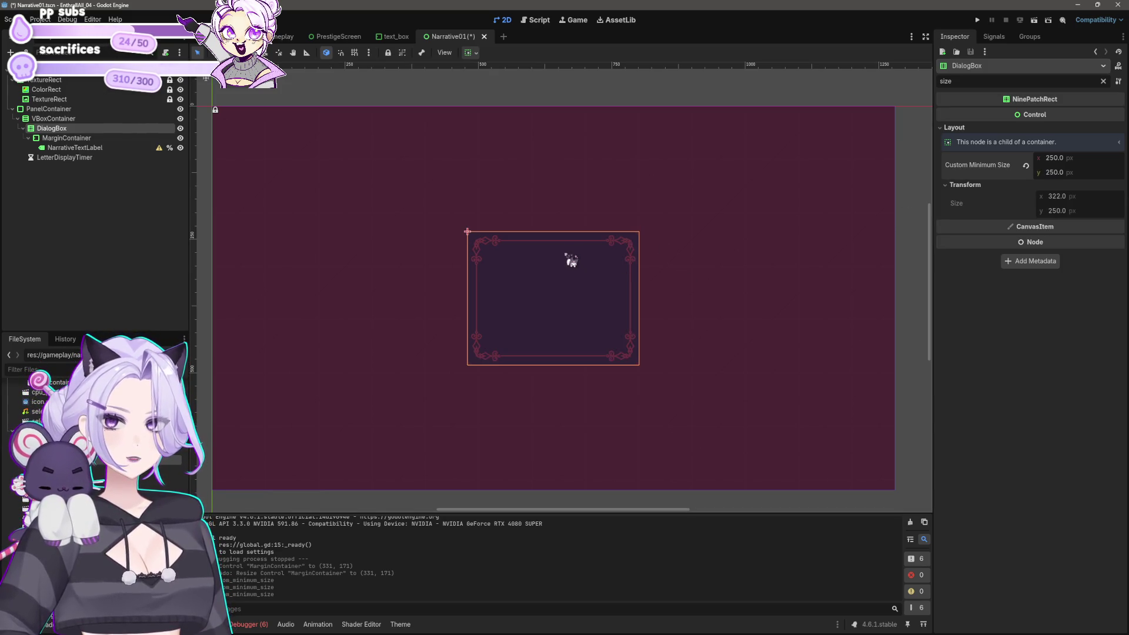
pyautogui.click(1077, 161)
pyautogui.write('50')
pyautogui.press('Return')
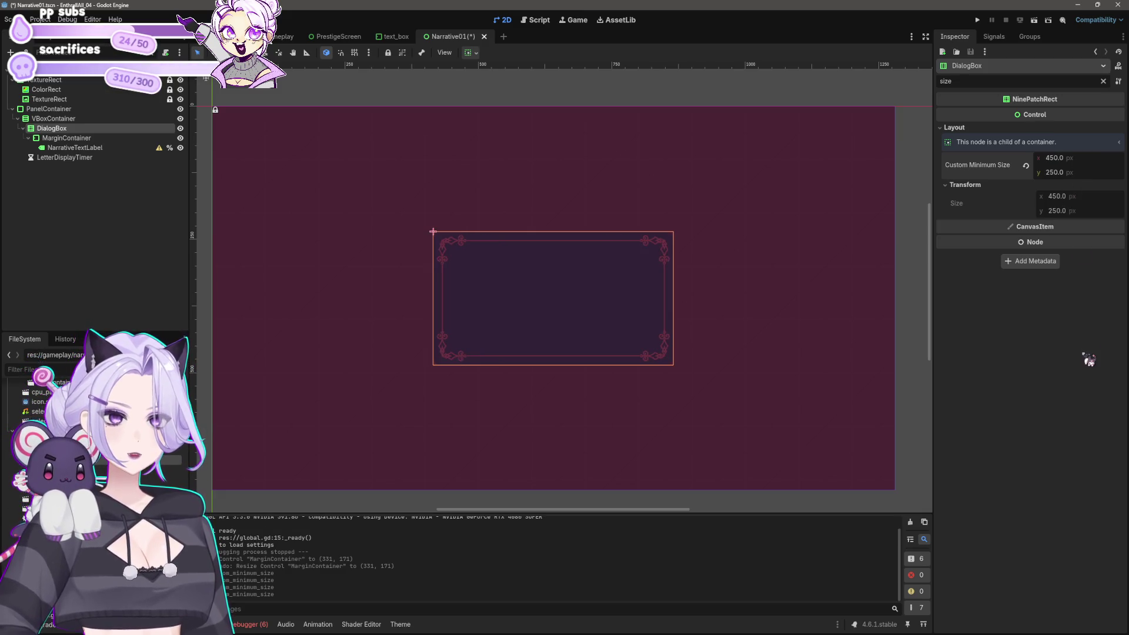
pyautogui.hotkey('ctrl', 's')
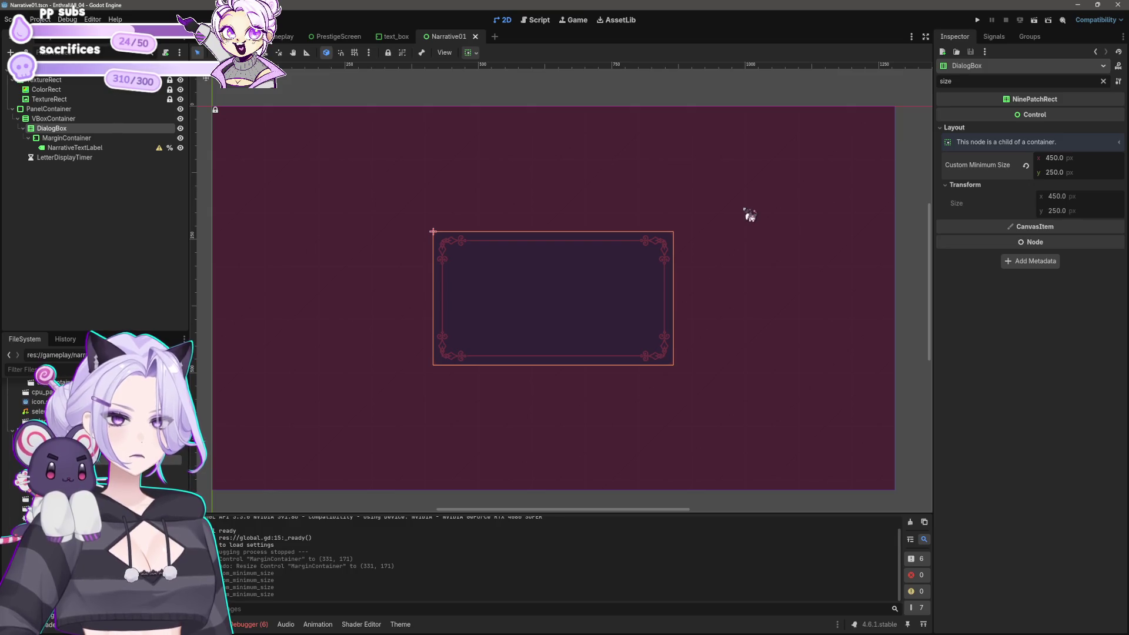
pyautogui.click(977, 20)
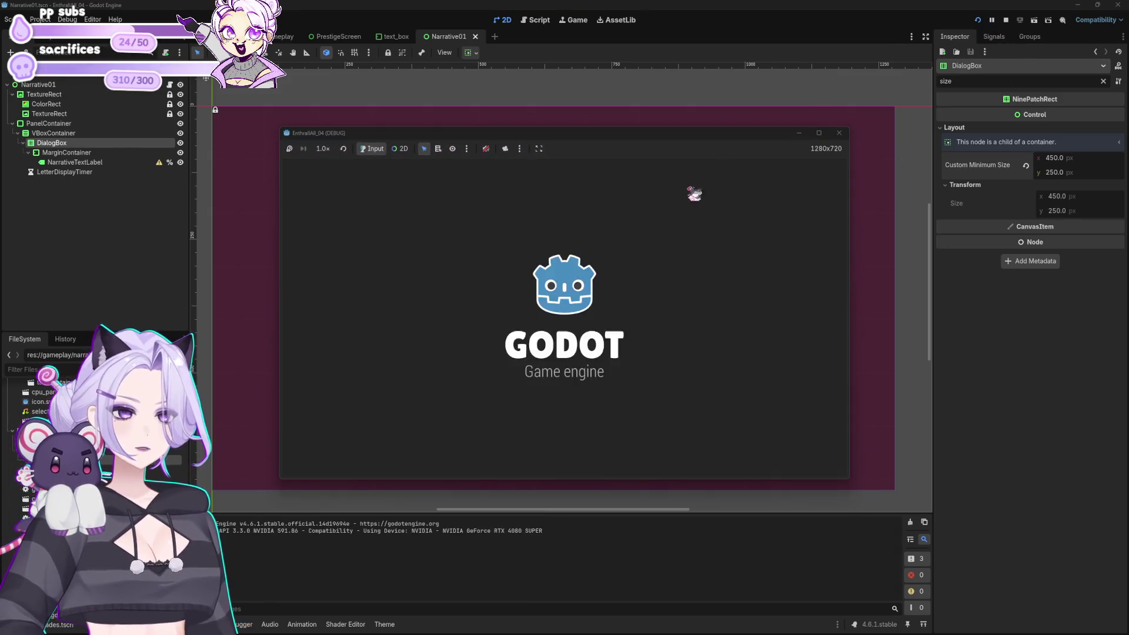
# Start the game and alternate CHEAT and Cap Increase to push blood into millions
pyautogui.click(564, 344)
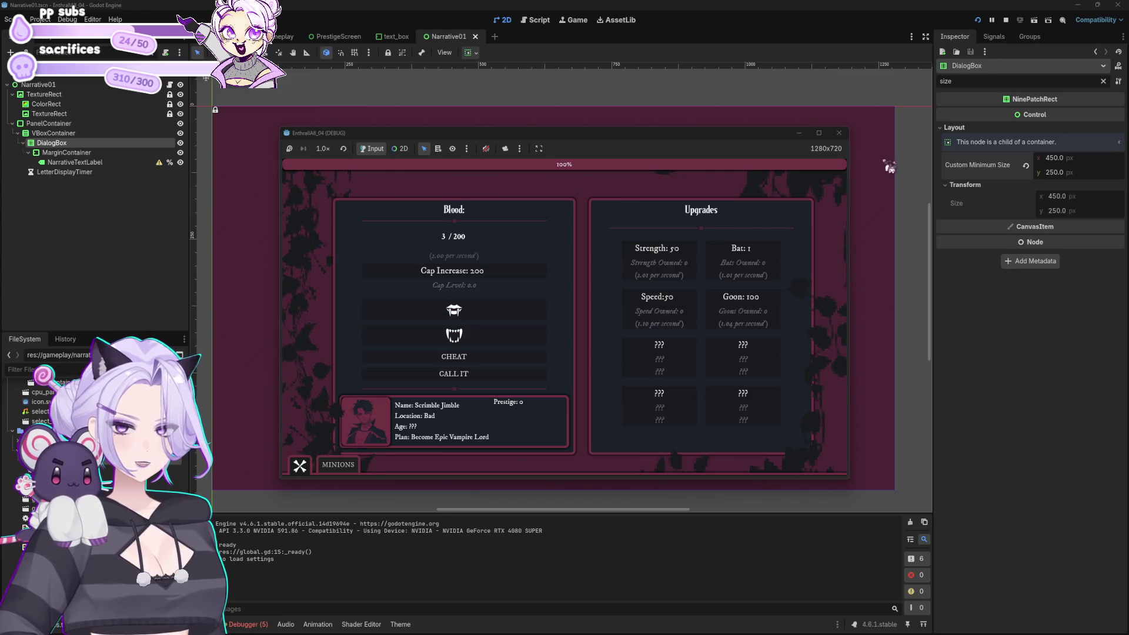
pyautogui.click(463, 357)
pyautogui.click(479, 271)
pyautogui.click(477, 356)
pyautogui.click(488, 272)
pyautogui.click(479, 356)
pyautogui.click(505, 273)
pyautogui.click(499, 356)
# Raise blood to 100.00 Mil of a 200.00 Mil cap, call it, and close the game
pyautogui.click(504, 274)
pyautogui.click(496, 356)
pyautogui.click(496, 273)
pyautogui.click(496, 356)
pyautogui.click(496, 275)
pyautogui.click(496, 355)
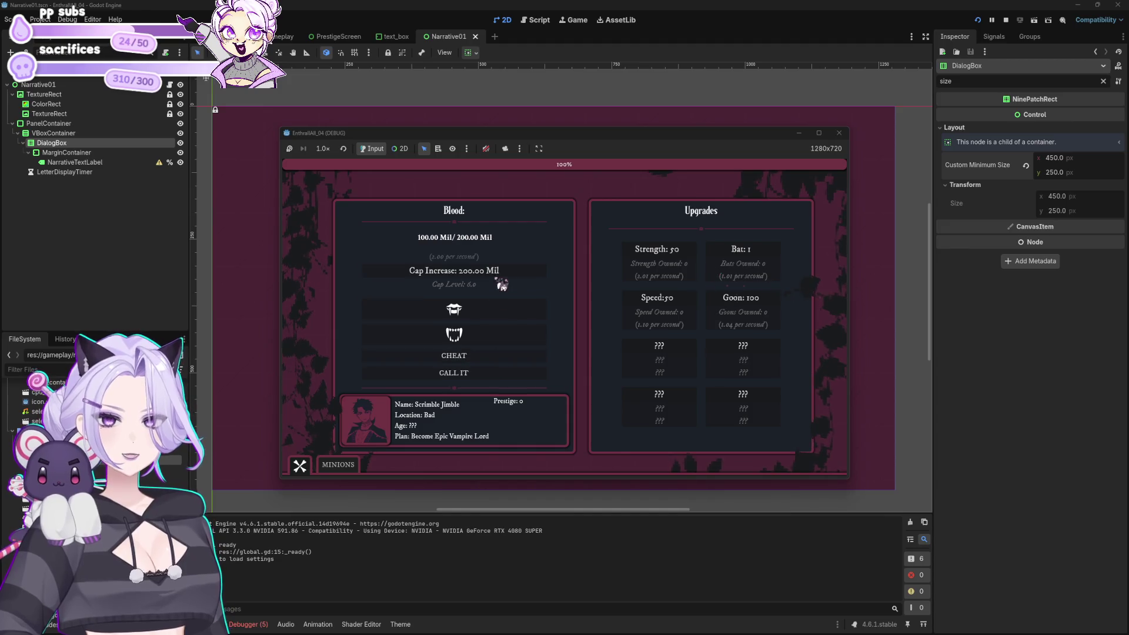
pyautogui.click(479, 373)
pyautogui.click(839, 133)
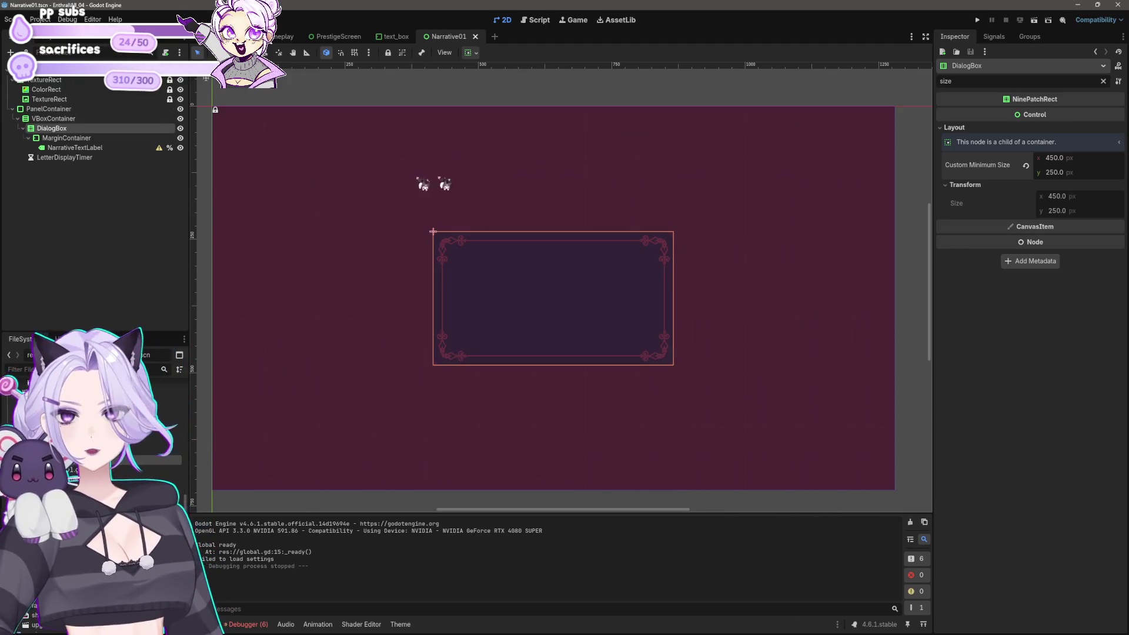
# Select NarrativeTextLabel and read then dismiss its autowrap configuration warning
pyautogui.click(111, 147)
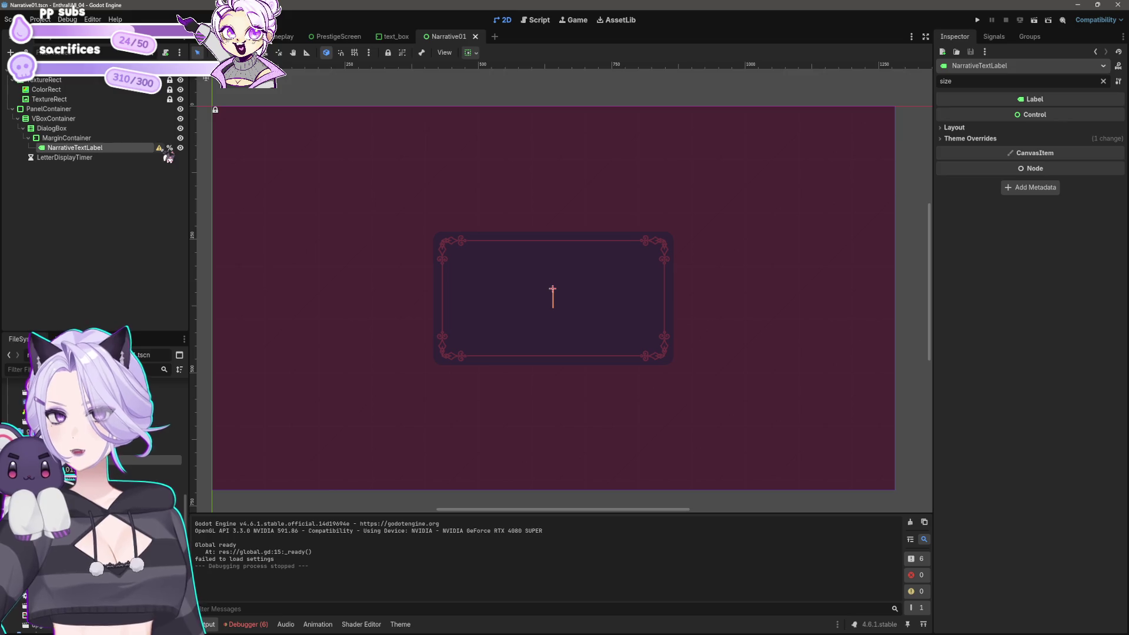
pyautogui.click(159, 148)
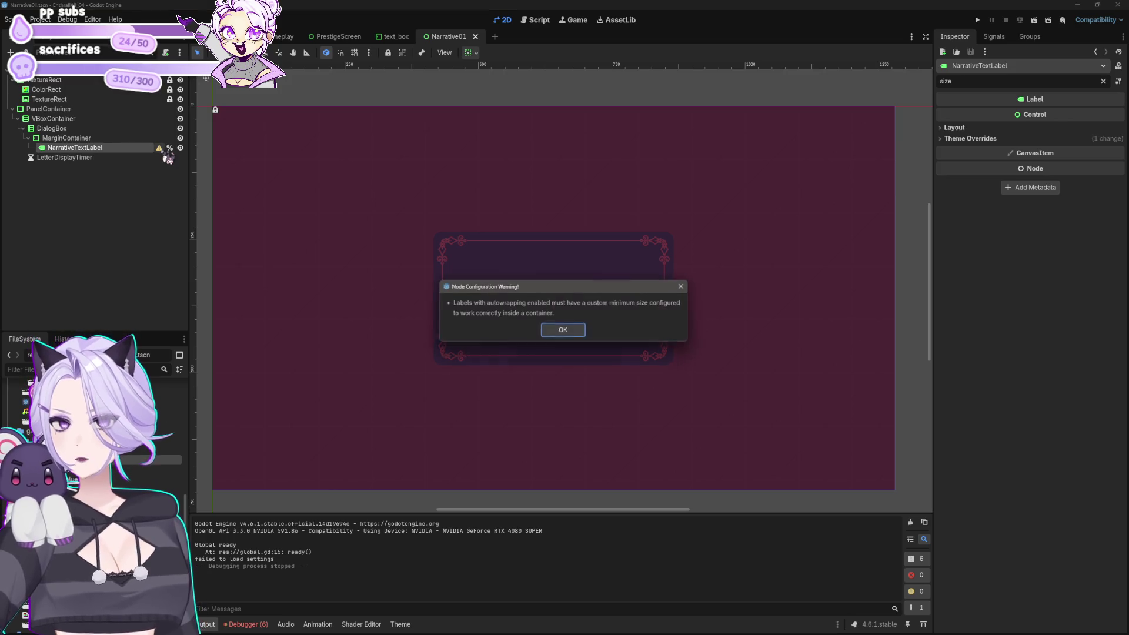
pyautogui.click(558, 332)
# Expand the label's Layout and Transform sections and start editing its minimum width
pyautogui.click(980, 128)
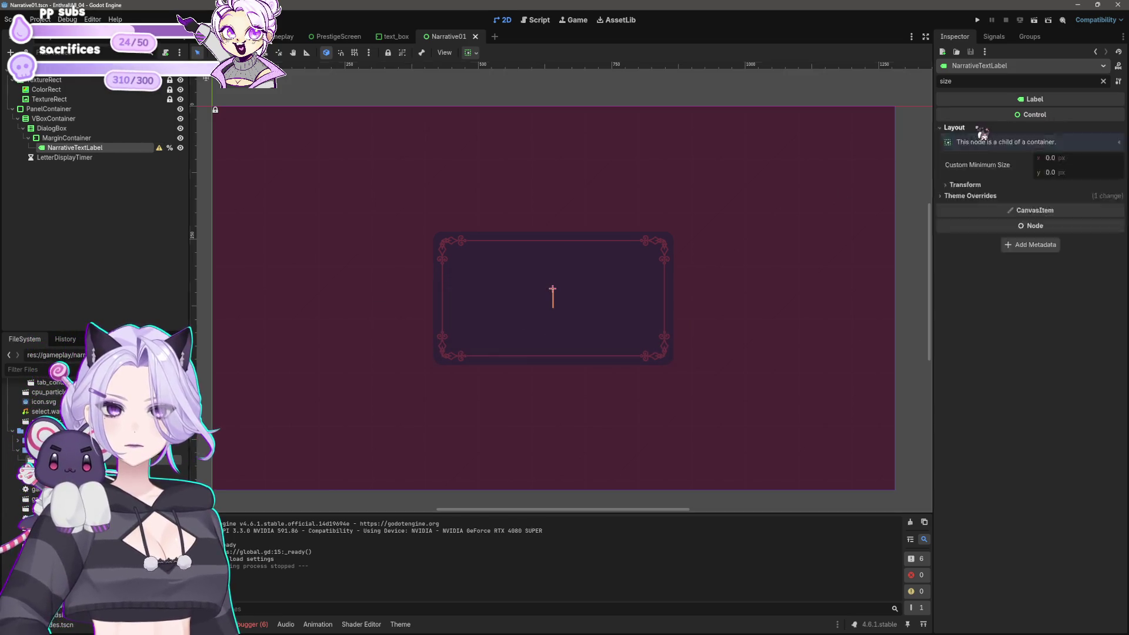
pyautogui.click(985, 197)
pyautogui.click(976, 186)
pyautogui.click(1067, 157)
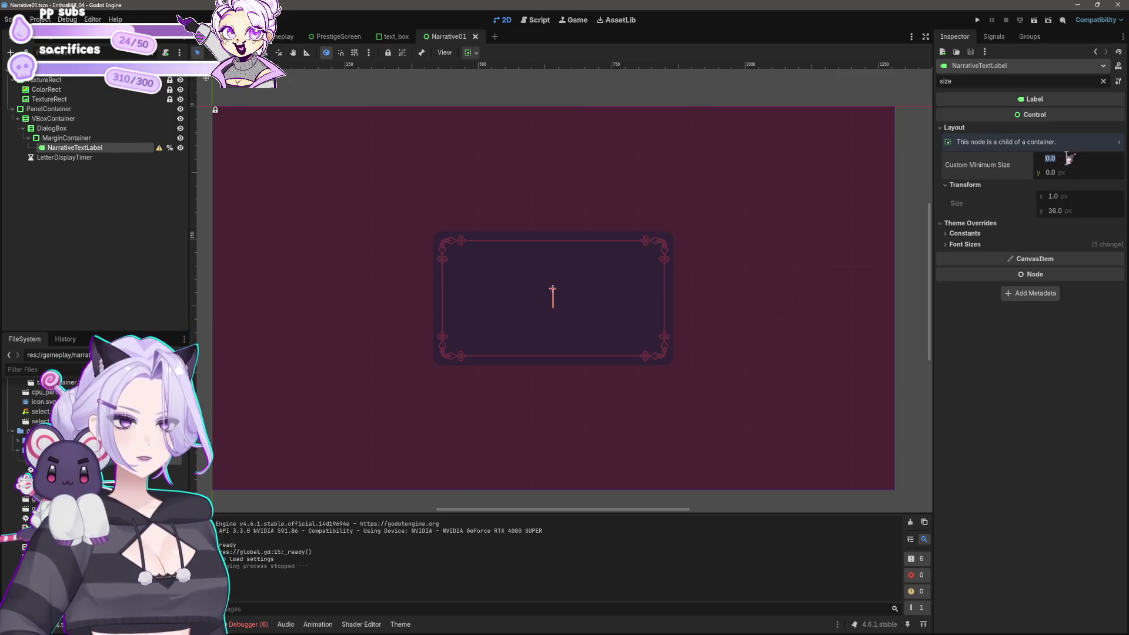
# Try trial label minimum sizes: width 300 then 350, height 200
pyautogui.write('30')
pyautogui.press('Return')
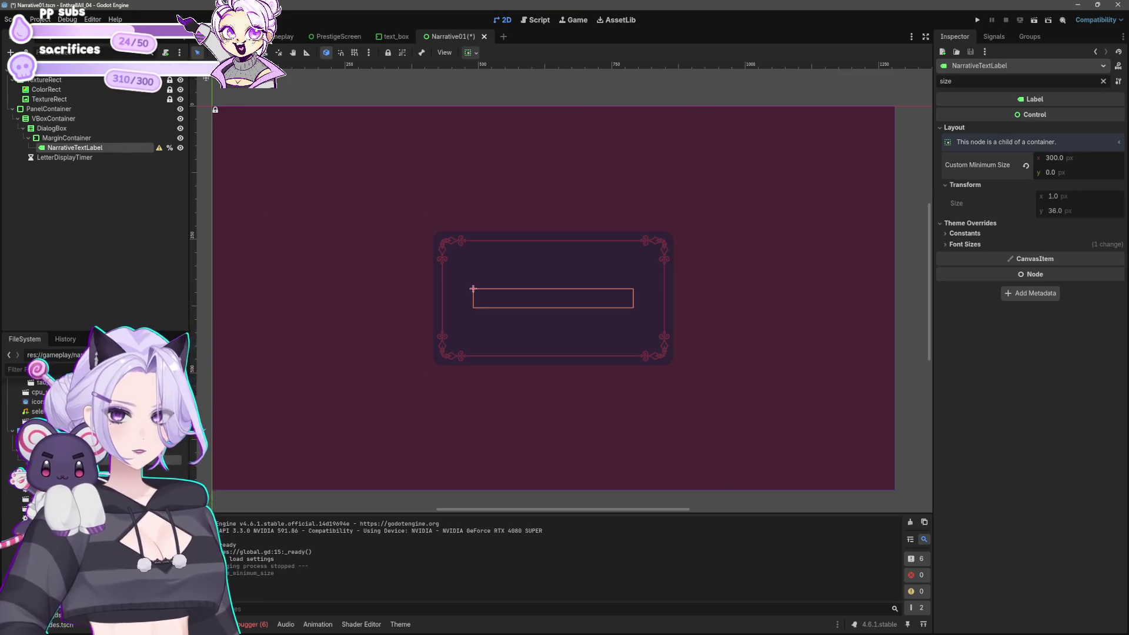
pyautogui.click(1079, 157)
pyautogui.write('50')
pyautogui.press('Return')
pyautogui.click(1081, 172)
pyautogui.write('0')
pyautogui.press('Return')
# Settle the label's minimum size at 370 × 180 and save the scene
pyautogui.click(1080, 174)
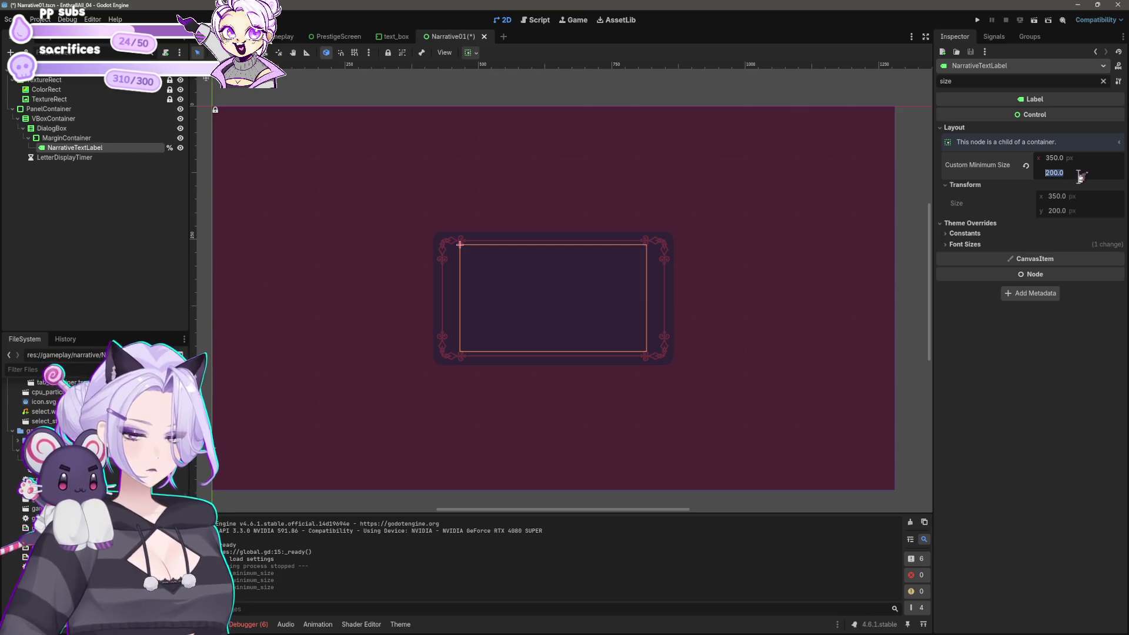
pyautogui.write('180')
pyautogui.press('Return')
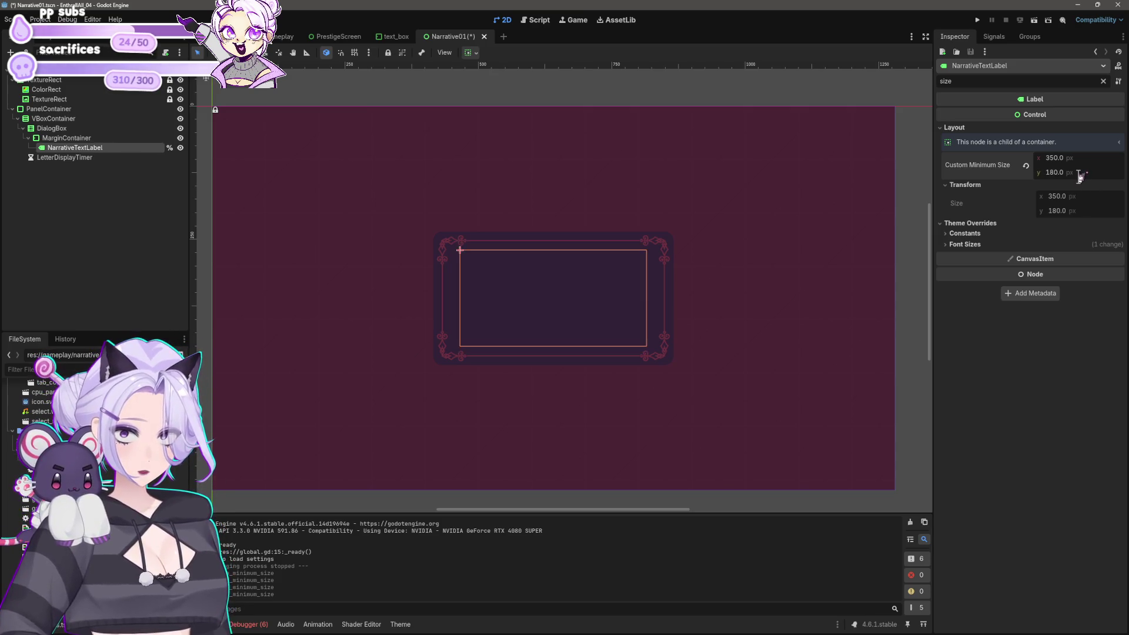
pyautogui.click(1076, 158)
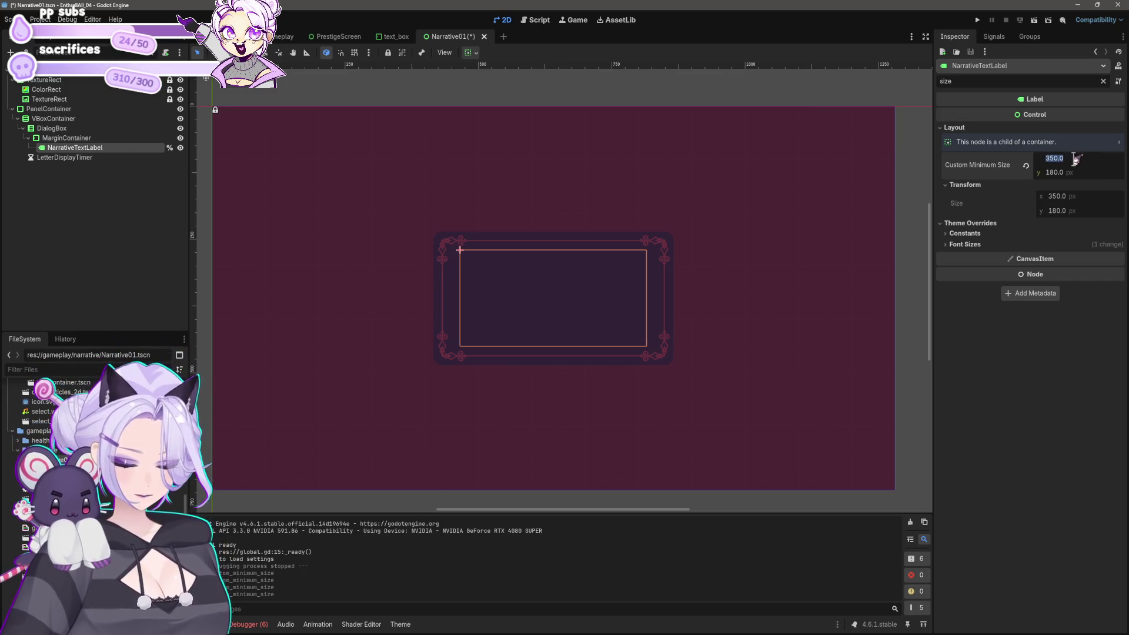
pyautogui.write('390')
pyautogui.press('Return')
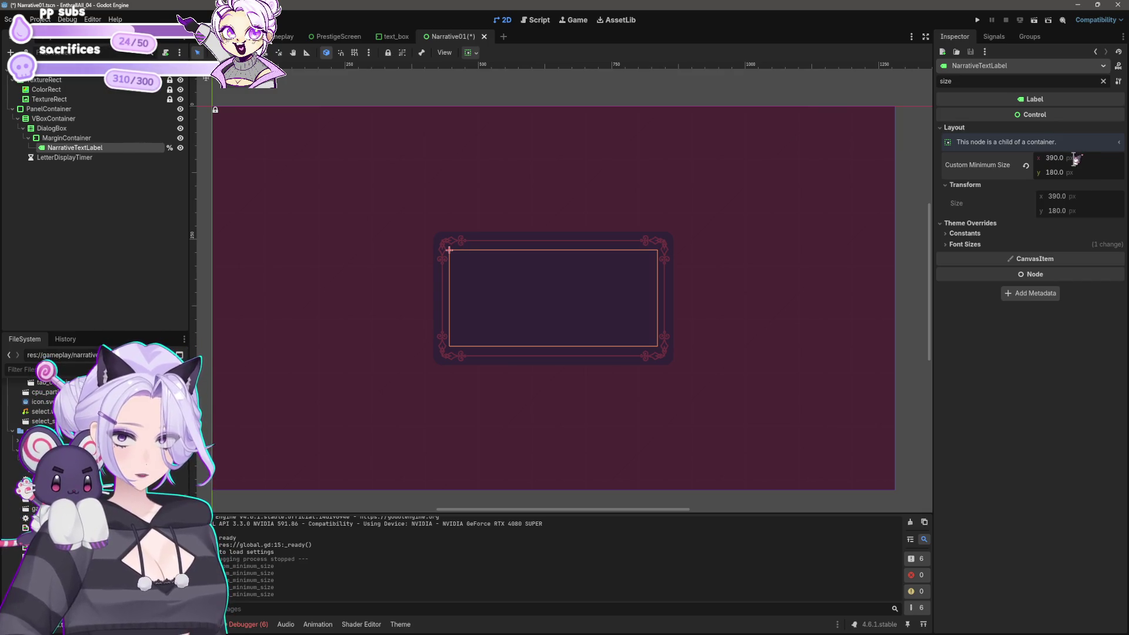
pyautogui.press('Return')
pyautogui.hotkey('ctrl', 's')
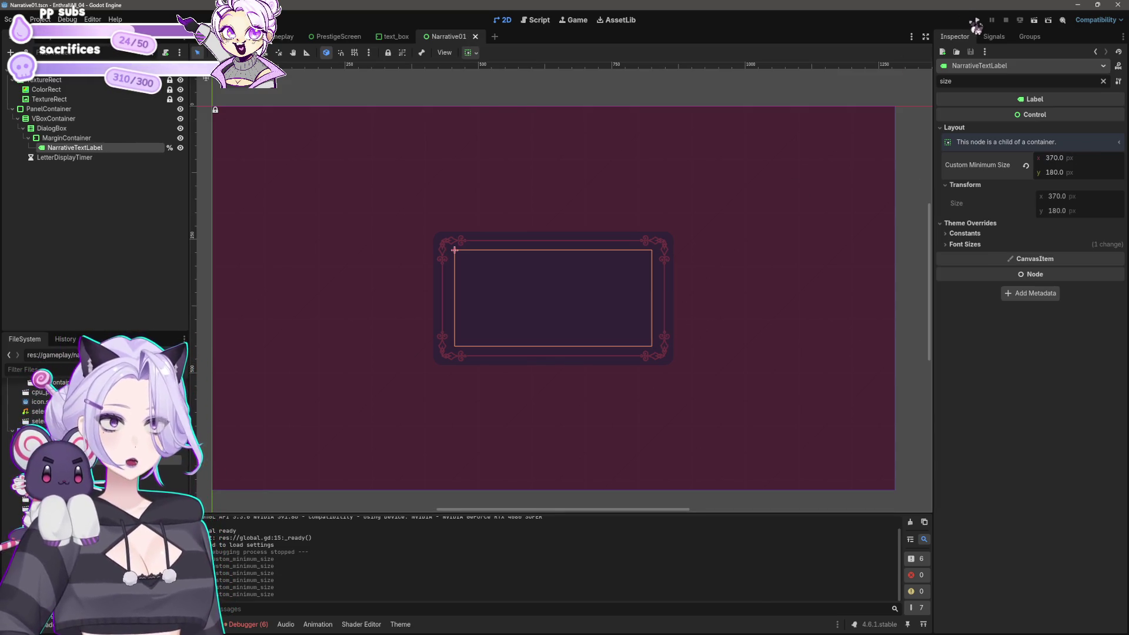
pyautogui.click(978, 22)
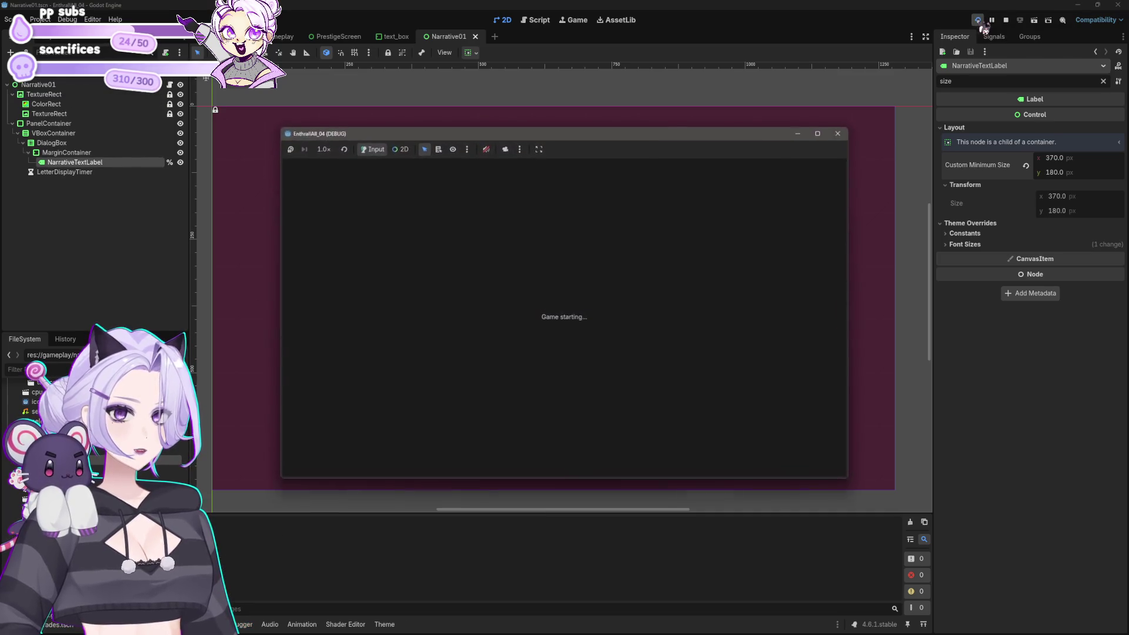
pyautogui.click(560, 345)
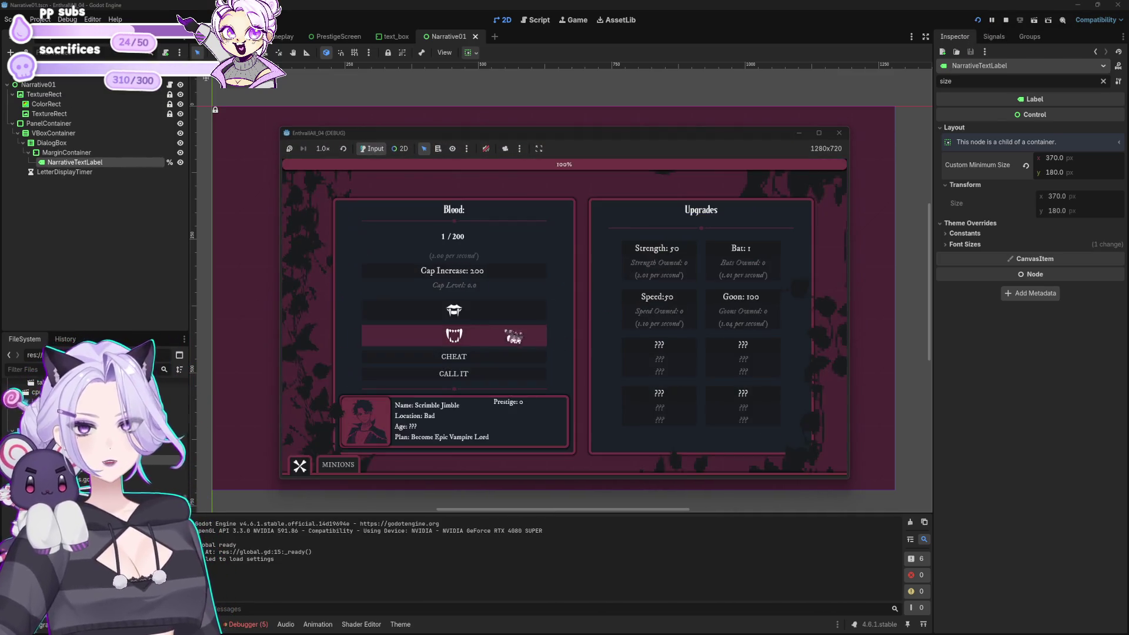
pyautogui.click(466, 356)
pyautogui.click(464, 270)
pyautogui.click(491, 277)
pyautogui.click(488, 310)
pyautogui.click(453, 355)
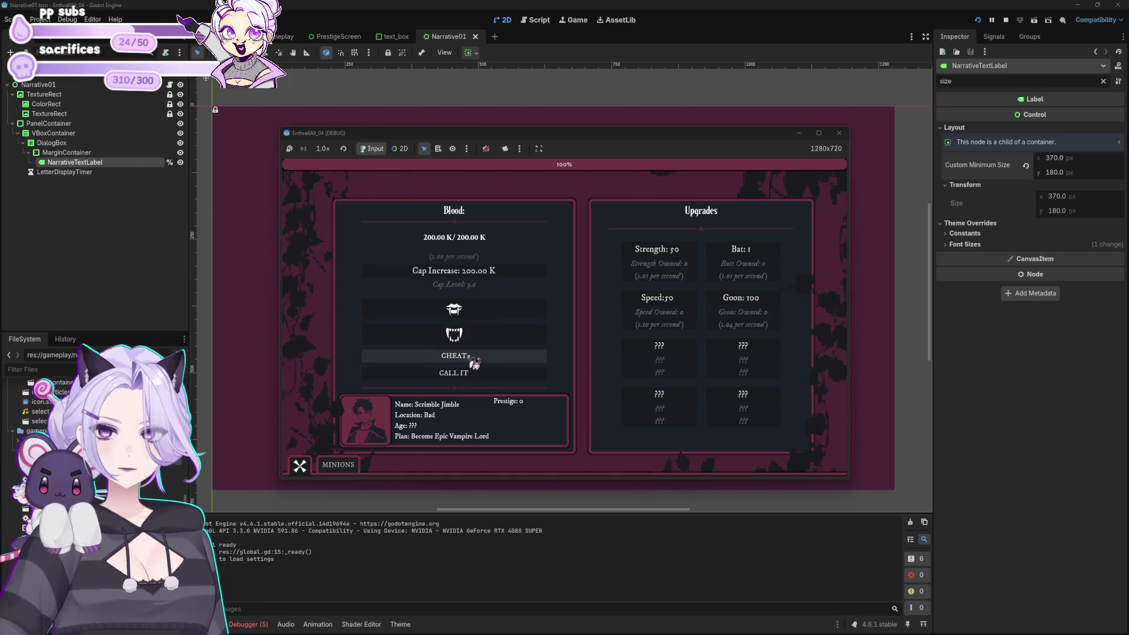
pyautogui.click(458, 271)
pyautogui.click(466, 311)
pyautogui.click(459, 277)
pyautogui.click(470, 356)
pyautogui.click(497, 280)
pyautogui.click(477, 357)
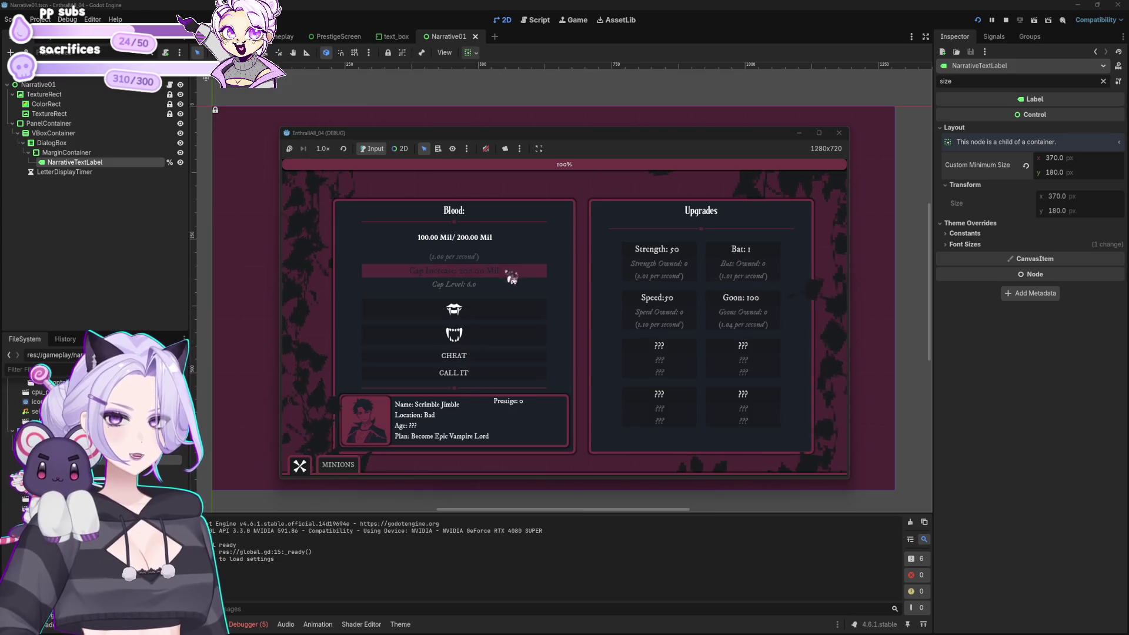
pyautogui.click(478, 373)
pyautogui.click(681, 270)
pyautogui.click(752, 244)
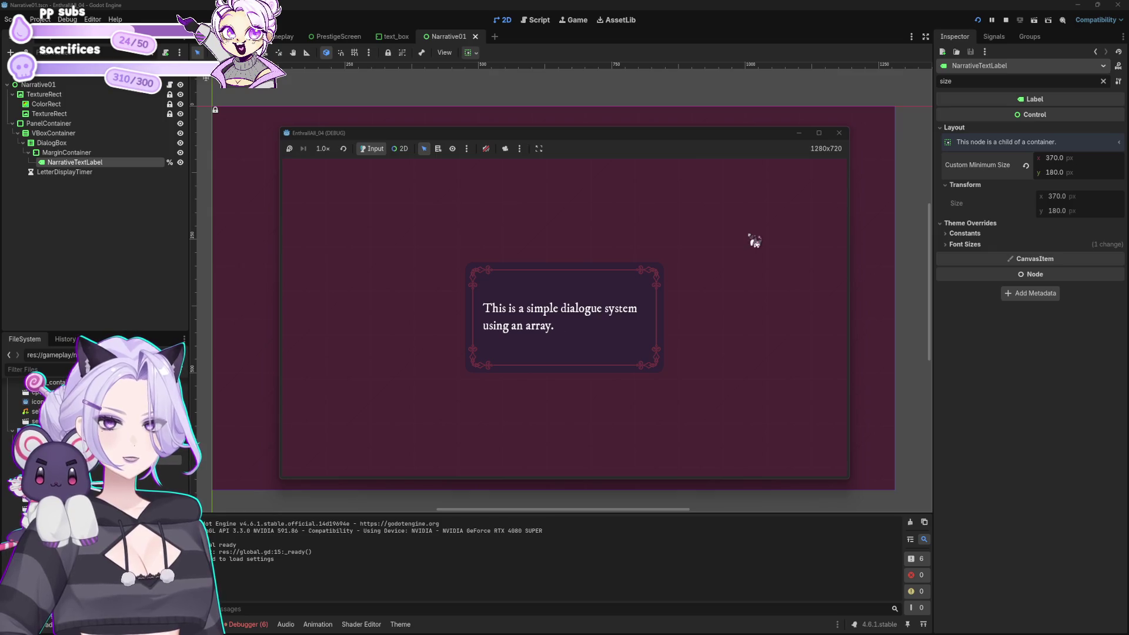
pyautogui.click(753, 241)
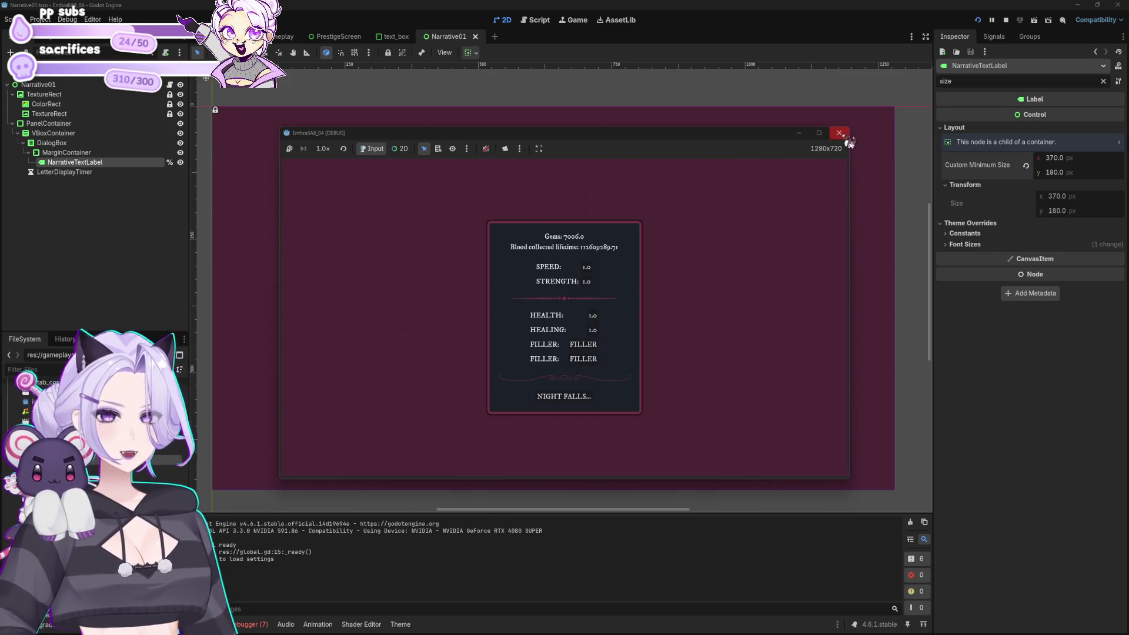
pyautogui.click(839, 133)
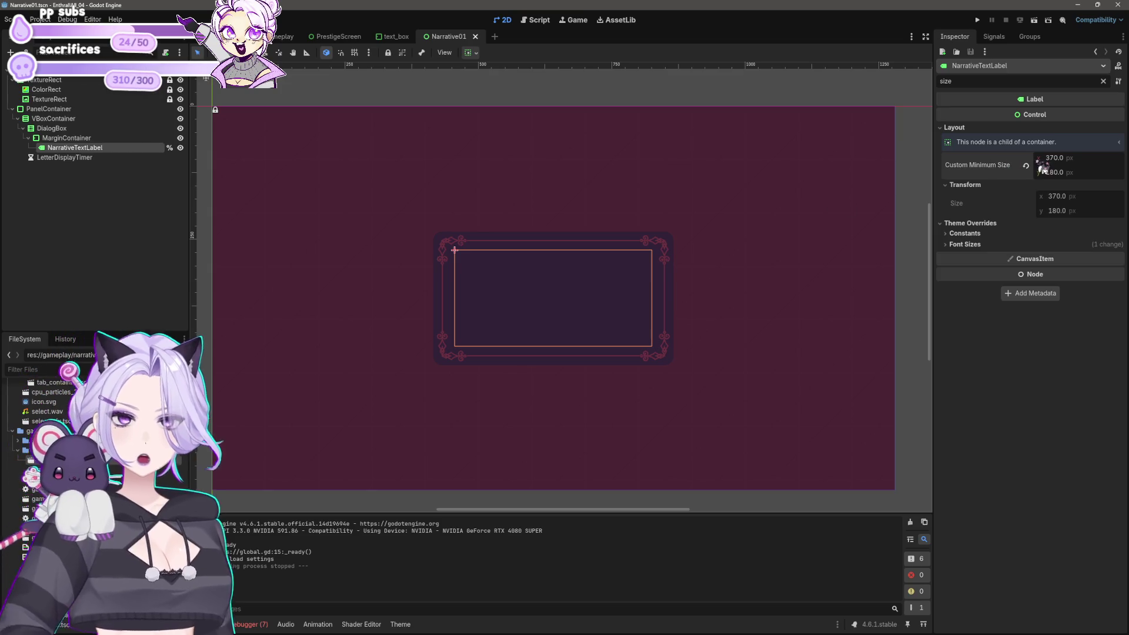
# Filter the Inspector for 'lign', set Horizontal Alignment to Center, save, and clear the filter
pyautogui.click(988, 80)
pyautogui.write('lign')
pyautogui.click(1064, 117)
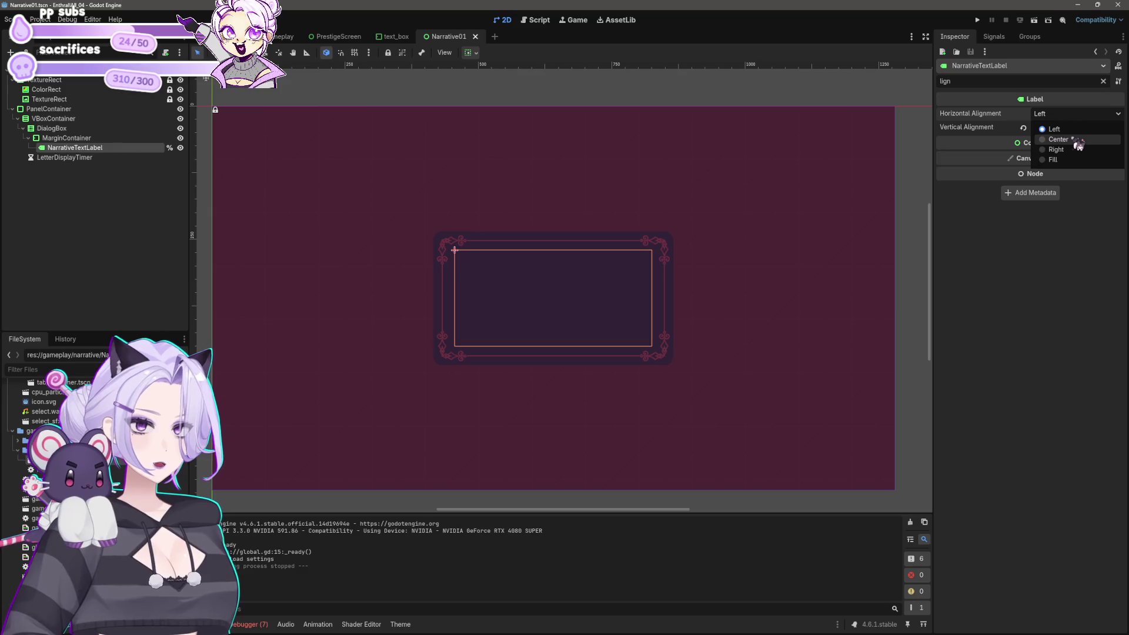
pyautogui.click(1075, 140)
pyautogui.hotkey('ctrl', 's')
pyautogui.moveTo(980, 118)
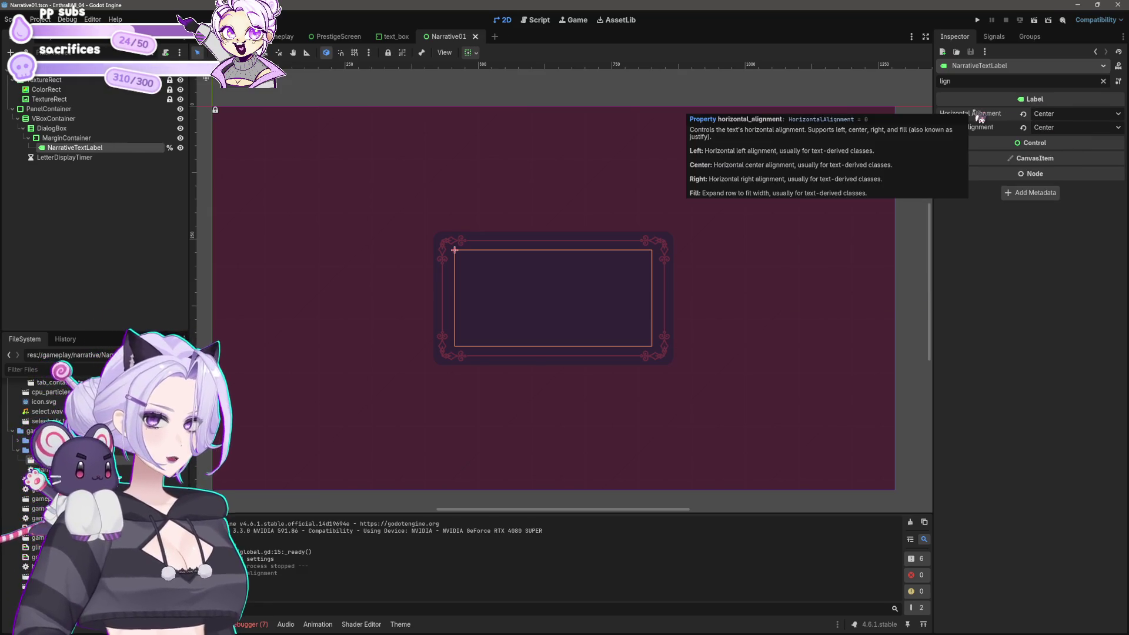
pyautogui.click(957, 83)
pyautogui.press('BackSpace')
pyautogui.press('BackSpace')
pyautogui.press('BackSpace')
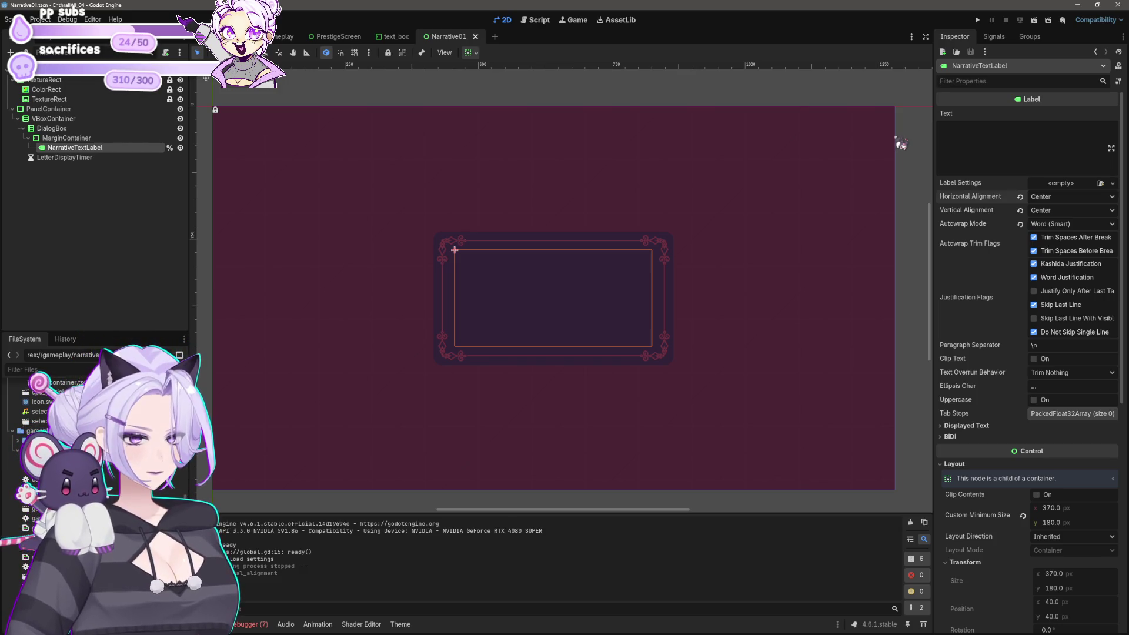
pyautogui.click(977, 21)
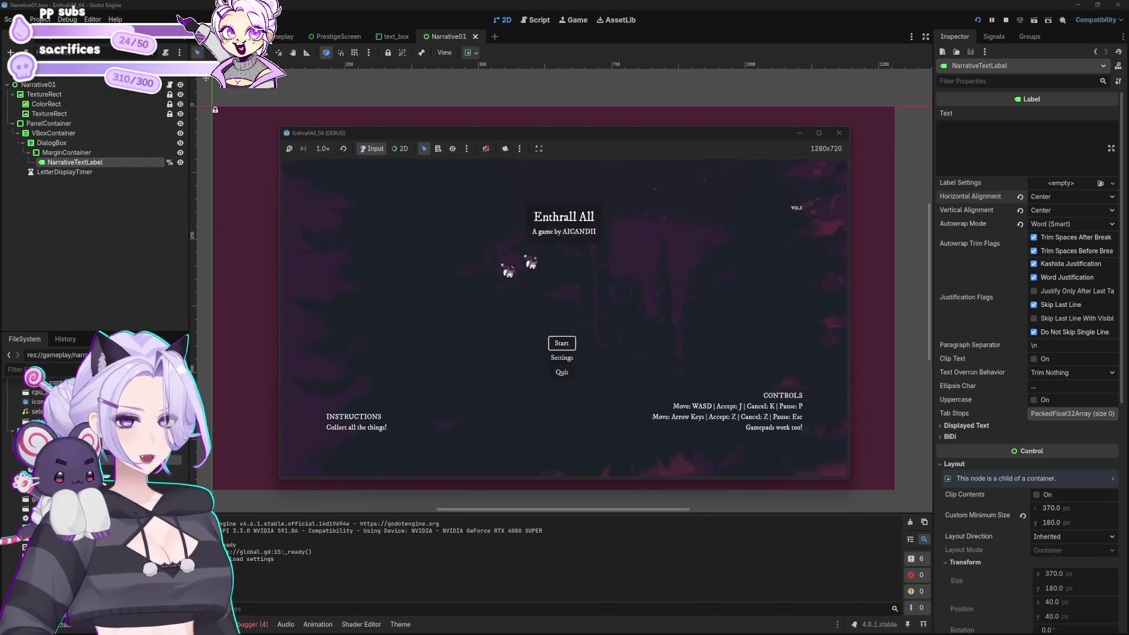
pyautogui.click(559, 342)
pyautogui.click(464, 356)
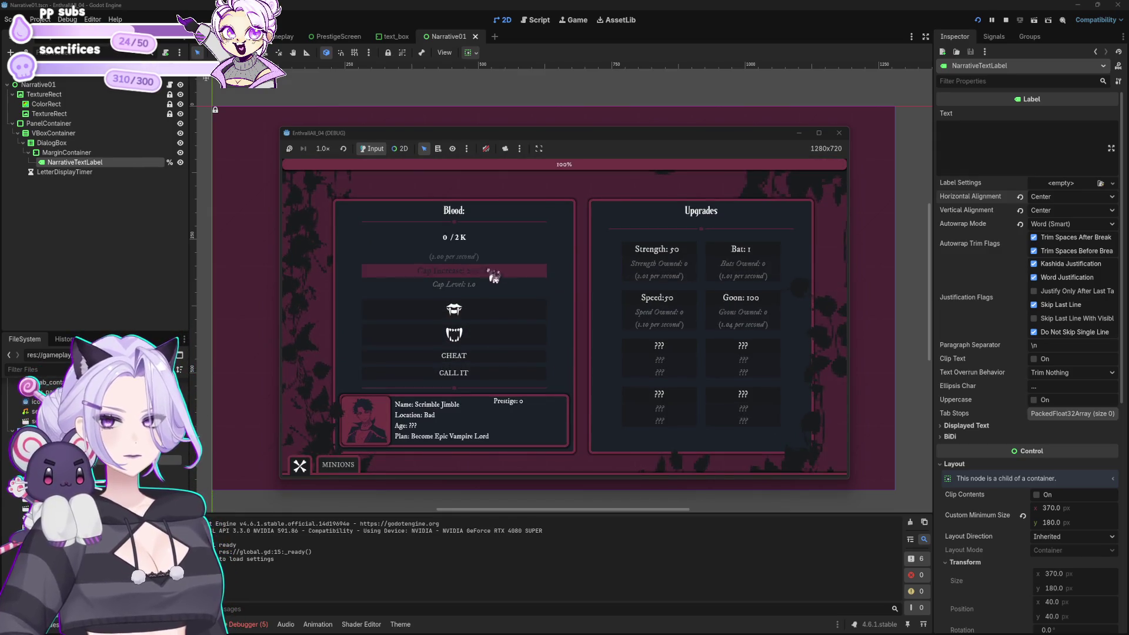
pyautogui.click(491, 271)
pyautogui.click(479, 355)
pyautogui.click(502, 277)
pyautogui.click(479, 354)
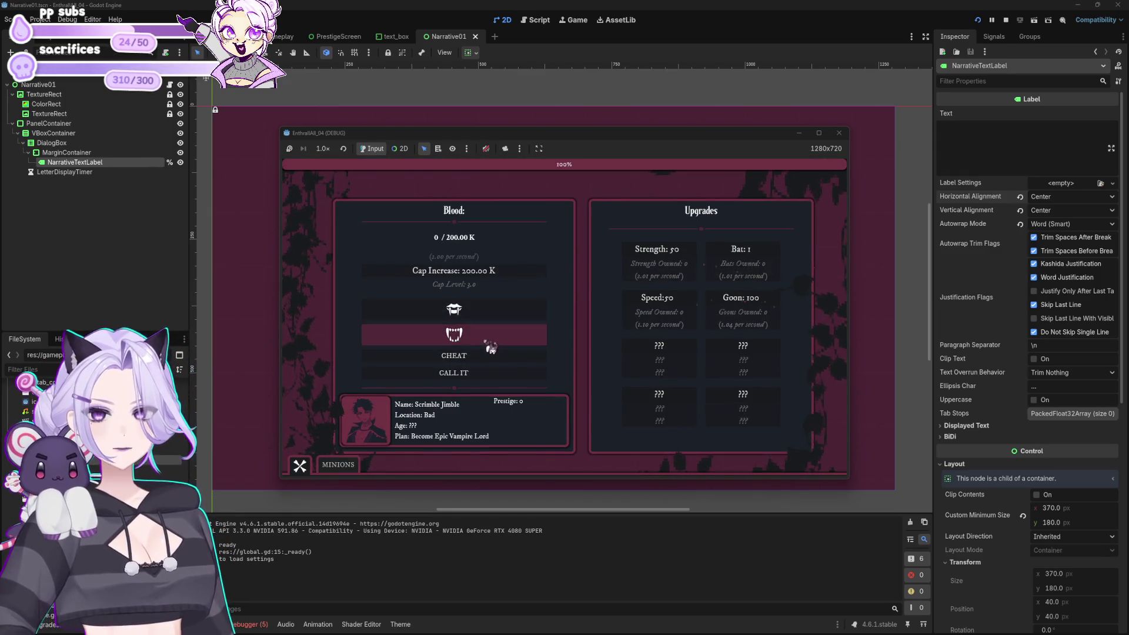
pyautogui.click(490, 356)
pyautogui.click(490, 356)
pyautogui.click(495, 271)
pyautogui.click(483, 355)
pyautogui.click(496, 271)
pyautogui.click(483, 355)
pyautogui.click(493, 273)
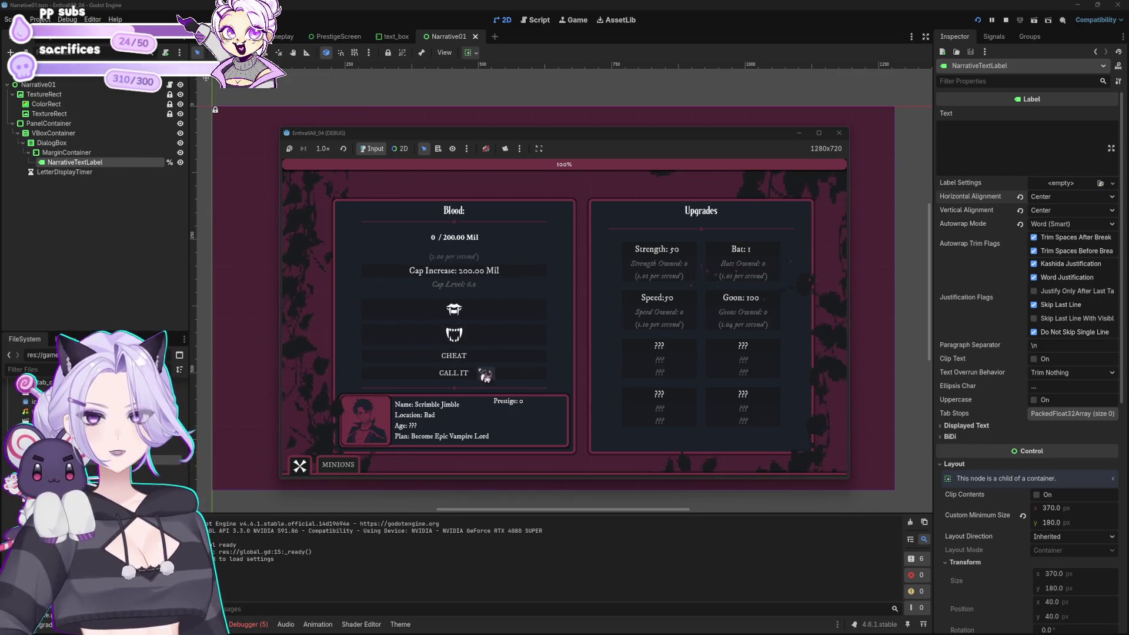
pyautogui.click(486, 374)
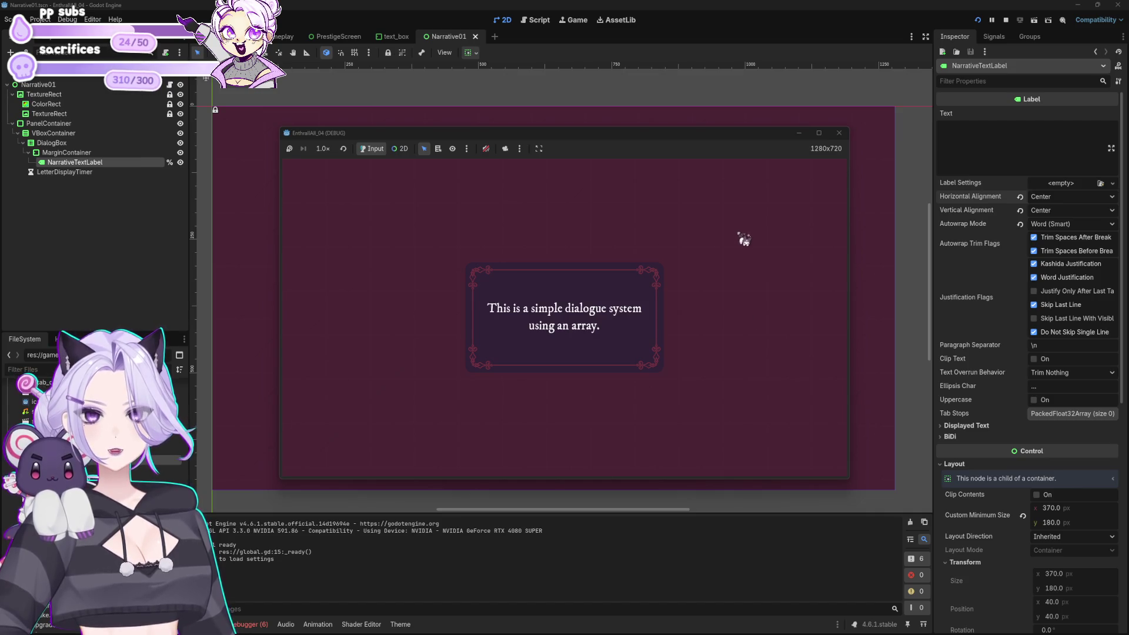
pyautogui.click(841, 133)
pyautogui.hotkey('ctrl', 's')
pyautogui.click(664, 255)
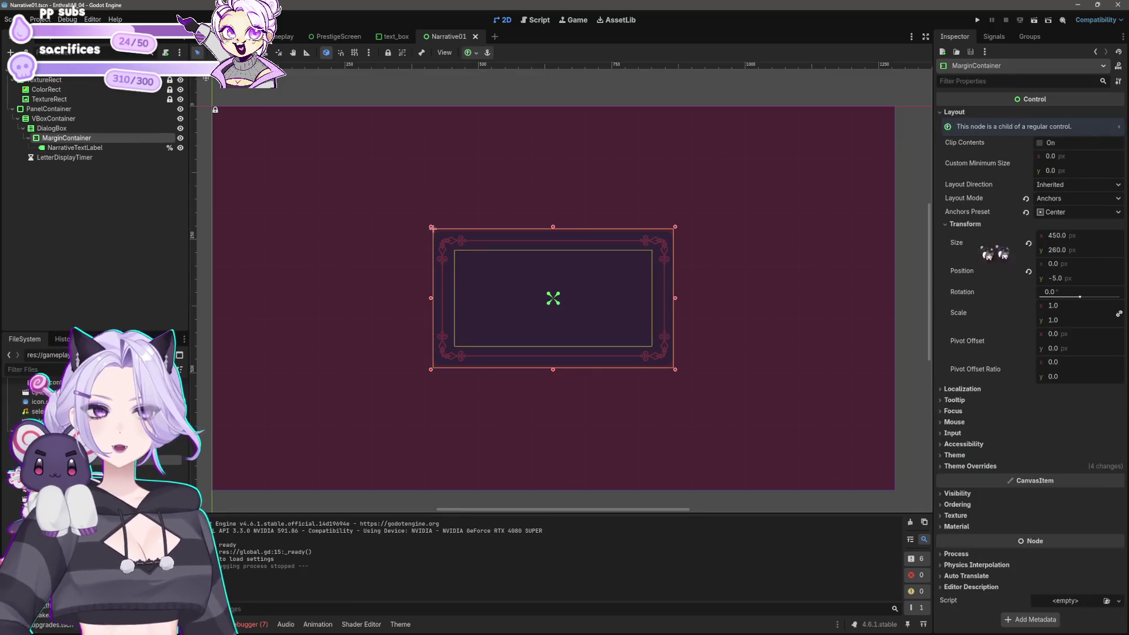
# Set the MarginContainer's size to 650 × 450
pyautogui.click(1070, 237)
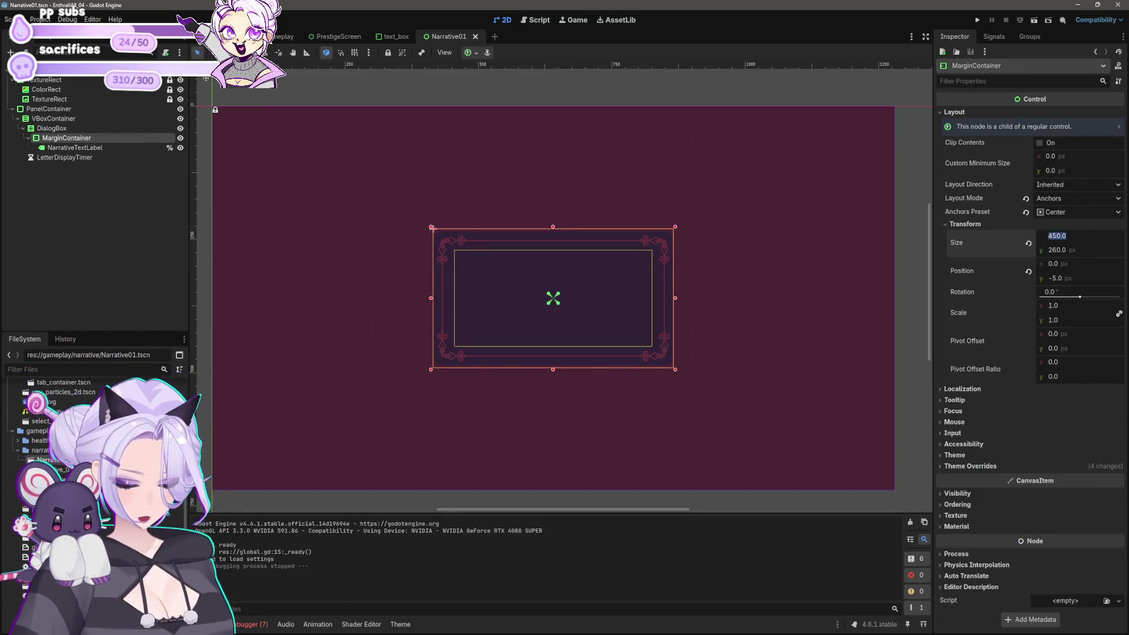
pyautogui.write('650')
pyautogui.press('Tab')
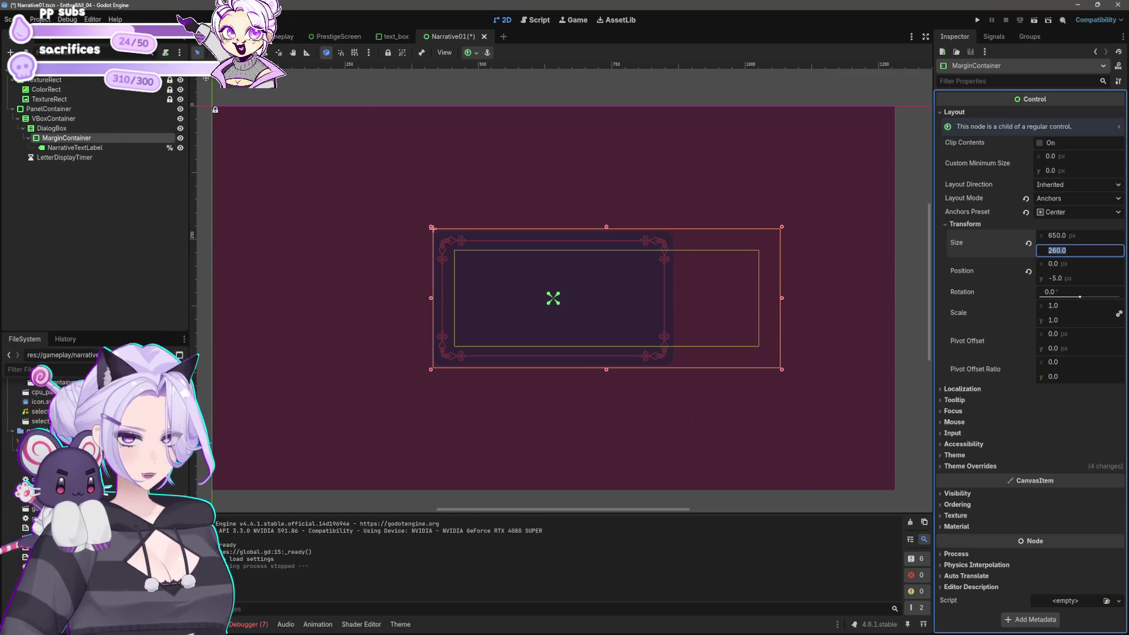
pyautogui.write('450')
pyautogui.press('Return')
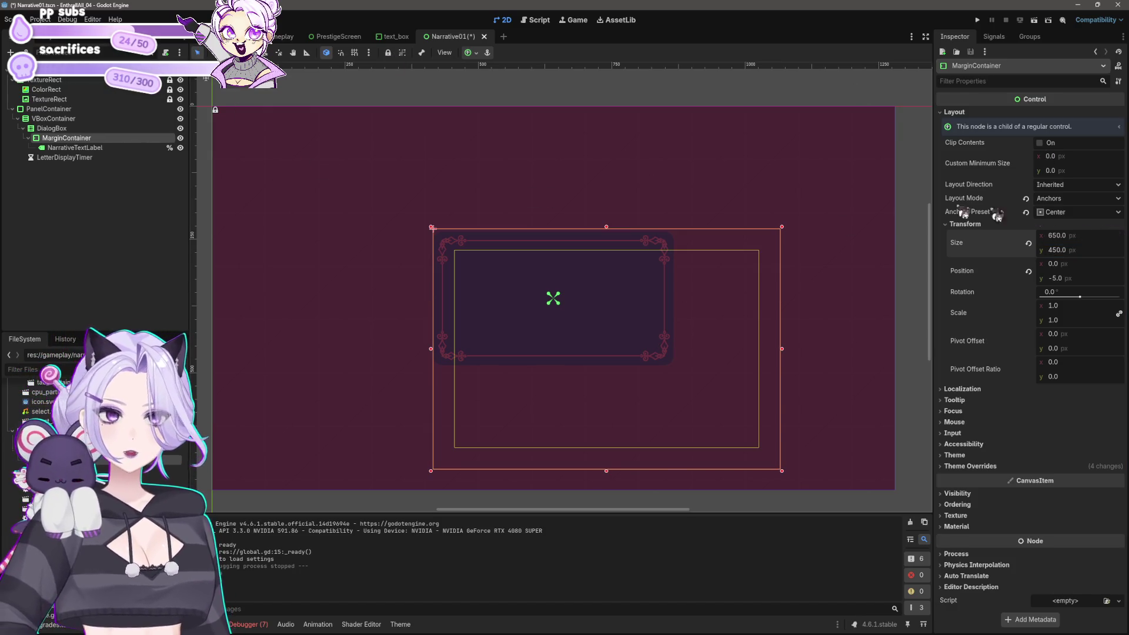
# Give the DialogBox a custom minimum size of 650 × 450
pyautogui.click(52, 129)
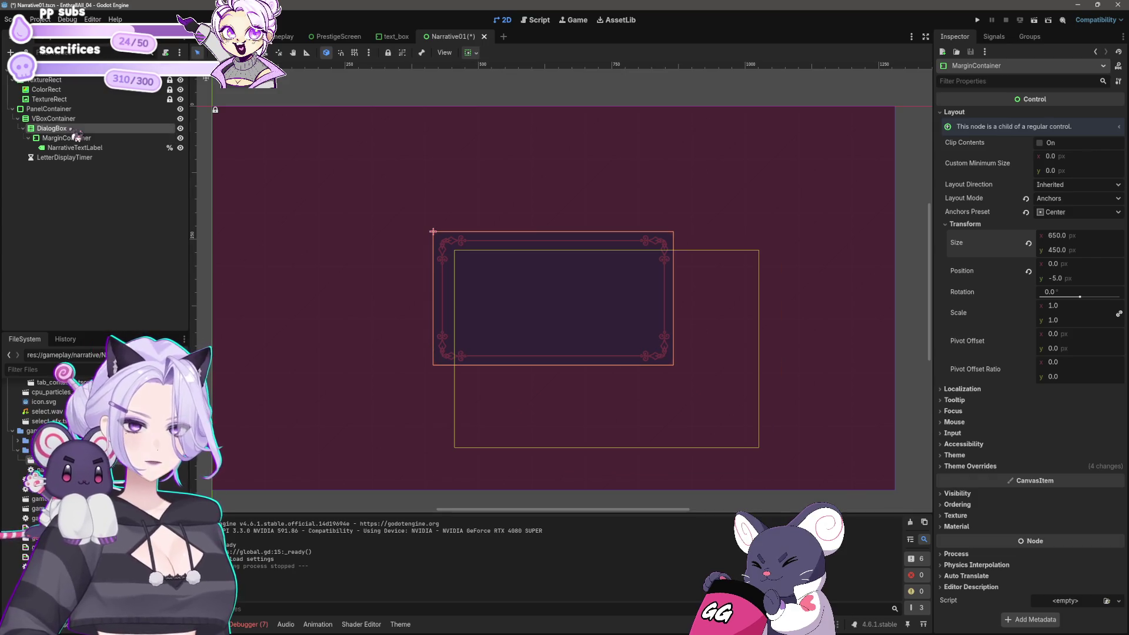
pyautogui.click(1057, 374)
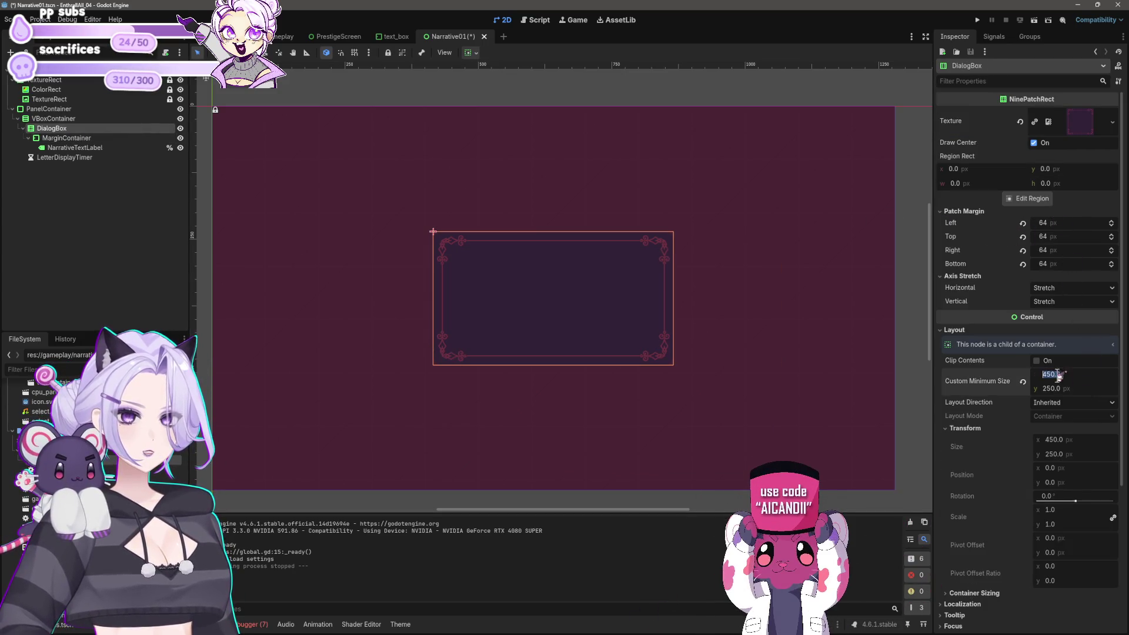
pyautogui.click(1088, 388)
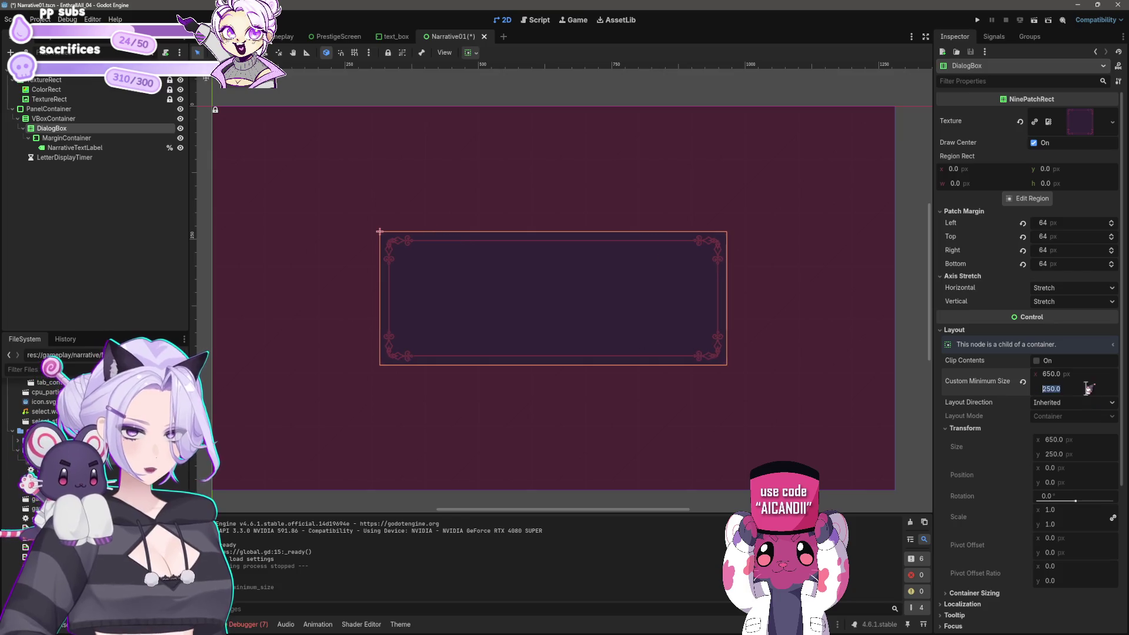
pyautogui.write('450')
pyautogui.press('Return')
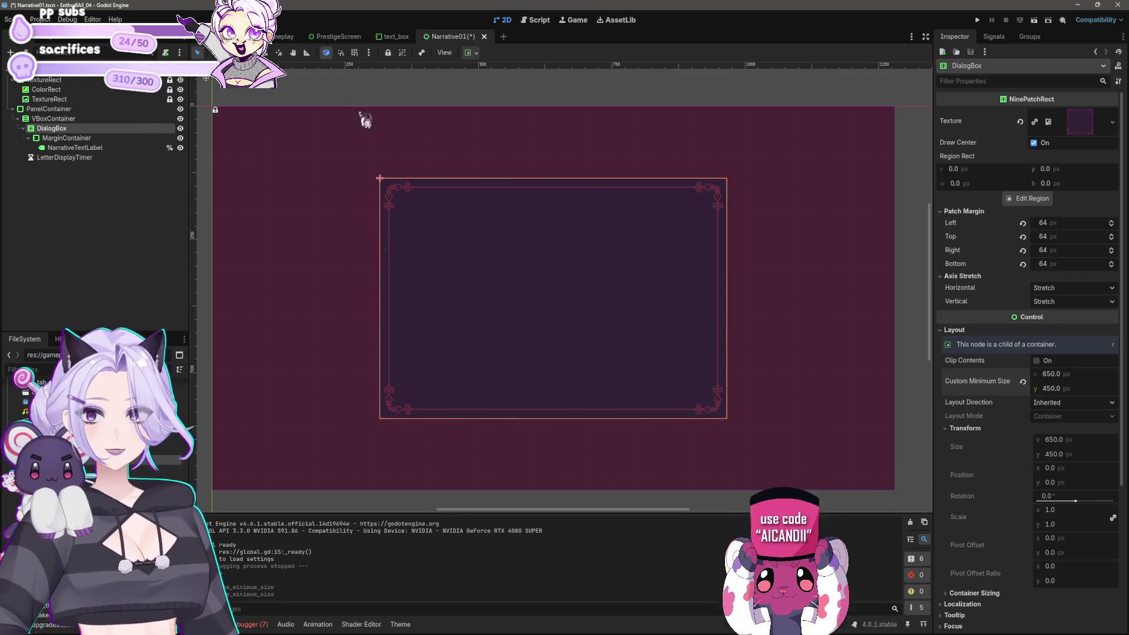
# Adjust the DialogBox's horizontal and vertical container sizing alignment, then select the MarginContainer
pyautogui.click(470, 53)
pyautogui.click(506, 86)
pyautogui.click(507, 140)
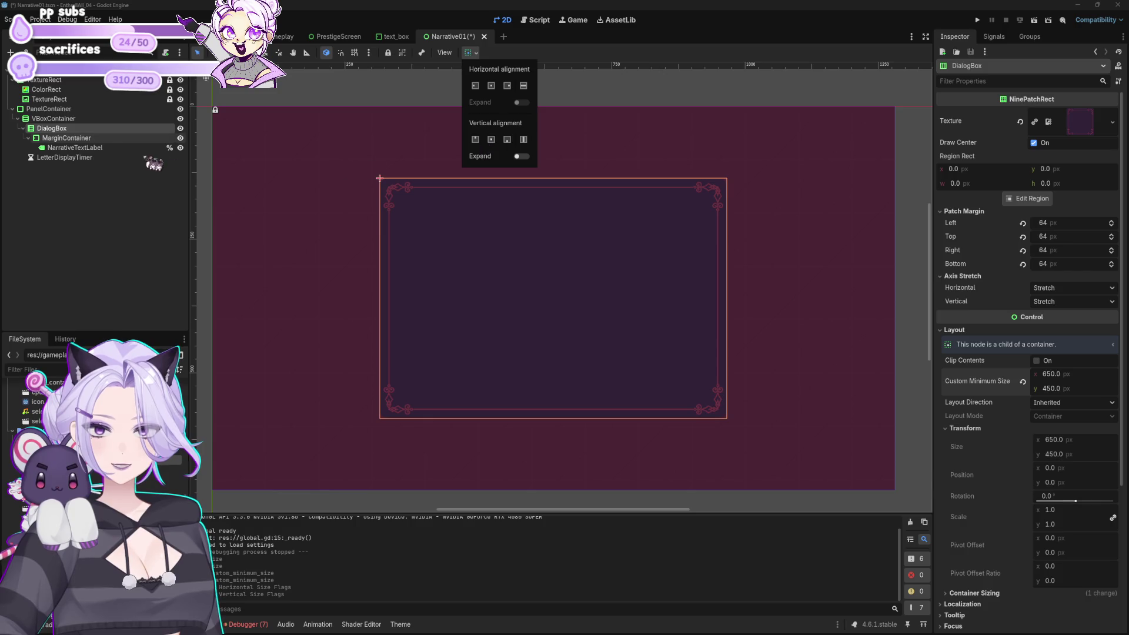
pyautogui.click(91, 153)
pyautogui.click(91, 148)
pyautogui.click(67, 137)
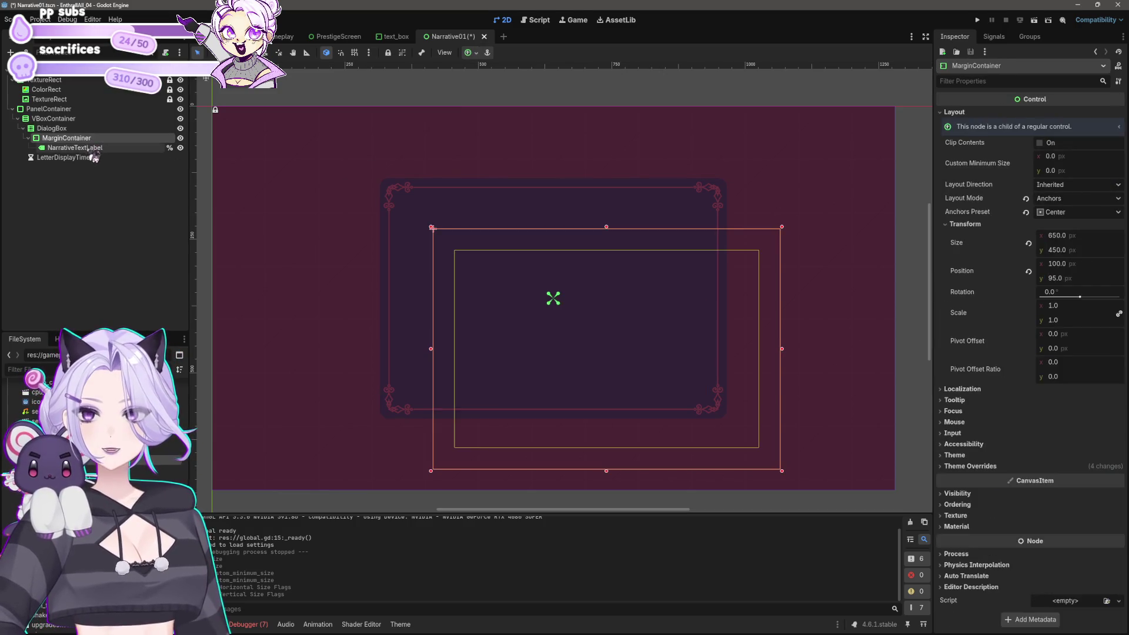
# Apply the Center anchor preset to the MarginContainer
pyautogui.click(469, 53)
pyautogui.click(488, 101)
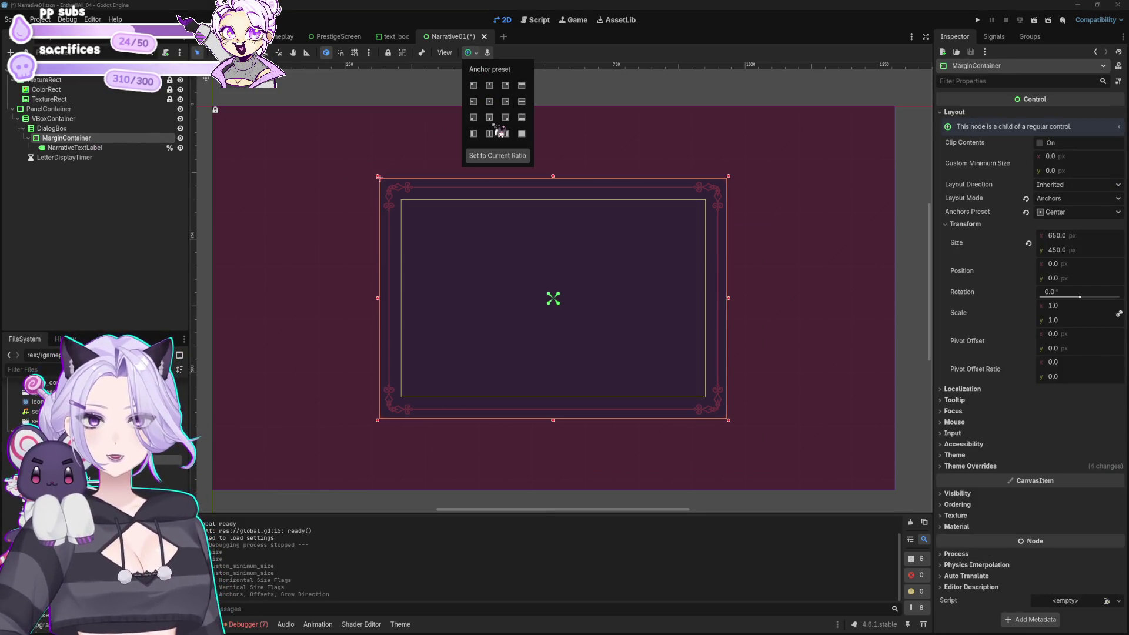
pyautogui.click(90, 154)
# Set NarrativeTextLabel's custom minimum size to 570 × 380 and save the scene
pyautogui.click(88, 148)
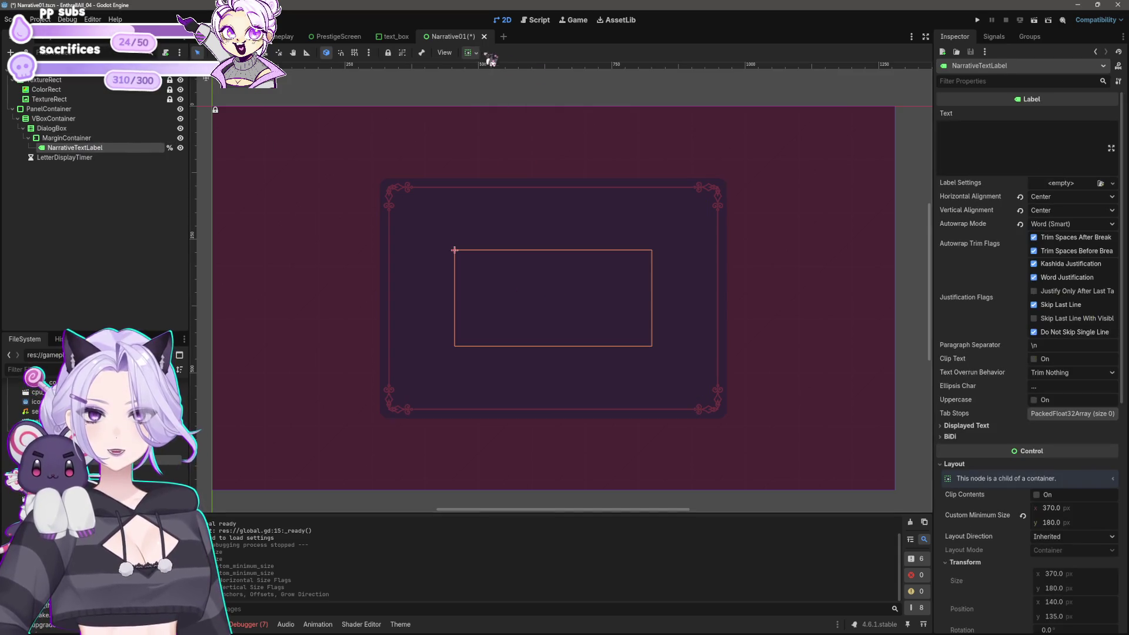
pyautogui.click(469, 52)
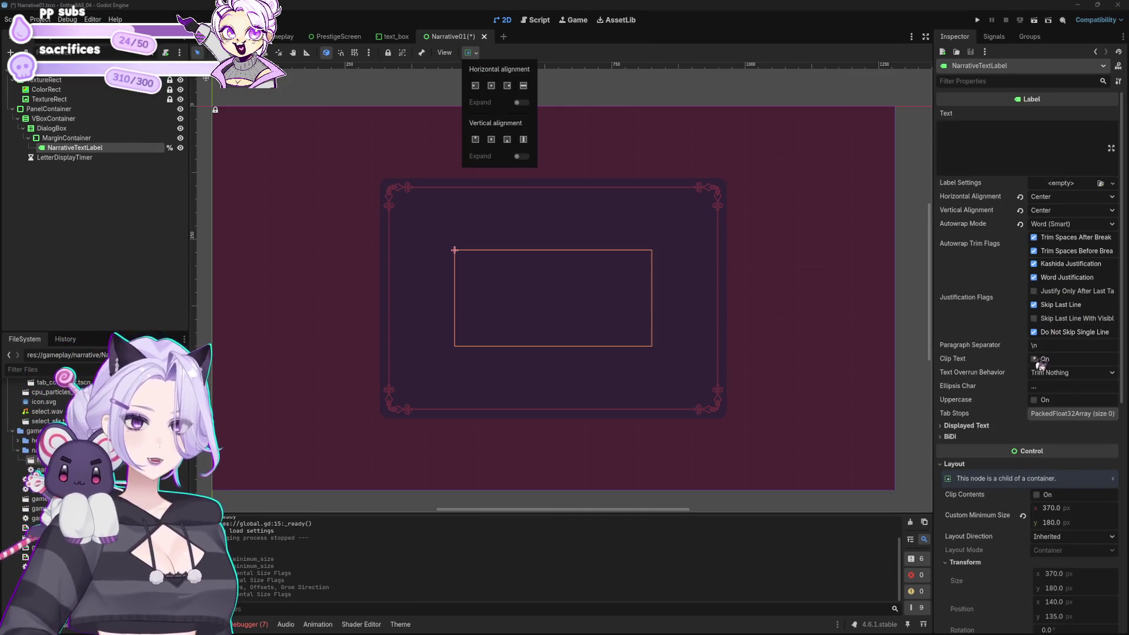
pyautogui.click(1065, 520)
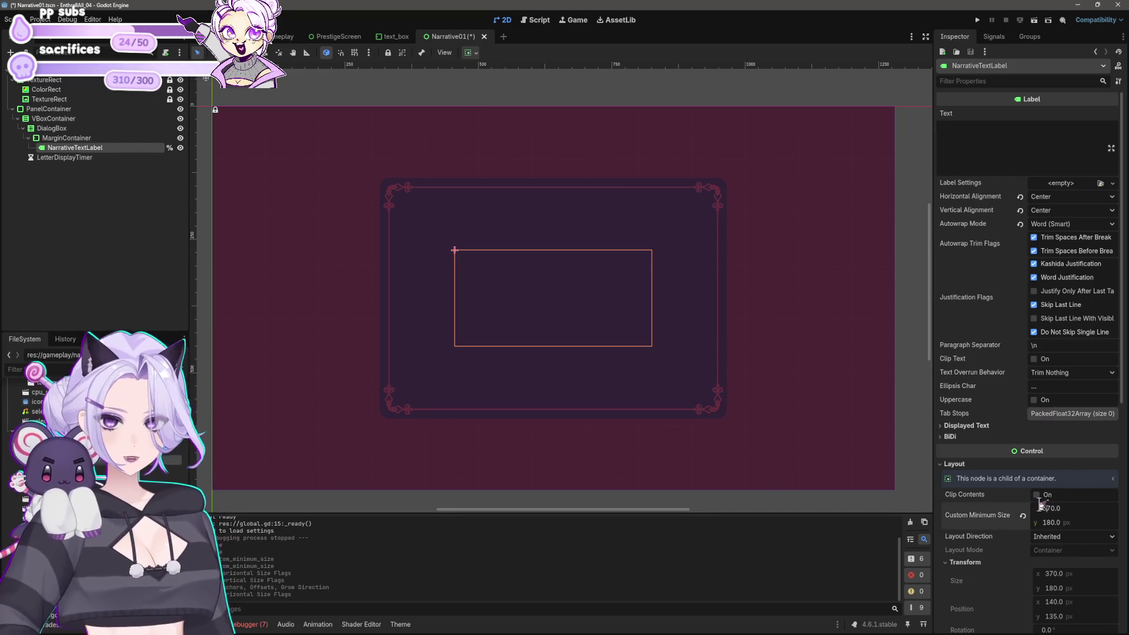
pyautogui.click(1061, 523)
pyautogui.write('380')
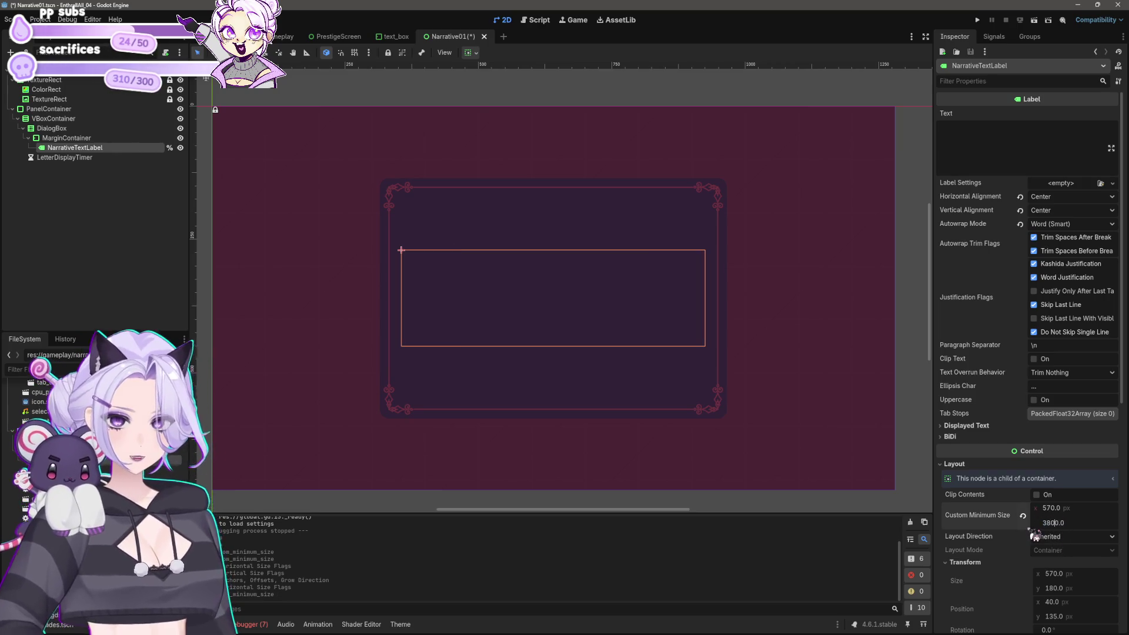
pyautogui.press('Return')
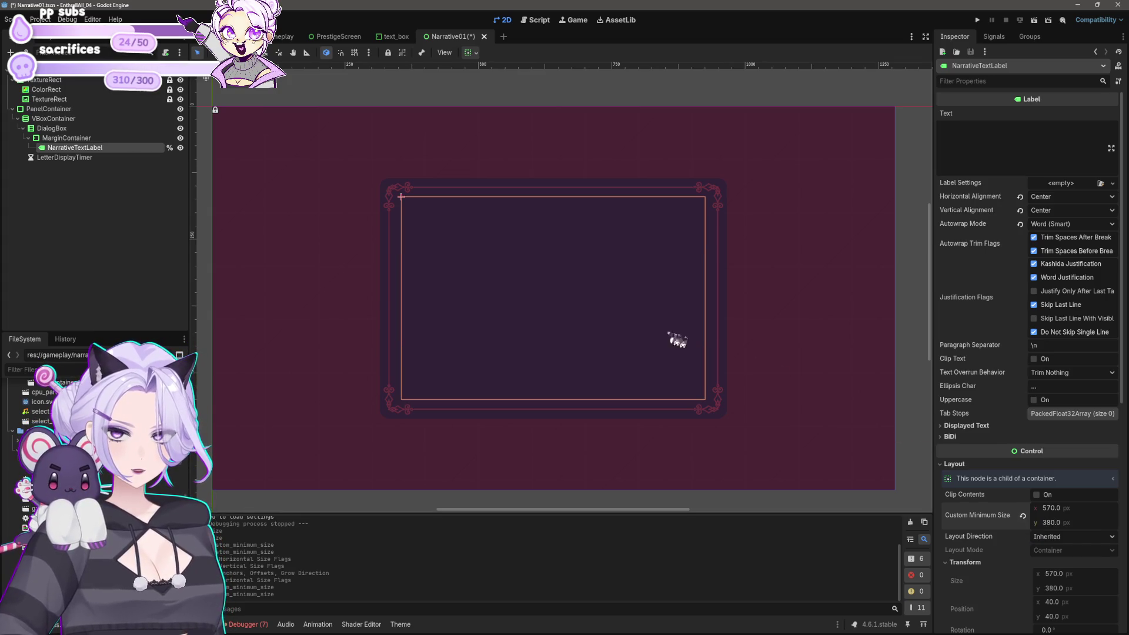
pyautogui.scroll(-2, 493, 291)
pyautogui.click(459, 477)
pyautogui.hotkey('ctrl', 's')
pyautogui.scroll(3, 532, 383)
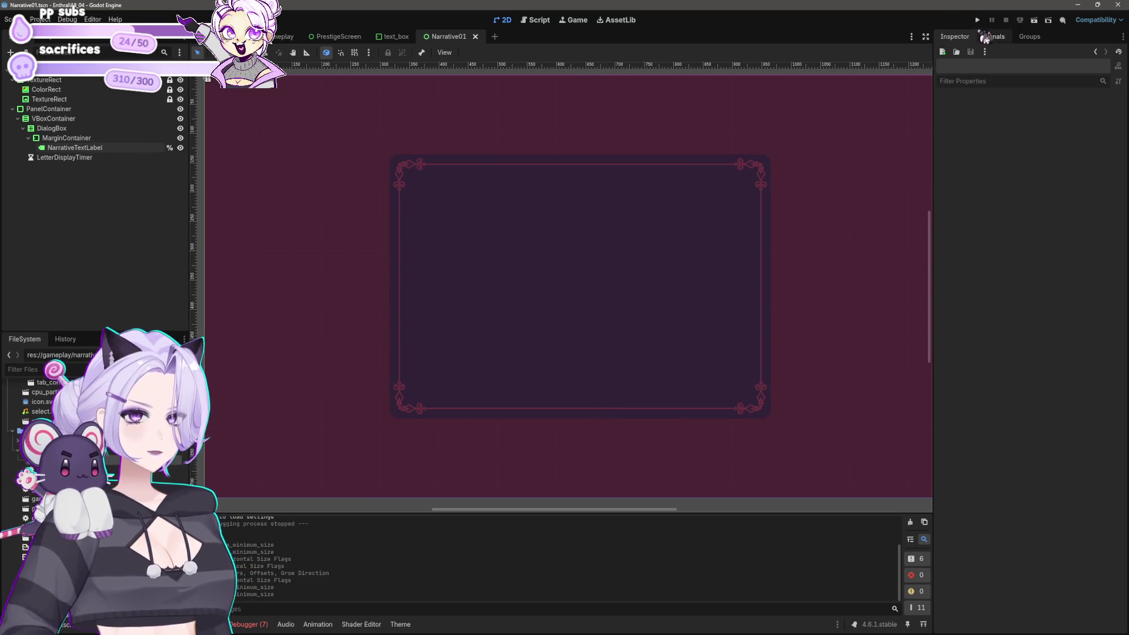
pyautogui.click(977, 20)
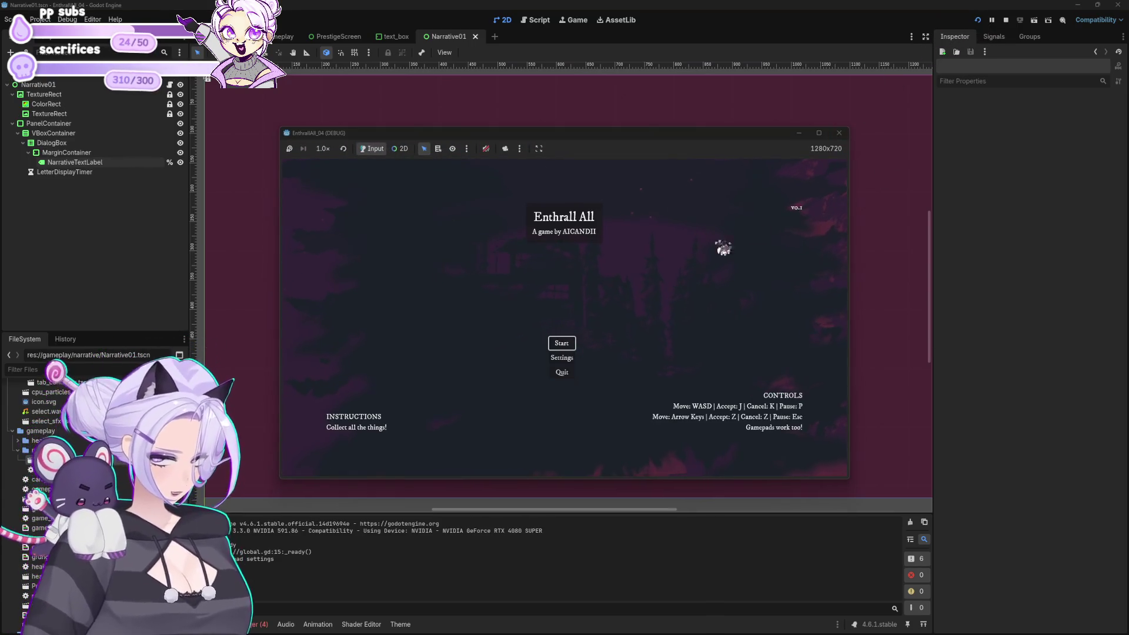
pyautogui.click(570, 347)
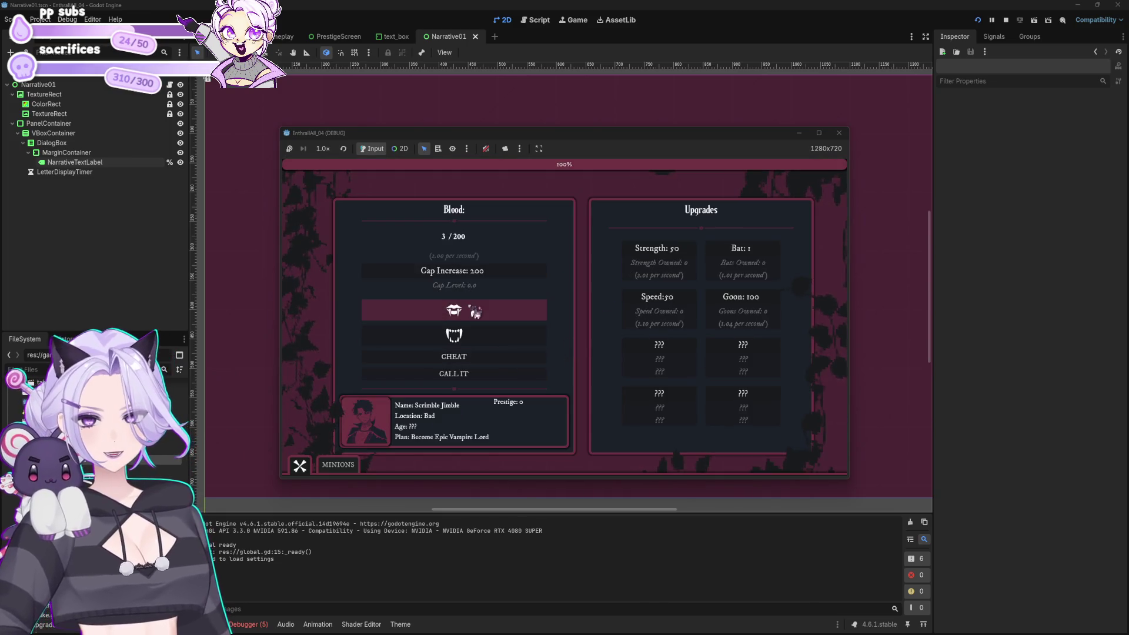
pyautogui.click(473, 355)
pyautogui.click(494, 280)
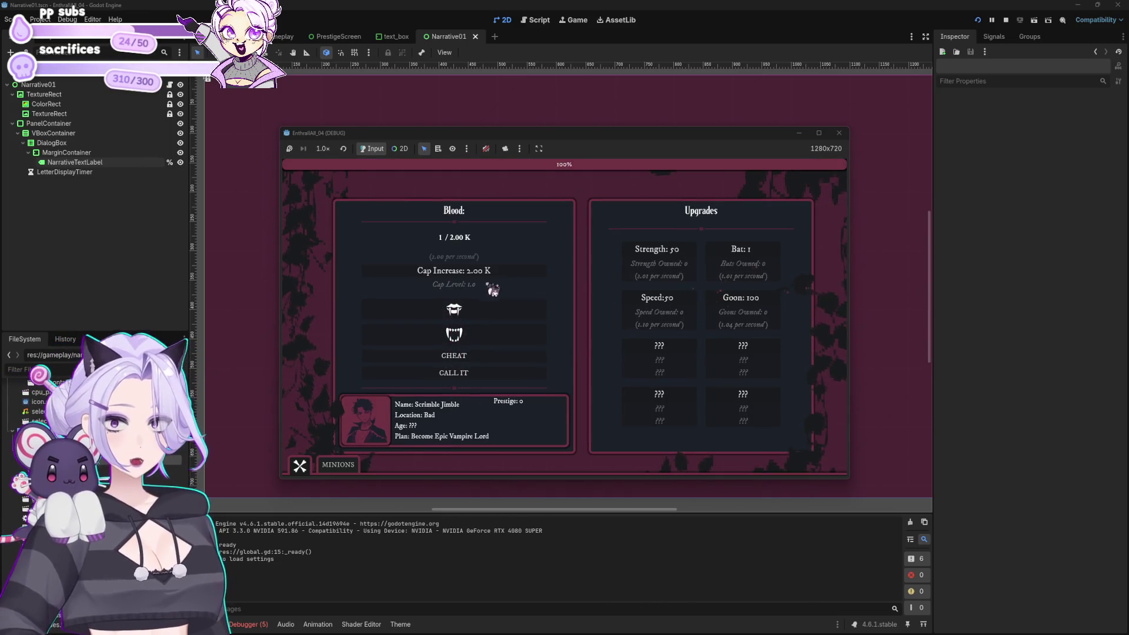
pyautogui.click(480, 354)
pyautogui.click(491, 280)
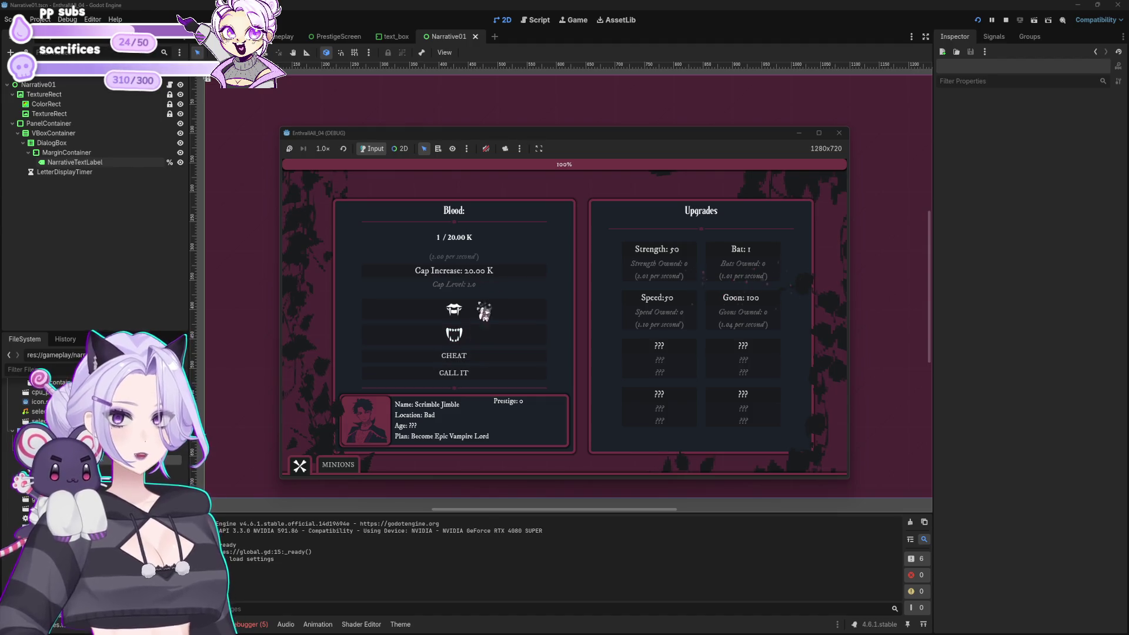
pyautogui.click(483, 287)
pyautogui.click(479, 355)
pyautogui.click(486, 275)
pyautogui.click(478, 355)
pyautogui.click(511, 279)
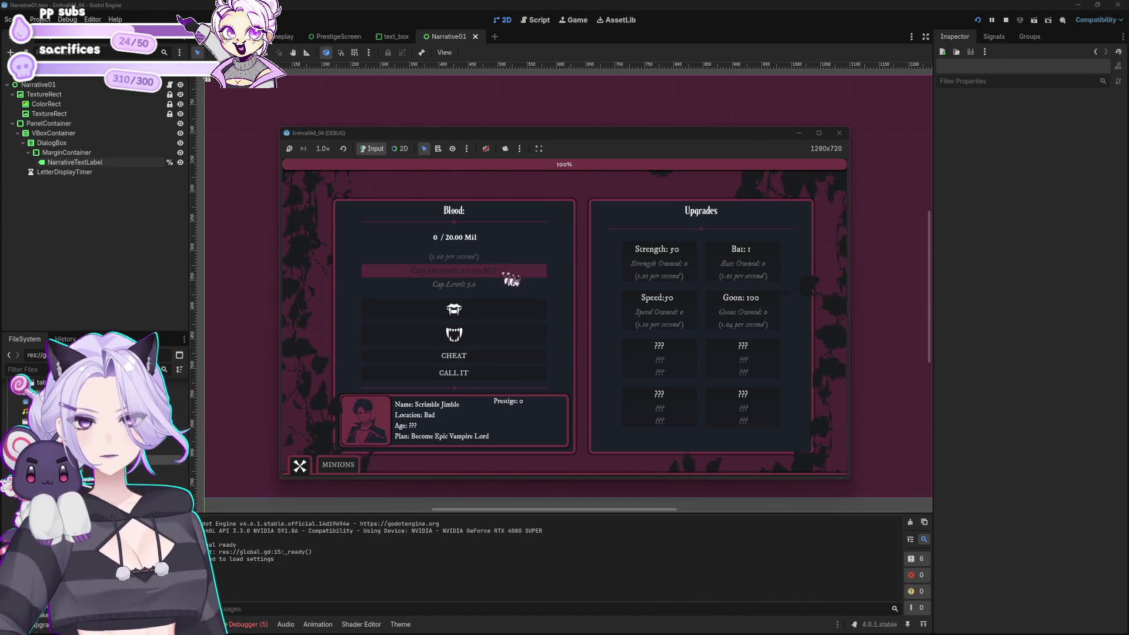
pyautogui.click(740, 251)
pyautogui.click(740, 252)
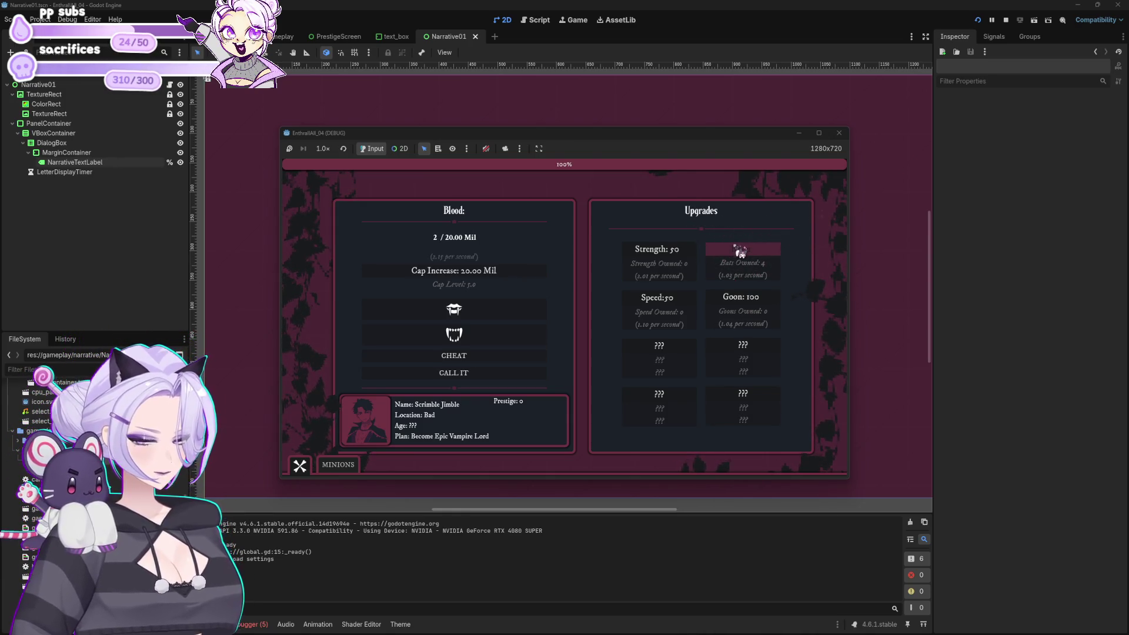
pyautogui.click(429, 375)
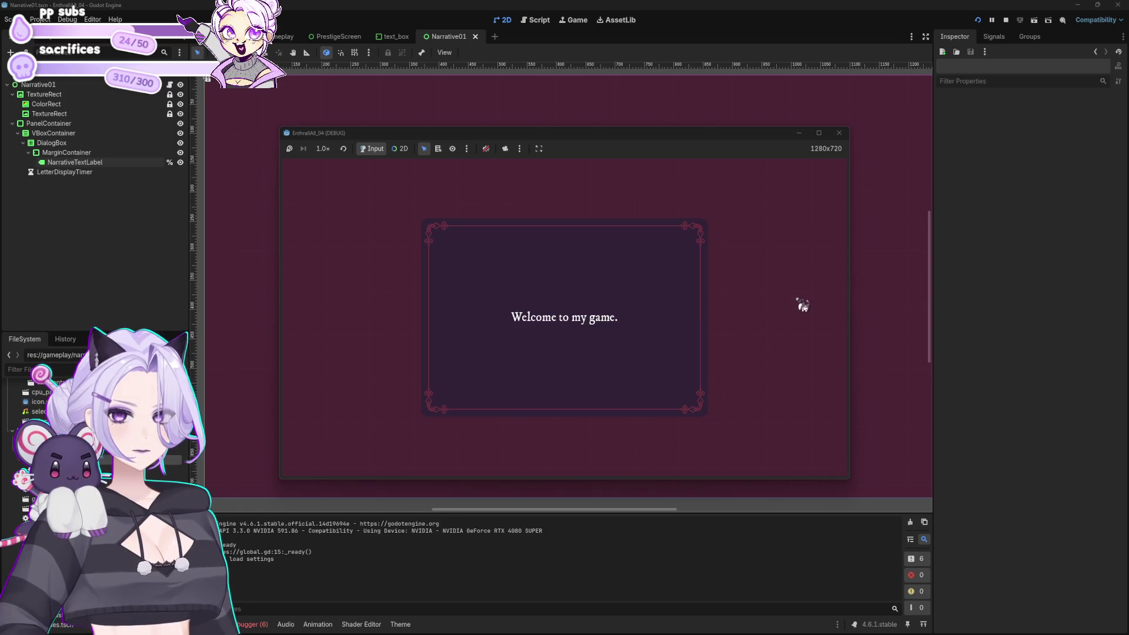
pyautogui.click(802, 304)
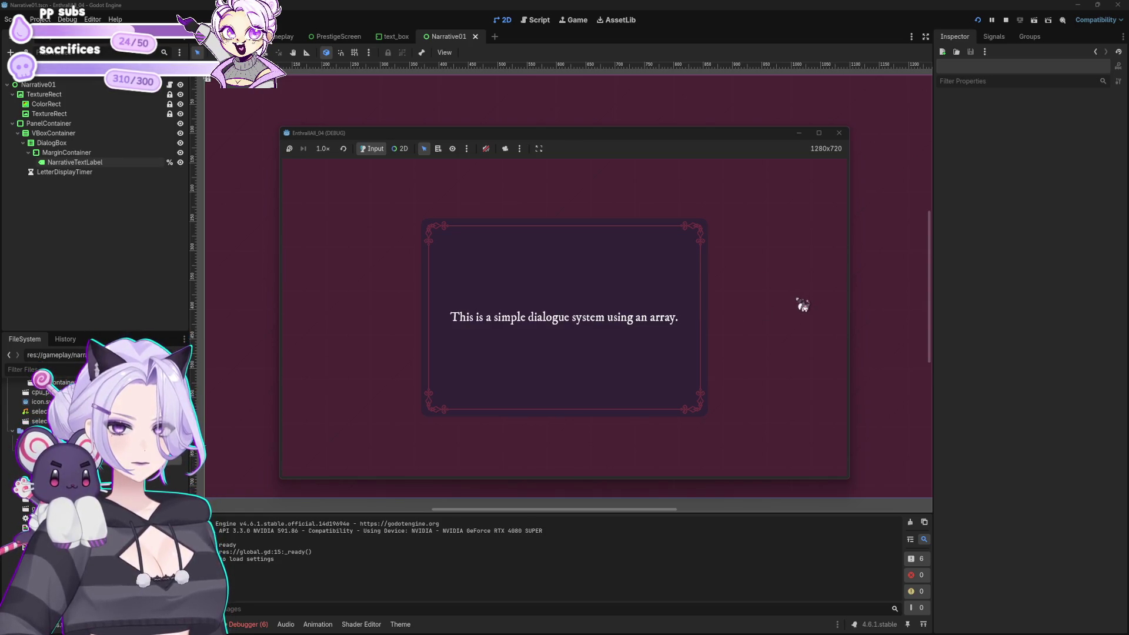
pyautogui.click(802, 304)
pyautogui.click(803, 304)
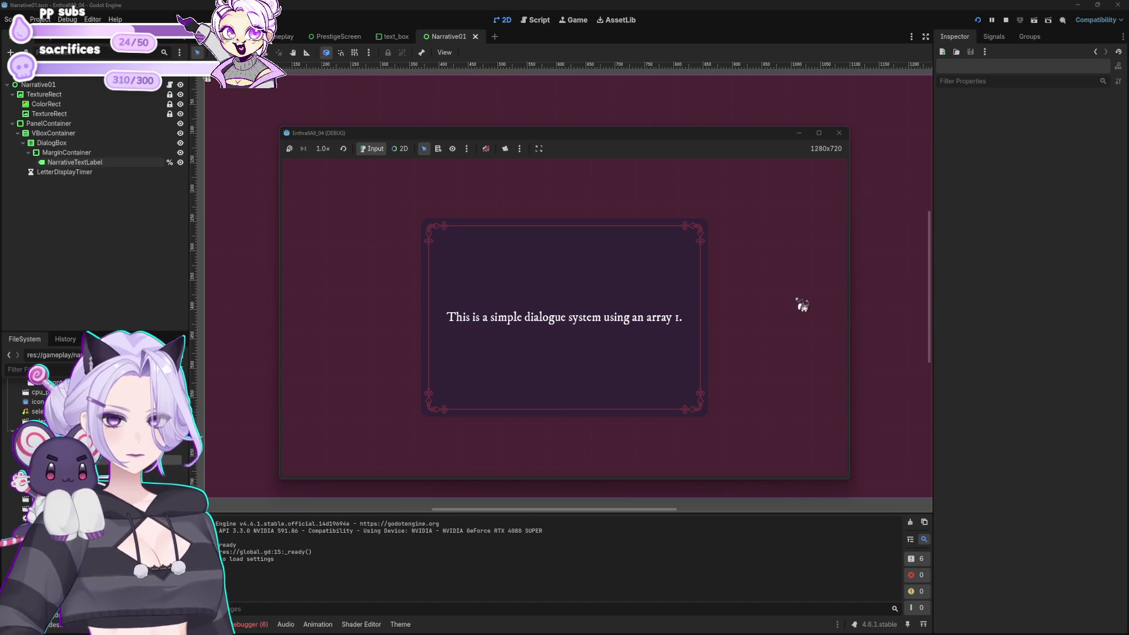
pyautogui.click(803, 304)
pyautogui.click(839, 133)
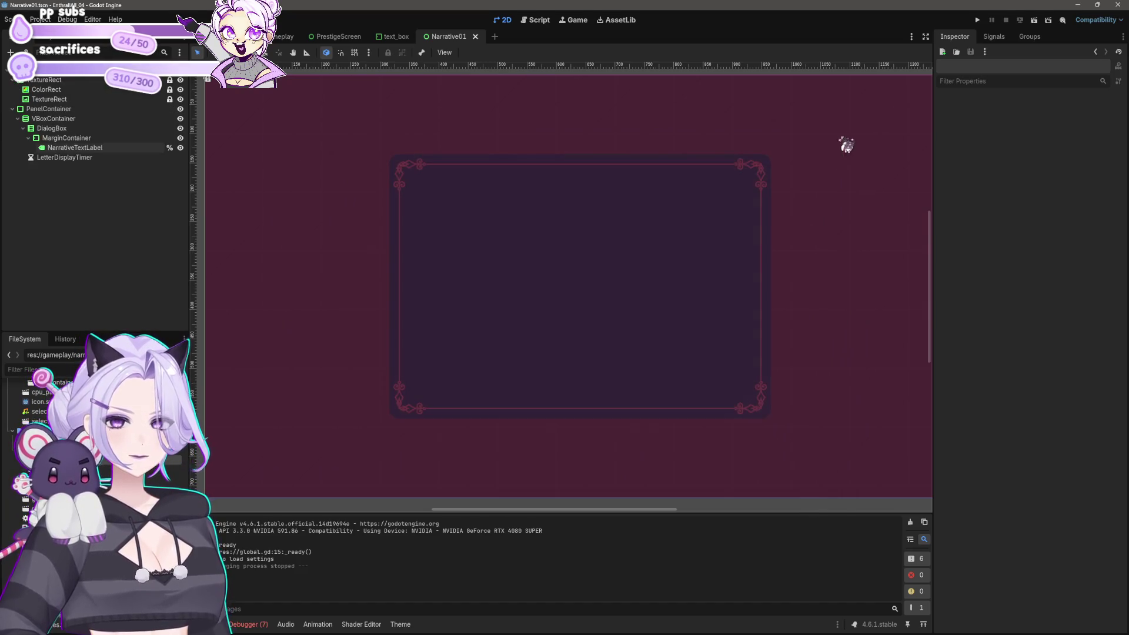
# In narrative_01.gd, add a NARRATIVE_01_LINES = 5 declaration below the dialog lines array
pyautogui.click(543, 21)
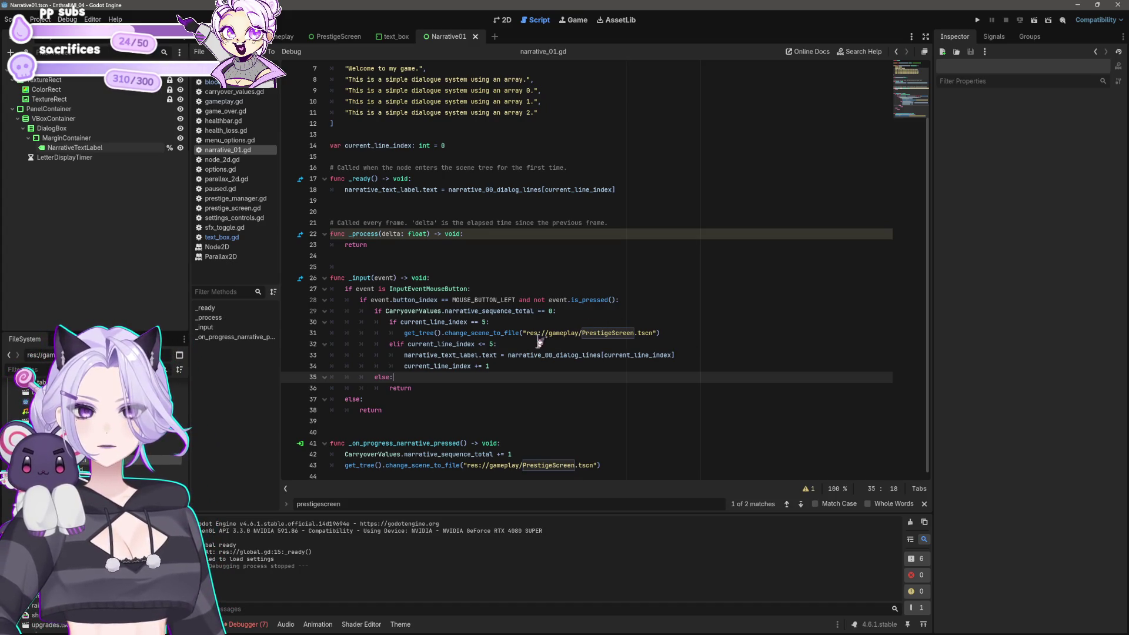
pyautogui.scroll(2, 534, 344)
pyautogui.scroll(-1, 529, 335)
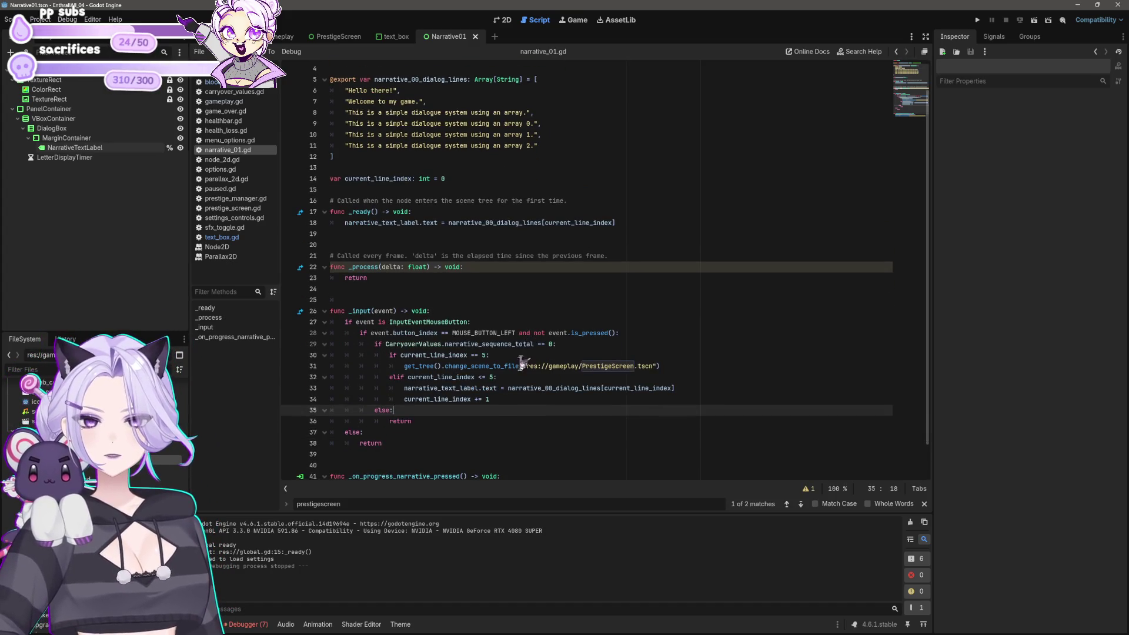
pyautogui.click(493, 377)
pyautogui.write('NARRATIVE_01_LINES')
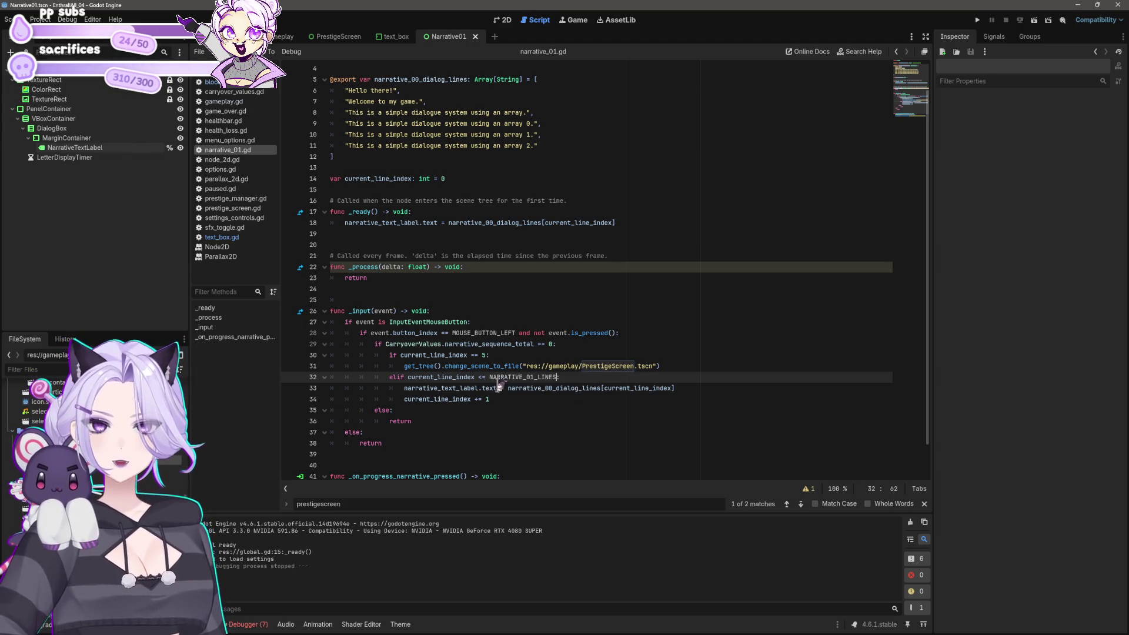
pyautogui.click(454, 158)
pyautogui.scroll(1, 453, 158)
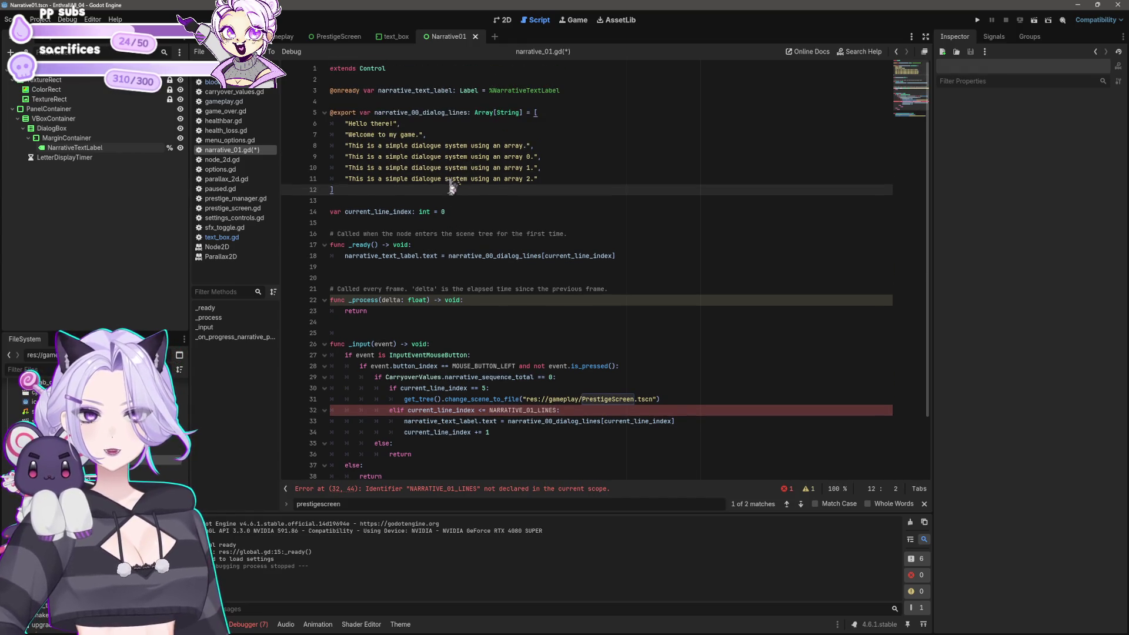
pyautogui.click(398, 100)
pyautogui.click(363, 200)
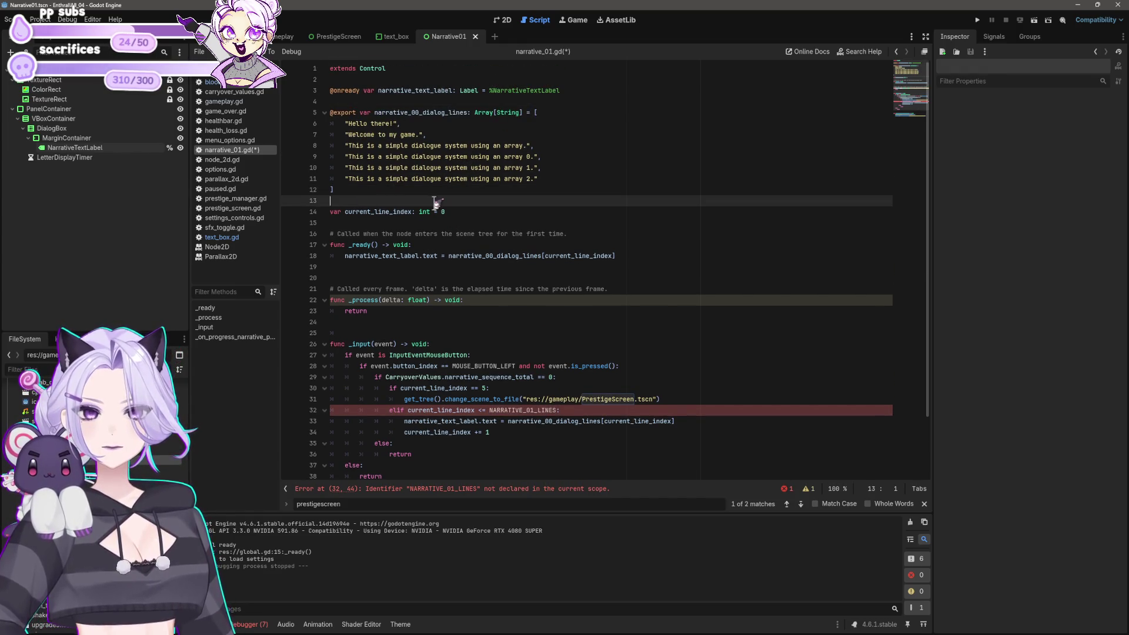
pyautogui.press('Return')
pyautogui.press('Return')
pyautogui.press('Up')
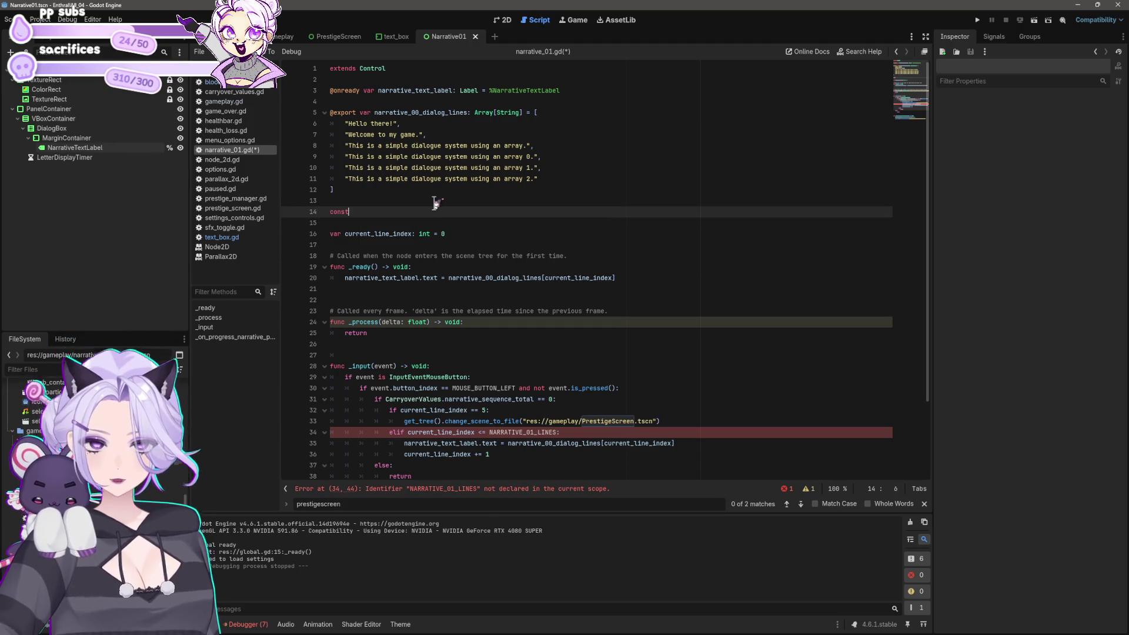
pyautogui.write('NARRATIVE_01_LINES = 5')
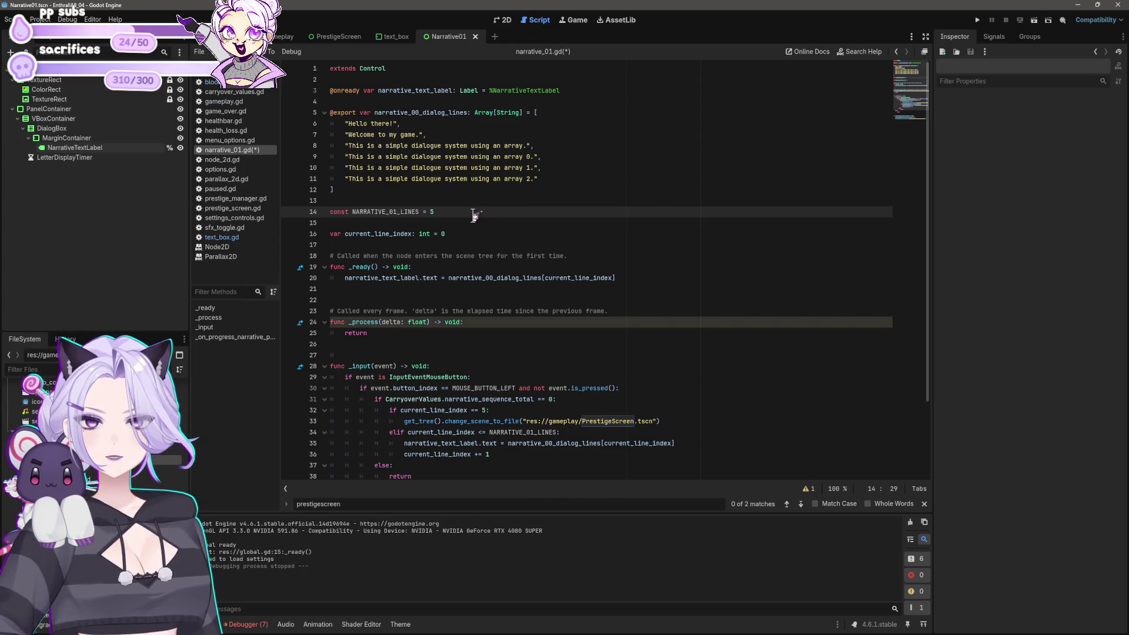
# Replace the hard-coded 5 in the _input conditions with NARRATIVE_01_LINES and save the script
pyautogui.scroll(-3, 474, 215)
pyautogui.click(554, 344)
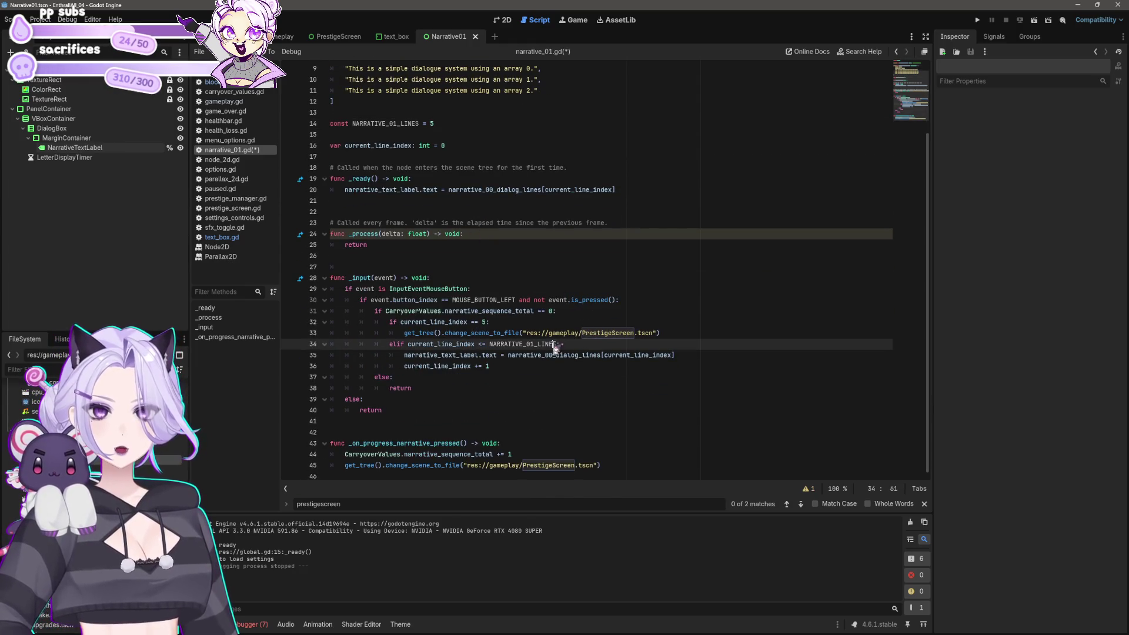
pyautogui.write('S:')
pyautogui.click(646, 322)
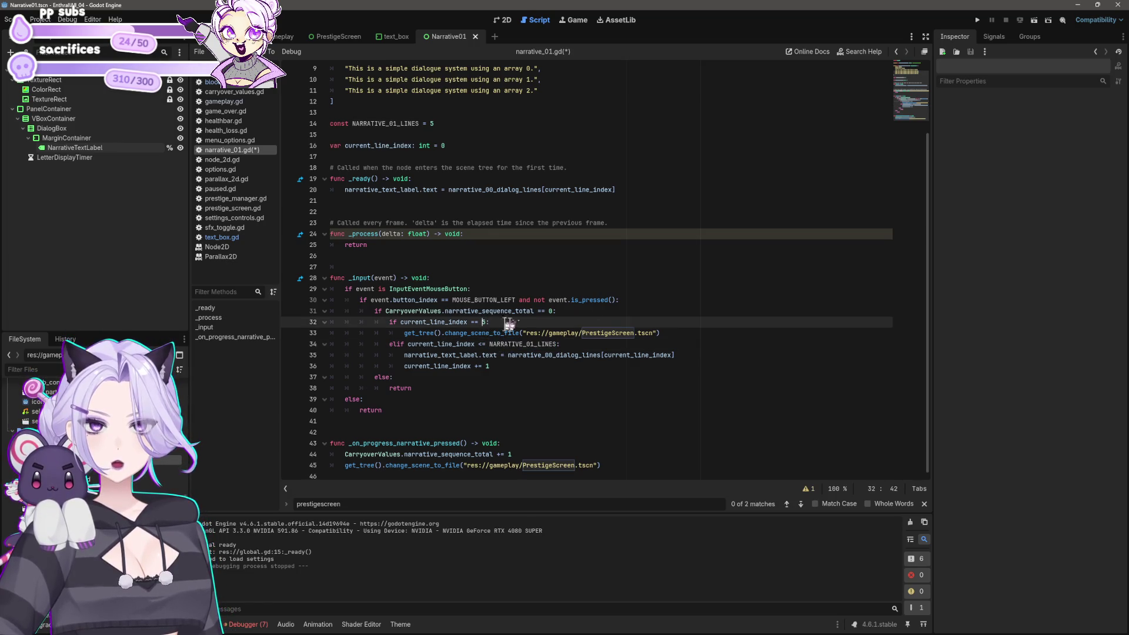
pyautogui.press('Delete')
pyautogui.write('NARRATIVE_01_LINES')
pyautogui.click(631, 376)
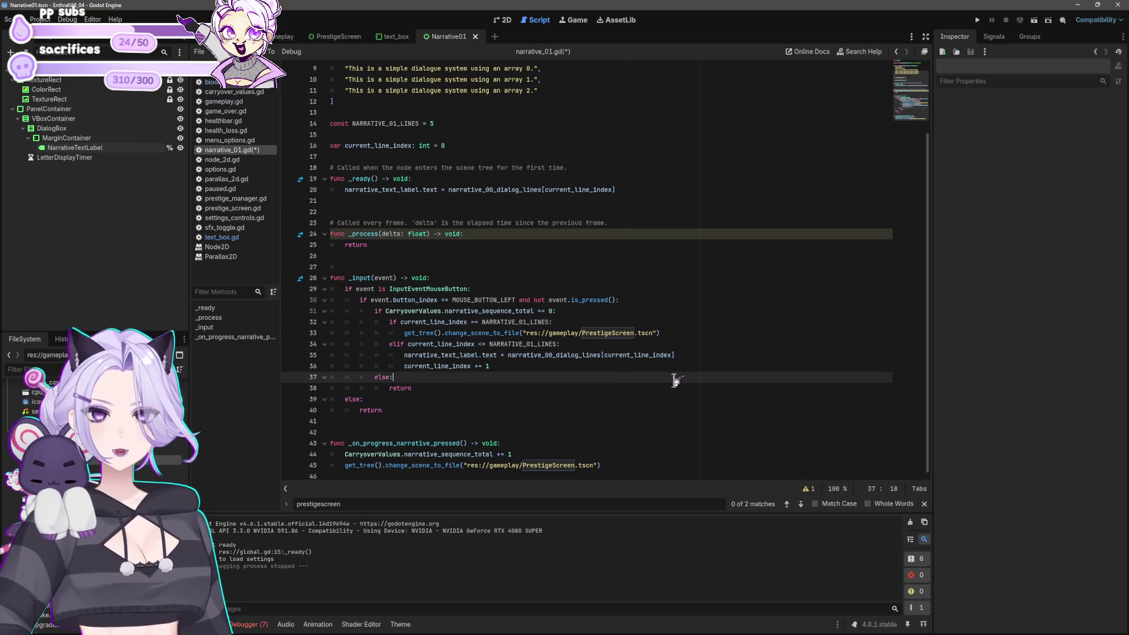
pyautogui.hotkey('ctrl', 's')
# Delete the NARRATIVE_01_LINES declaration line again
pyautogui.scroll(3, 569, 263)
pyautogui.click(470, 213)
pyautogui.hotkey('shift', 'Home')
pyautogui.press('BackSpace')
pyautogui.press('BackSpace')
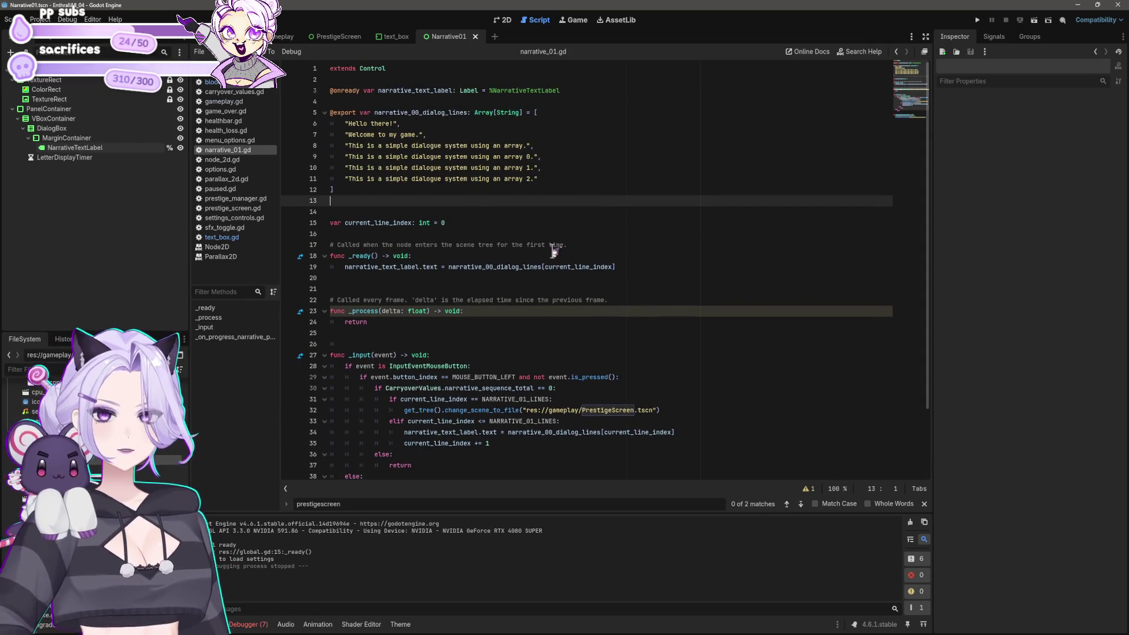
pyautogui.press('Up')
pyautogui.press('Up')
pyautogui.press('Up')
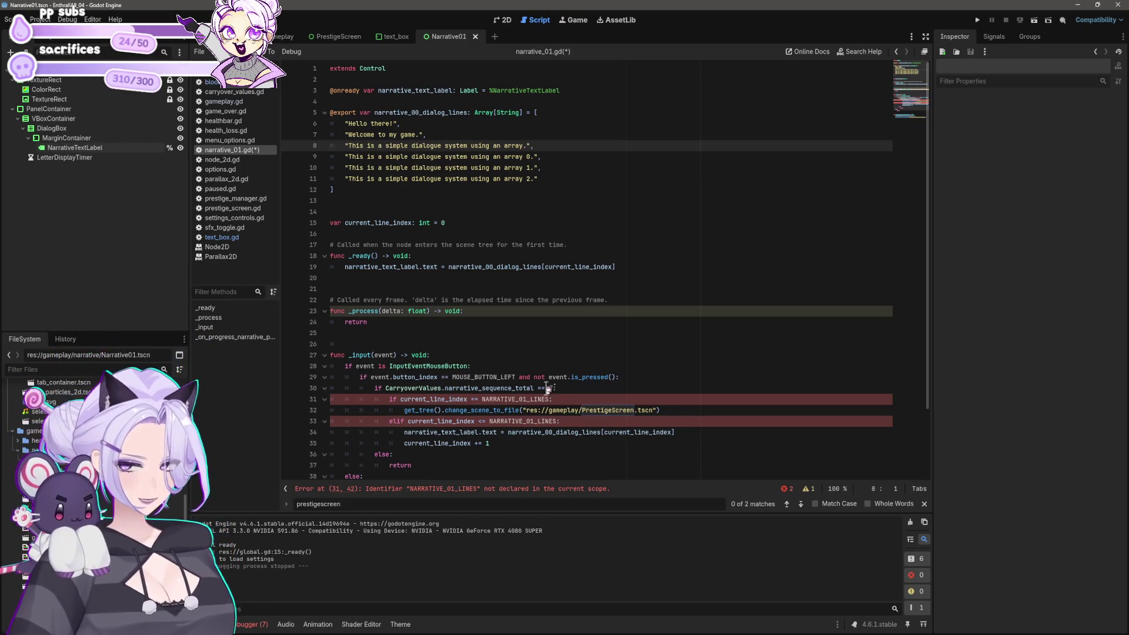
# Replace NARRATIVE_01_LINES on line 31 with narrative_00_dialog_lines.length
pyautogui.click(406, 201)
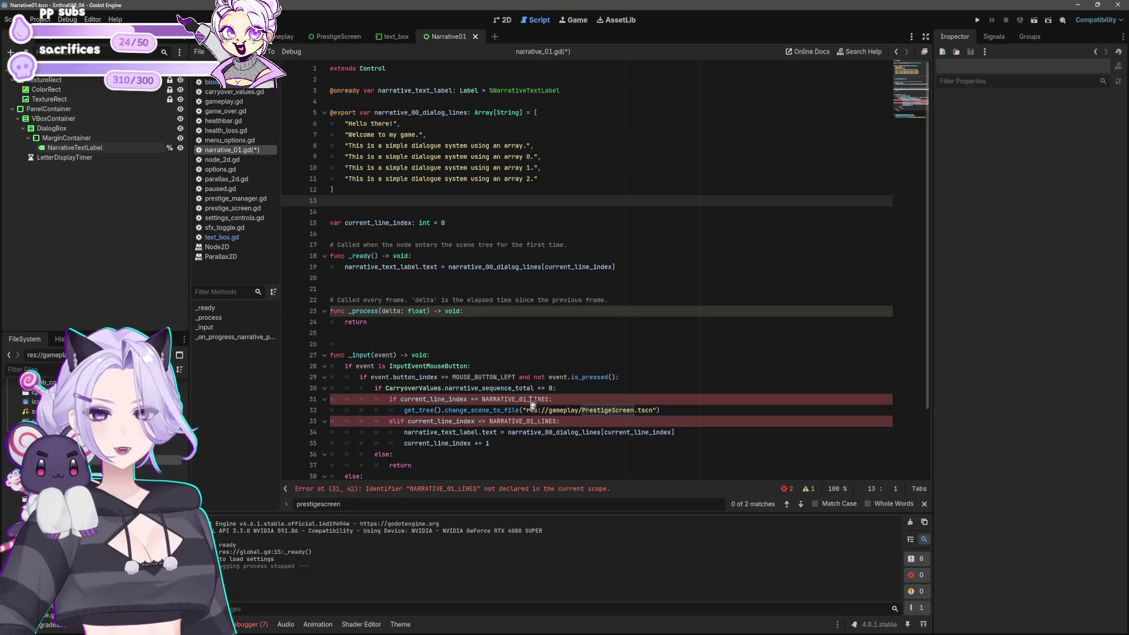
pyautogui.doubleClick(489, 400)
pyautogui.click(547, 399)
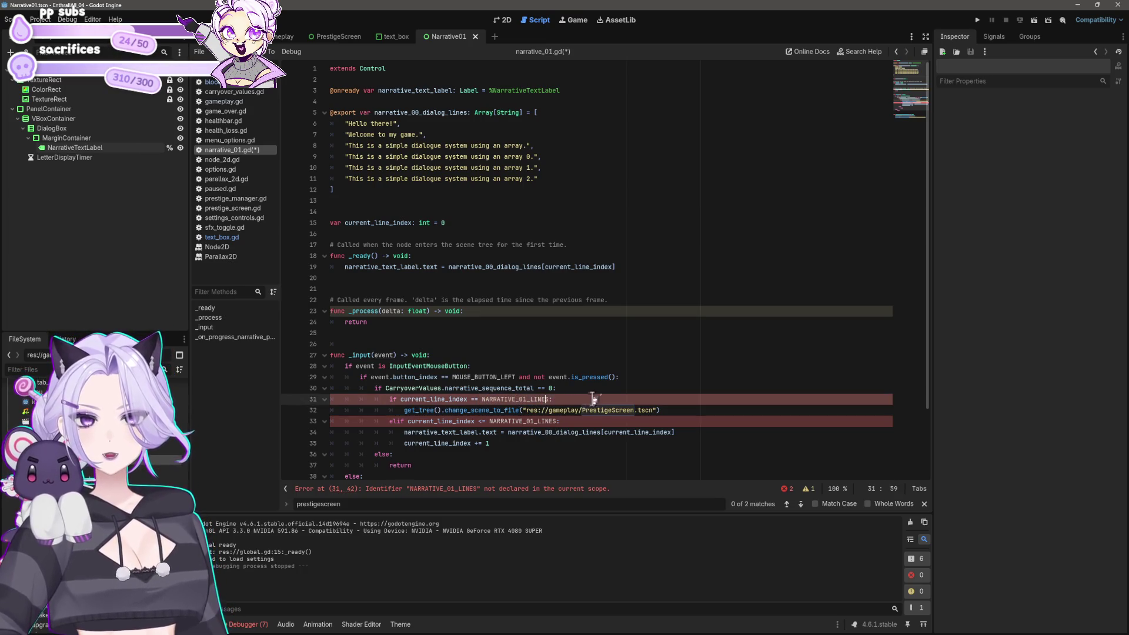
pyautogui.scroll(-2, 588, 396)
pyautogui.click(530, 355)
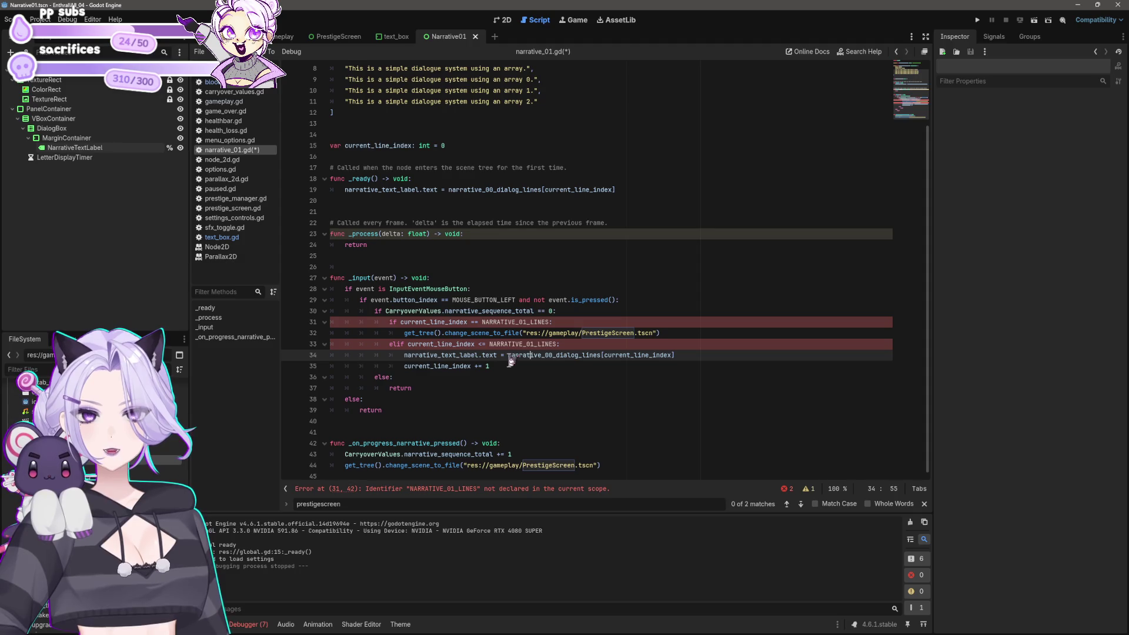
pyautogui.doubleClick(511, 356)
pyautogui.hotkey('ctrl', 'c')
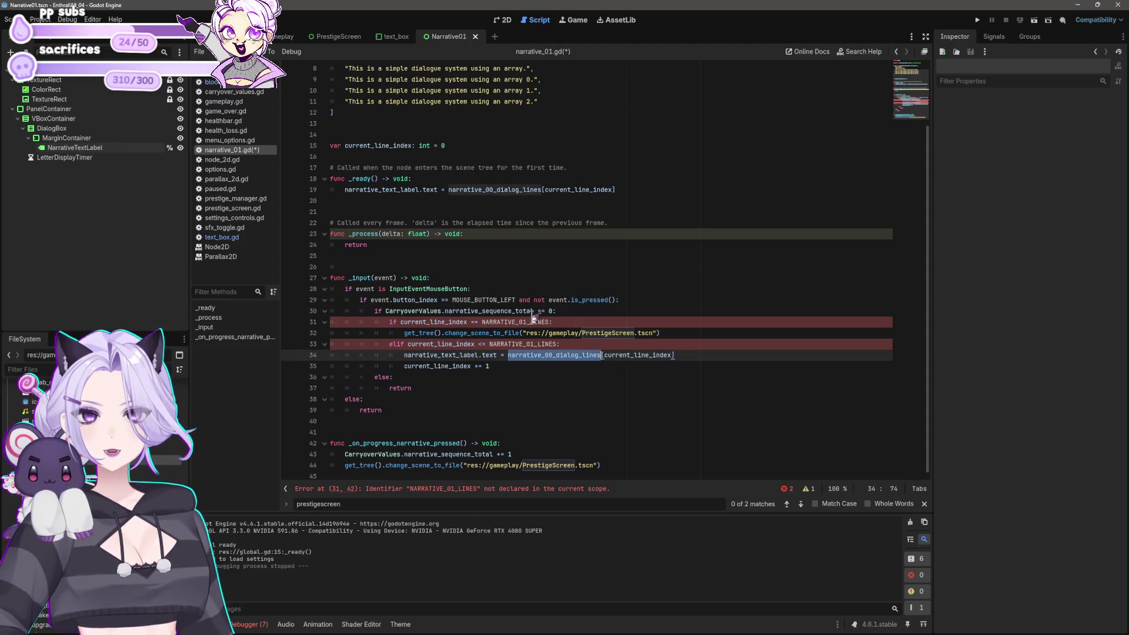
pyautogui.moveTo(482, 322); pyautogui.dragTo(542, 321)
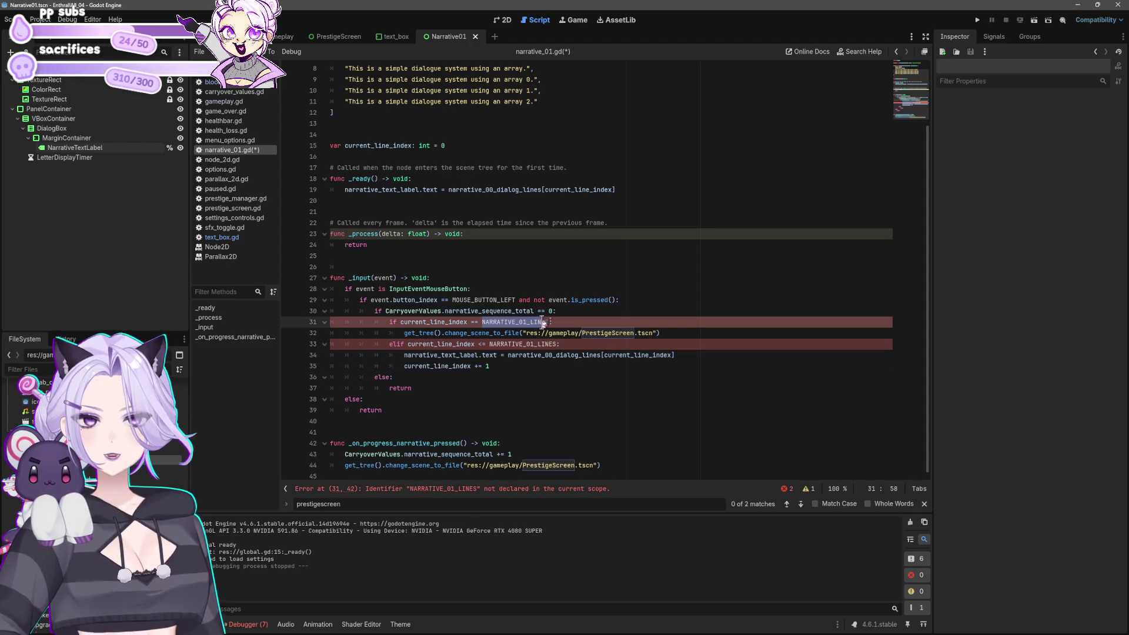
pyautogui.hotkey('ctrl', 'v')
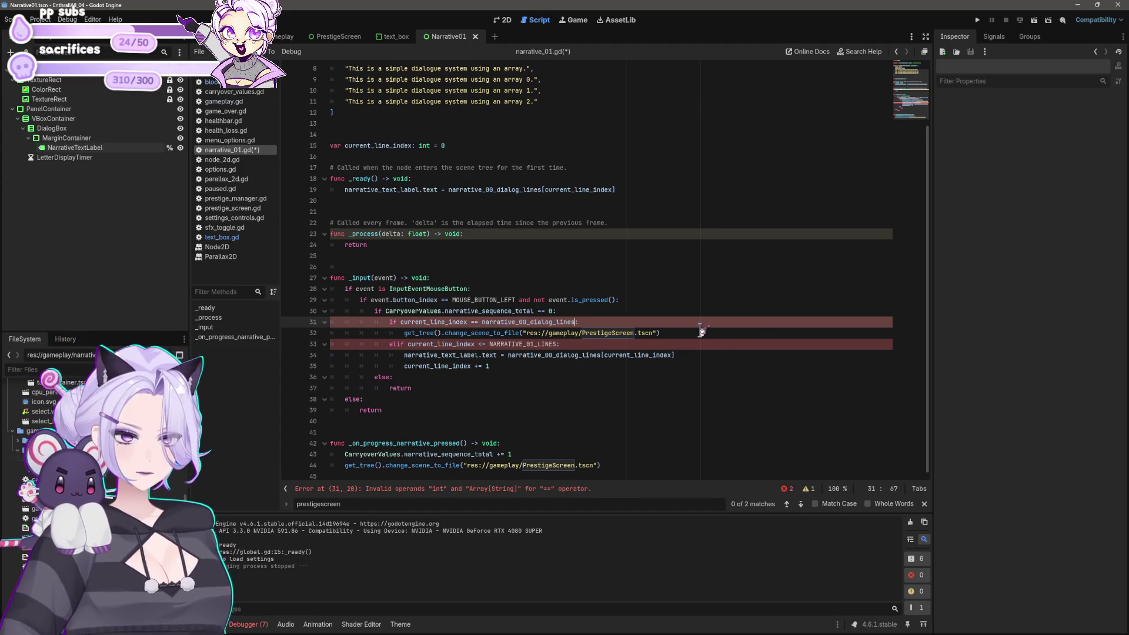
pyautogui.write('.length')
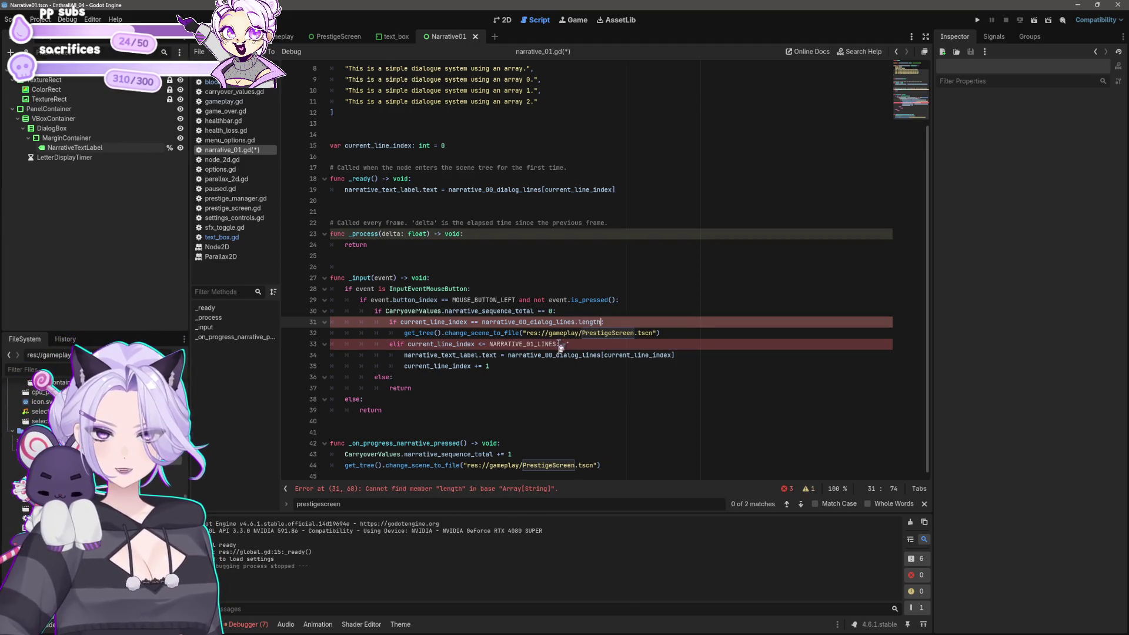
# Copy narrative_00_dialog_lines.length over NARRATIVE_01_LINES on line 33
pyautogui.keyDown('shift'); pyautogui.click(483, 322); pyautogui.keyUp('shift')
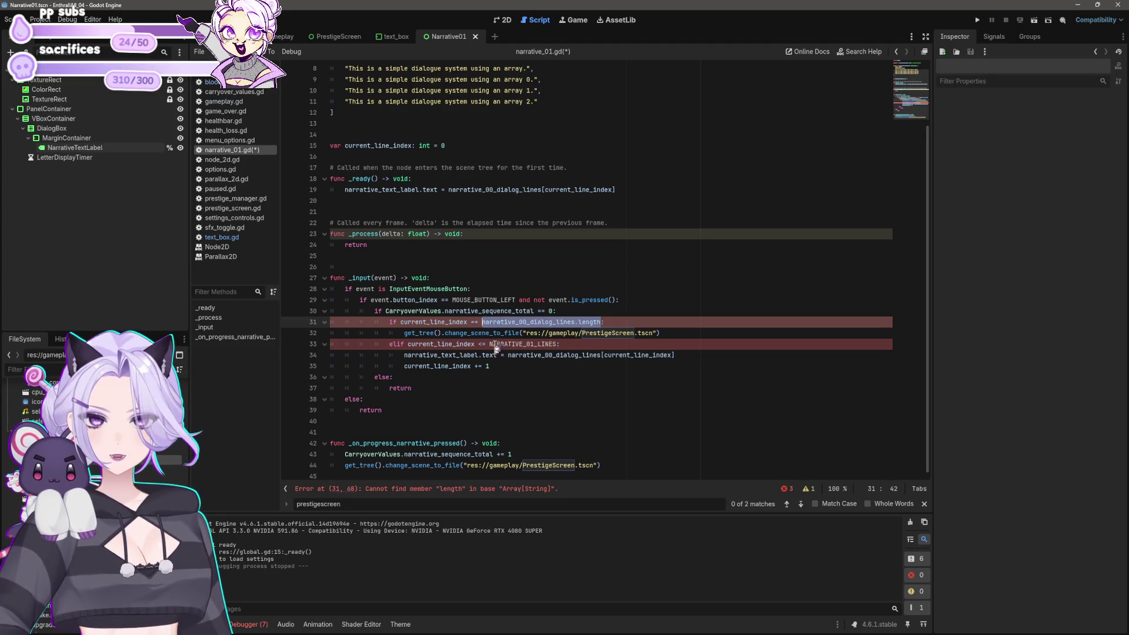
pyautogui.hotkey('ctrl', 'c')
pyautogui.doubleClick(495, 345)
pyautogui.hotkey('ctrl', 'v')
pyautogui.click(612, 399)
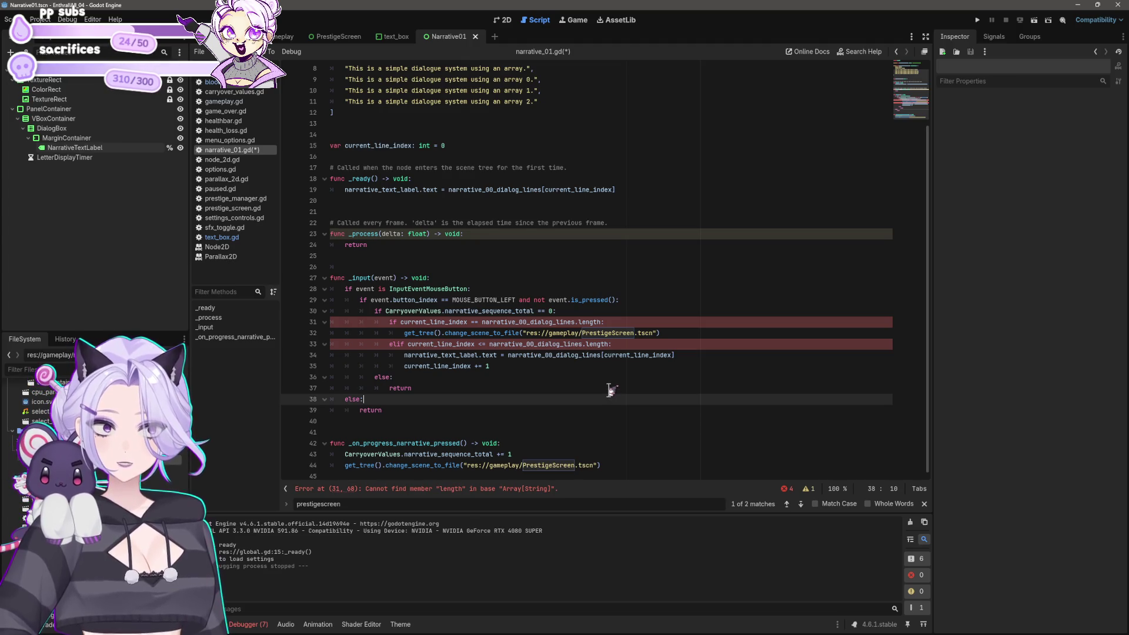
# Try size instead of length on lines 31 and 33, then undo back to length
pyautogui.click(594, 322)
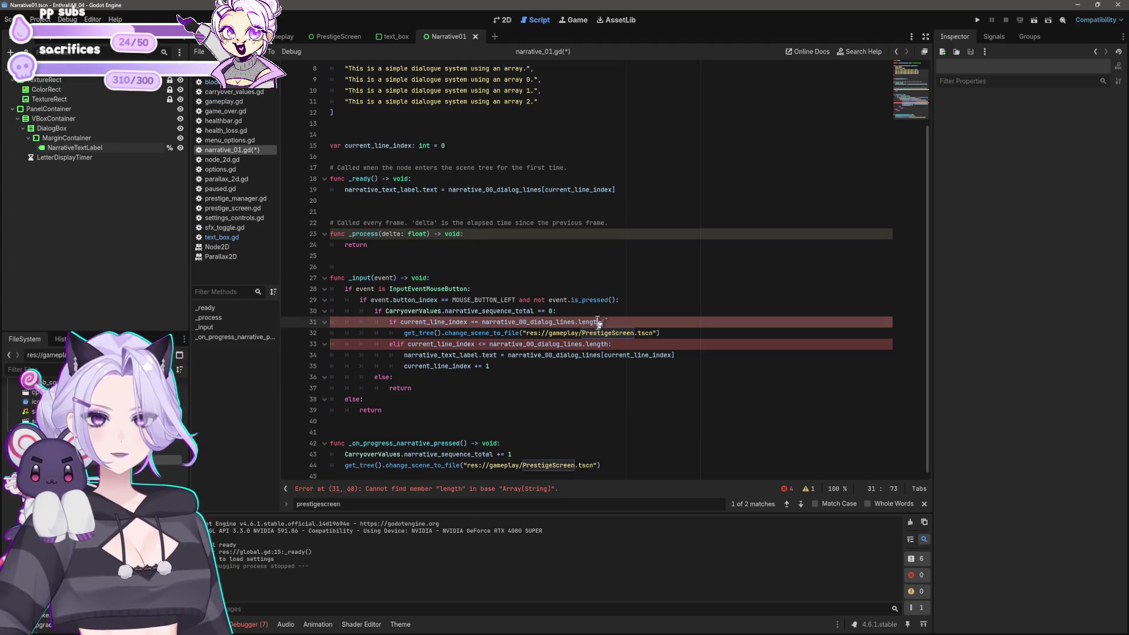
pyautogui.doubleClick(595, 322)
pyautogui.write('size')
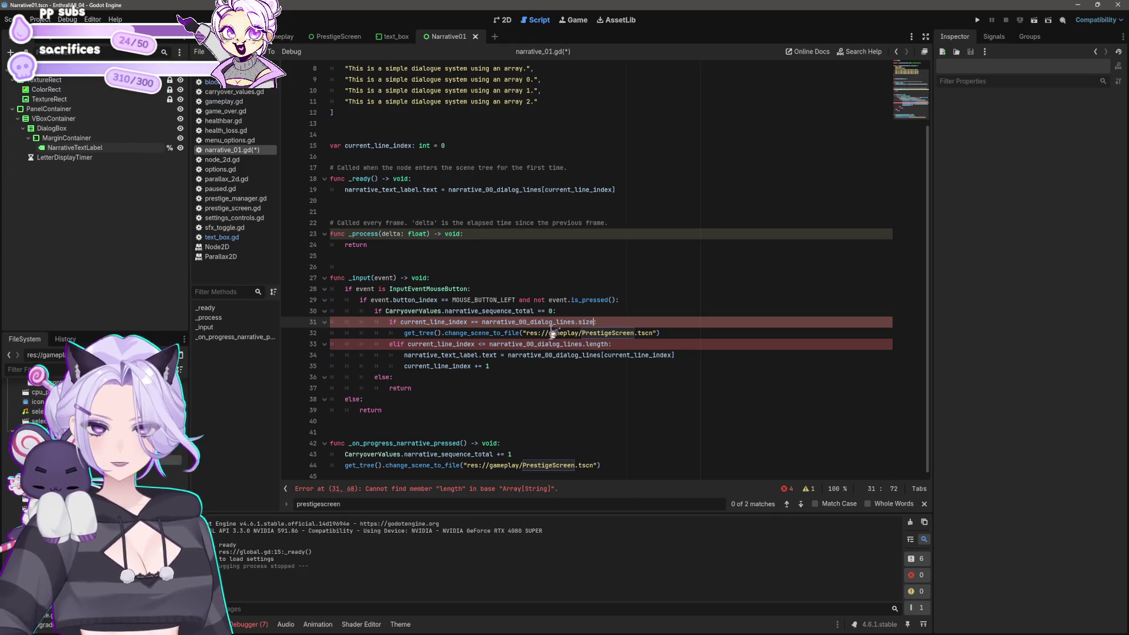
pyautogui.write(':')
pyautogui.click(516, 365)
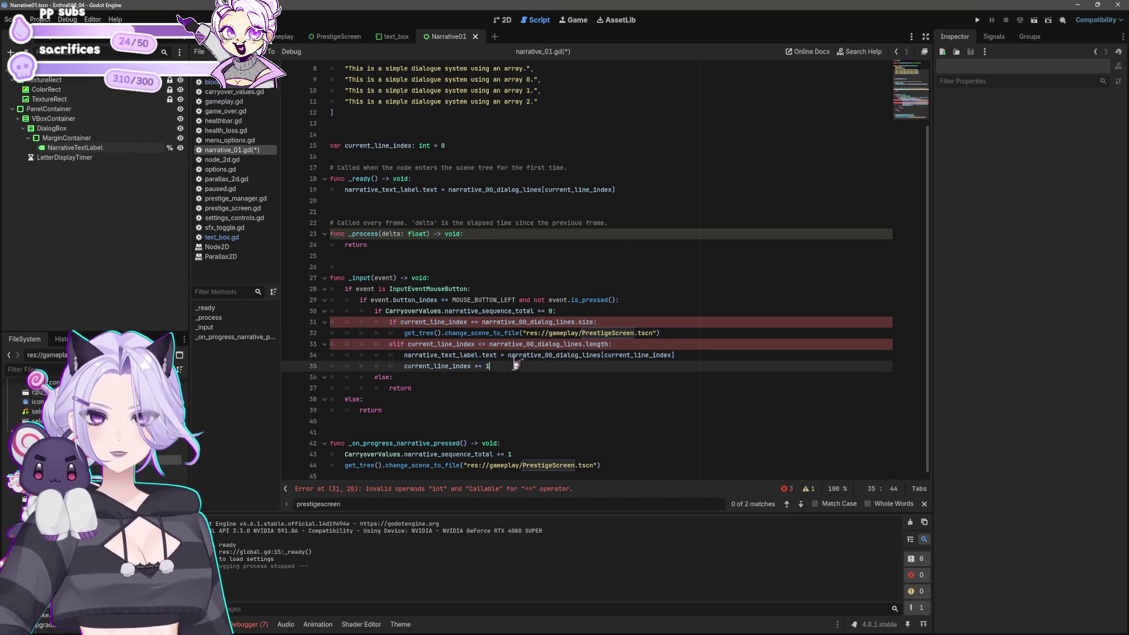
pyautogui.doubleClick(599, 345)
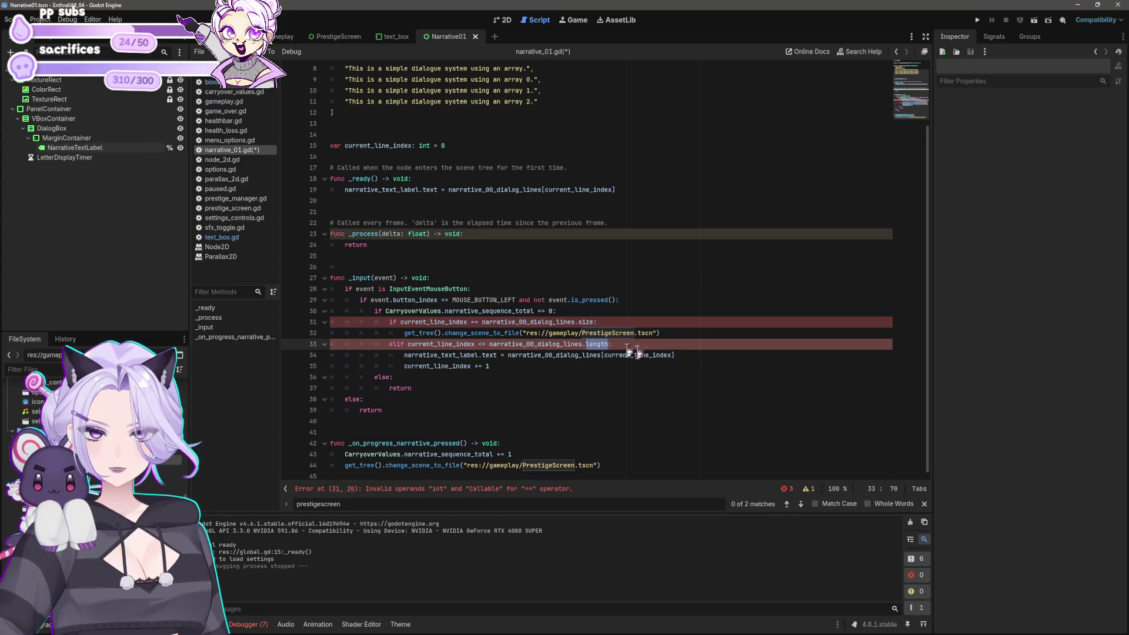
pyautogui.write('size')
pyautogui.click(770, 355)
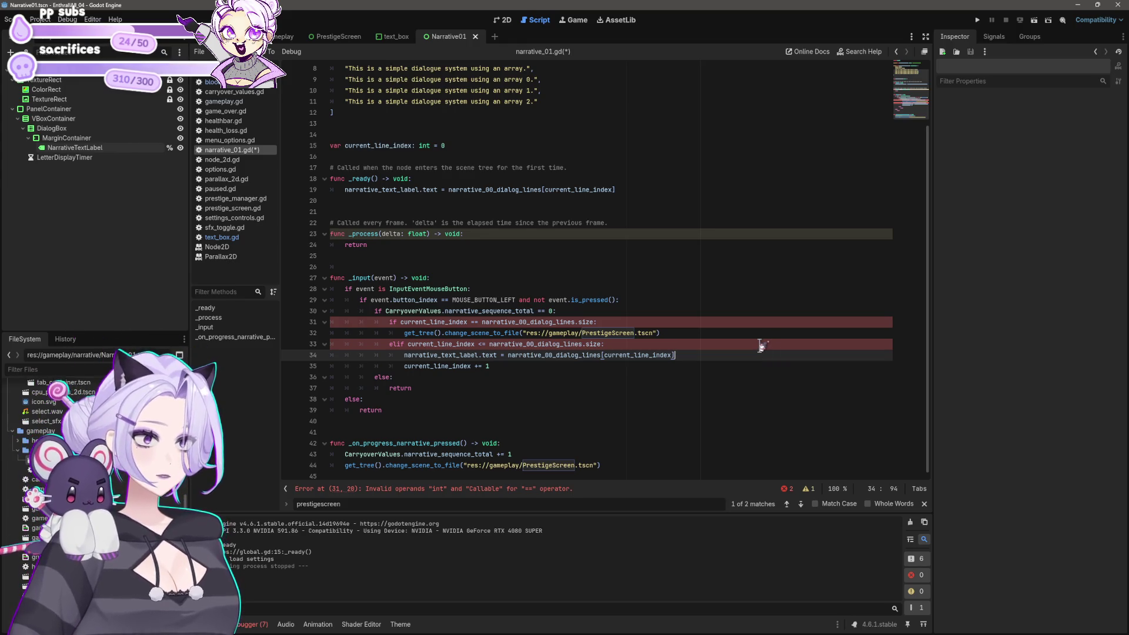
pyautogui.hotkey('ctrl', 'z')
pyautogui.hotkey('ctrl', 'z')
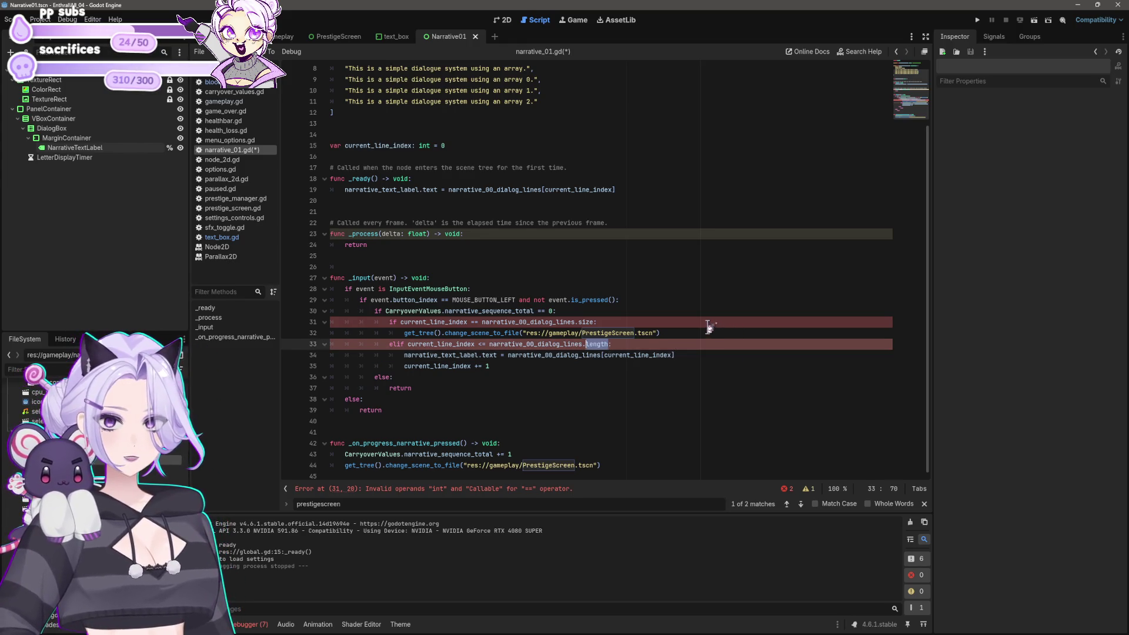
pyautogui.press('Right')
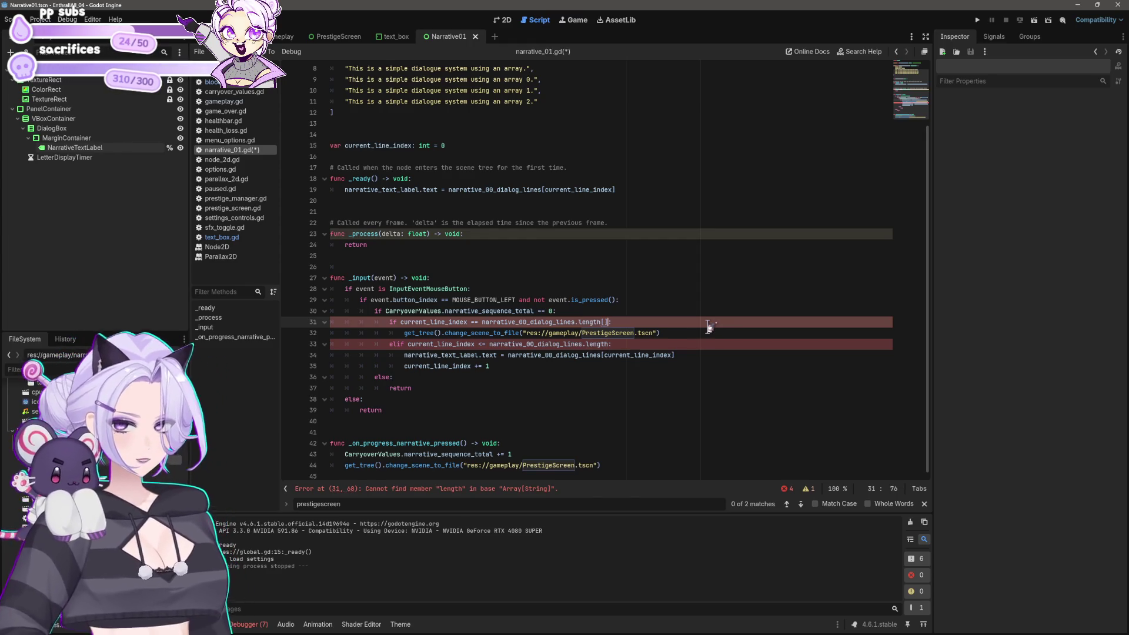
# Inspect the length checks on lines 31 and 33 of narrative_01.gd
pyautogui.click(613, 321)
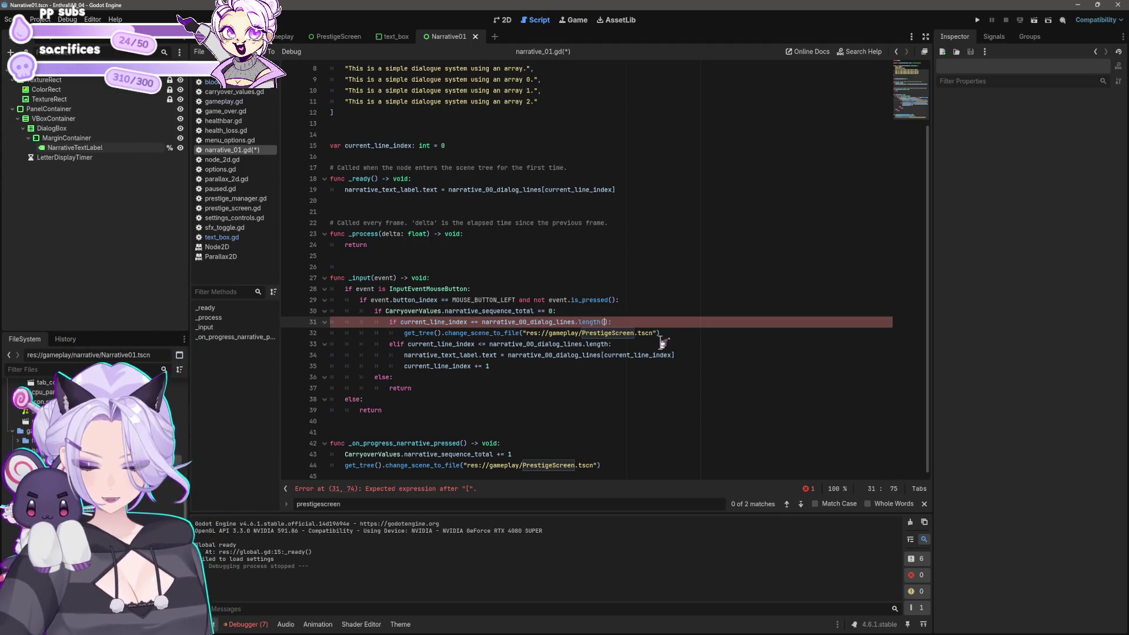
pyautogui.write(')')
pyautogui.click(662, 343)
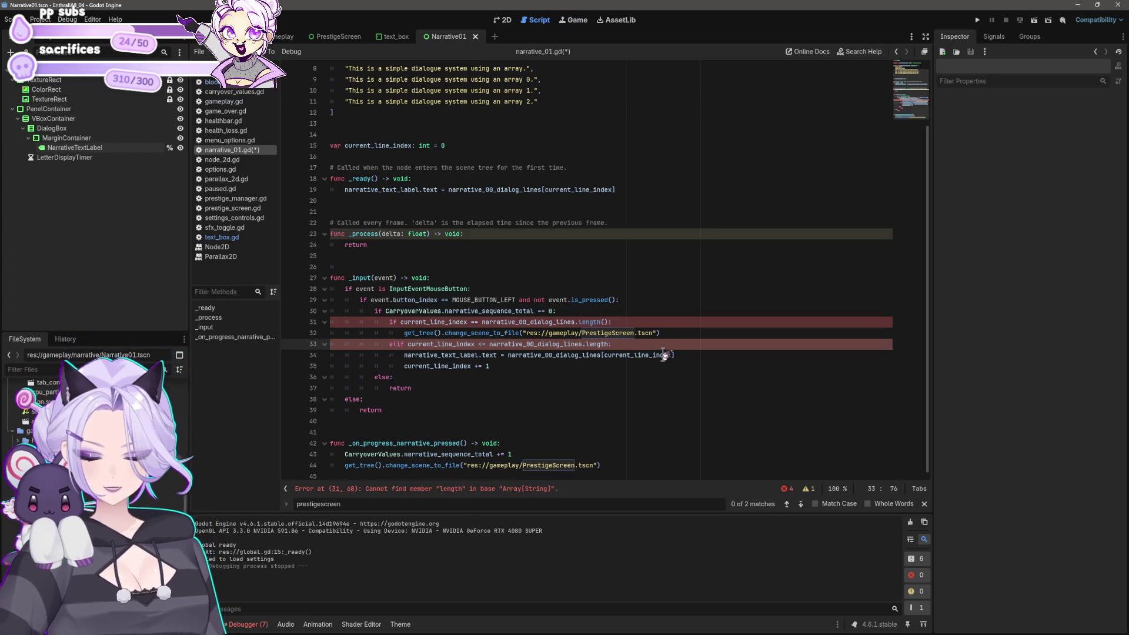
pyautogui.write('()')
pyautogui.click(649, 369)
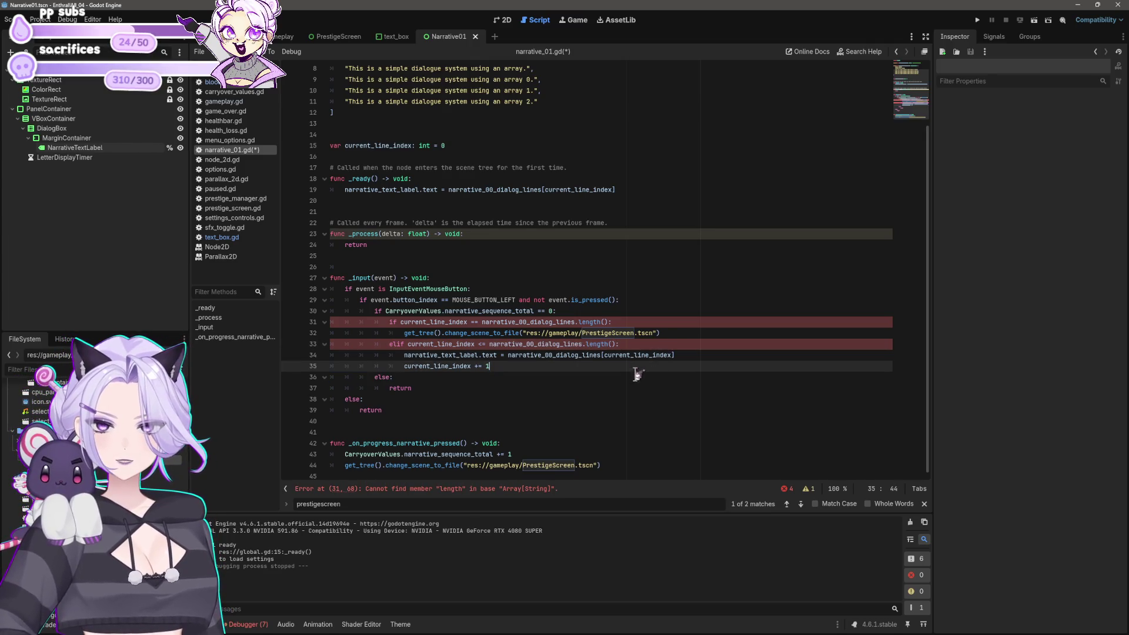
pyautogui.click(696, 359)
pyautogui.scroll(3, 719, 341)
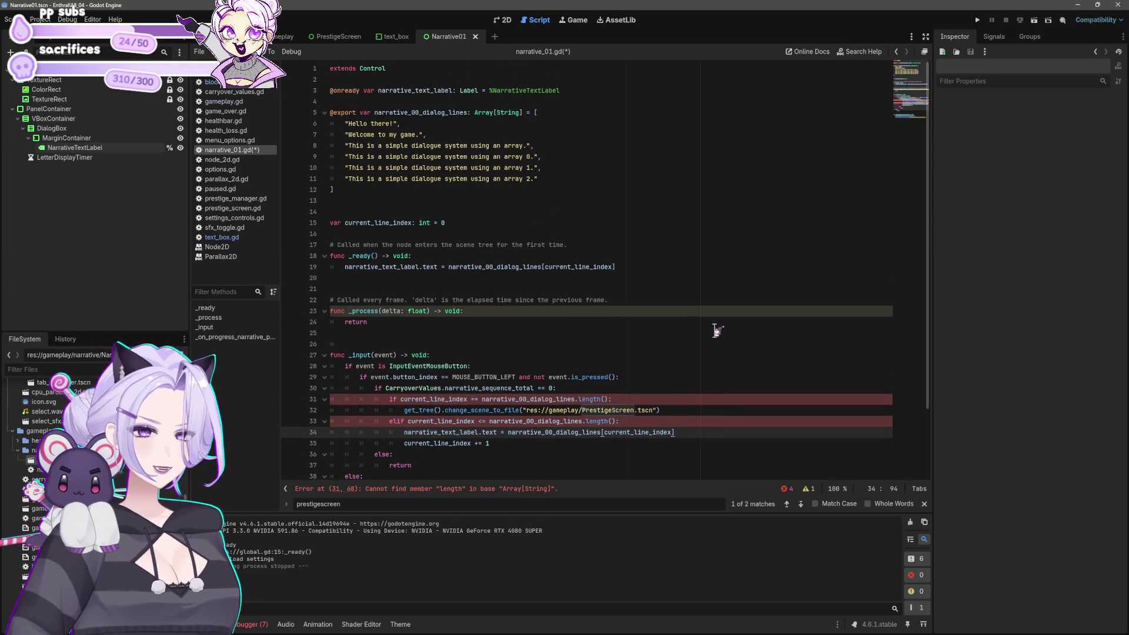
pyautogui.scroll(-2, 717, 330)
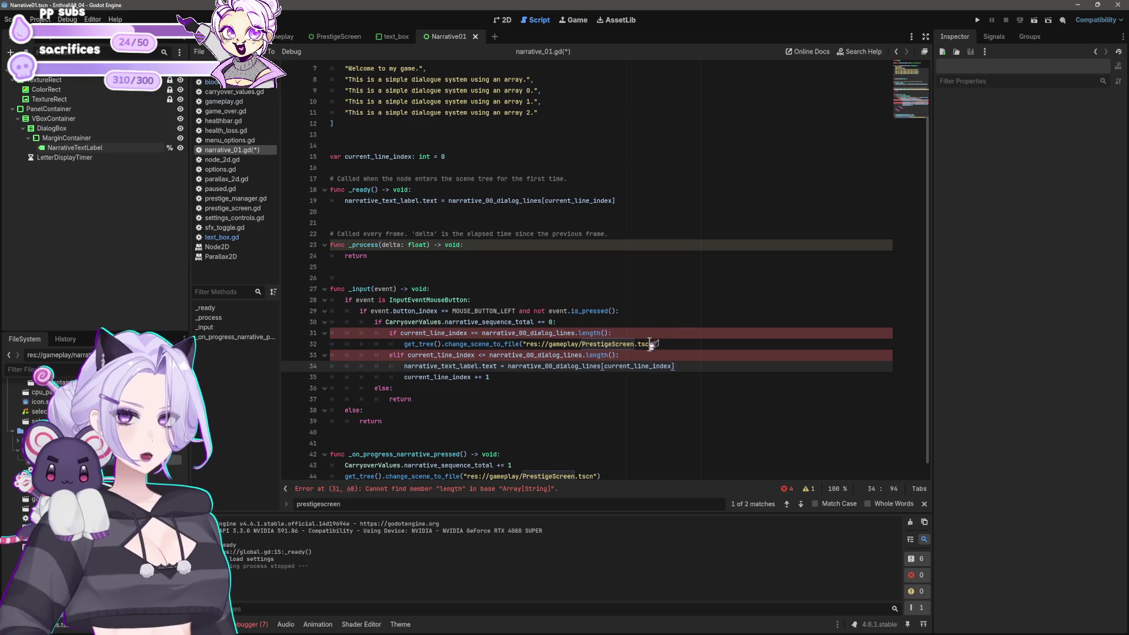
pyautogui.click(607, 332)
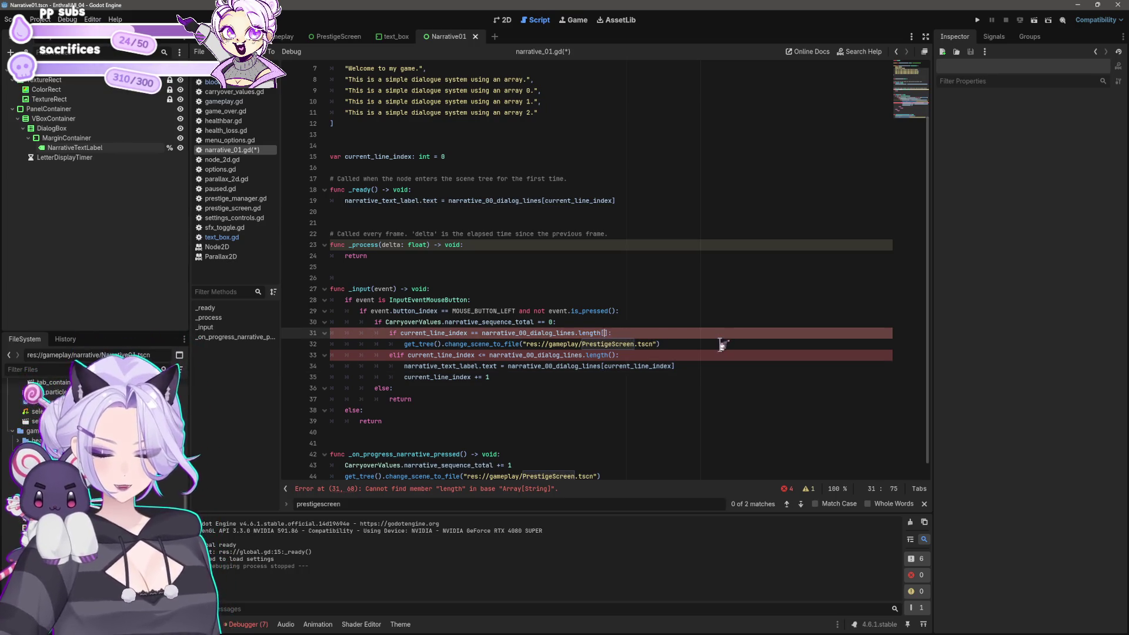
pyautogui.click(599, 355)
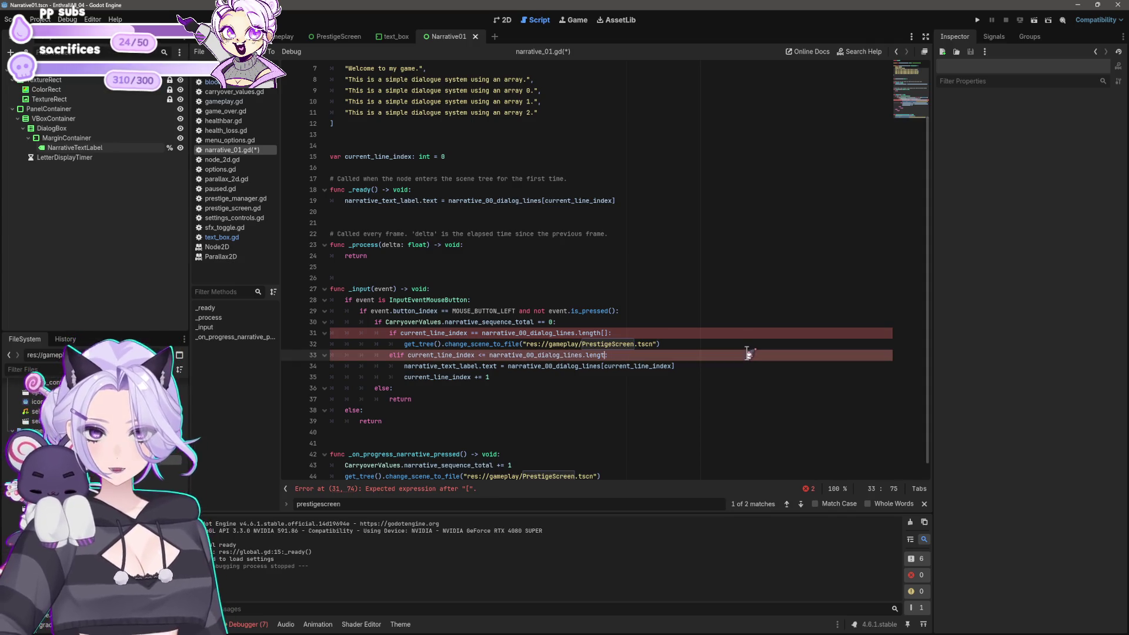
pyautogui.click(739, 388)
pyautogui.click(735, 375)
pyautogui.write('():')
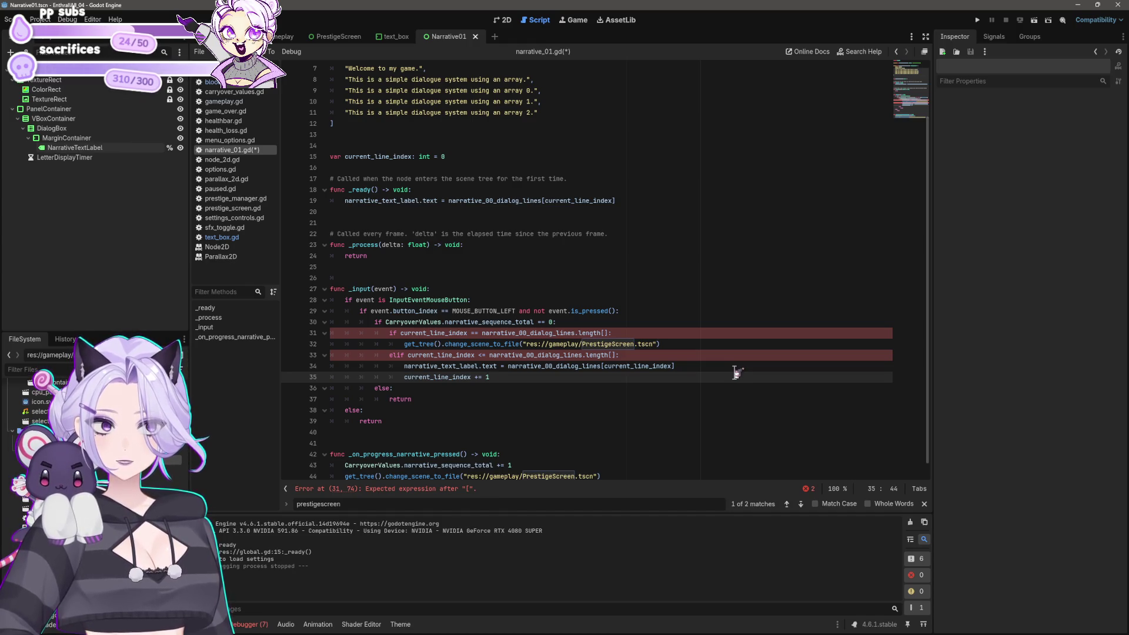
# Remove line 31's stray brackets, make line 33 call length(), and save the script
pyautogui.click(610, 333)
pyautogui.press('BackSpace')
pyautogui.press('BackSpace')
pyautogui.press('Down')
pyautogui.press('Down')
pyautogui.press('Right')
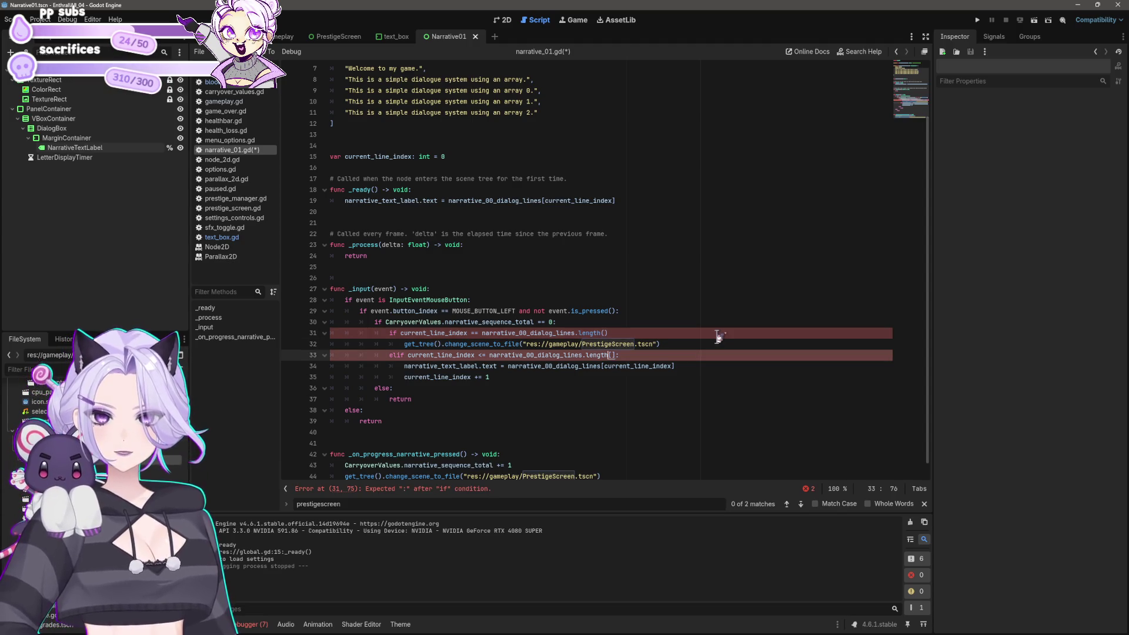
pyautogui.write('():')
pyautogui.click(708, 375)
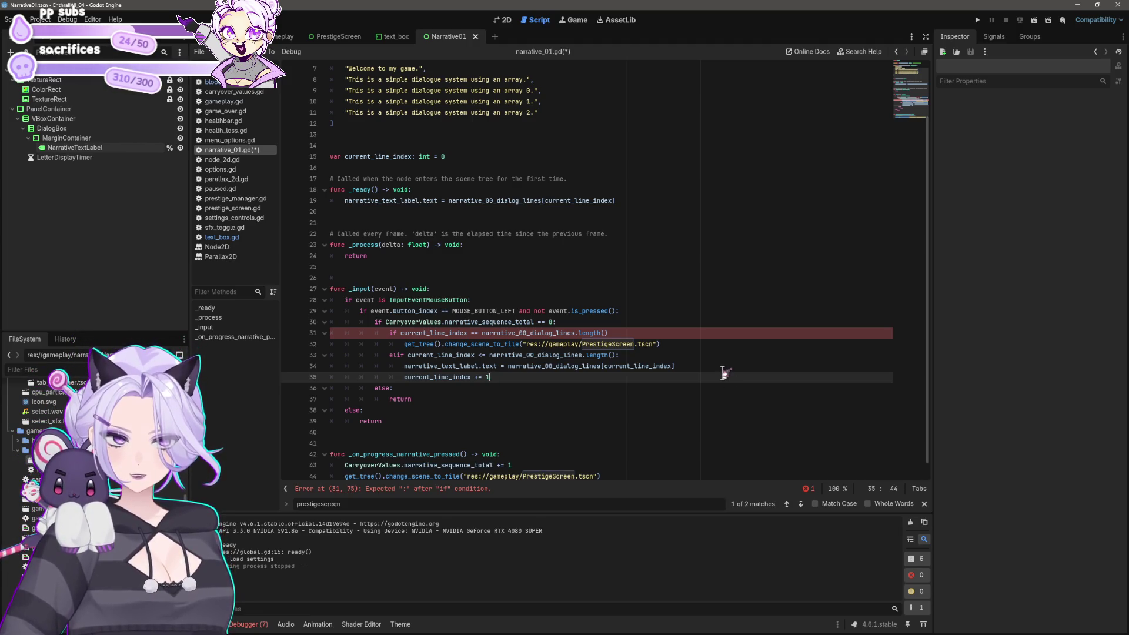
pyautogui.click(618, 355)
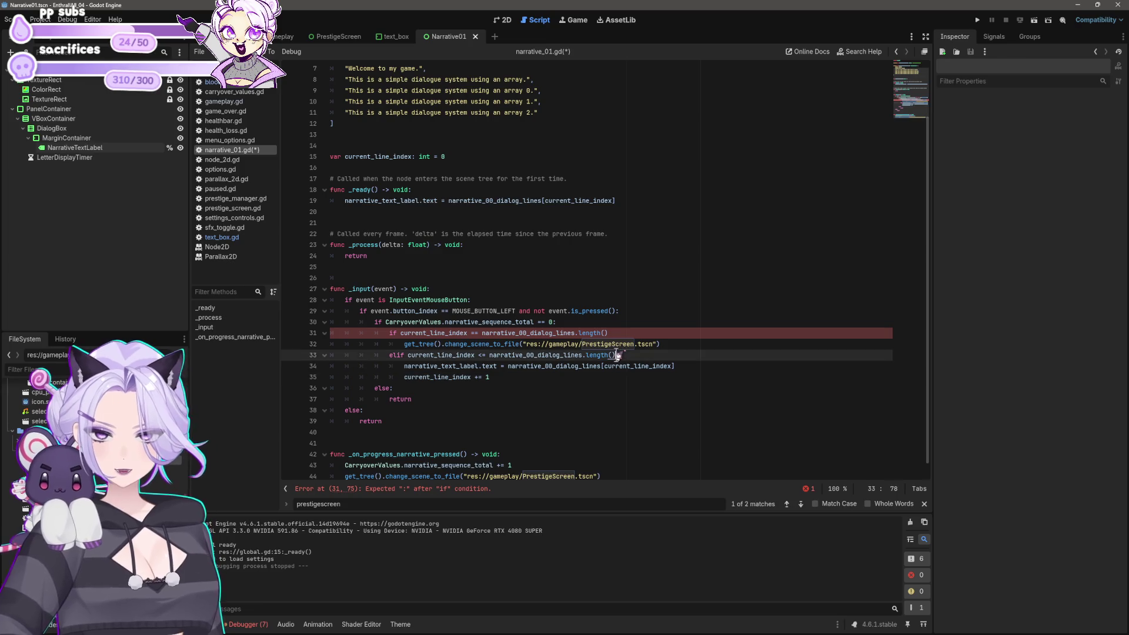
pyautogui.keyDown('shift'); pyautogui.click(489, 356); pyautogui.keyUp('shift')
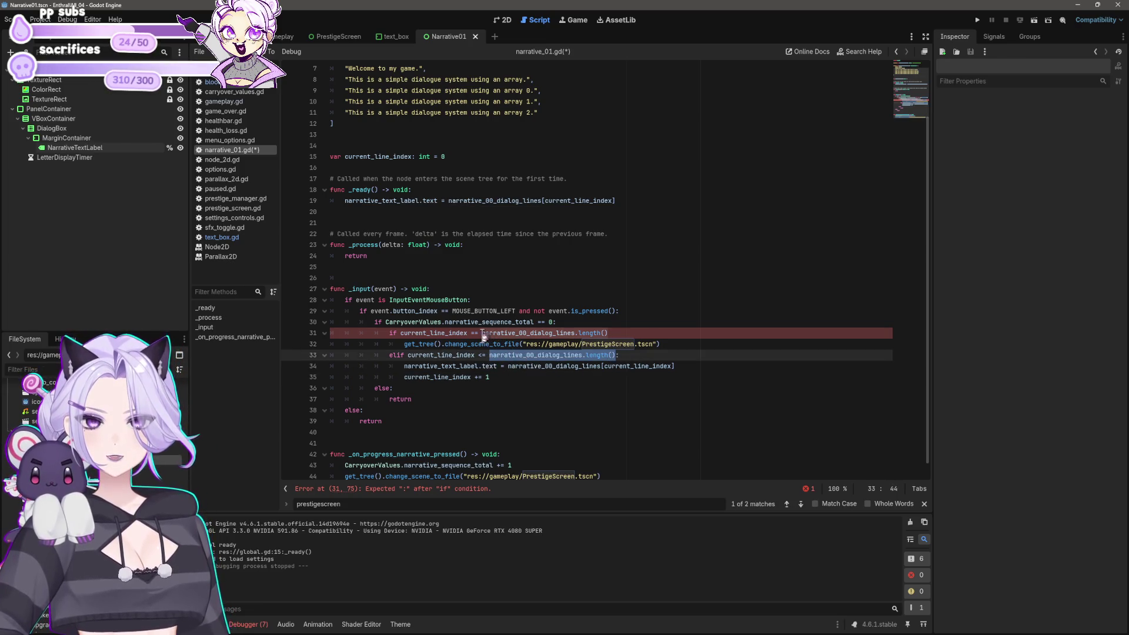
pyautogui.click(611, 334)
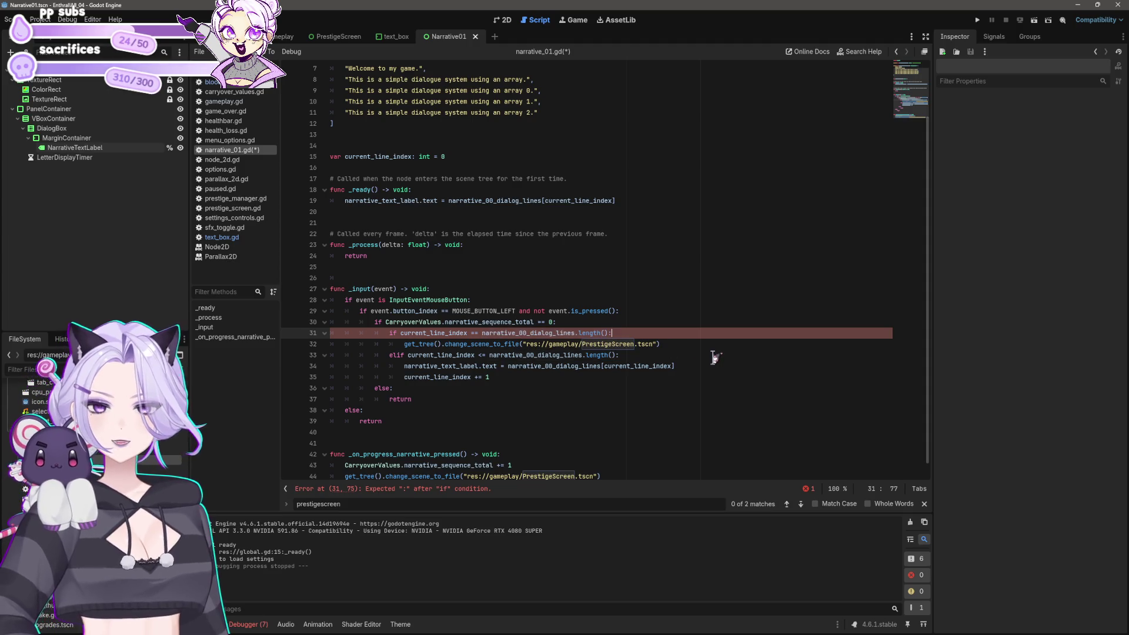
pyautogui.hotkey('ctrl', 's')
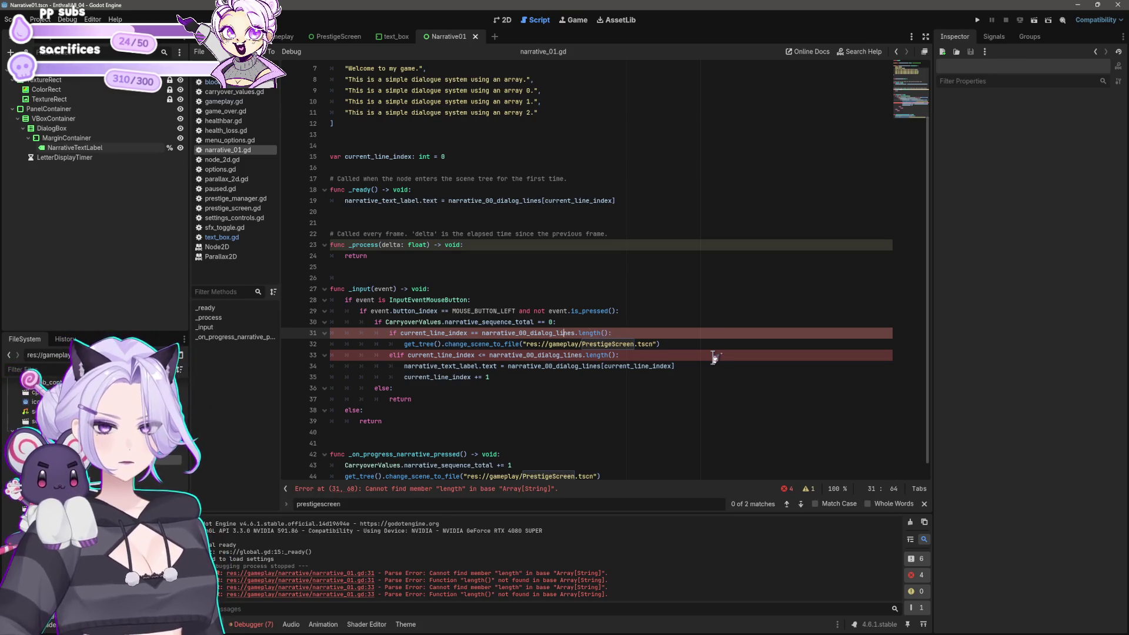
# Rewrite line 31's check as len(narrative_00_dialog_lines)
pyautogui.press('BackSpace')
pyautogui.press('BackSpace')
pyautogui.press('BackSpace')
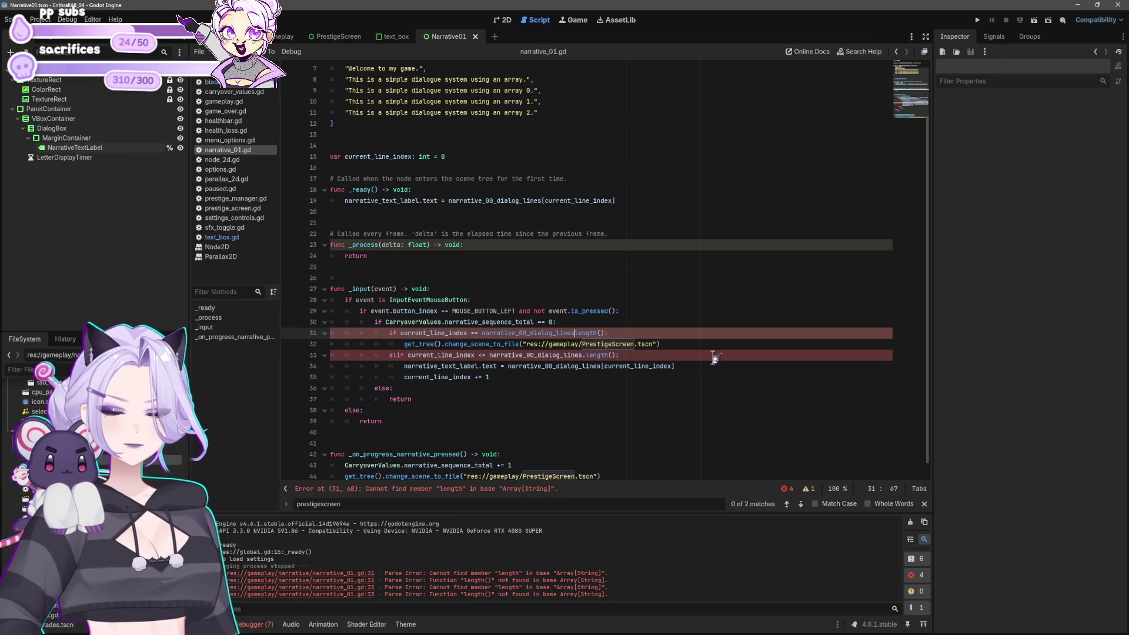
pyautogui.press('Right')
pyautogui.press('Right')
pyautogui.press('Right')
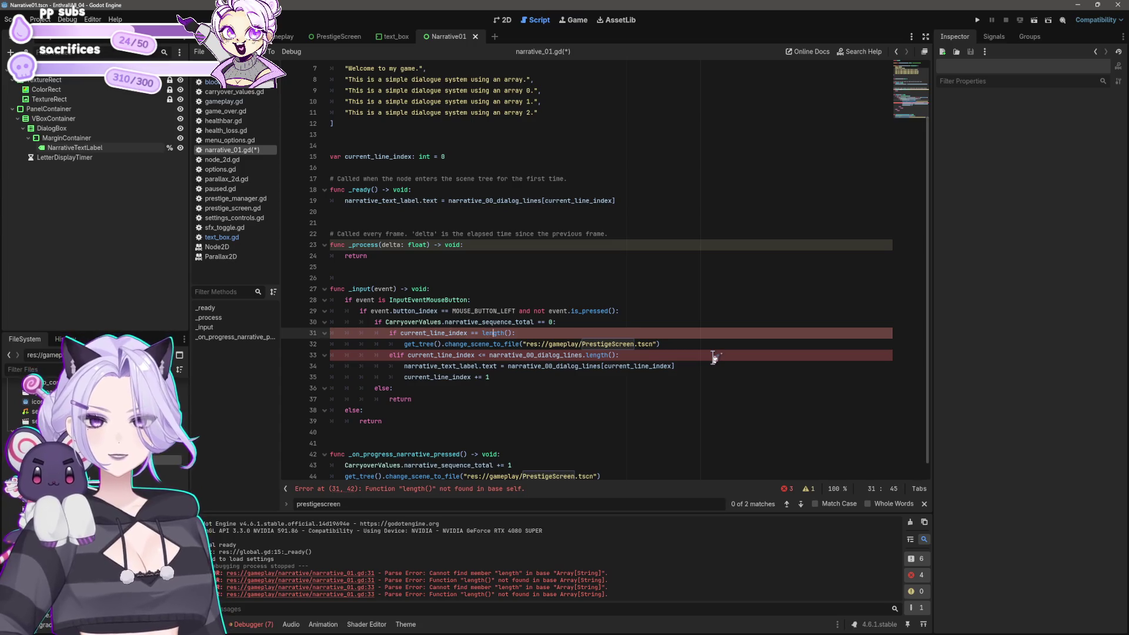
pyautogui.write('narrative_00_dialog_lines.length()')
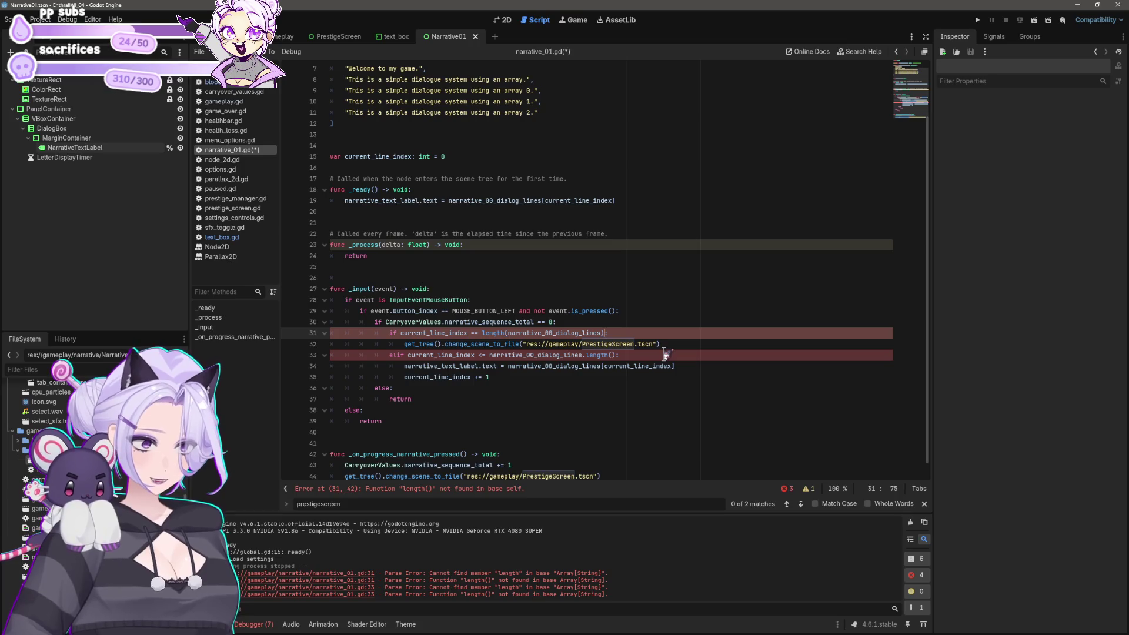
pyautogui.hotkey('ctrl', 'Left')
pyautogui.hotkey('ctrl', 'Left')
pyautogui.press('Delete')
pyautogui.press('BackSpace')
pyautogui.press('BackSpace')
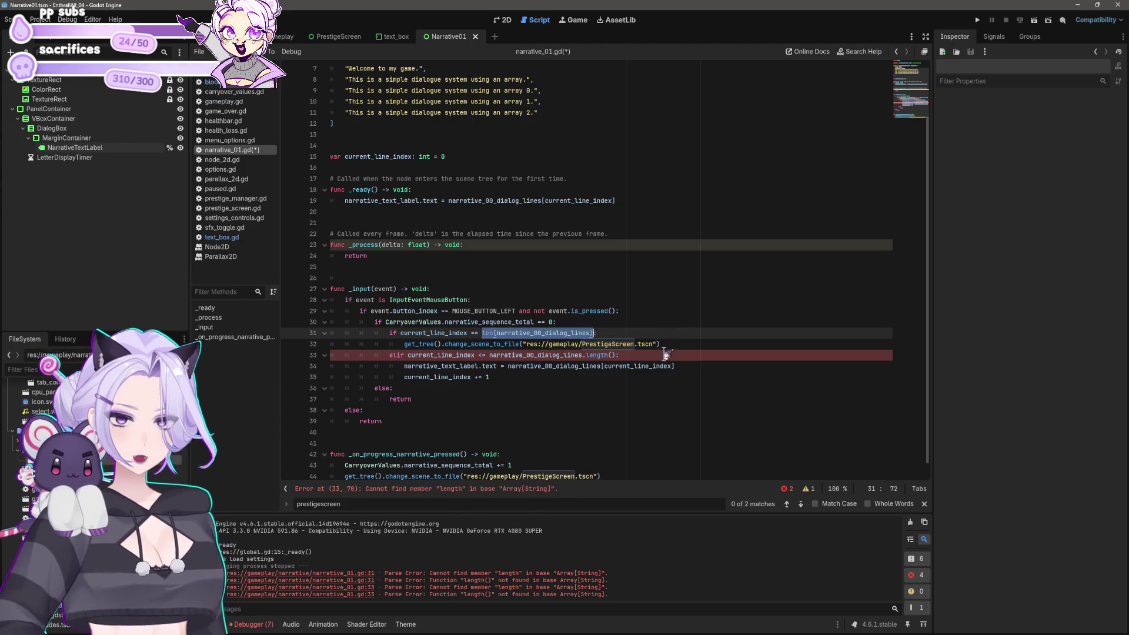
# Rewrite line 33's check to use len(narrative_00_dialog_lines) and save
pyautogui.click(492, 355)
pyautogui.write('len(')
pyautogui.hotkey('ctrl', 'Right')
pyautogui.press('Delete')
pyautogui.press('Delete')
pyautogui.press('Delete')
pyautogui.hotkey('ctrl', 's')
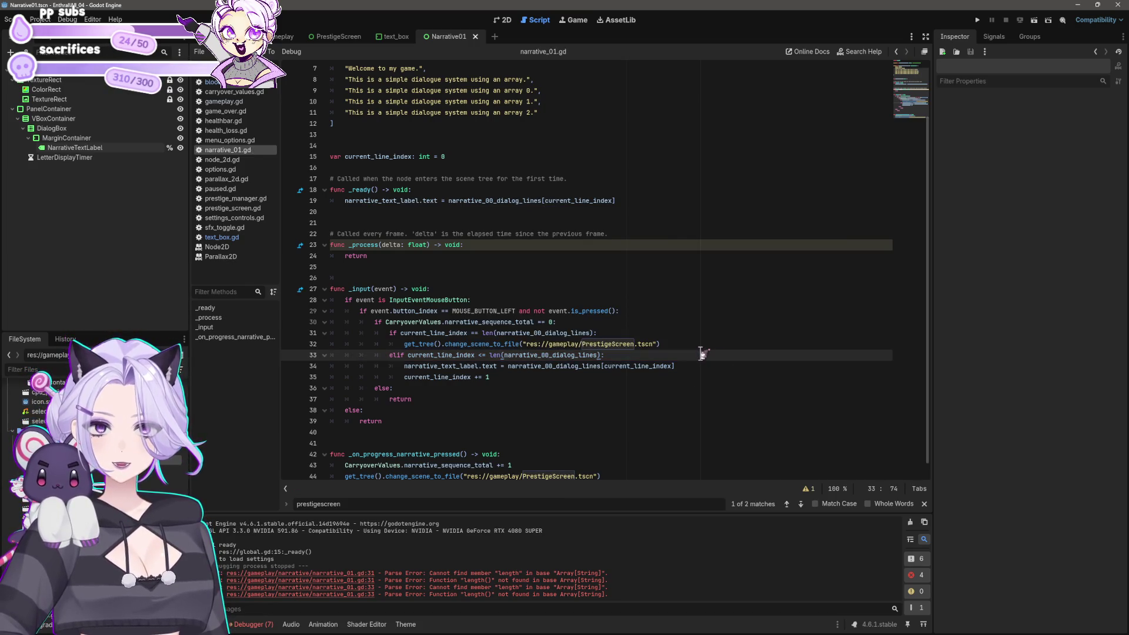
# Insert "This is so long." and a 'longest narrative ever' line after dialogue line 10, dropping the autocompleted new(
pyautogui.scroll(2, 700, 352)
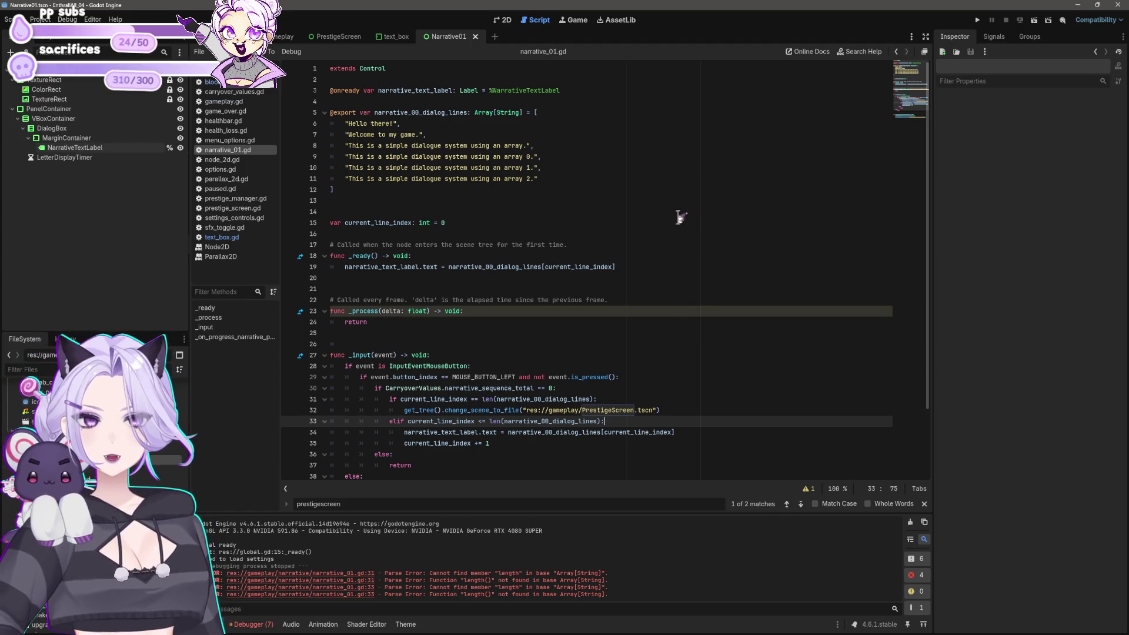
pyautogui.click(605, 178)
pyautogui.press('Up')
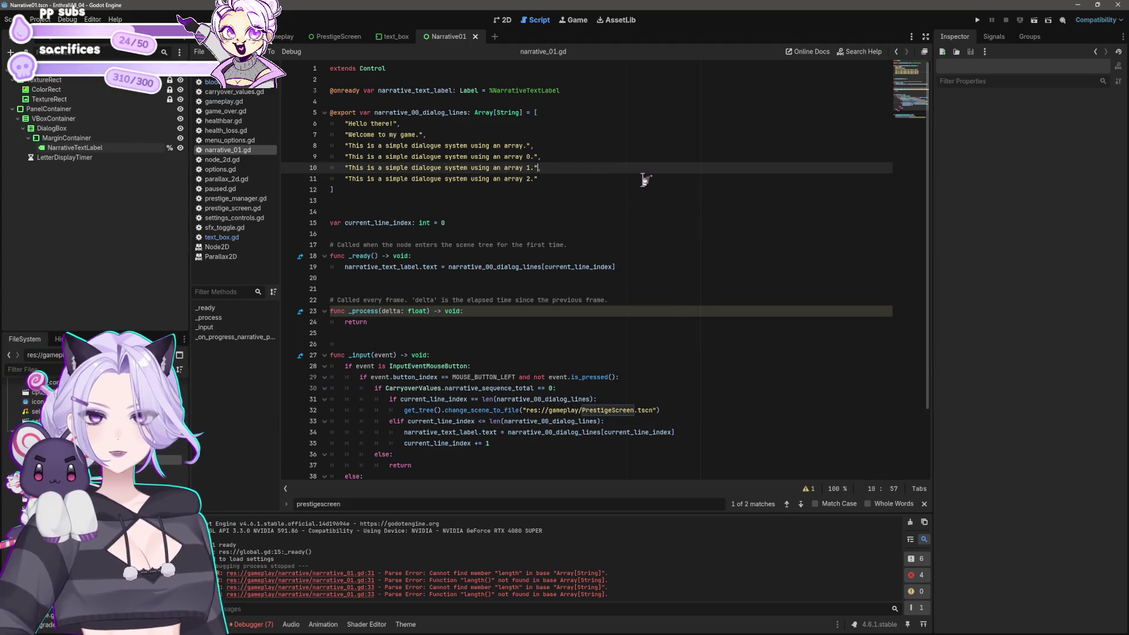
pyautogui.hotkey('shift', 'Home')
pyautogui.hotkey('shift', 'Home')
pyautogui.press('End')
pyautogui.press('Return')
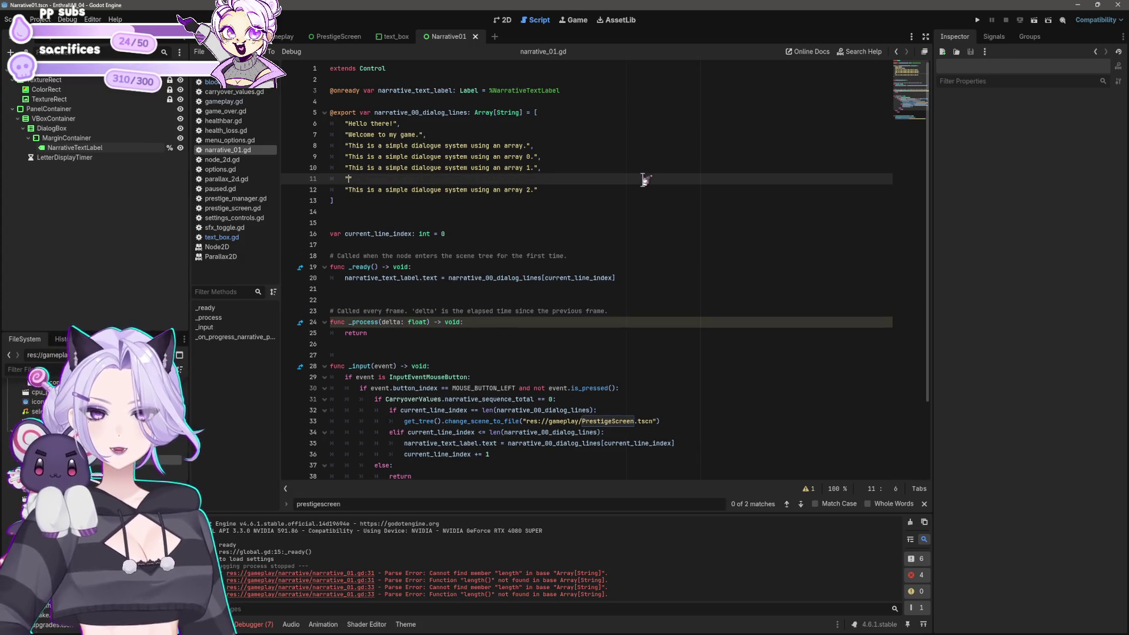
pyautogui.write('"This is so long.",')
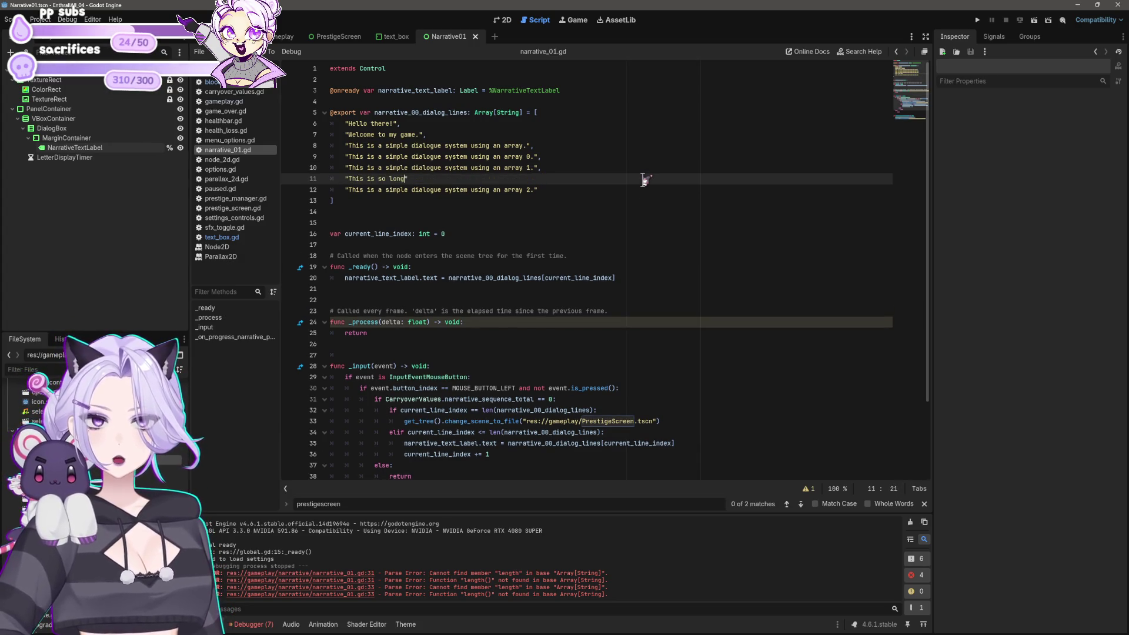
pyautogui.press('Return')
pyautogui.write('"This is')
pyautogui.press('BackSpace')
pyautogui.press('BackSpace')
pyautogui.press('BackSpace')
pyautogui.write('his is the longest narratibe fucvking ever",new(')
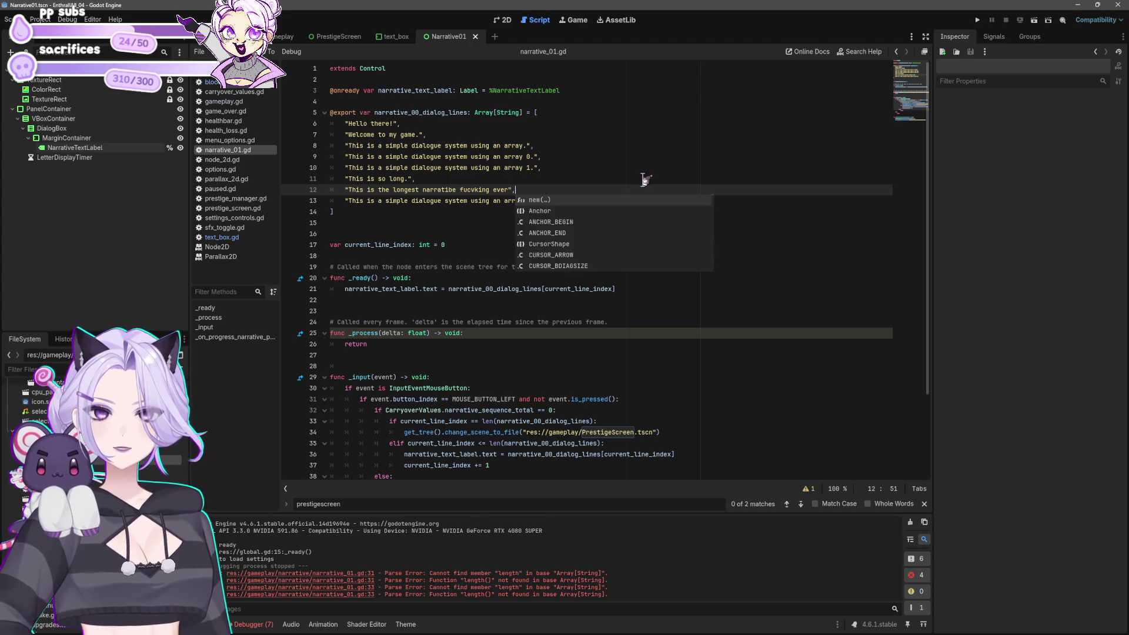
pyautogui.press('BackSpace')
pyautogui.press('BackSpace')
pyautogui.press('BackSpace')
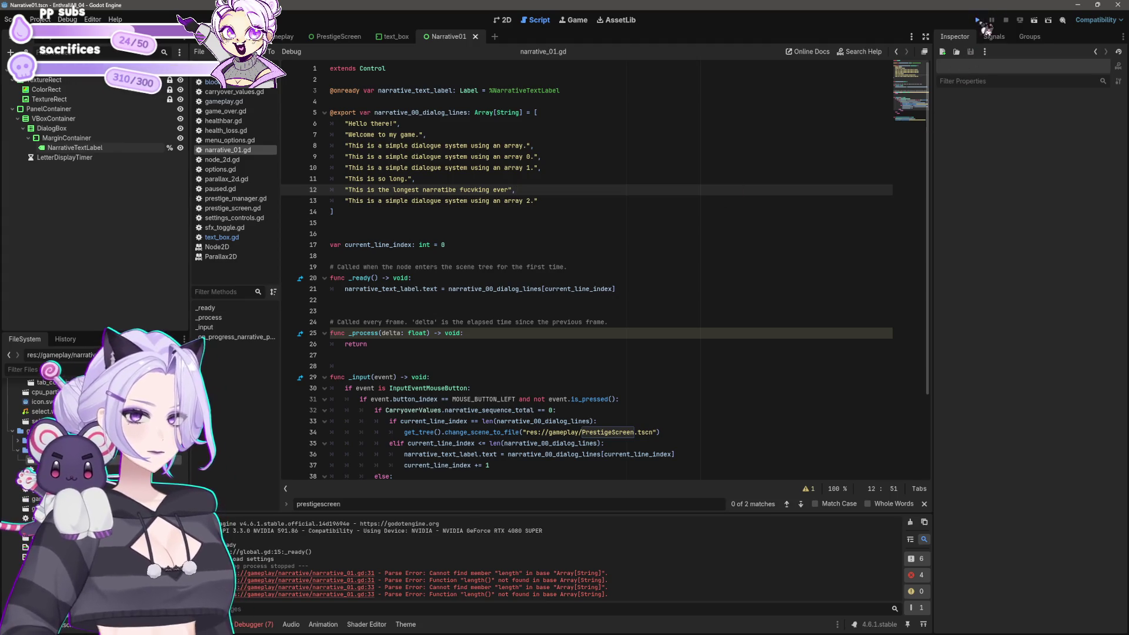
# Run the game from the title screen to check the dialogue, then close it
pyautogui.click(977, 20)
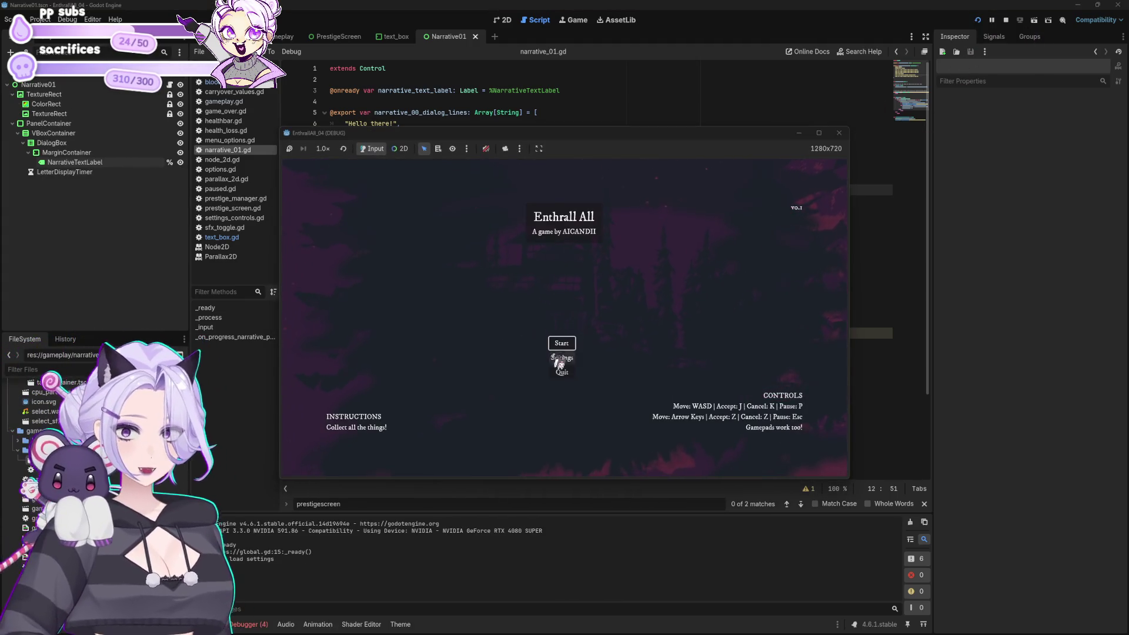
pyautogui.click(563, 343)
pyautogui.click(839, 132)
pyautogui.click(503, 20)
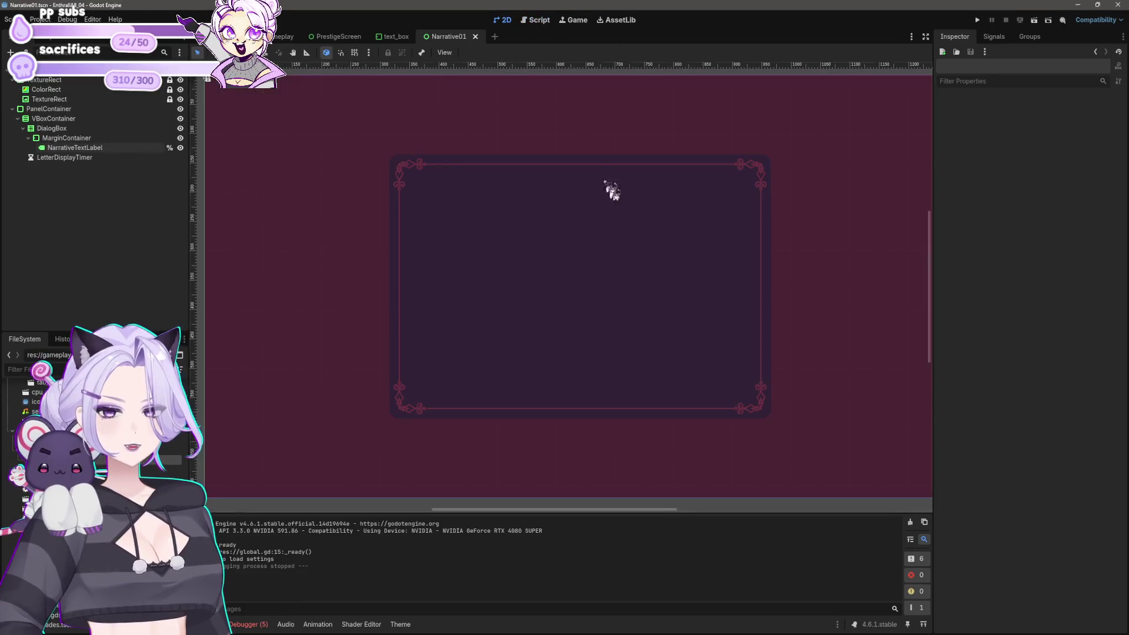
# Set the MarginContainer width to 550
pyautogui.scroll(-2, 609, 239)
pyautogui.click(633, 200)
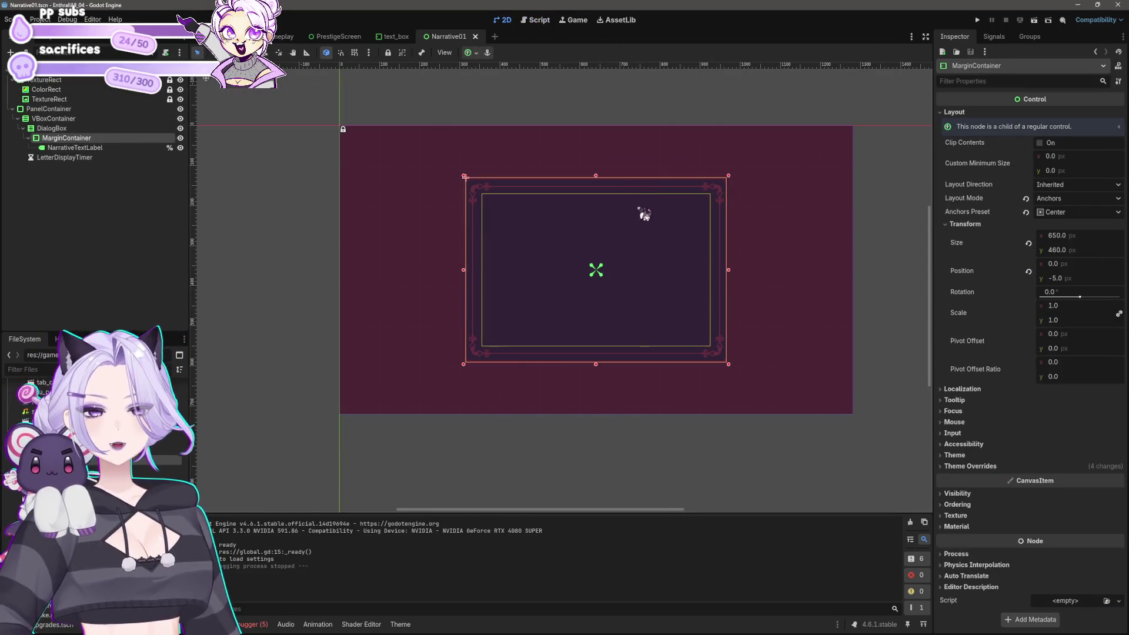
pyautogui.click(1082, 240)
pyautogui.write('550')
pyautogui.press('Return')
pyautogui.click(1065, 235)
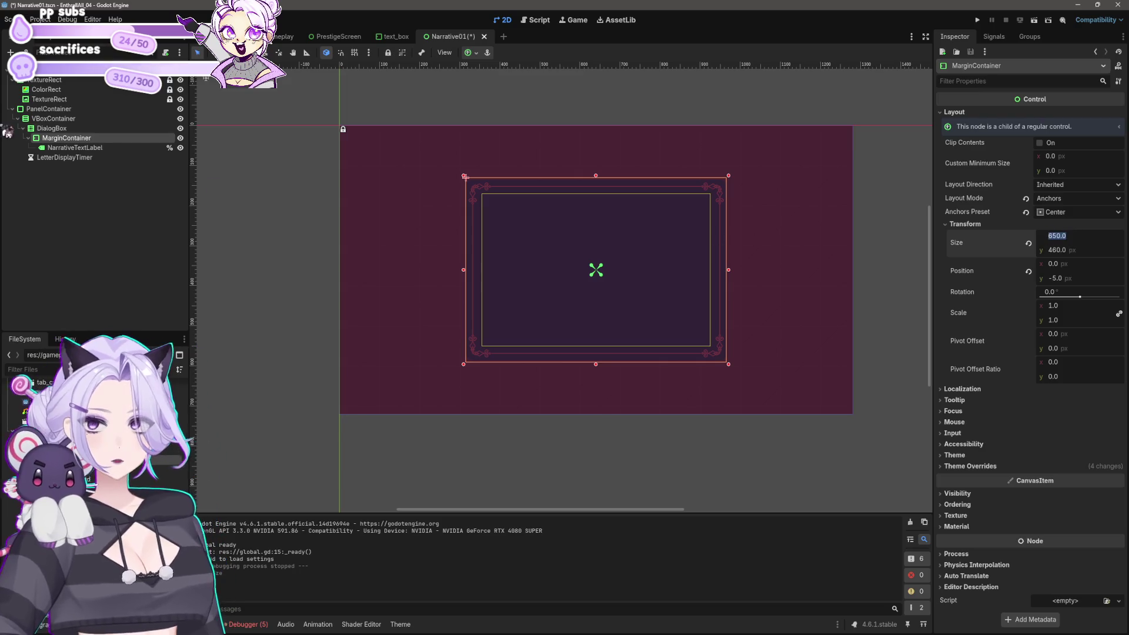
# Set the DialogBox custom minimum height to 300 (after trying 350) and save the scene
pyautogui.click(58, 118)
pyautogui.click(48, 109)
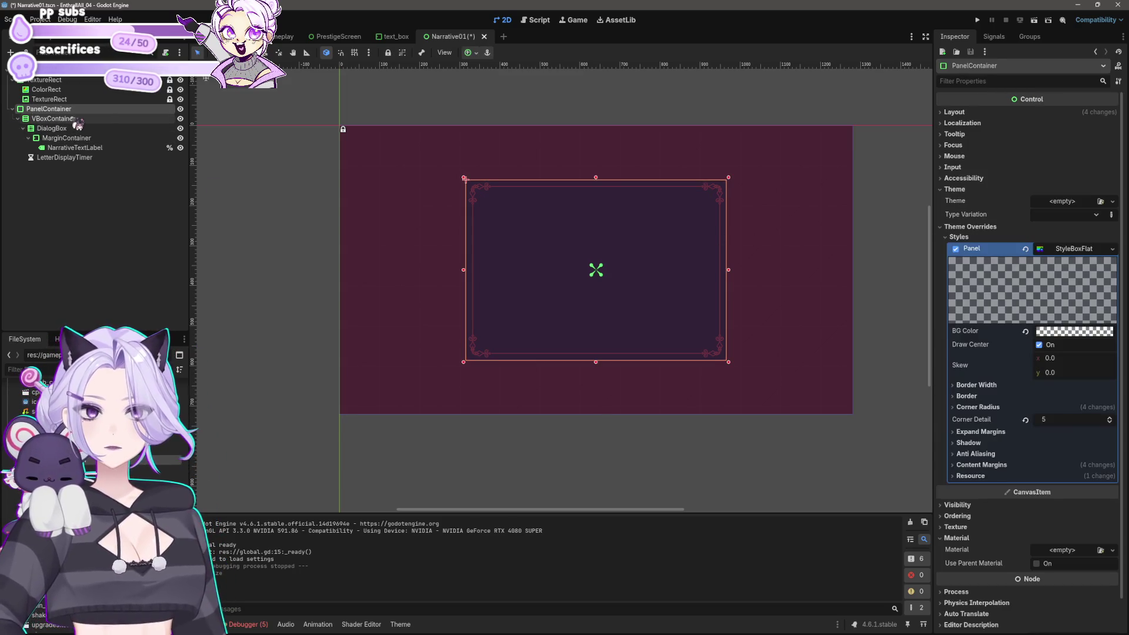
pyautogui.click(53, 118)
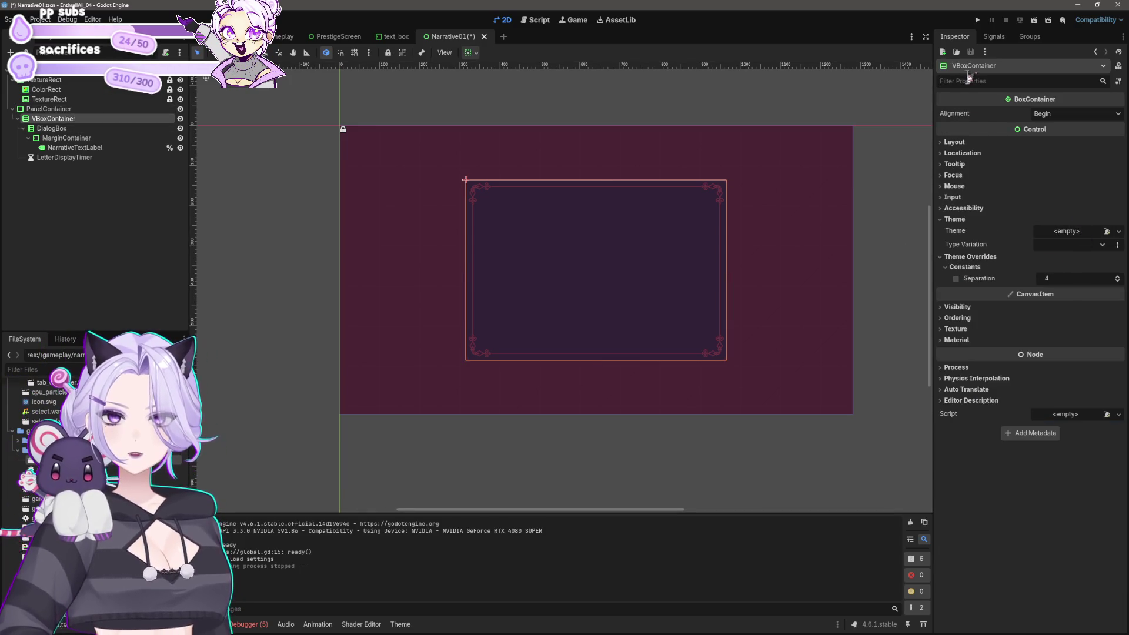
pyautogui.click(53, 128)
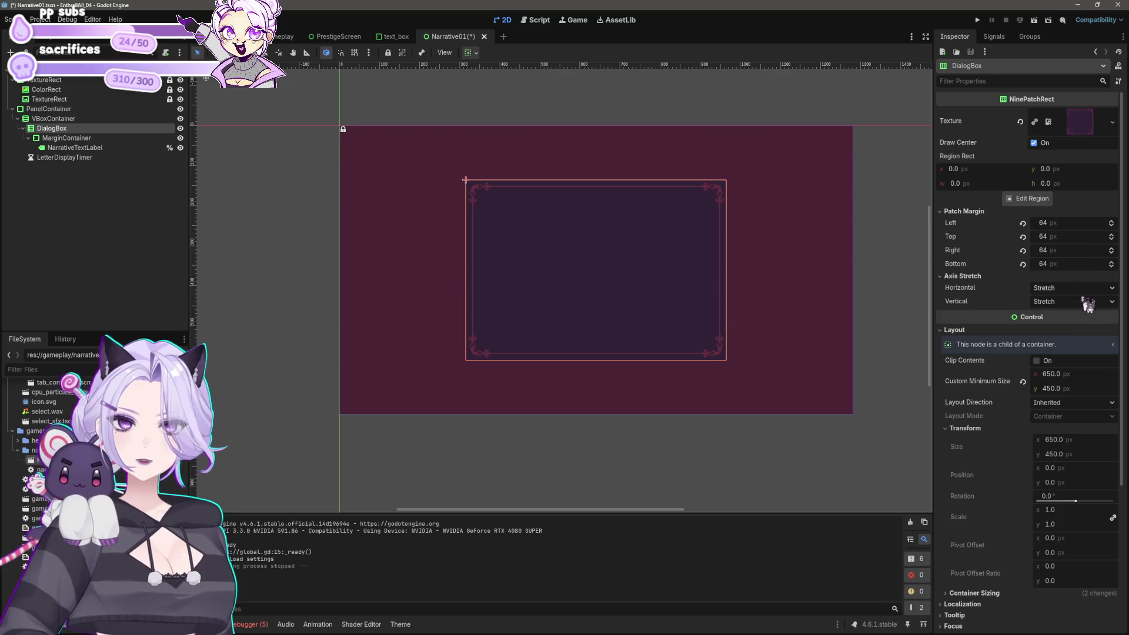
pyautogui.click(1079, 387)
pyautogui.write('350')
pyautogui.press('Return')
pyautogui.click(1079, 387)
pyautogui.write('300')
pyautogui.press('Return')
pyautogui.hotkey('ctrl', 's')
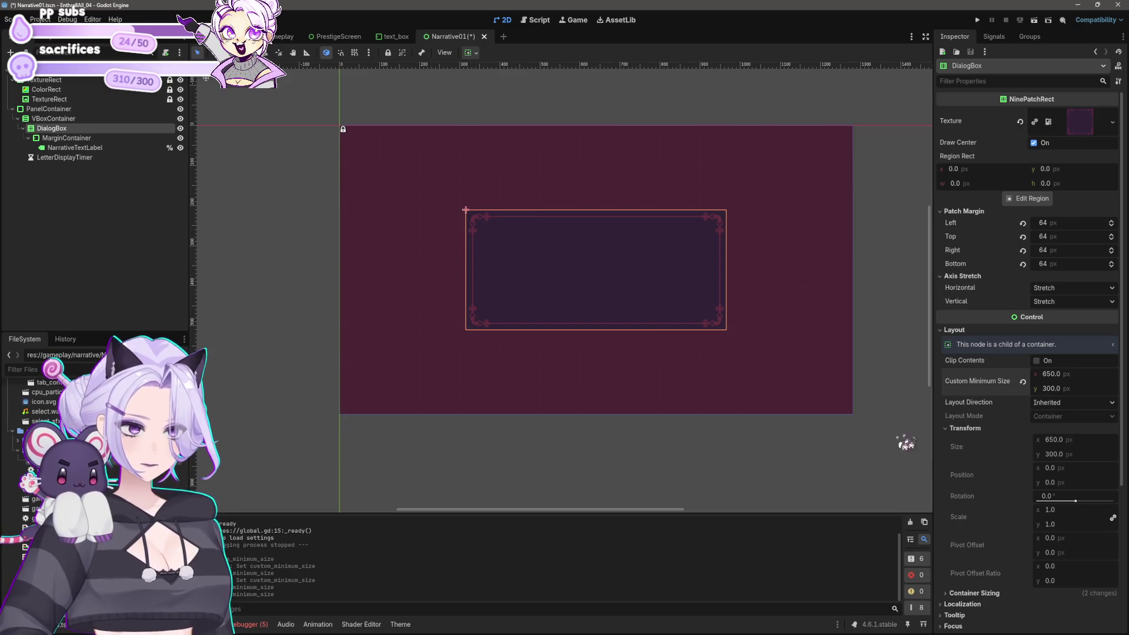
# Set NarrativeTextLabel's minimum height to 220, after trying 300 and 280, and save
pyautogui.click(740, 471)
pyautogui.click(646, 235)
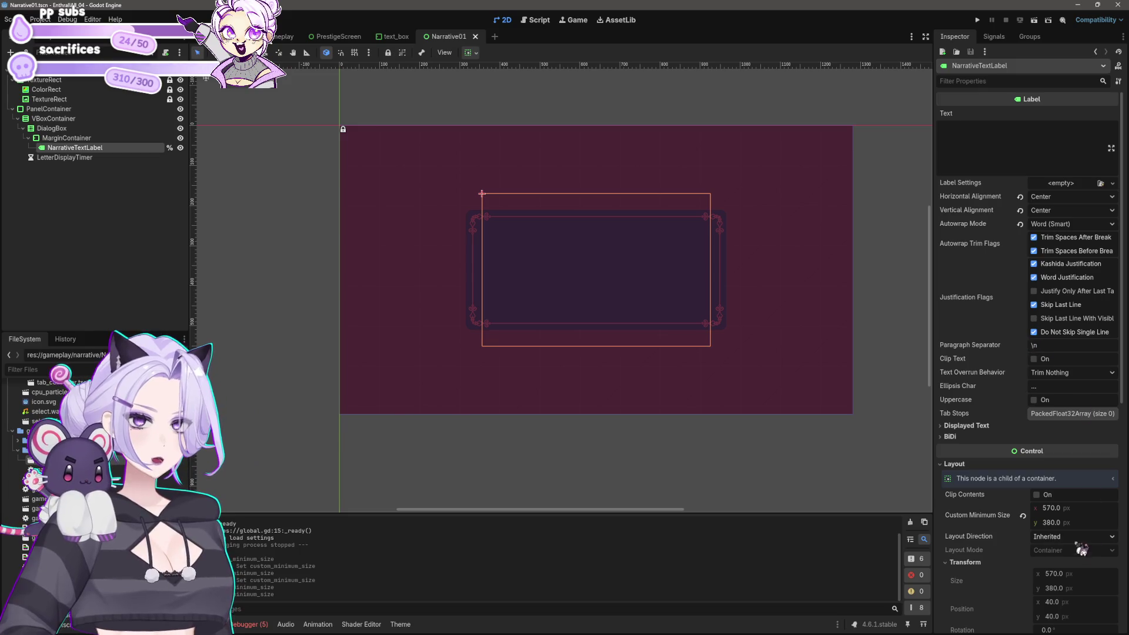
pyautogui.click(1061, 523)
pyautogui.write('300')
pyautogui.press('Return')
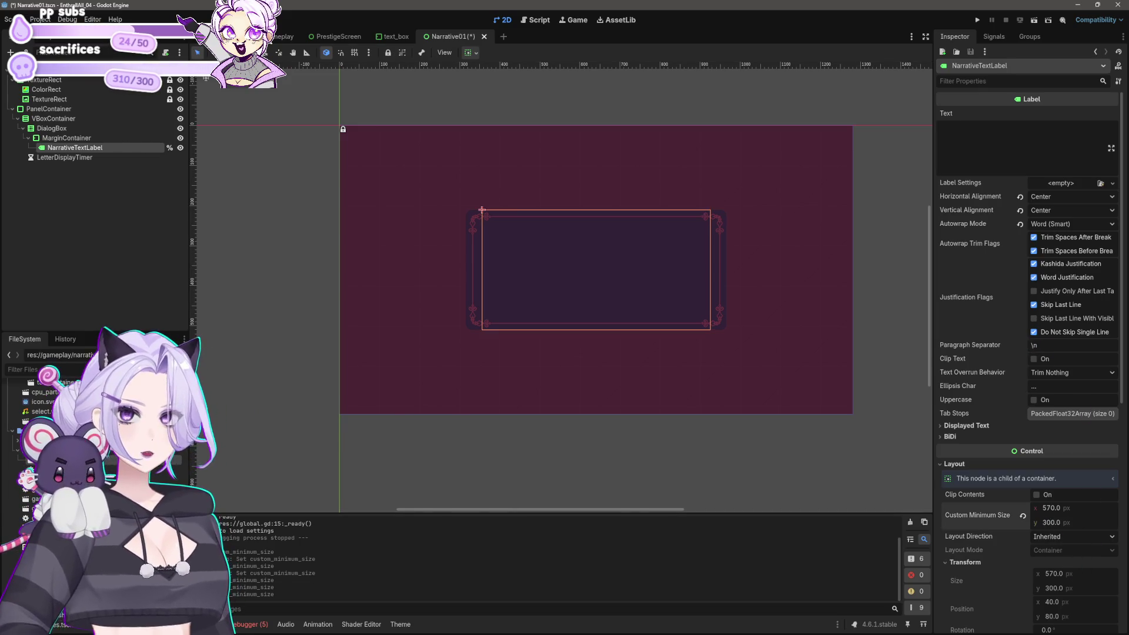
pyautogui.click(1070, 523)
pyautogui.write('280')
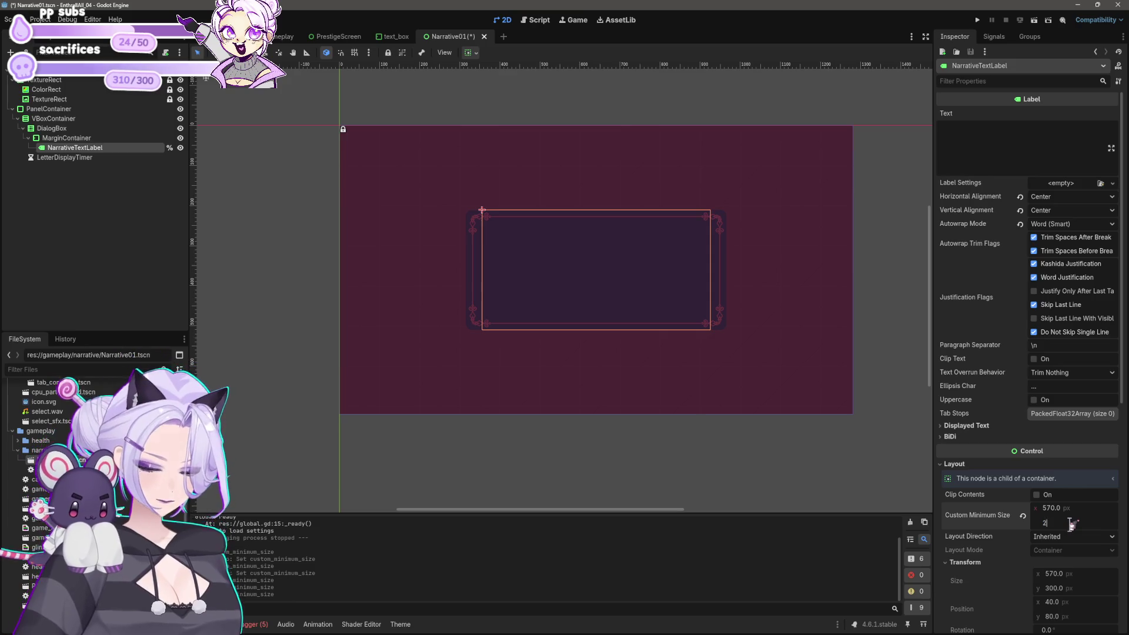
pyautogui.press('Return')
pyautogui.click(1069, 523)
pyautogui.write('220')
pyautogui.press('Return')
pyautogui.hotkey('ctrl', 's')
pyautogui.hscroll(3, 617, 320)
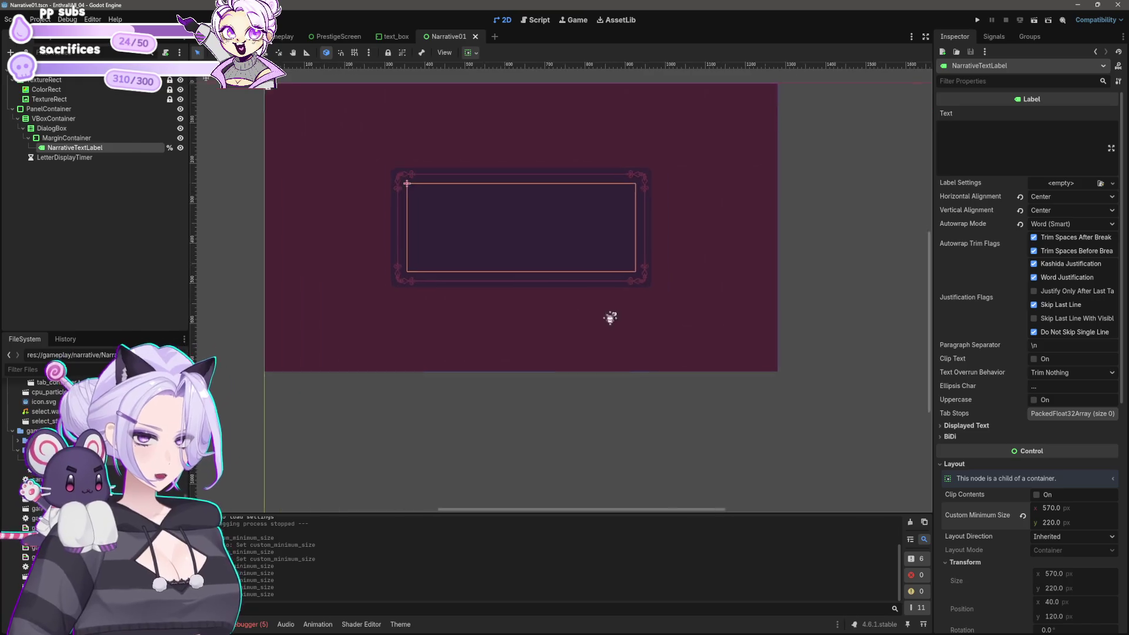
pyautogui.hscroll(-3, 594, 371)
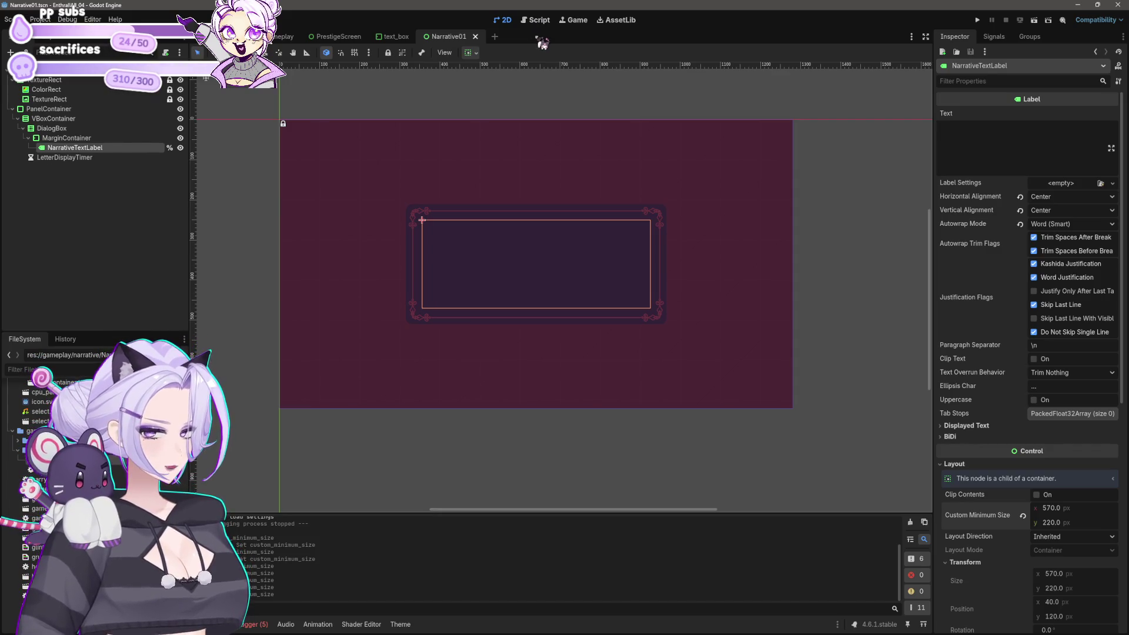
# Add an "END entry to the dialogue array, then delete it again
pyautogui.moveTo(394, 41)
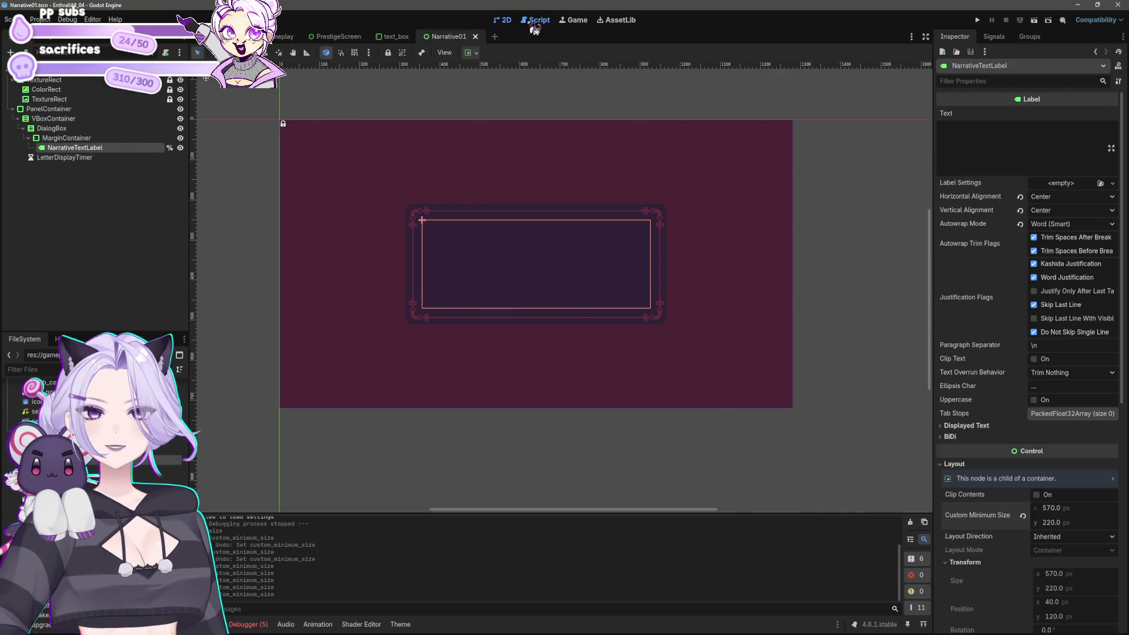
pyautogui.click(535, 20)
pyautogui.click(557, 203)
pyautogui.write(',')
pyautogui.press('Return')
pyautogui.write('"END')
pyautogui.press('Down')
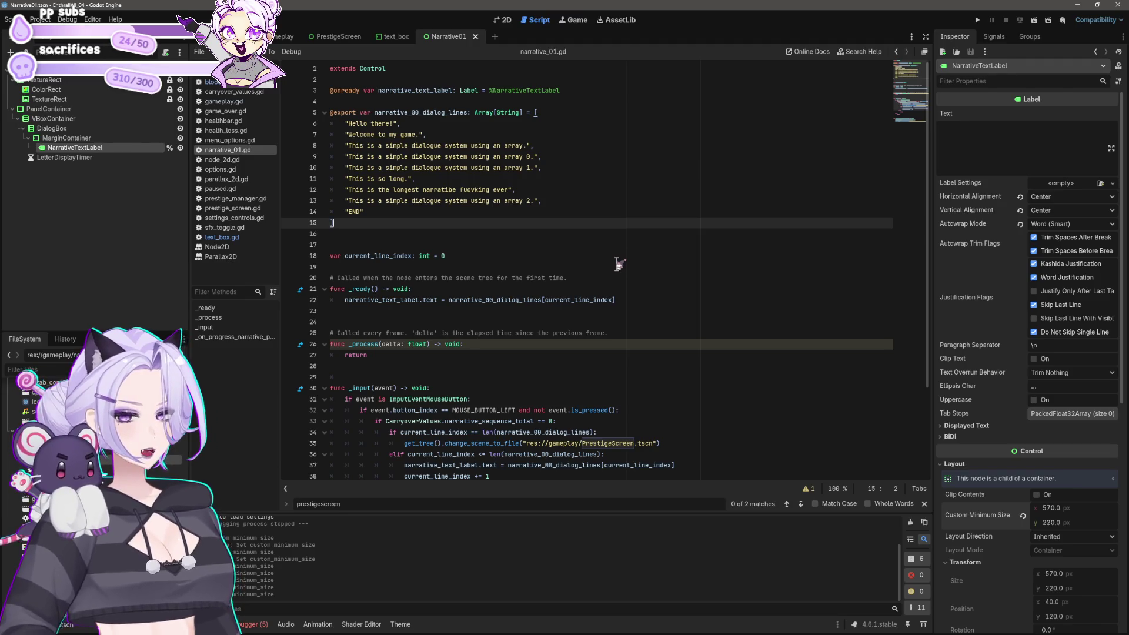
pyautogui.scroll(-3, 645, 245)
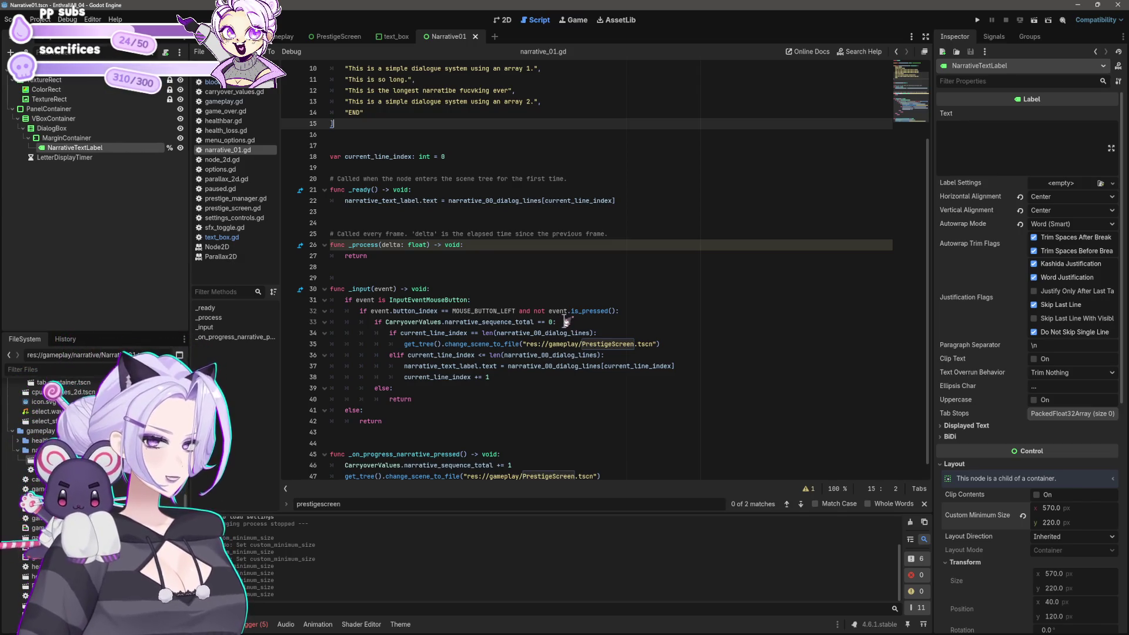
pyautogui.scroll(3, 564, 317)
pyautogui.click(403, 202)
pyautogui.click(409, 211)
pyautogui.press('BackSpace')
pyautogui.press('BackSpace')
pyautogui.press('BackSpace')
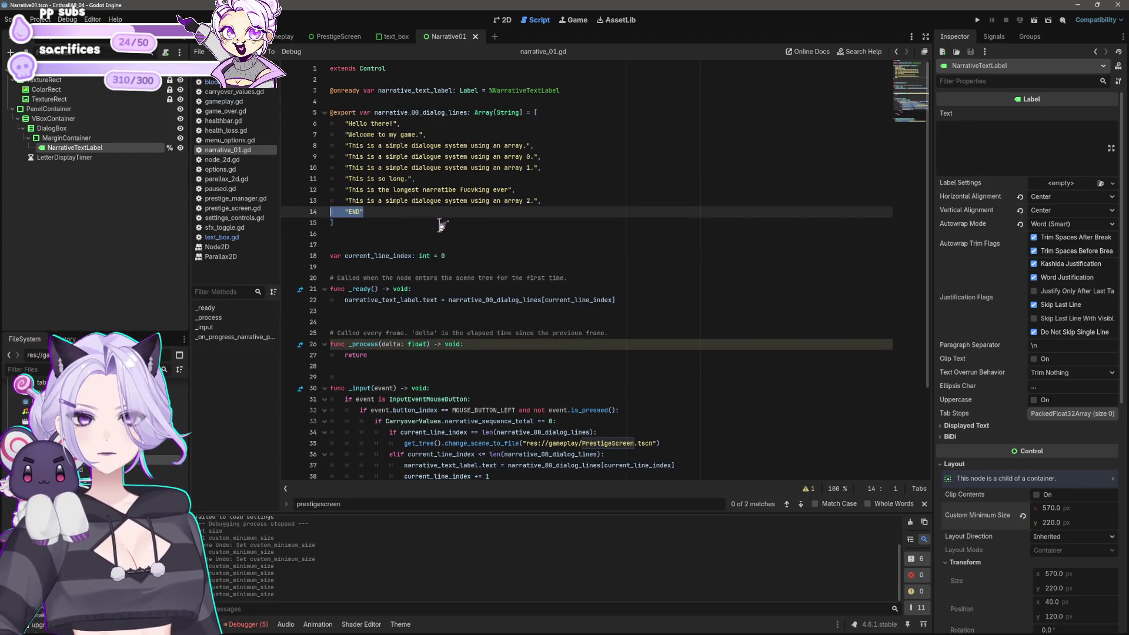
# Change the sequence-total check on line 32 from 0 to -1
pyautogui.scroll(-3, 441, 224)
pyautogui.click(554, 311)
pyautogui.press('BackSpace')
pyautogui.write('-1')
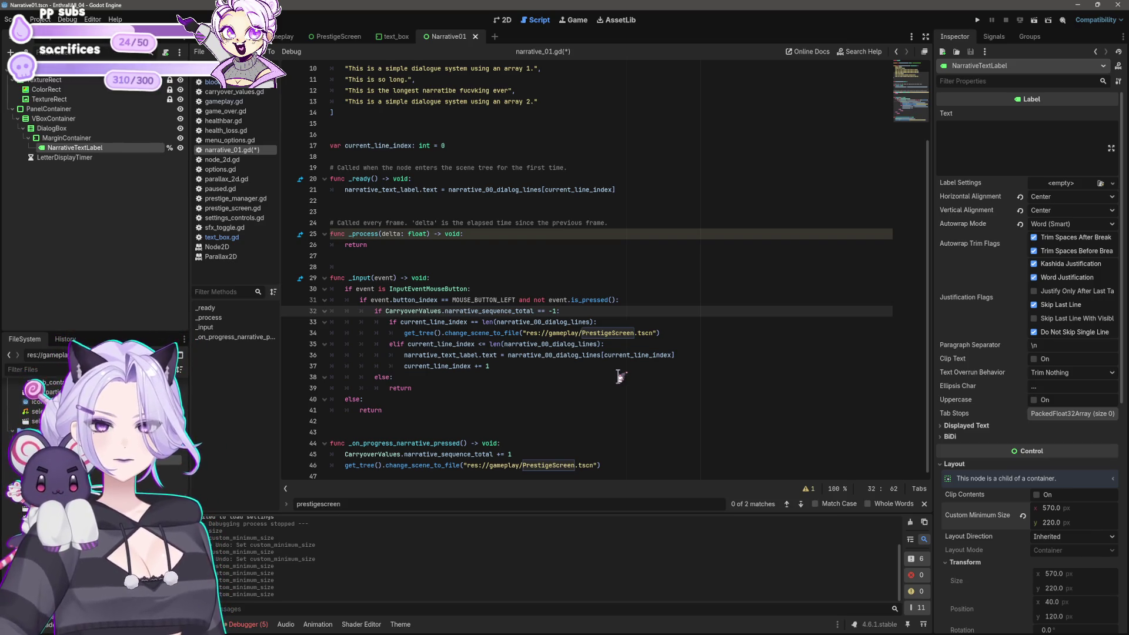
# Delete the '<' from the comparison before len(narrative_00_dialog_lines) on line 35
pyautogui.click(485, 344)
pyautogui.press('BackSpace')
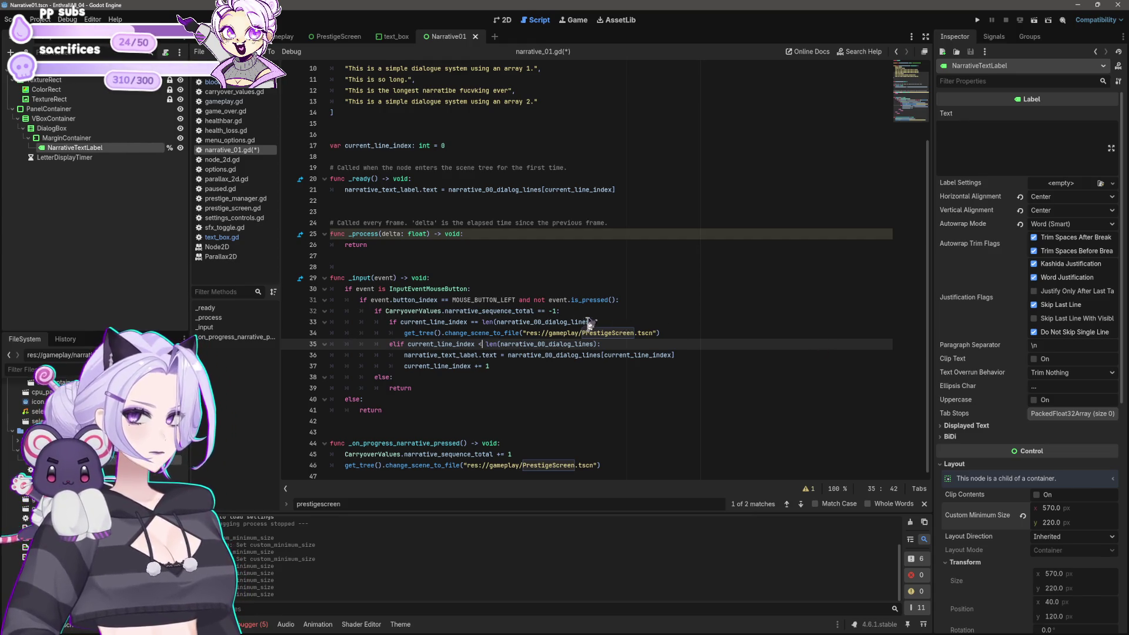
pyautogui.click(564, 311)
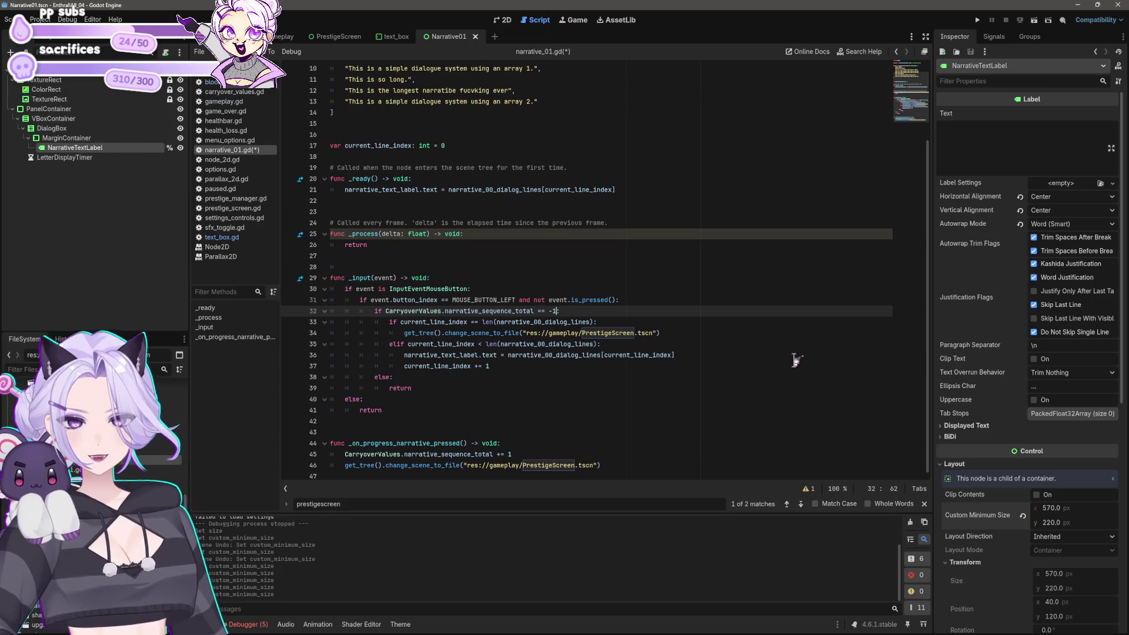
pyautogui.click(481, 344)
pyautogui.press('BackSpace')
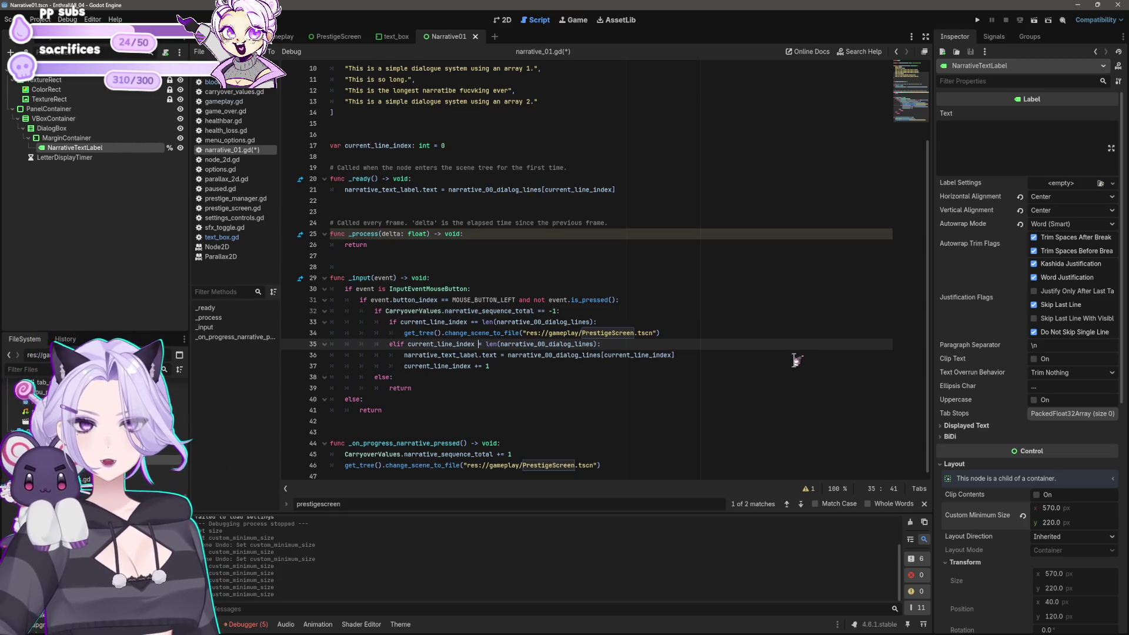
pyautogui.write('=')
pyautogui.click(558, 310)
# Scroll to make_speed_cost_numbers in gameplay.gd and select its body to inspect the K–Qi scaling
pyautogui.press('BackSpace')
pyautogui.press('BackSpace')
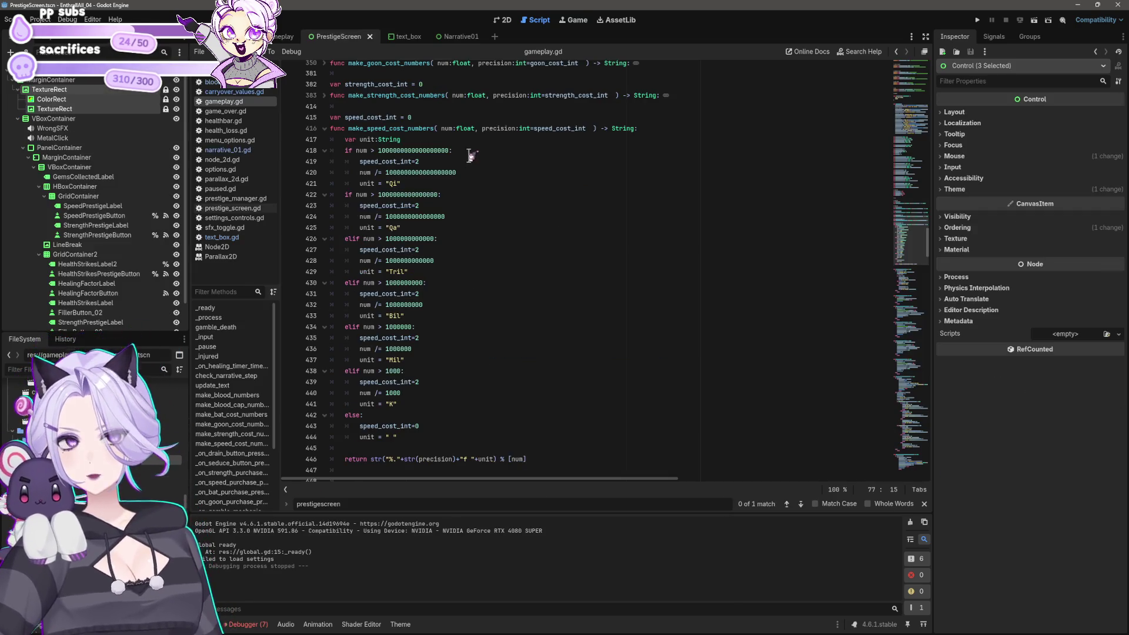
pyautogui.scroll(-2, 470, 155)
pyautogui.moveTo(534, 392)
pyautogui.mouseDown()
pyautogui.moveTo(345, 187)
pyautogui.moveTo(331, 100)
pyautogui.mouseUp()
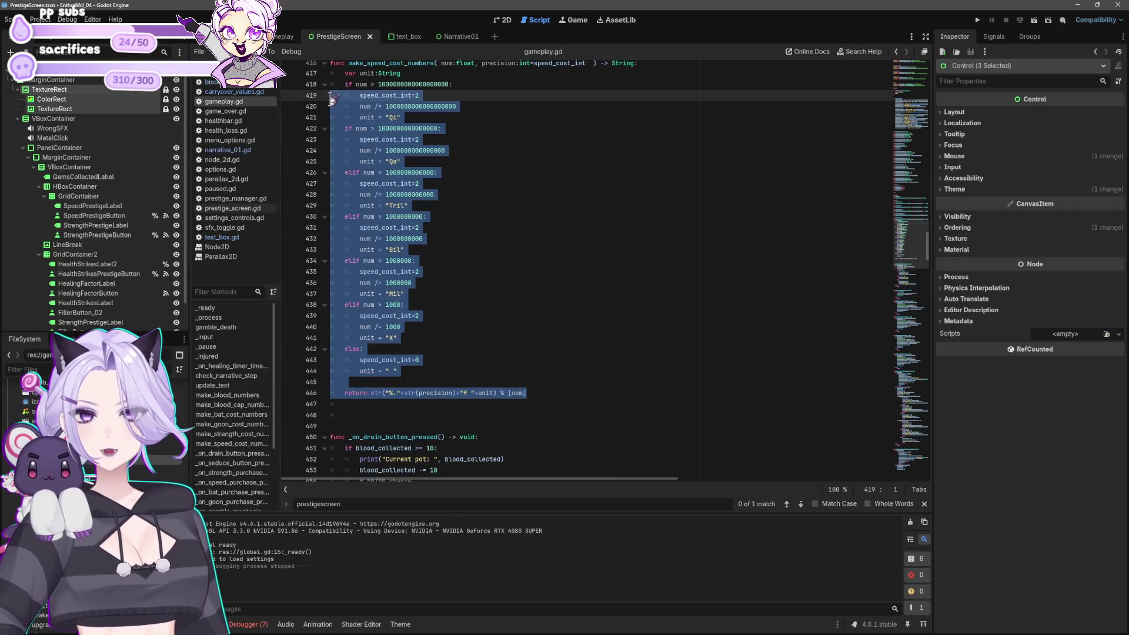
pyautogui.scroll(3, 426, 126)
pyautogui.keyDown('shift'); pyautogui.click(386, 150); pyautogui.keyUp('shift')
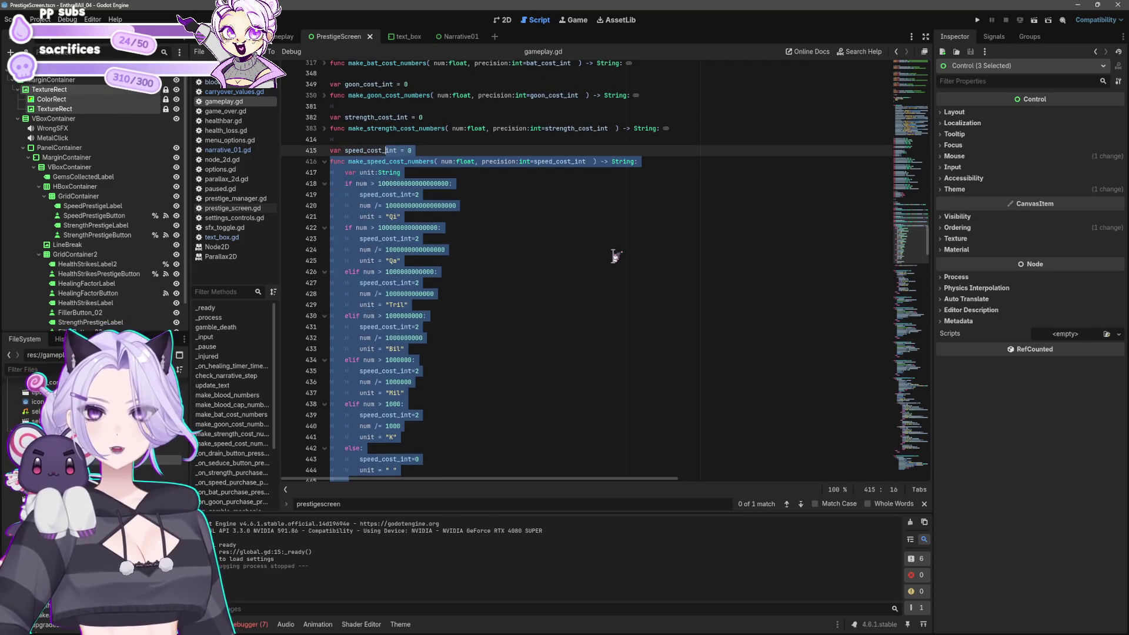
pyautogui.hotkey('shift', 'Home')
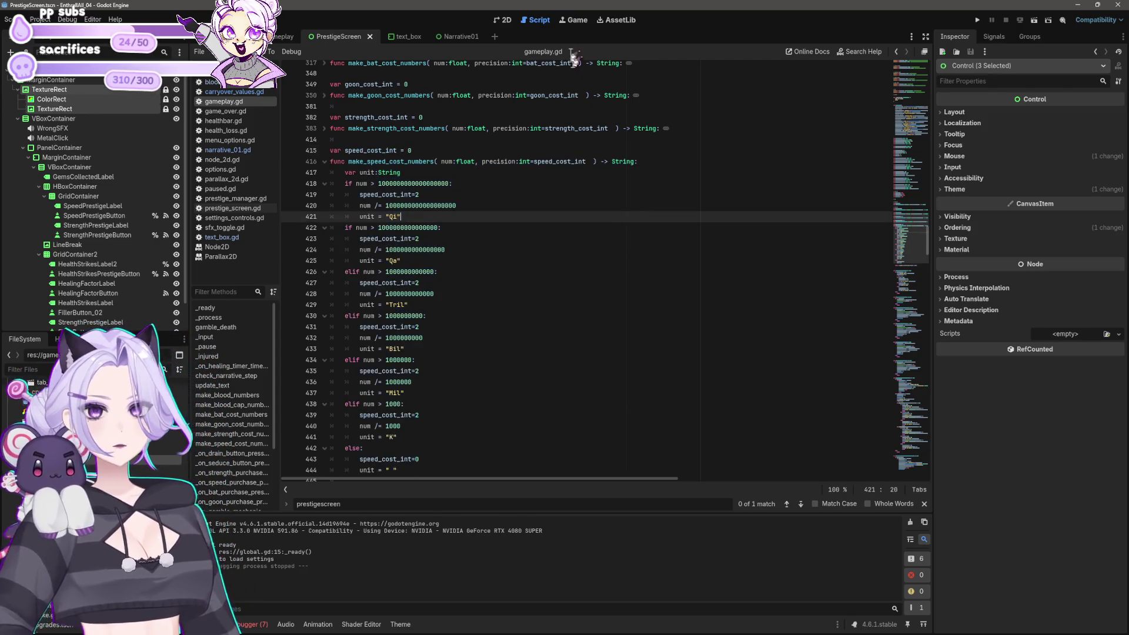
pyautogui.click(635, 218)
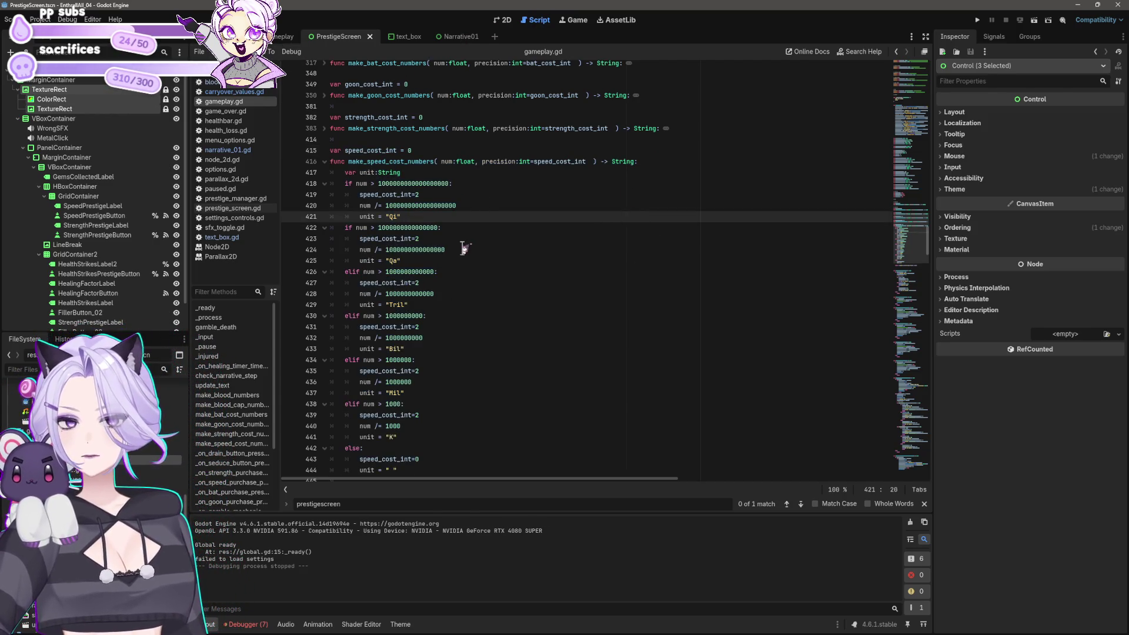
pyautogui.scroll(-3, 465, 241)
pyautogui.click(422, 351)
pyautogui.scroll(1, 447, 364)
pyautogui.click(474, 425)
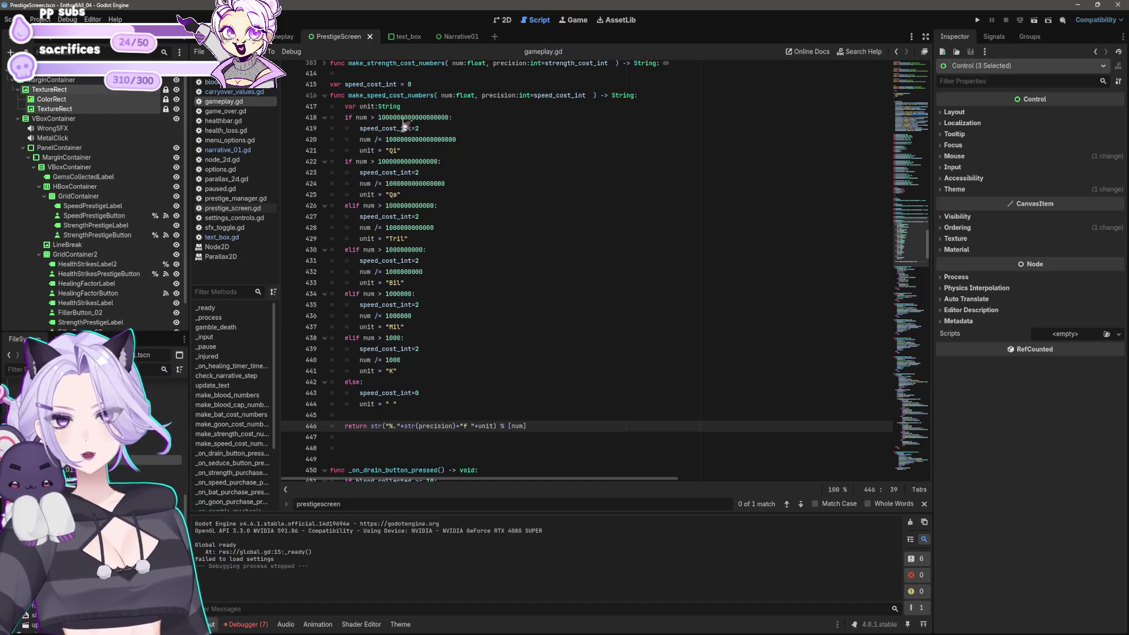
# Expand make_bat_cost_numbers and make_blood_numbers in gameplay.gd to look over the cost functions
pyautogui.click(365, 95)
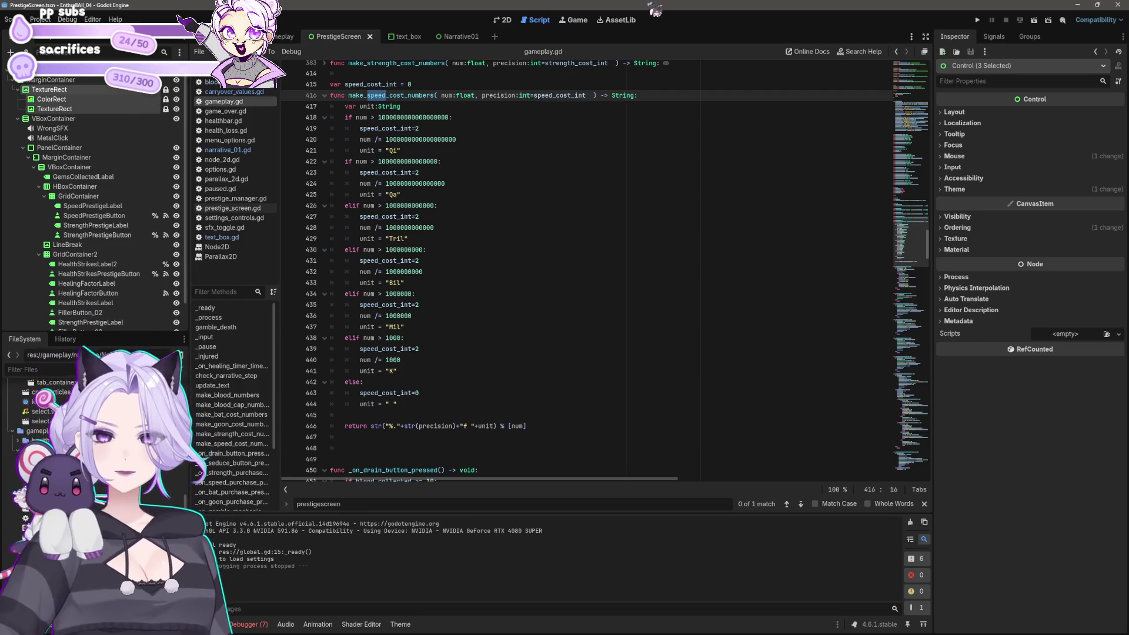
pyautogui.scroll(5, 340, 327)
pyautogui.click(324, 161)
pyautogui.click(324, 84)
pyautogui.scroll(4, 327, 102)
pyautogui.scroll(-10, 524, 222)
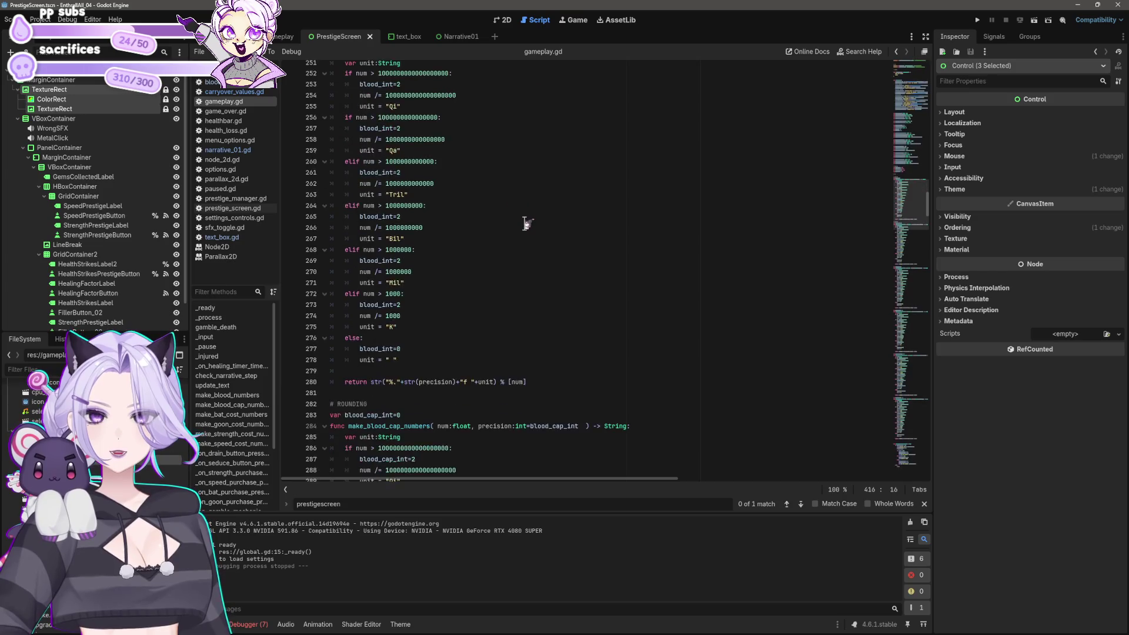
pyautogui.scroll(-11, 534, 252)
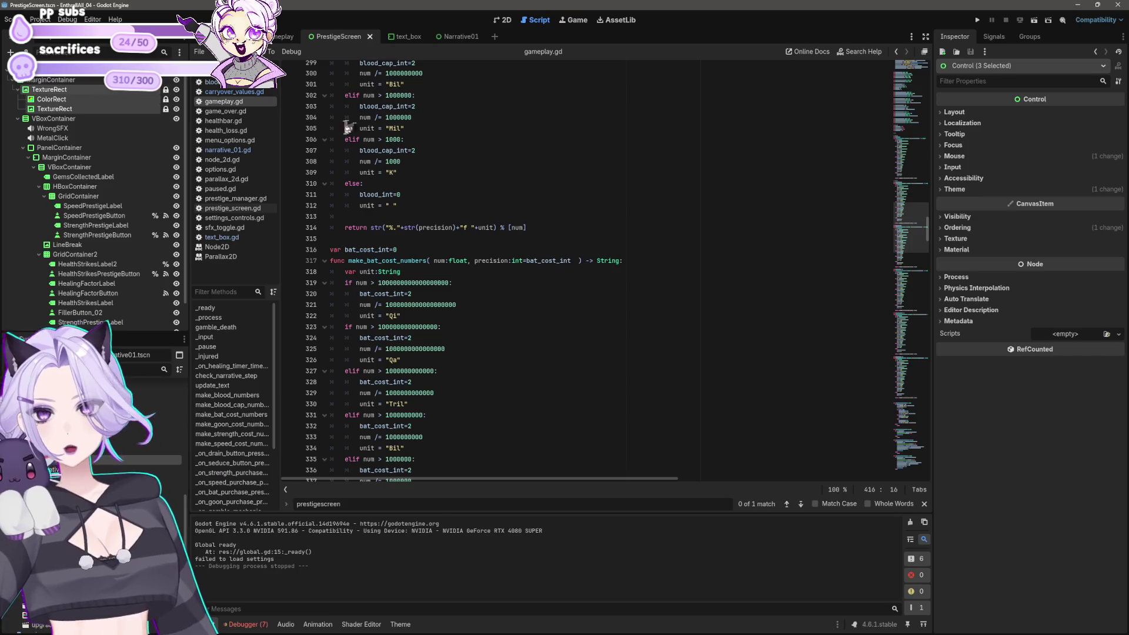
# Collapse the bat, goon, strength, speed and blood-cap cost functions
pyautogui.click(324, 260)
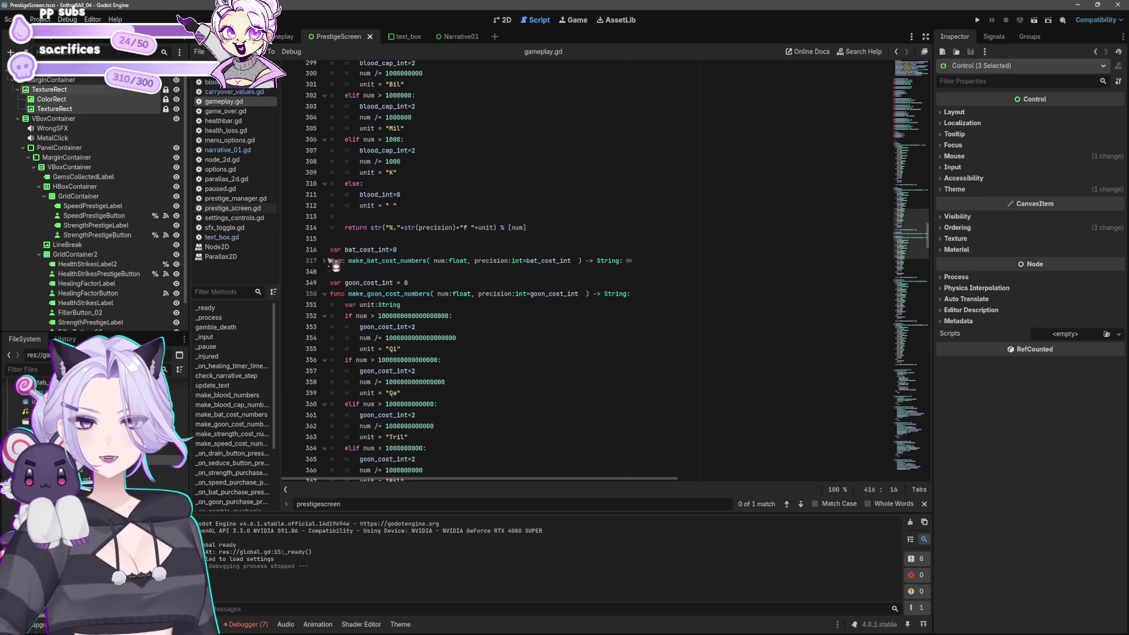
pyautogui.click(325, 294)
pyautogui.click(325, 326)
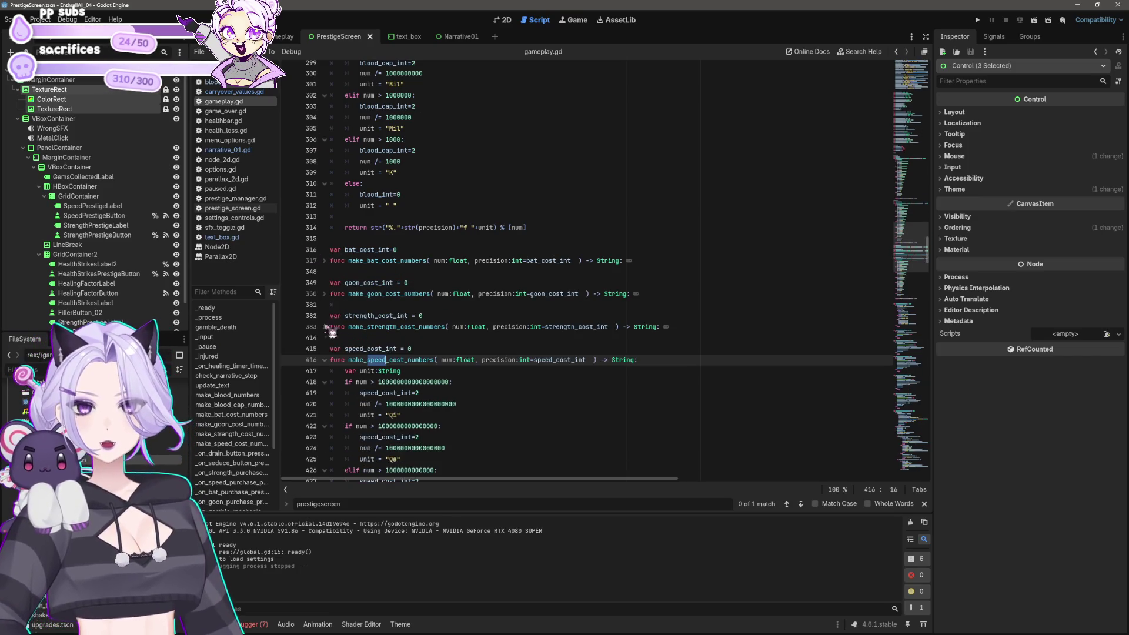
pyautogui.scroll(-1, 332, 329)
pyautogui.click(325, 327)
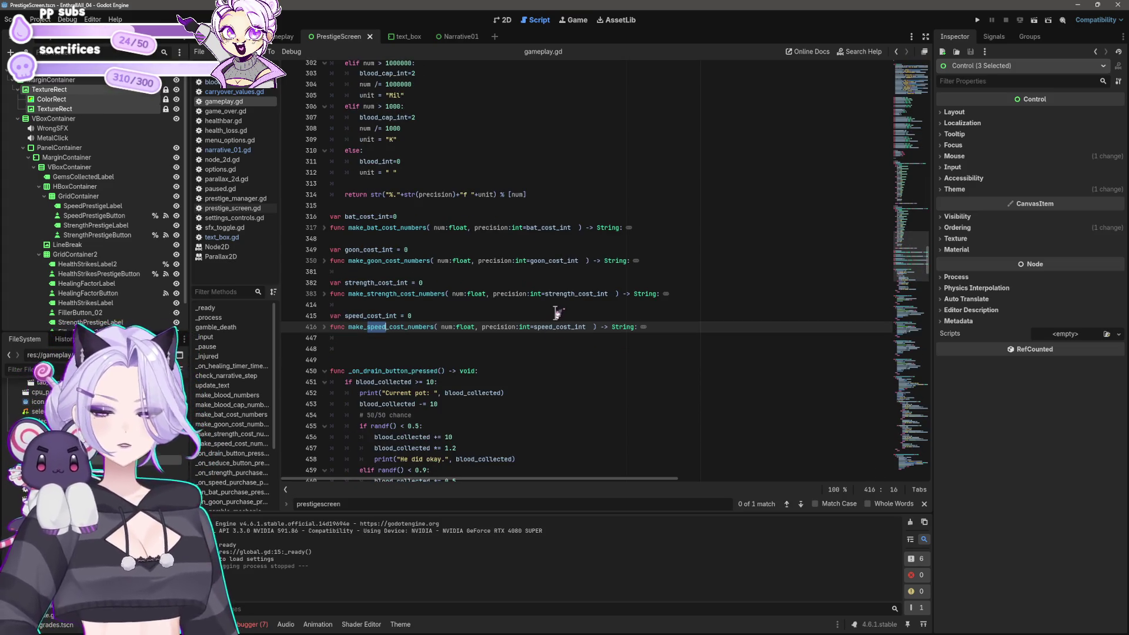
pyautogui.scroll(15, 541, 260)
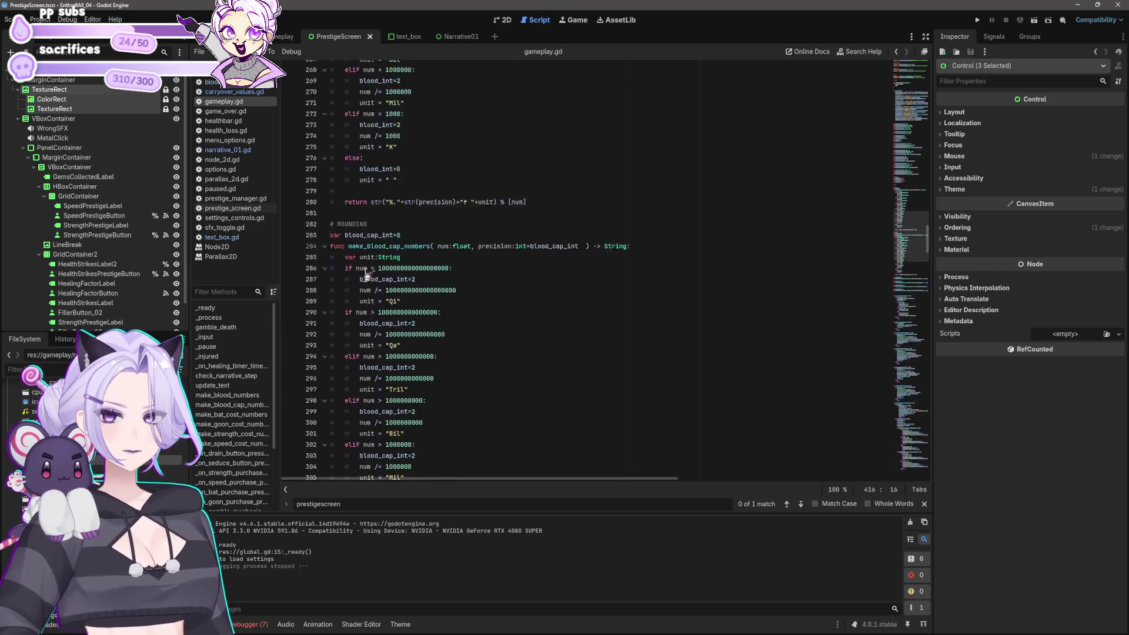
pyautogui.click(325, 360)
pyautogui.scroll(-5, 435, 292)
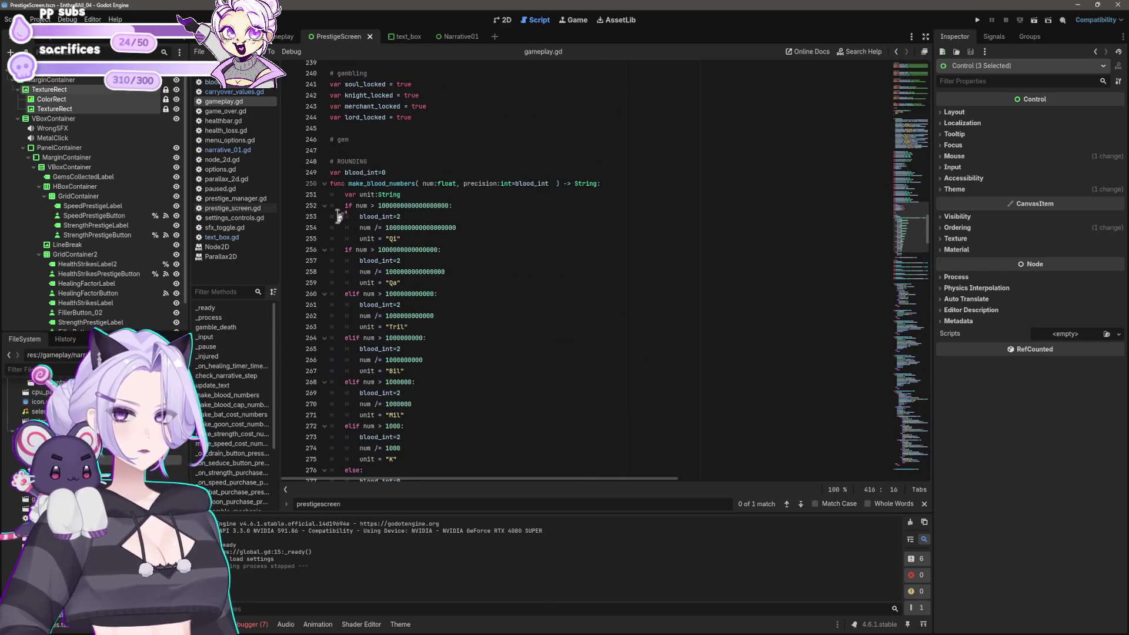
pyautogui.scroll(6, 407, 207)
# Copy the blood_int variable and make_blood_numbers function (lines 249–280), then switch to carryover_values.gd
pyautogui.click(542, 349)
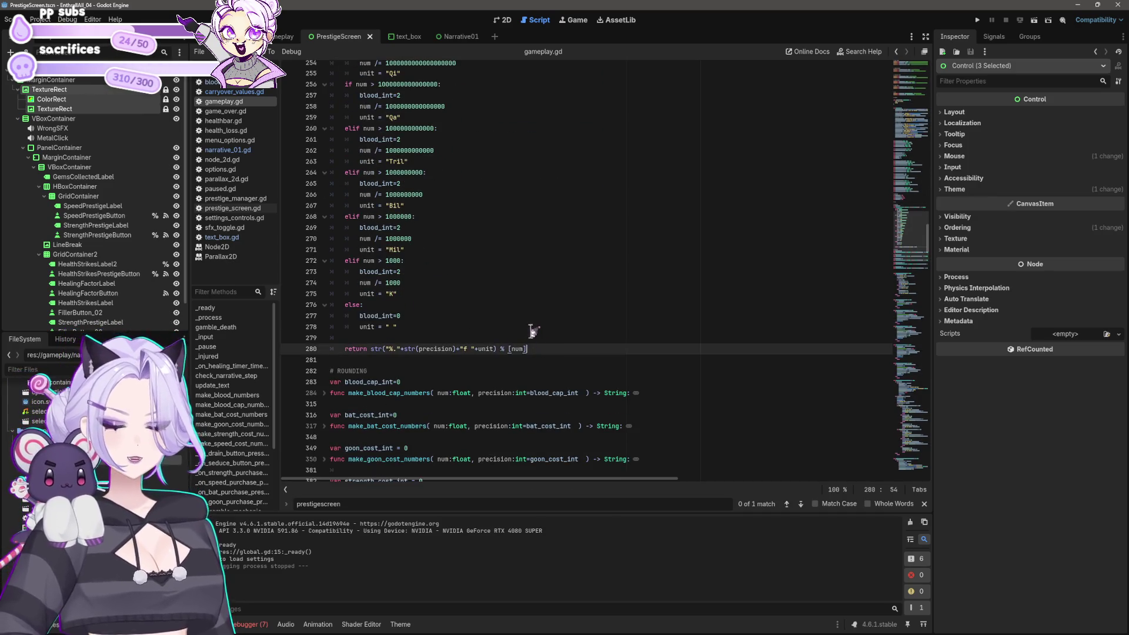
pyautogui.scroll(5, 532, 335)
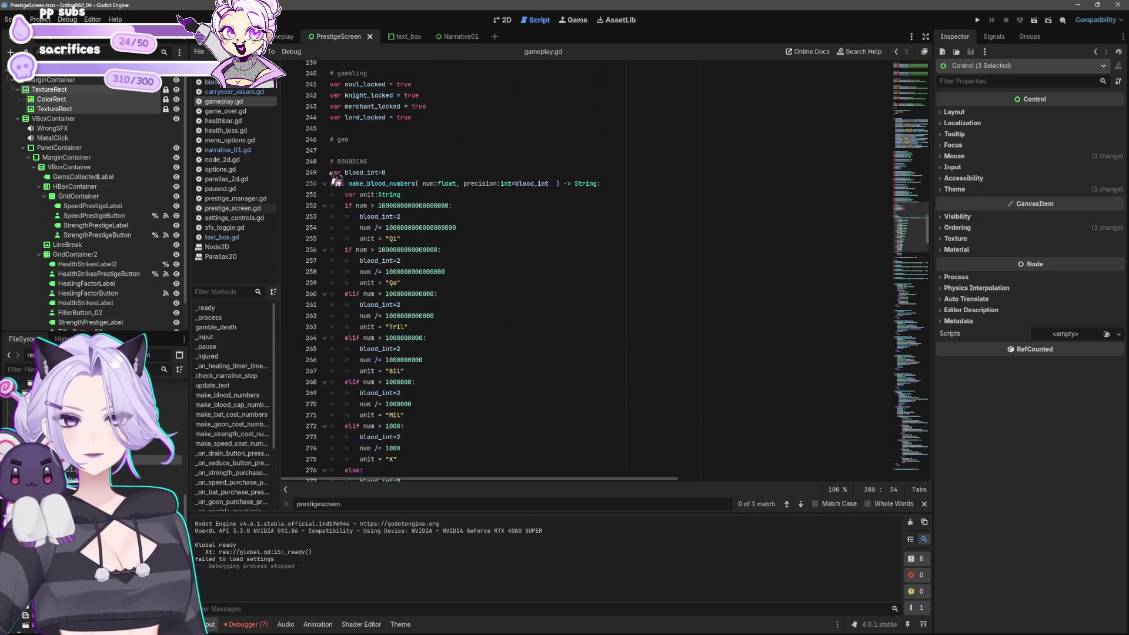
pyautogui.keyDown('shift'); pyautogui.click(375, 173); pyautogui.keyUp('shift')
pyautogui.hotkey('shift', 'Home')
pyautogui.hotkey('ctrl', 'c')
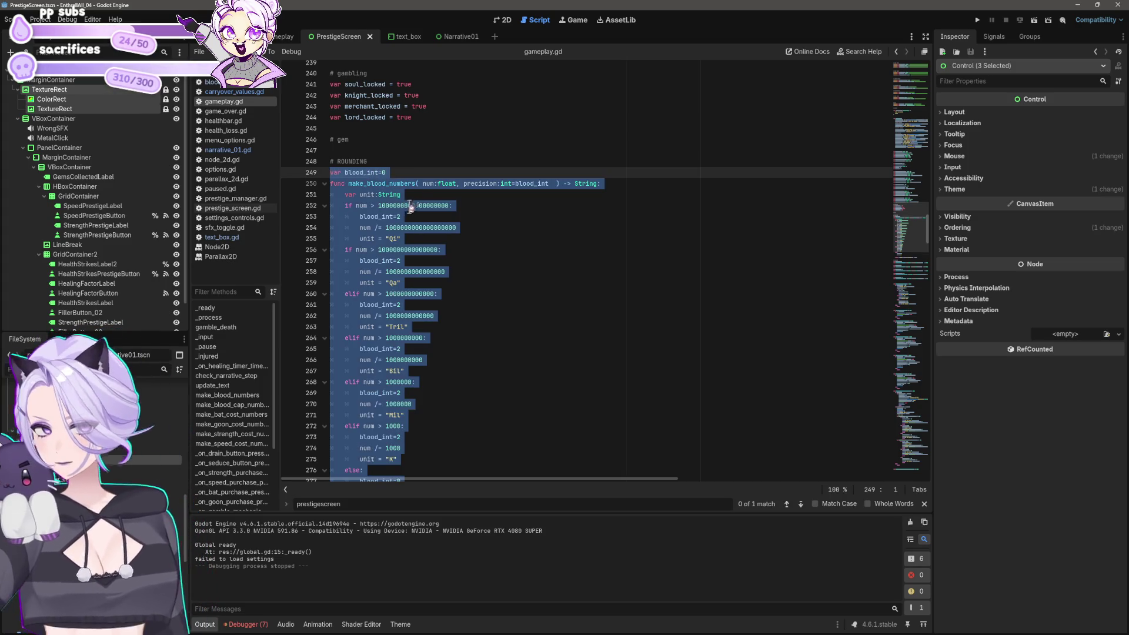
pyautogui.click(324, 184)
pyautogui.click(497, 229)
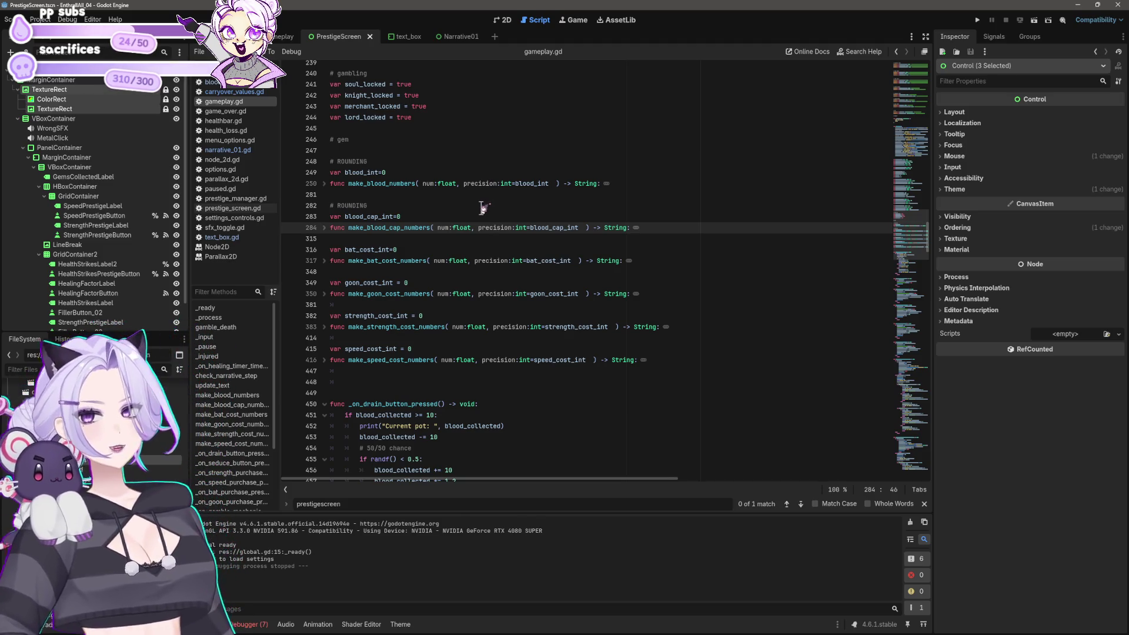
pyautogui.click(247, 92)
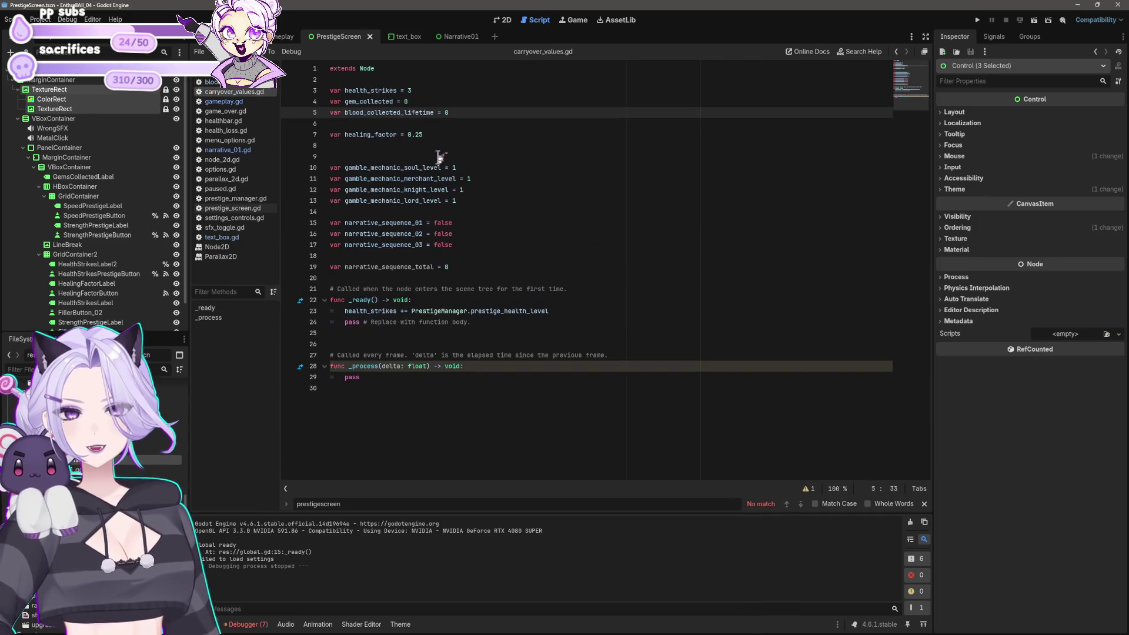
# Paste the blood number formatting function below _process in carryover_values.gd
pyautogui.click(438, 155)
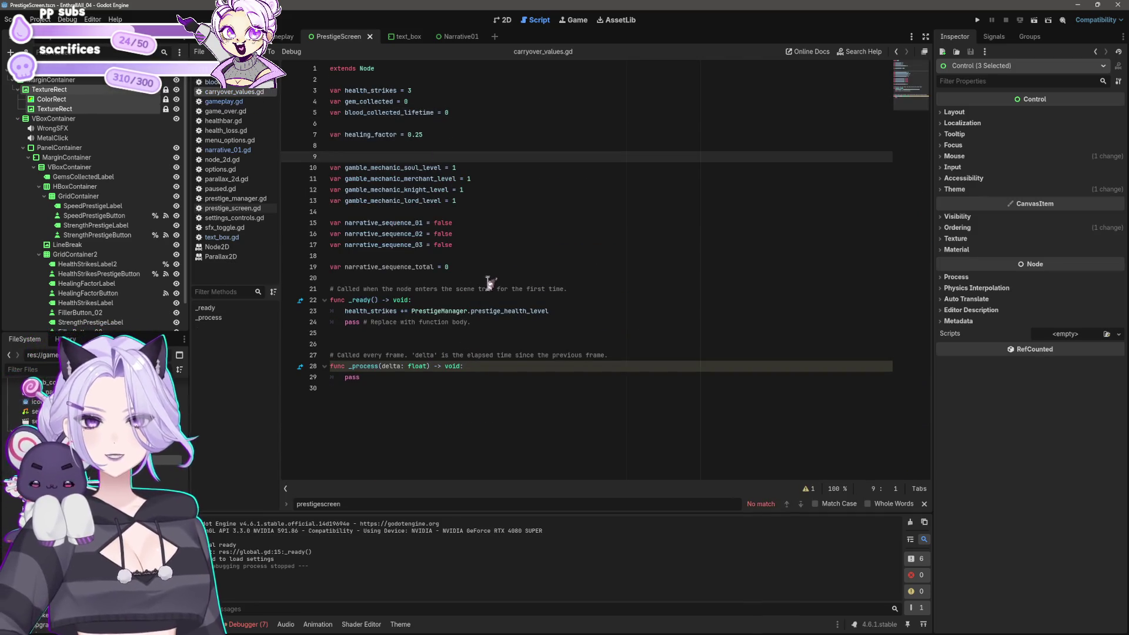
pyautogui.click(473, 332)
pyautogui.click(432, 389)
pyautogui.hotkey('ctrl', 'v')
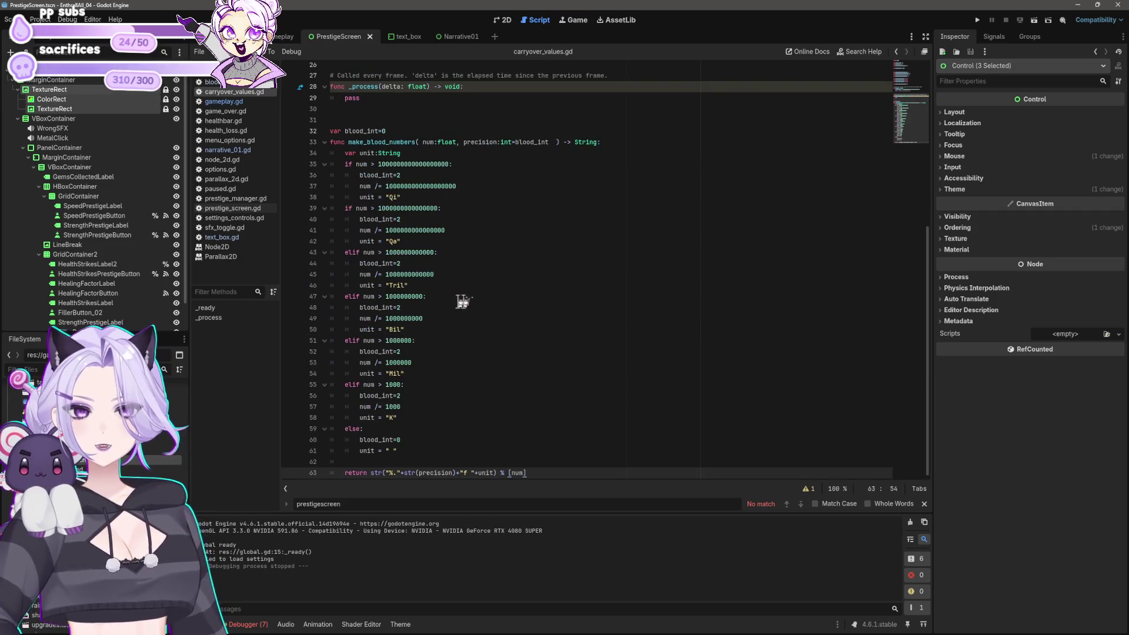
# Rename the pasted function to make_blood_lifetime_total_numbers
pyautogui.doubleClick(376, 142)
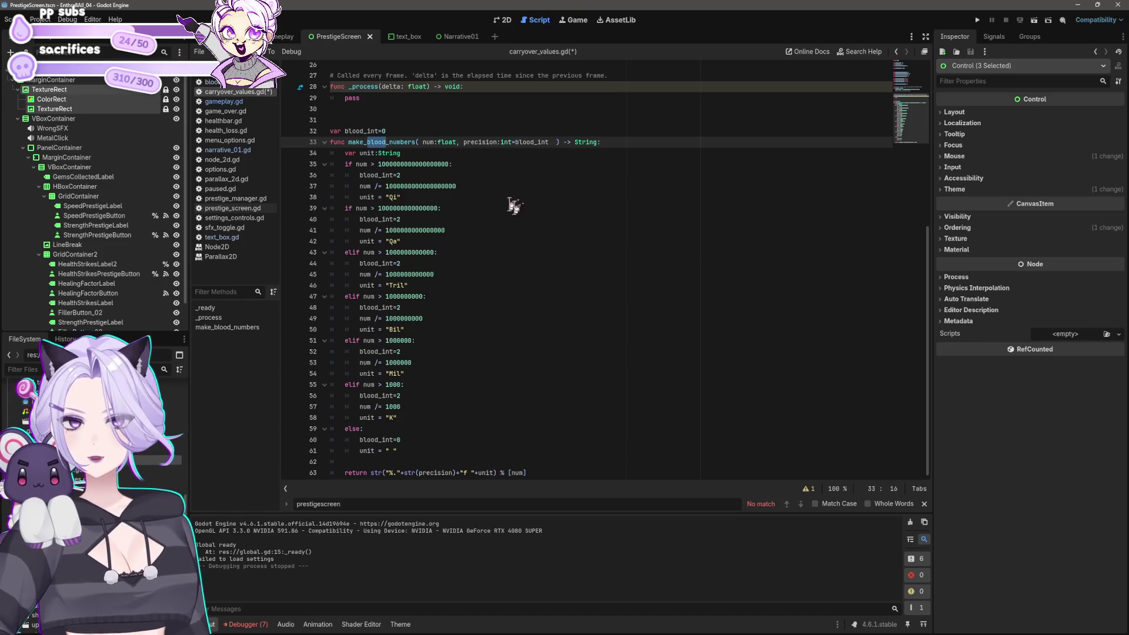
pyautogui.scroll(6, 606, 334)
pyautogui.scroll(-4, 605, 333)
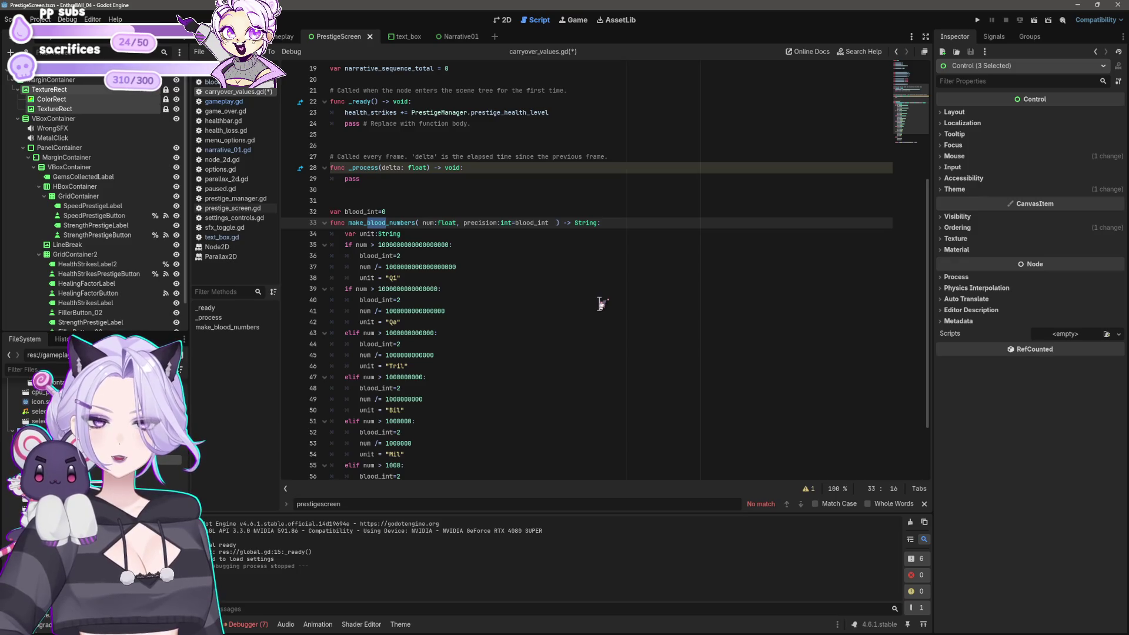
pyautogui.write('gem')
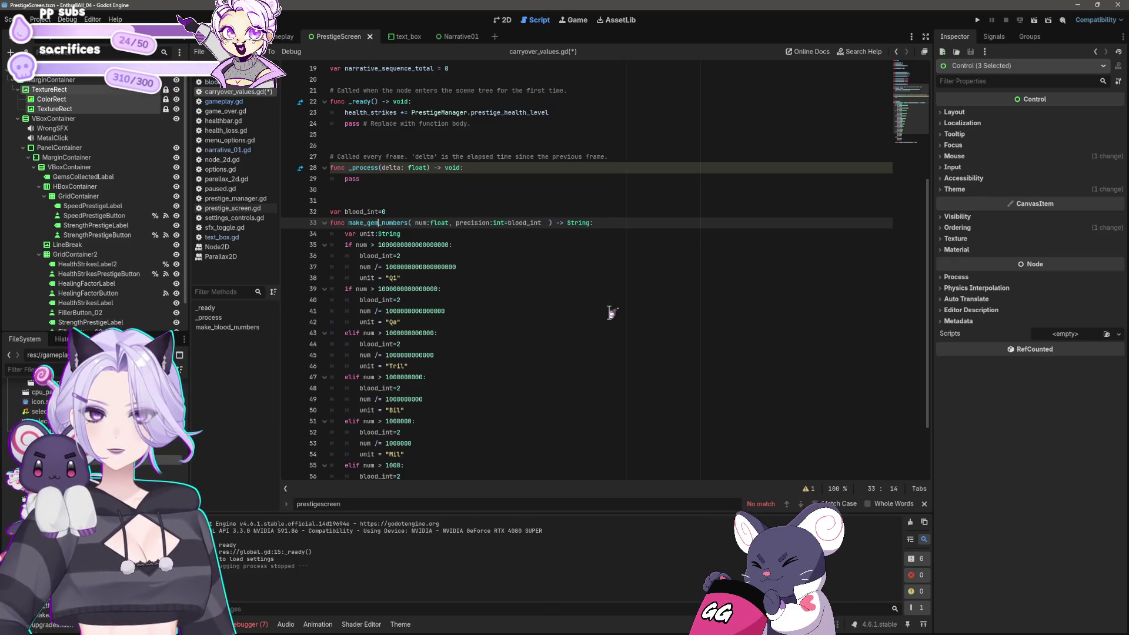
pyautogui.press('BackSpace')
pyautogui.press('BackSpace')
pyautogui.press('BackSpace')
pyautogui.write('blood_')
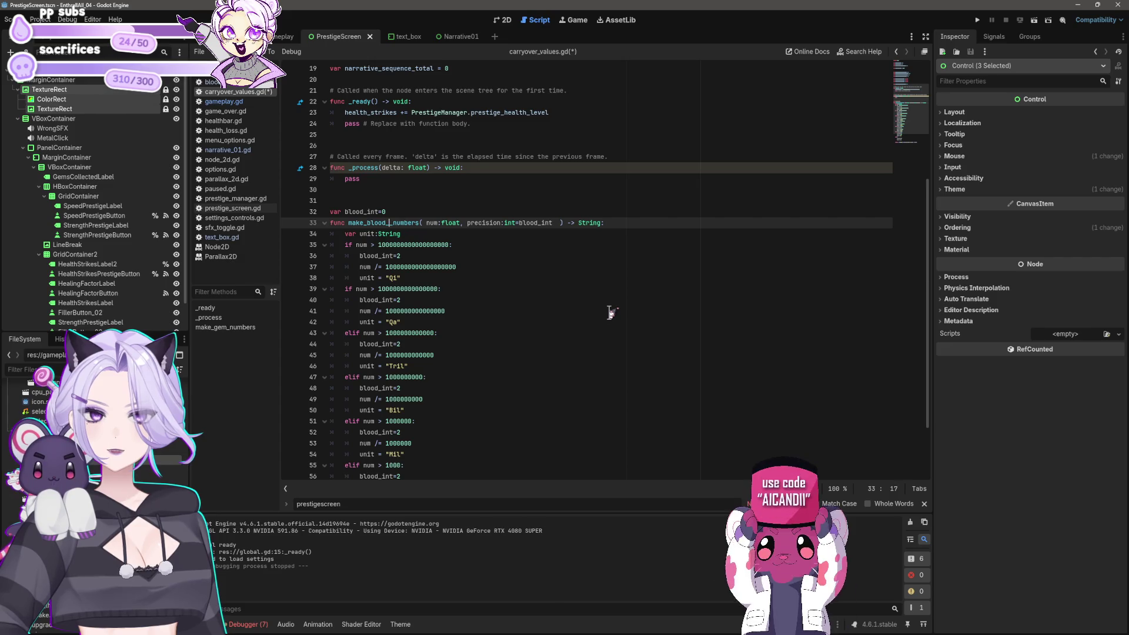
pyautogui.write('total')
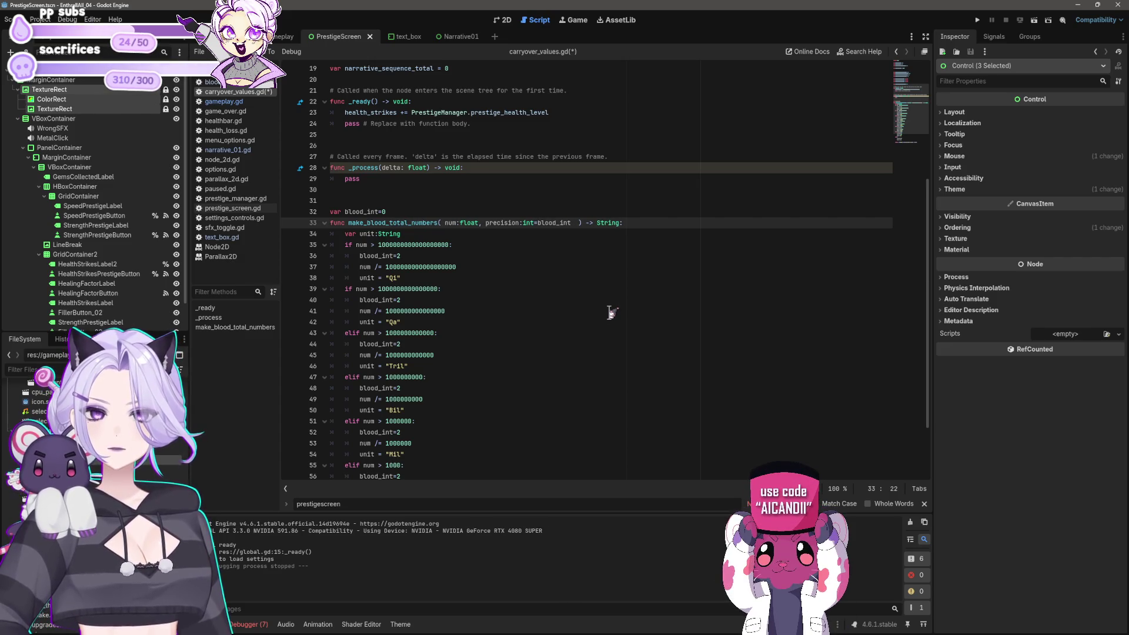
pyautogui.press('BackSpace')
pyautogui.press('BackSpace')
pyautogui.press('BackSpace')
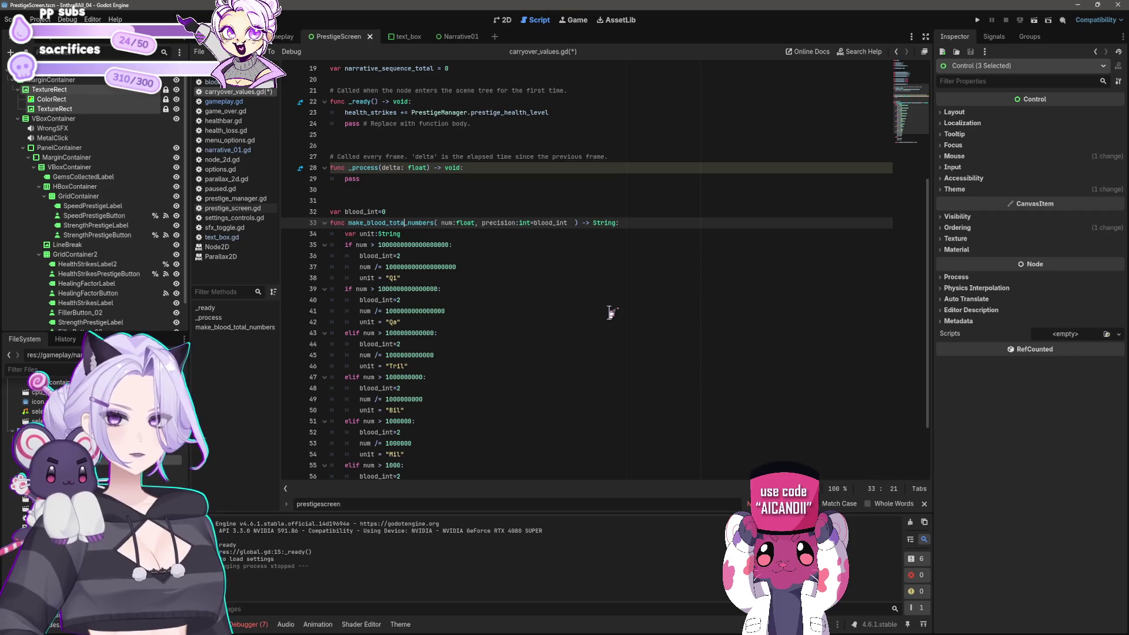
pyautogui.write('lifetime_total')
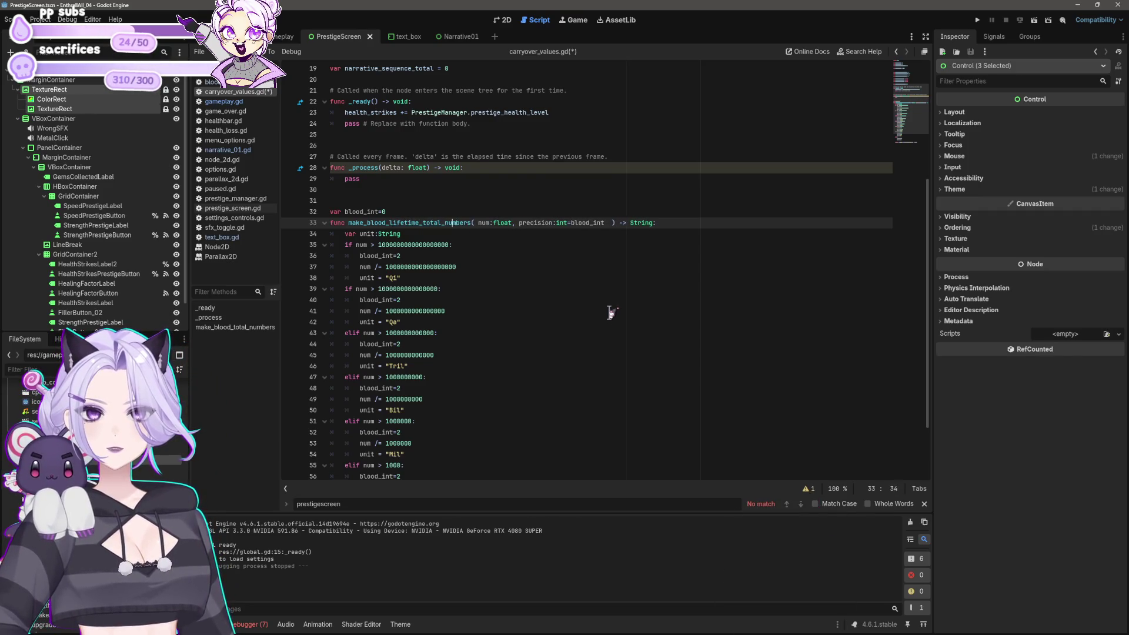
# Insert 'lifetime_' into the variable name so it reads blood_lifetime_int
pyautogui.click(593, 222)
pyautogui.write('l')
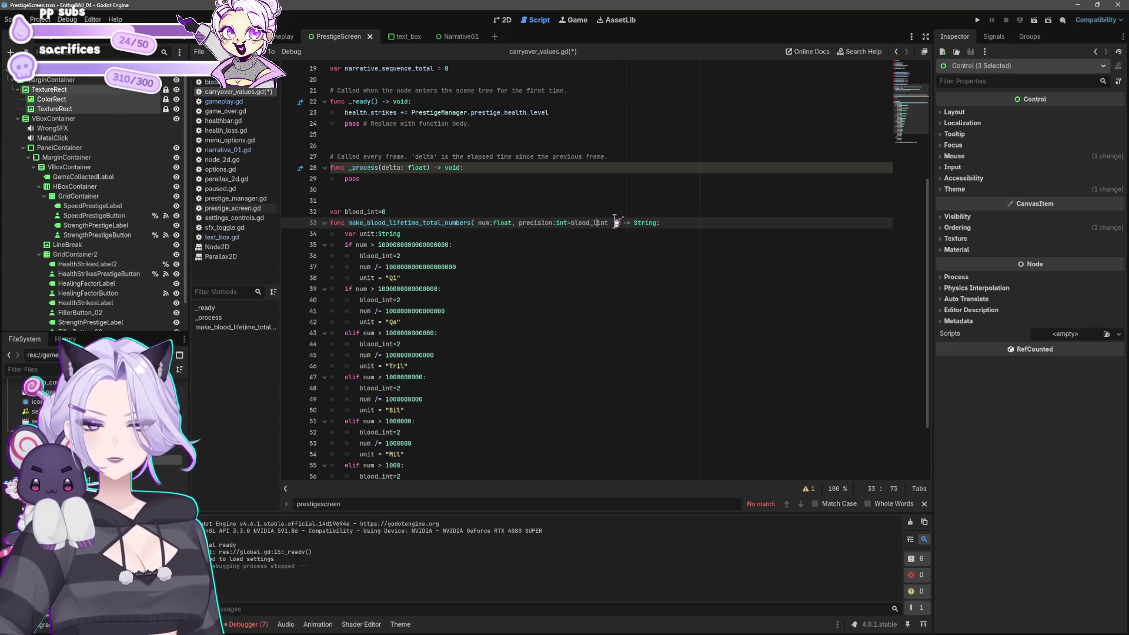
pyautogui.write('ifetime_')
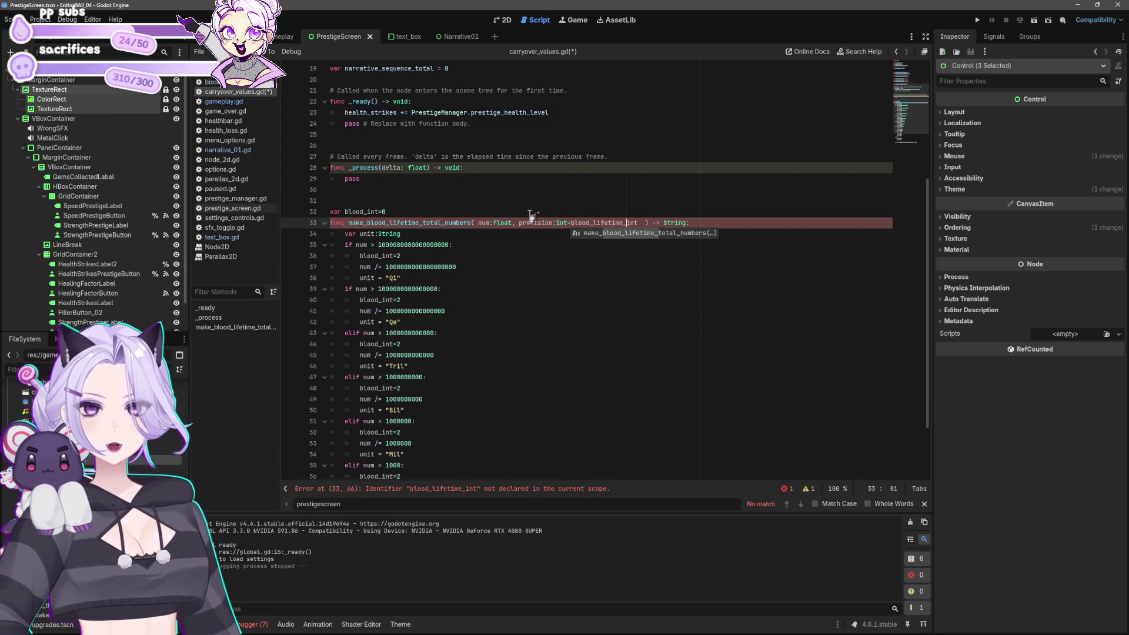
pyautogui.scroll(4, 531, 218)
pyautogui.scroll(-5, 590, 184)
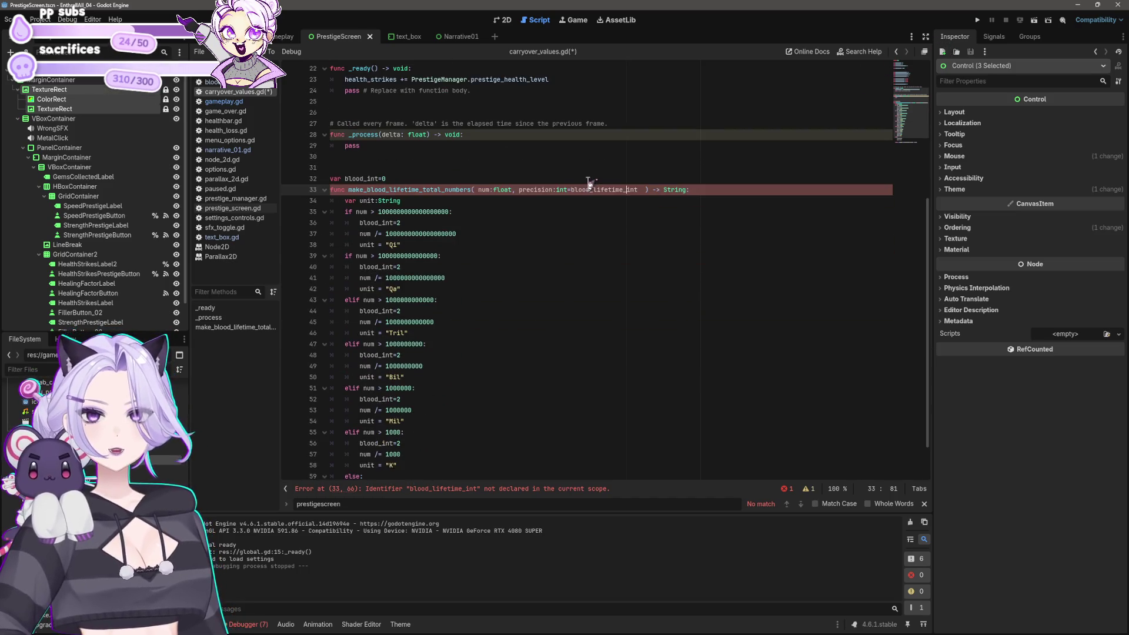
pyautogui.scroll(-2, 588, 186)
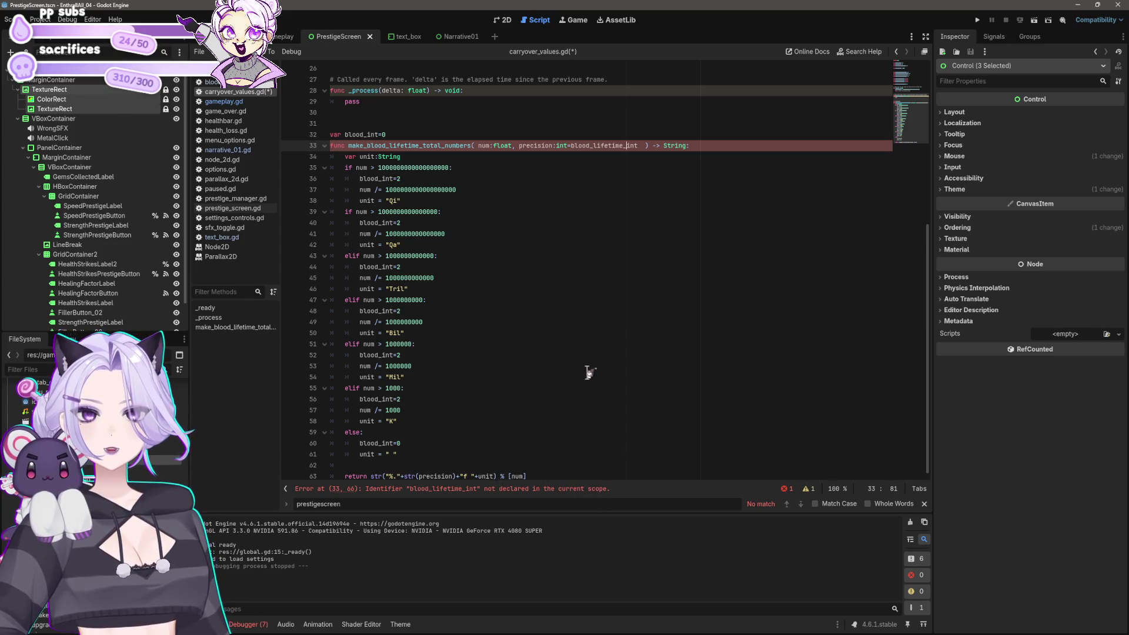
pyautogui.scroll(3, 590, 373)
pyautogui.click(366, 233)
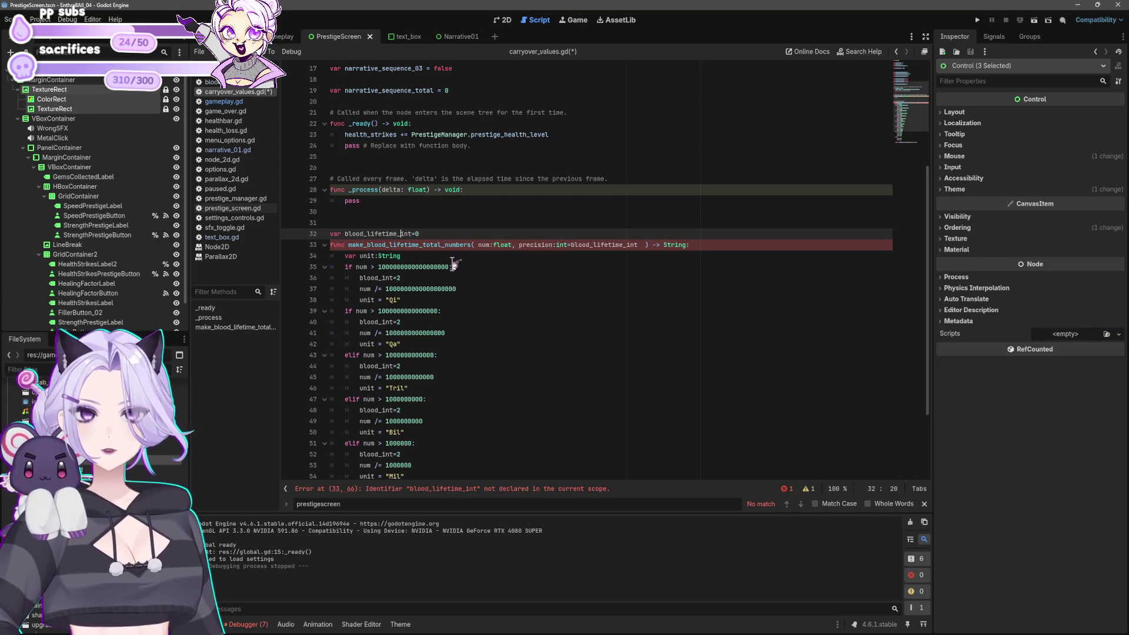
# Save, try pasting the blood_lifetime_ prefix over blood_int on lines 36–44, then undo those renames
pyautogui.hotkey('ctrl', 's')
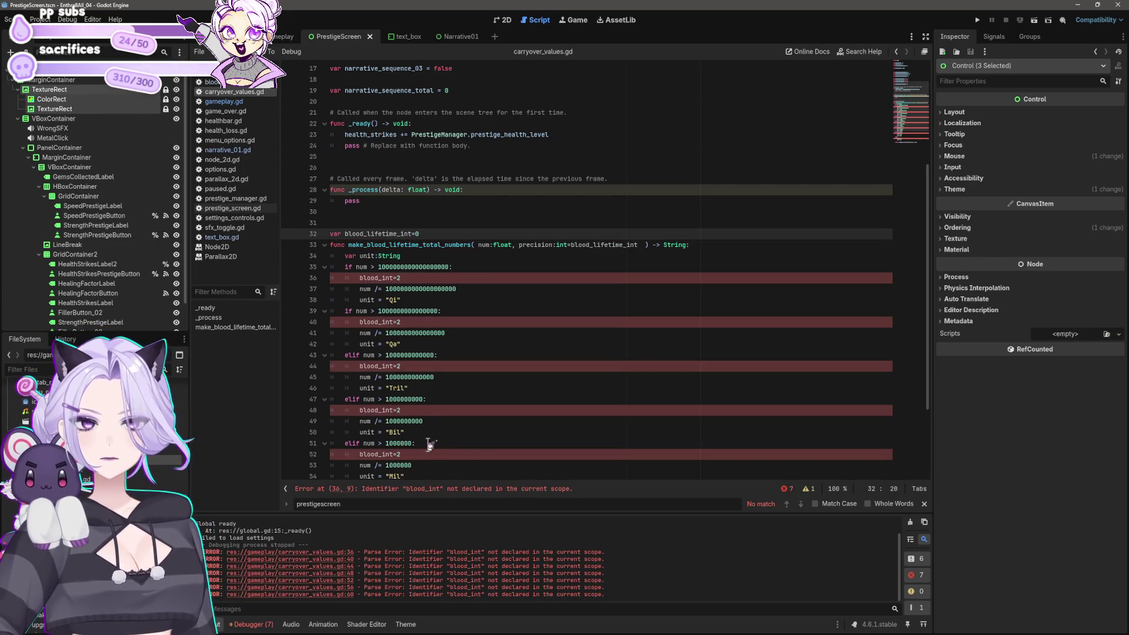
pyautogui.keyDown('shift'); pyautogui.click(345, 234); pyautogui.keyUp('shift')
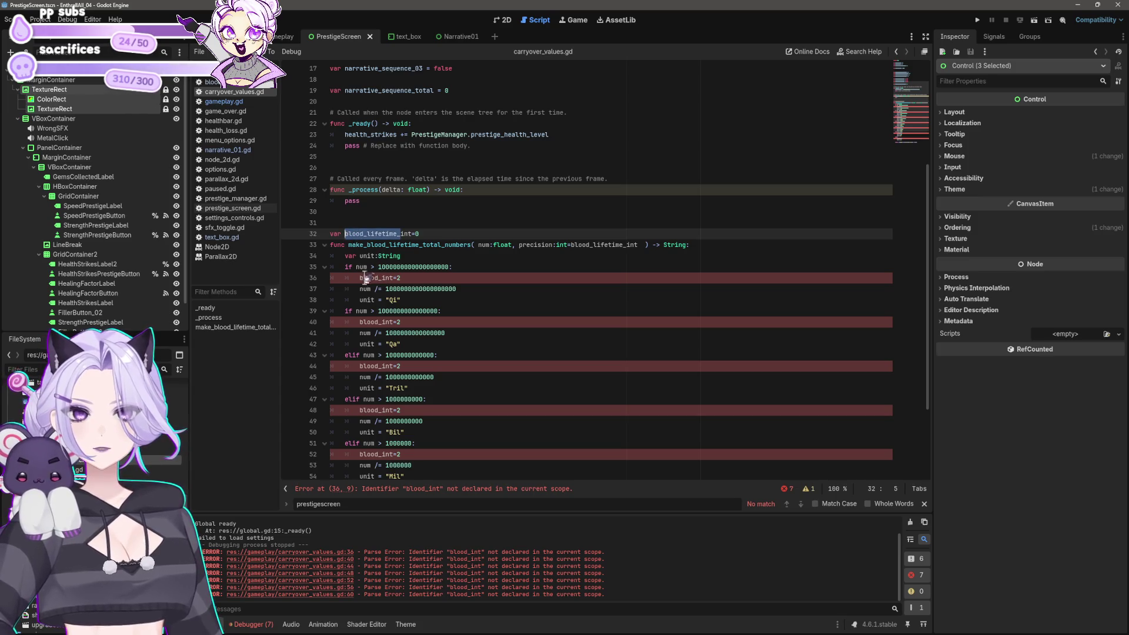
pyautogui.hotkey('ctrl', 'c')
pyautogui.doubleClick(365, 278)
pyautogui.hotkey('ctrl', 'v')
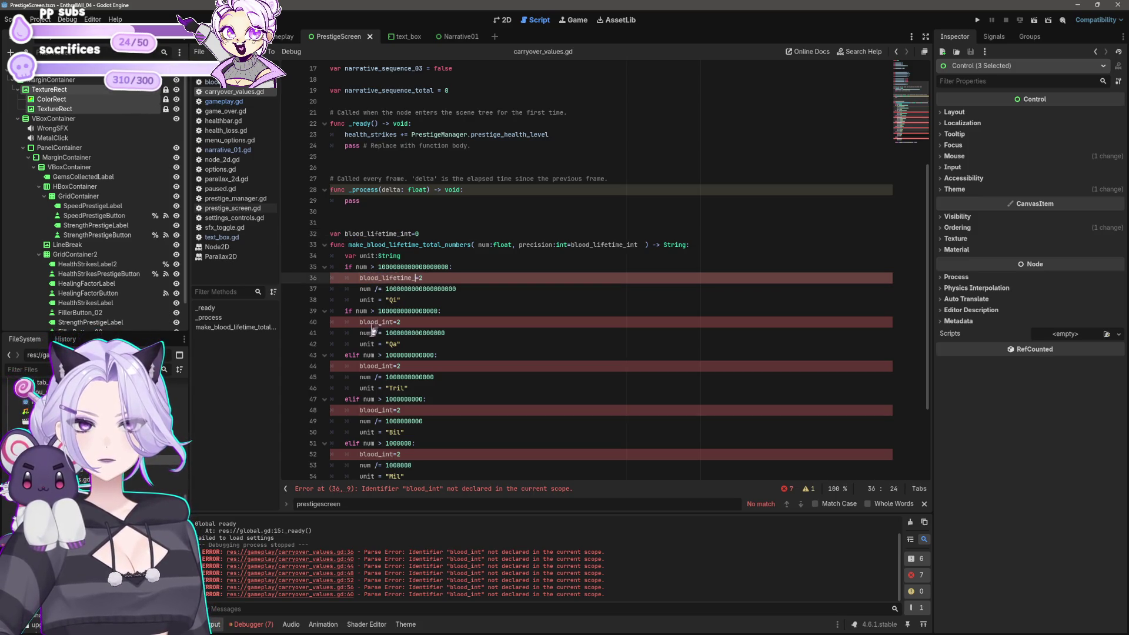
pyautogui.doubleClick(367, 321)
pyautogui.hotkey('ctrl', 'v')
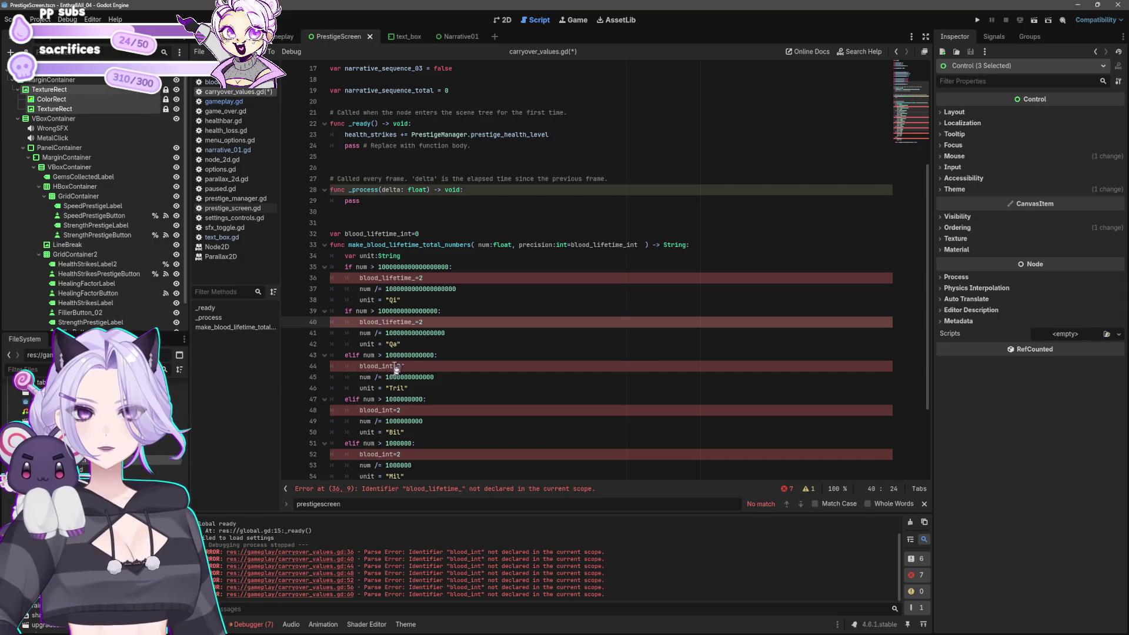
pyautogui.moveTo(396, 368); pyautogui.dragTo(366, 369)
pyautogui.doubleClick(365, 366)
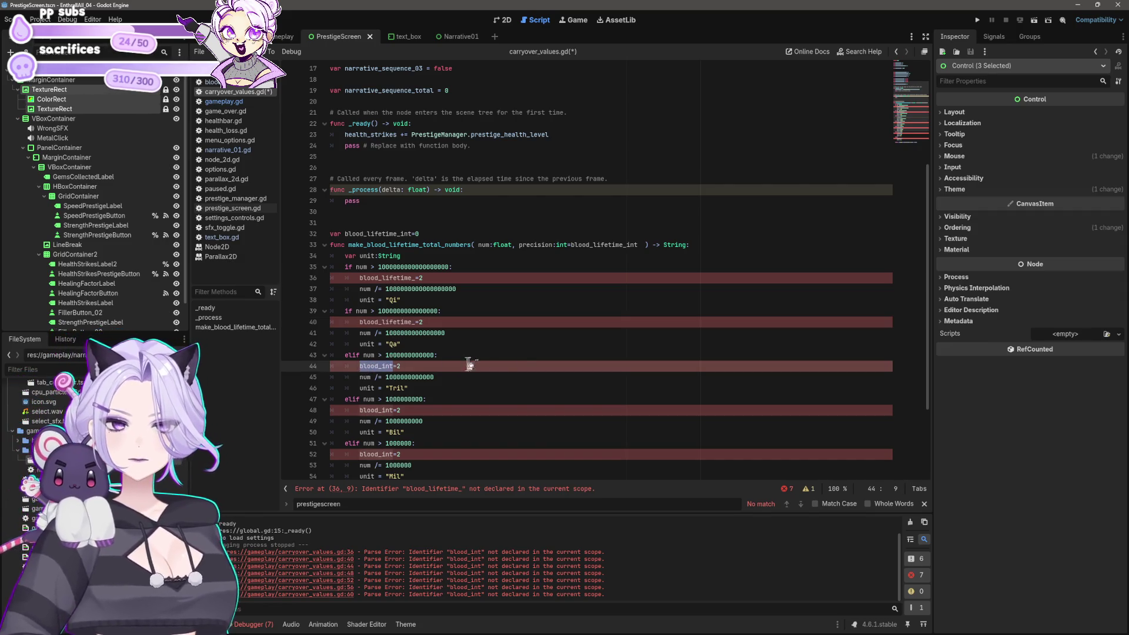
pyautogui.hotkey('ctrl', 'v')
pyautogui.scroll(-3, 420, 307)
pyautogui.hotkey('ctrl', 'z')
pyautogui.hotkey('ctrl', 'z')
# Copy blood_lifetime_int and paste it over blood_int on lines 40, 36, 44 and 48
pyautogui.click(409, 123)
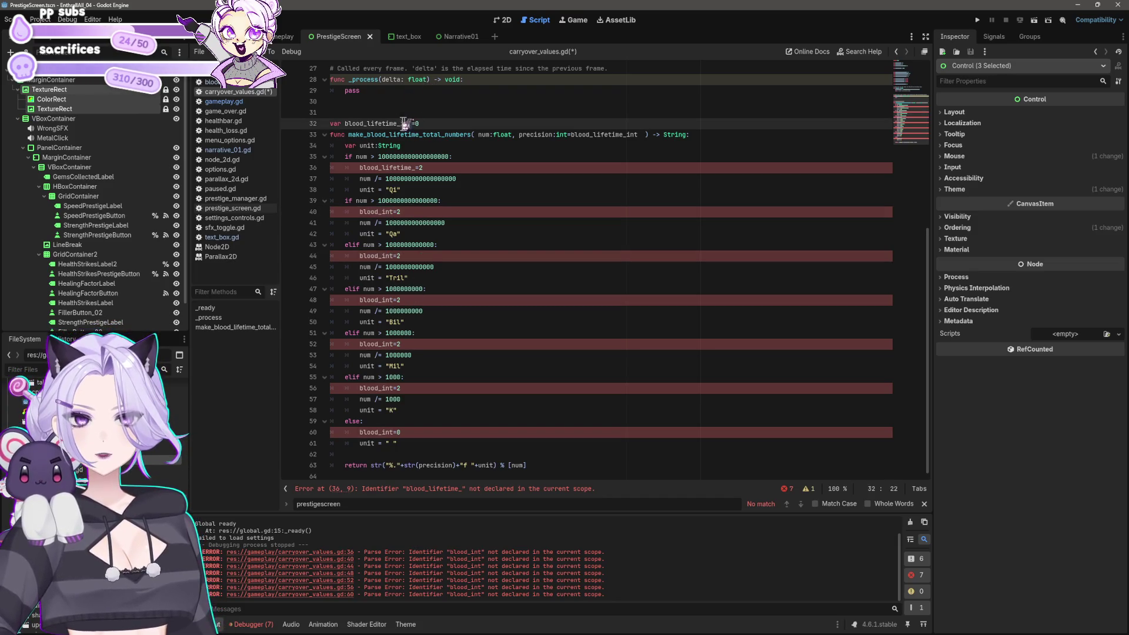
pyautogui.moveTo(409, 124); pyautogui.dragTo(347, 122)
pyautogui.moveTo(393, 212); pyautogui.dragTo(363, 213)
pyautogui.hotkey('ctrl', 'v')
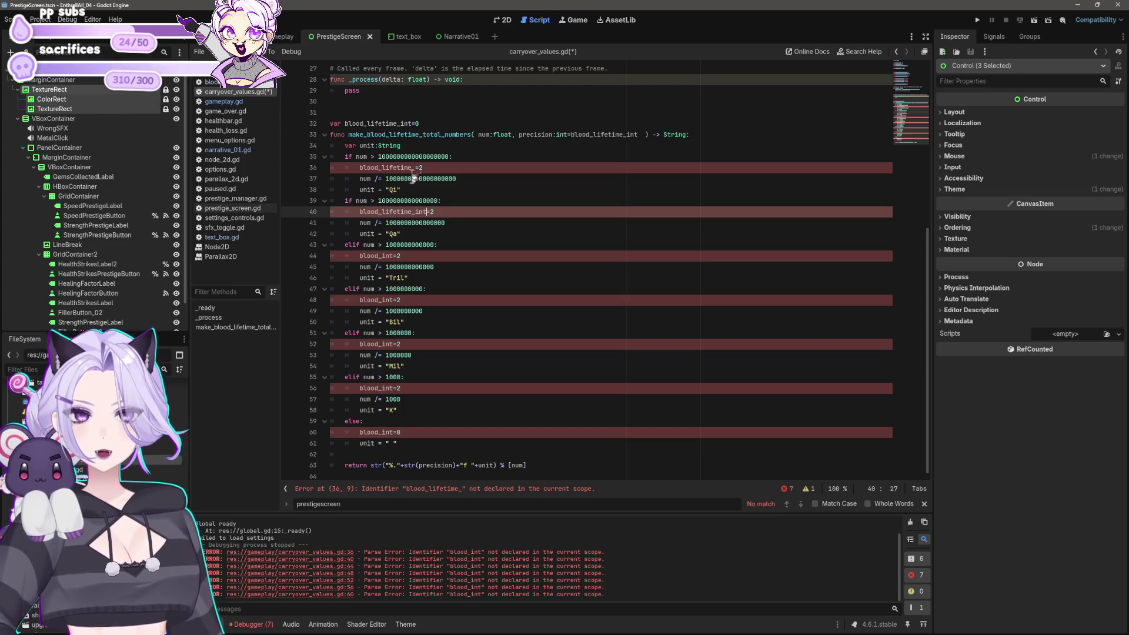
pyautogui.moveTo(413, 168); pyautogui.dragTo(363, 168)
pyautogui.hotkey('ctrl', 'v')
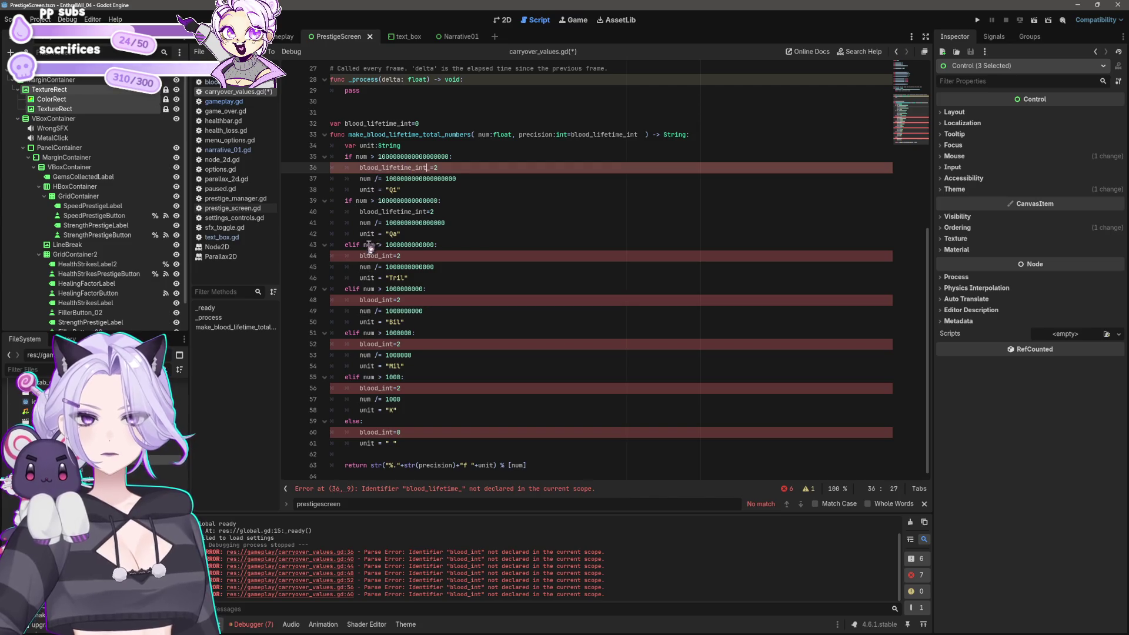
pyautogui.moveTo(360, 256); pyautogui.dragTo(392, 256)
pyautogui.hotkey('ctrl', 'v')
pyautogui.moveTo(360, 300); pyautogui.dragTo(392, 300)
pyautogui.hotkey('ctrl', 'v')
# Replace blood_int with blood_lifetime_int on lines 52, 56 and 60
pyautogui.moveTo(359, 344); pyautogui.dragTo(393, 344)
pyautogui.hotkey('ctrl', 'v')
pyautogui.moveTo(359, 388); pyautogui.dragTo(393, 388)
pyautogui.hotkey('ctrl', 'v')
pyautogui.click(361, 432)
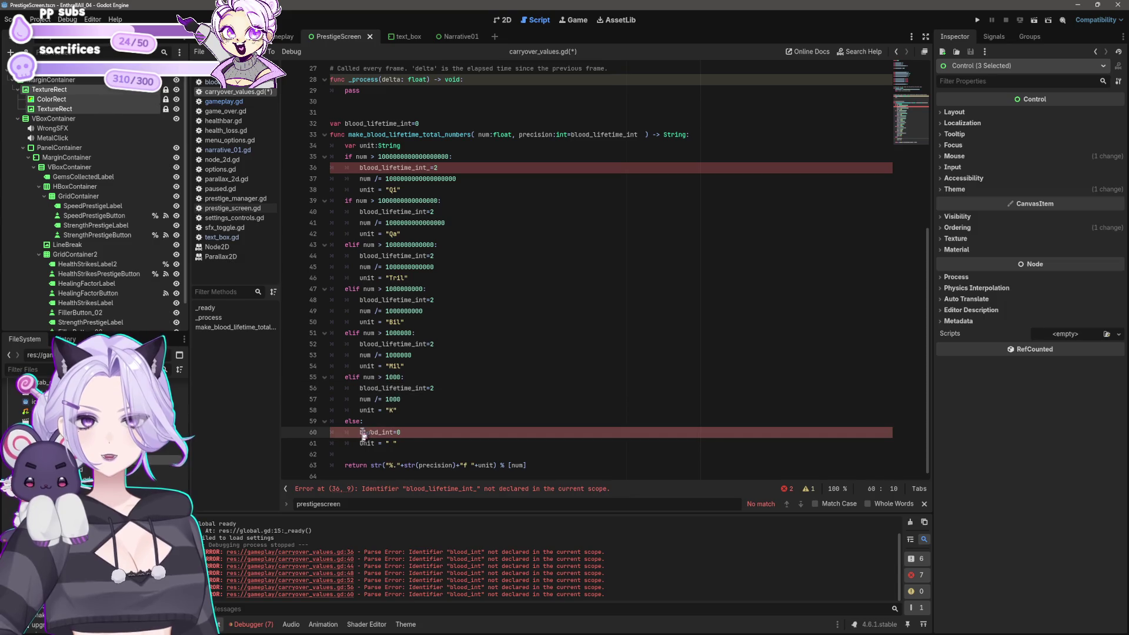
pyautogui.moveTo(361, 433); pyautogui.dragTo(392, 433)
pyautogui.hotkey('ctrl', 'v')
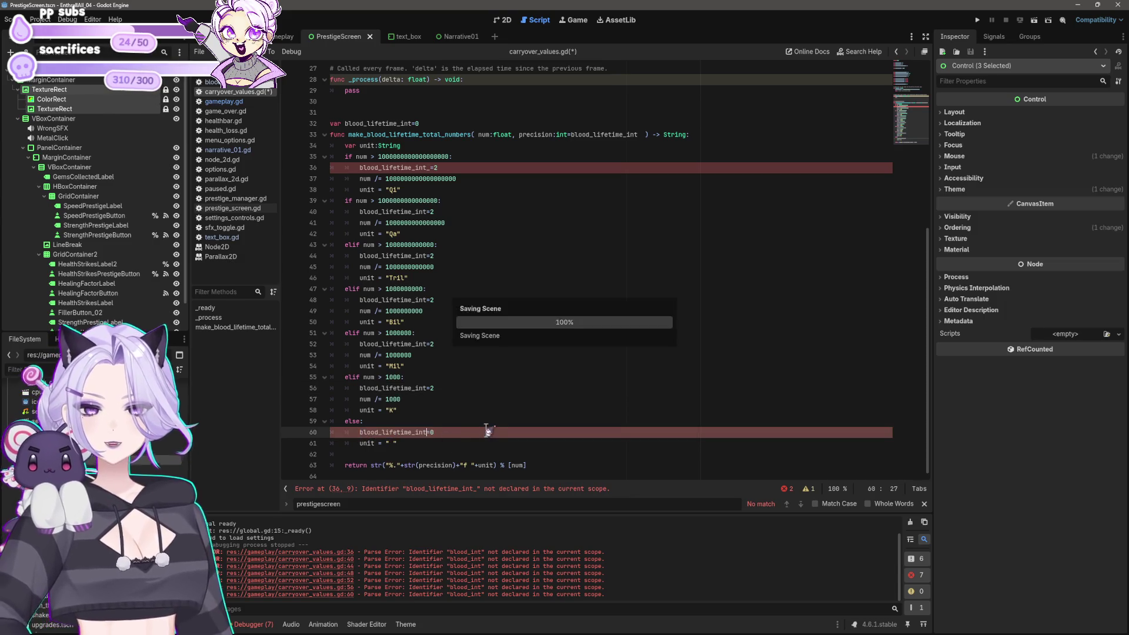
# Fix the stray underscore on line 36 and launch the game with F5
pyautogui.click(430, 168)
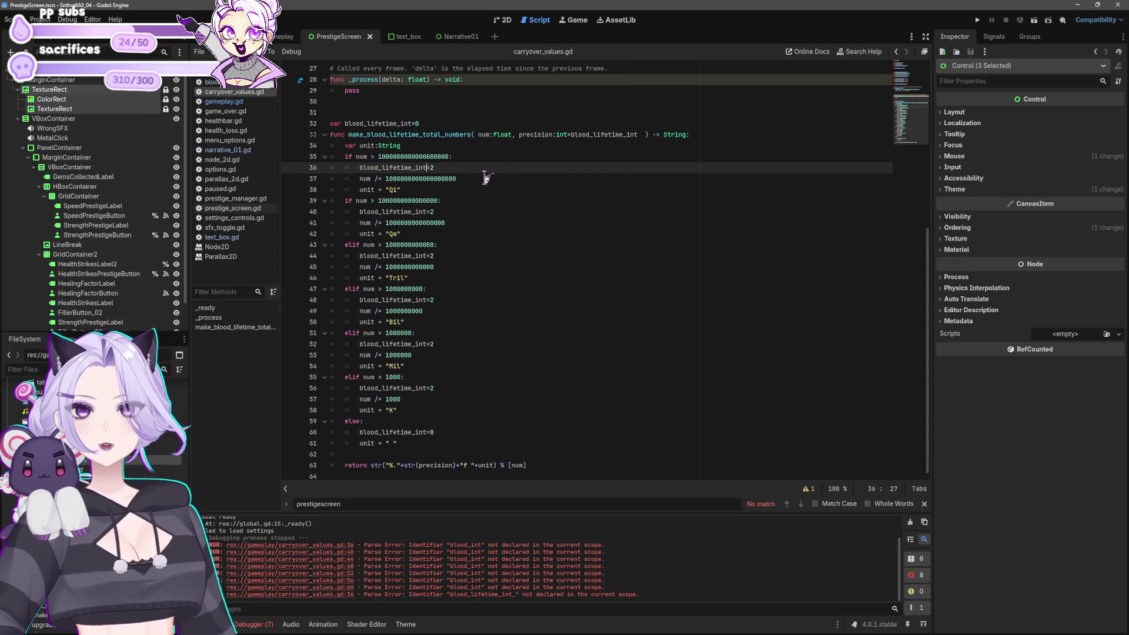
pyautogui.scroll(8, 474, 190)
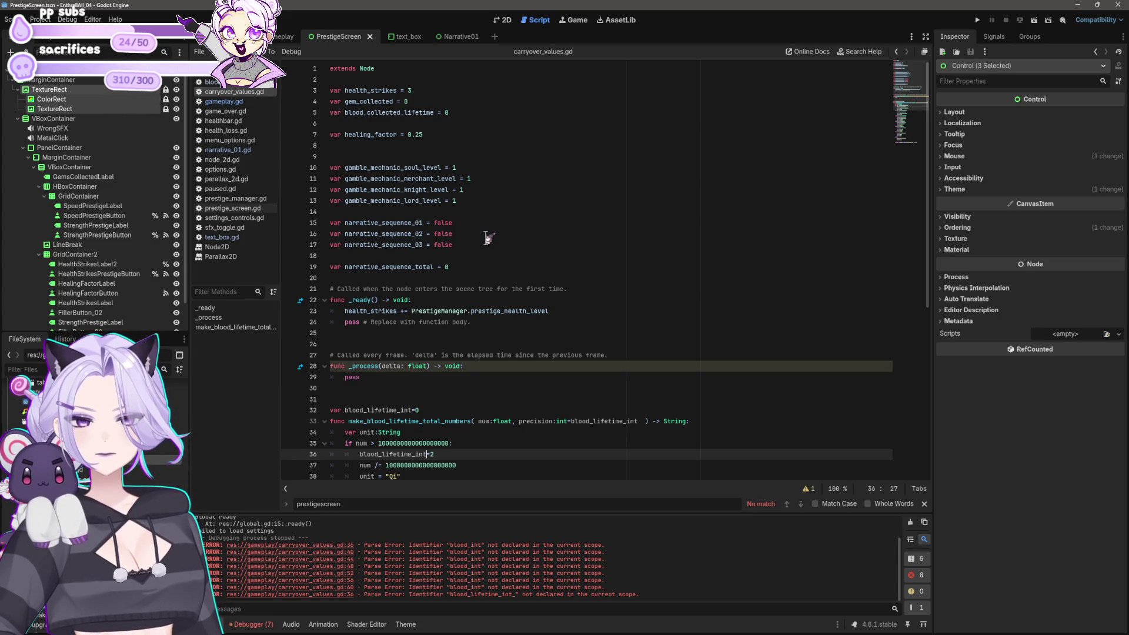
pyautogui.scroll(-8, 487, 238)
pyautogui.press('F5')
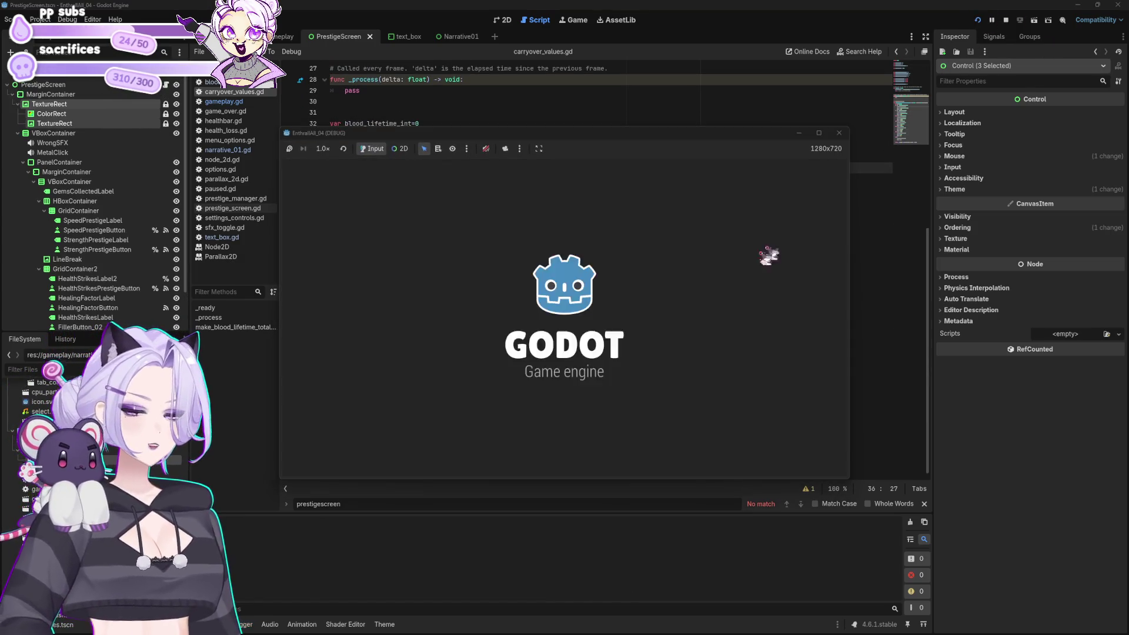
# Use the blood cheat, buy Cap Increases up to level 3 (200.00 K cap), and buy three bats
pyautogui.click(562, 336)
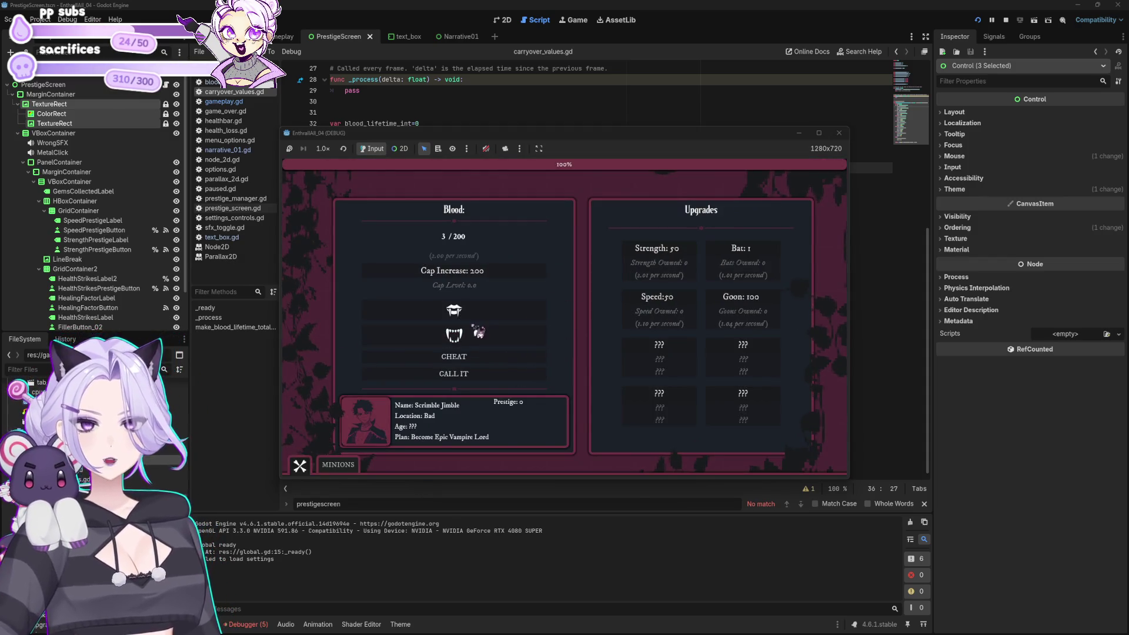
pyautogui.click(467, 357)
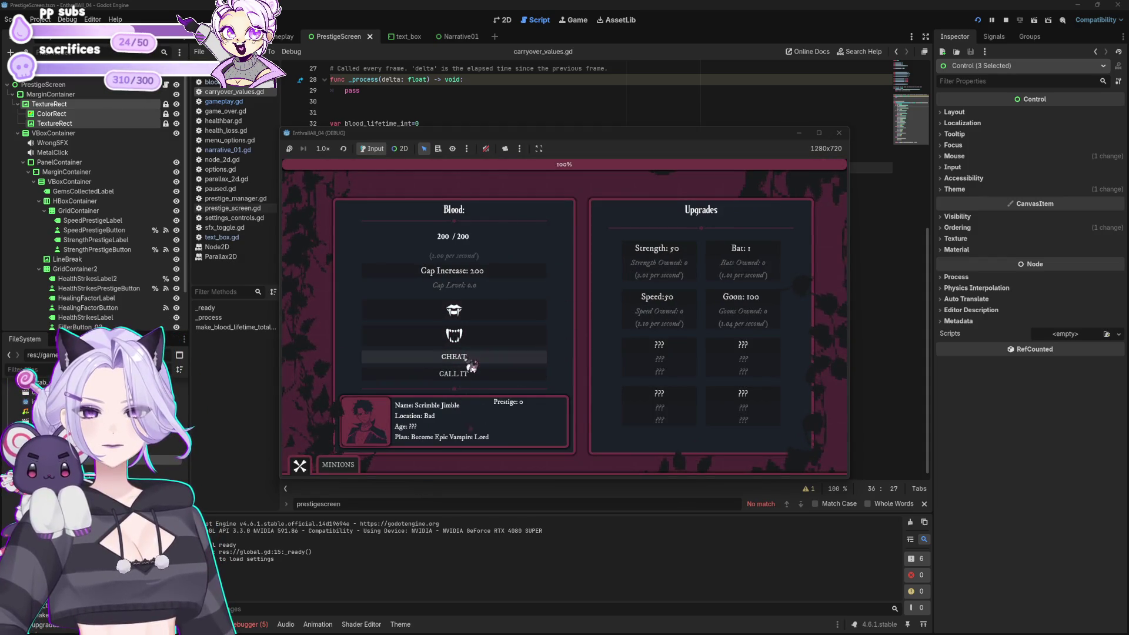
pyautogui.click(479, 311)
pyautogui.click(471, 357)
pyautogui.click(486, 312)
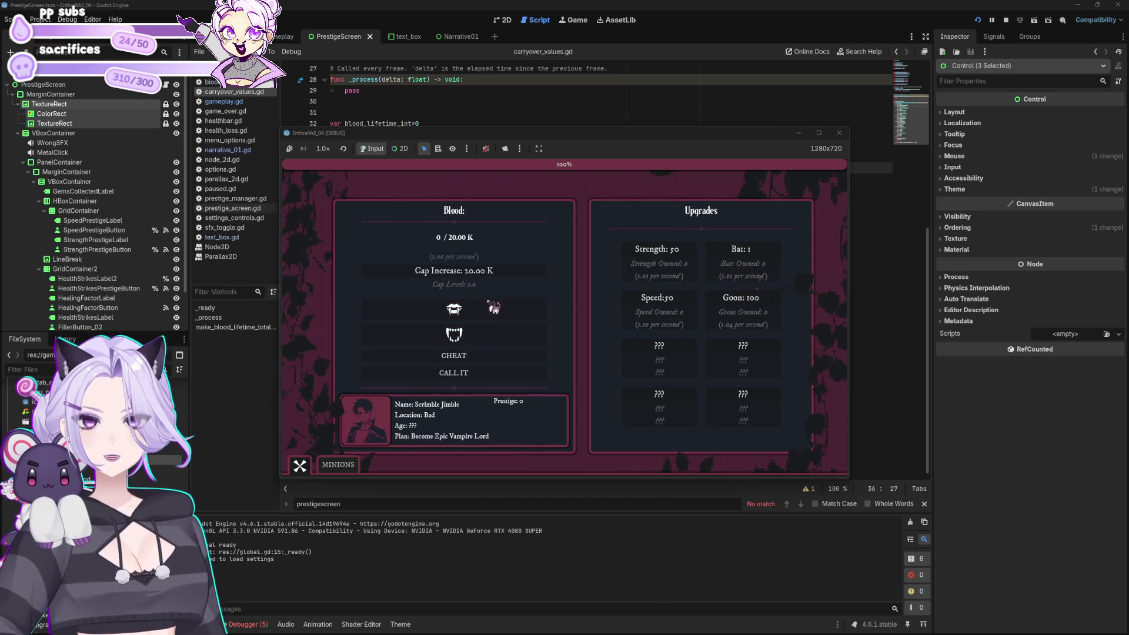
pyautogui.click(484, 357)
pyautogui.click(506, 276)
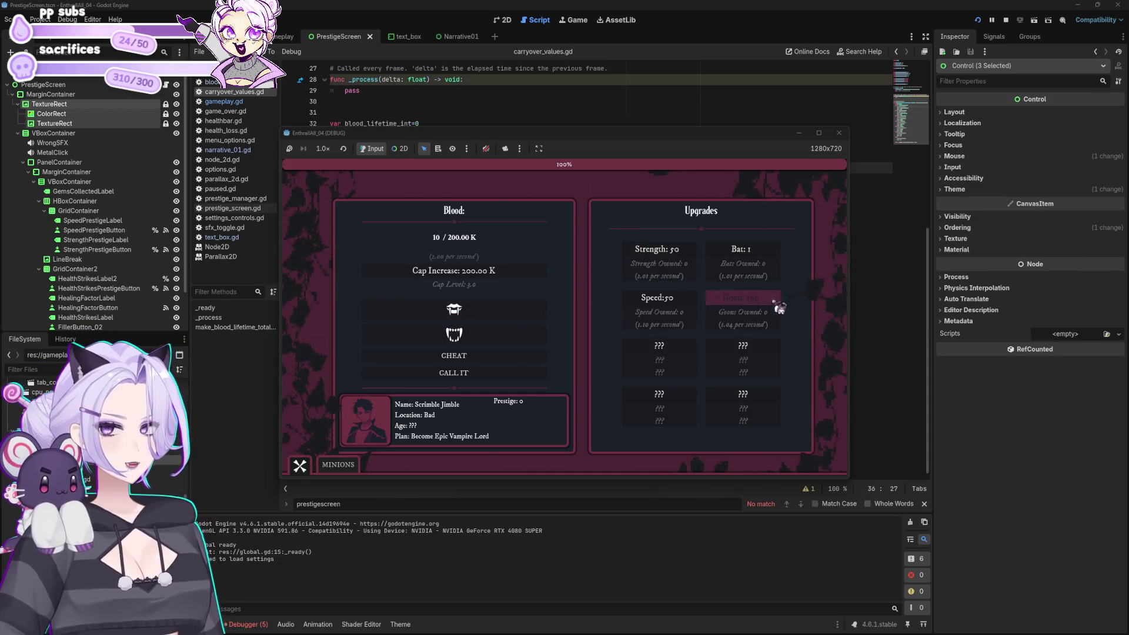
pyautogui.tripleClick(772, 257)
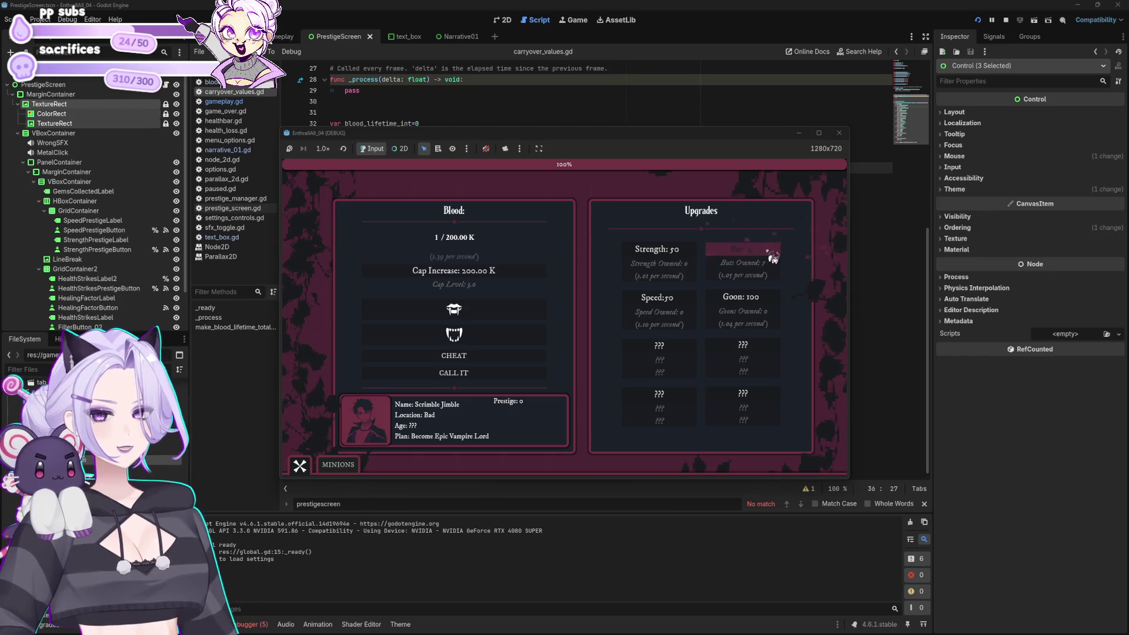
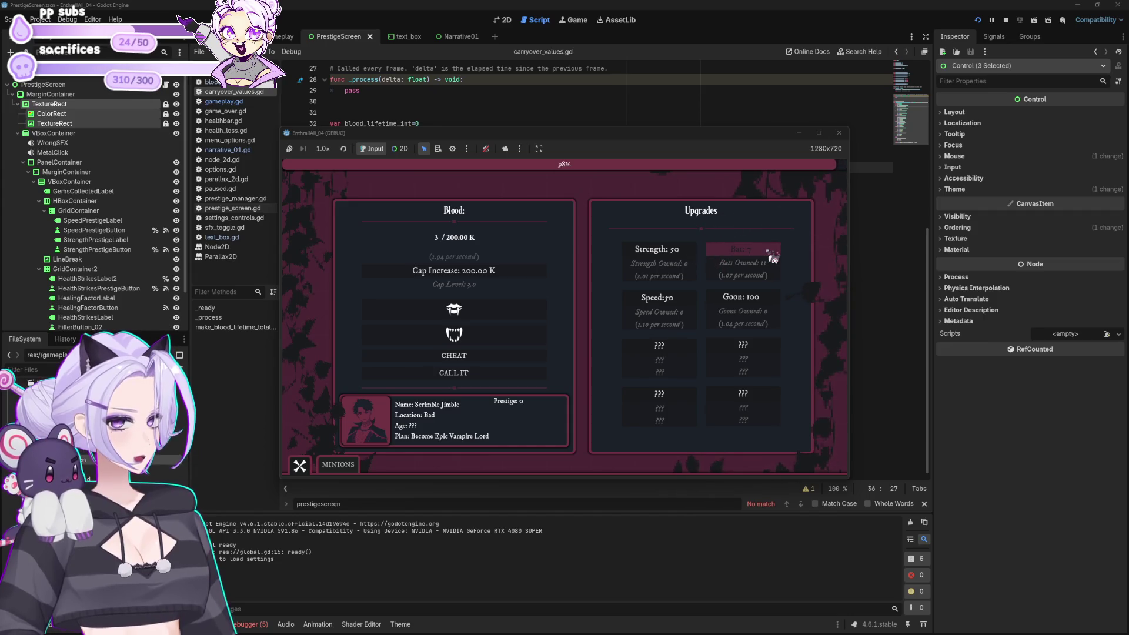
# Collect some blood by clicking the fangs, then buy one Speed upgrade
pyautogui.click(452, 311)
pyautogui.click(453, 312)
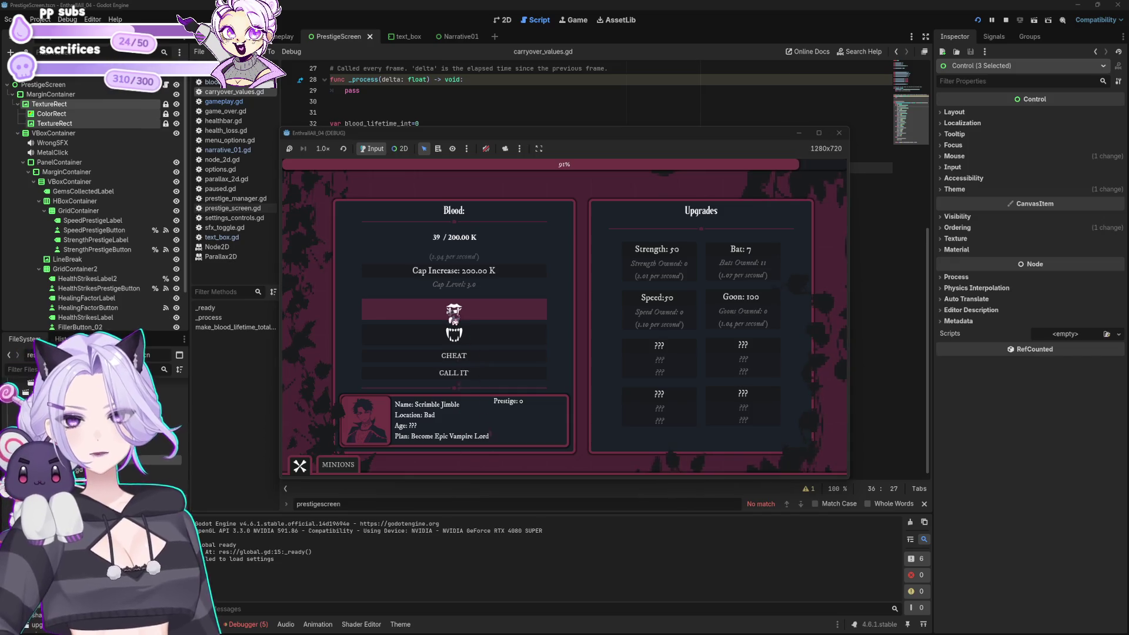
pyautogui.click(659, 307)
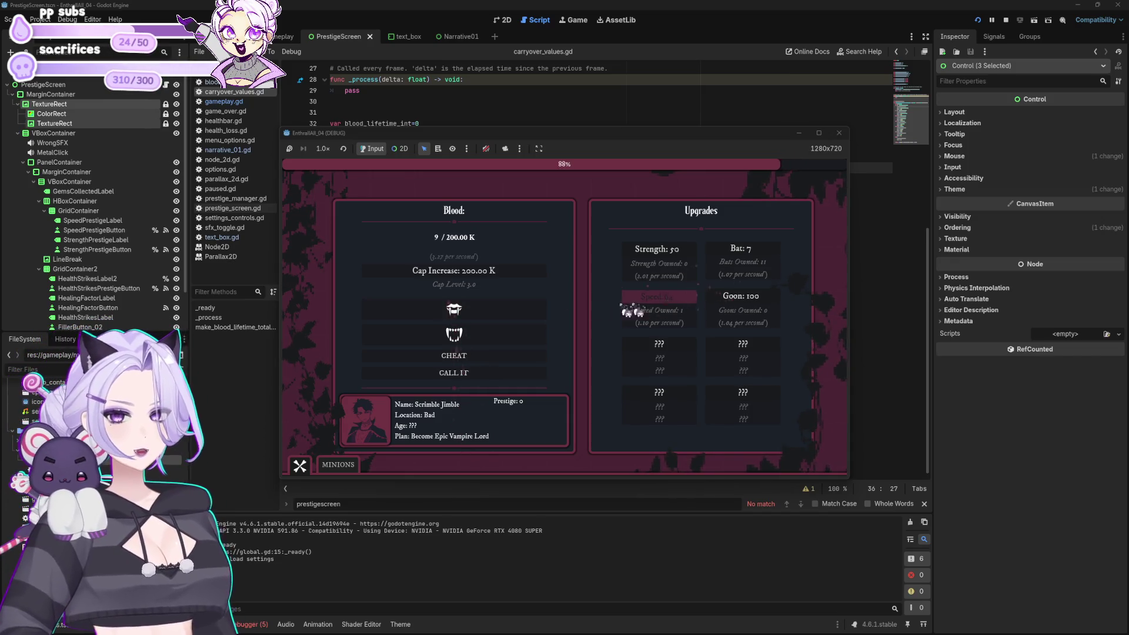
pyautogui.click(495, 312)
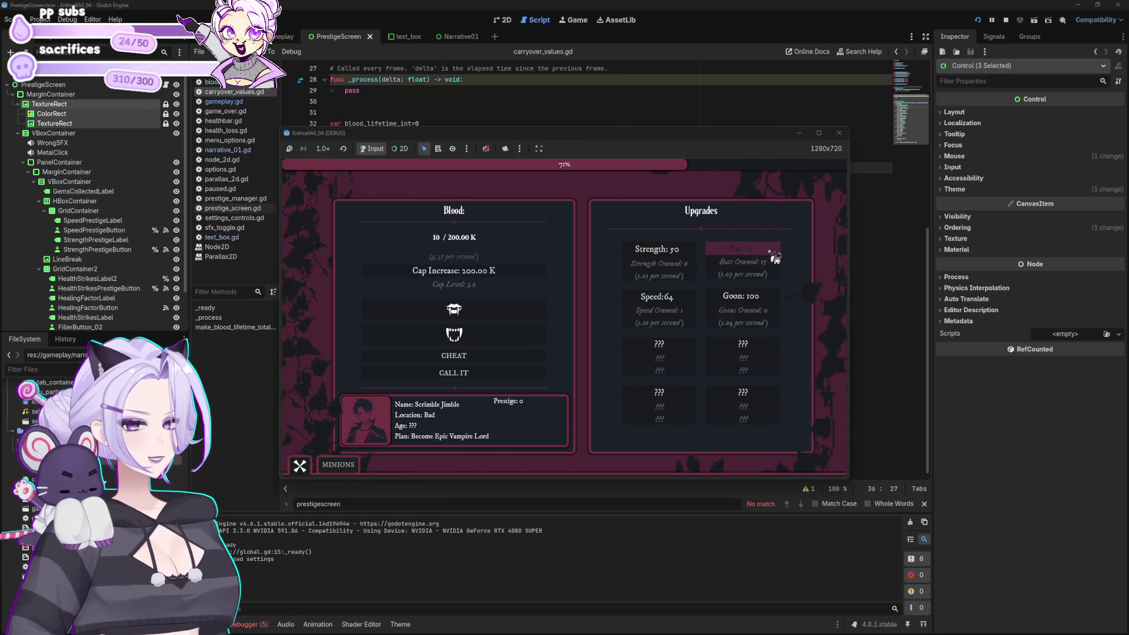
# Collect more blood and use CHEAT to fill the counter to 200.00 K
pyautogui.moveTo(678, 140)
pyautogui.mouseDown()
pyautogui.moveTo(689, 536)
pyautogui.moveTo(917, 73)
pyautogui.moveTo(914, 157)
pyautogui.moveTo(880, 341)
pyautogui.moveTo(872, 145)
pyautogui.mouseUp()
pyautogui.click(658, 316)
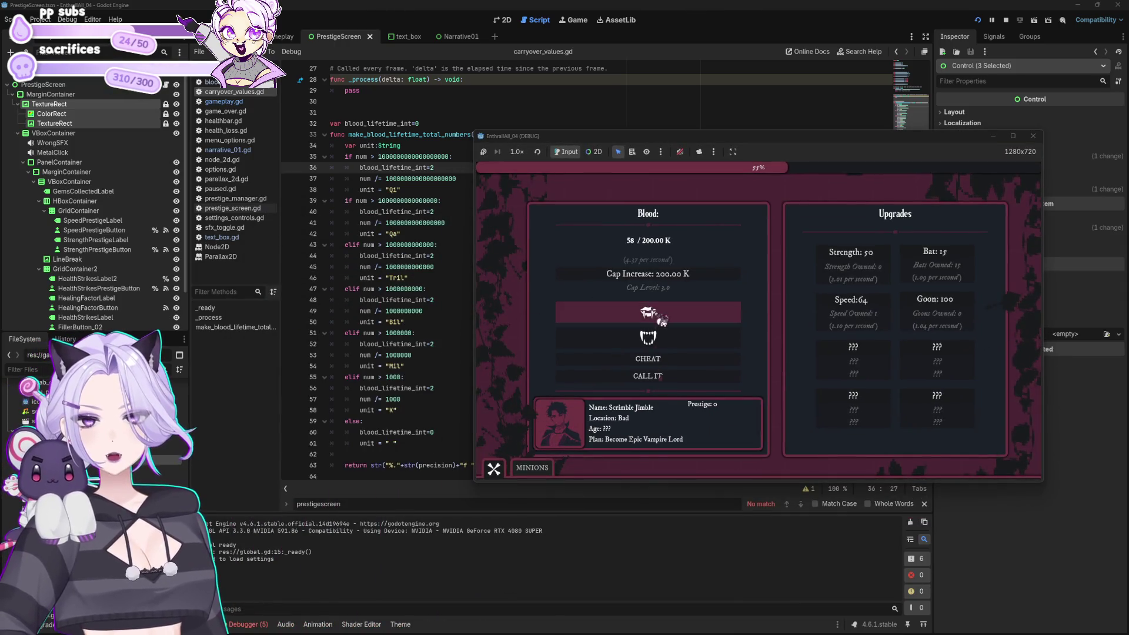
pyautogui.click(664, 359)
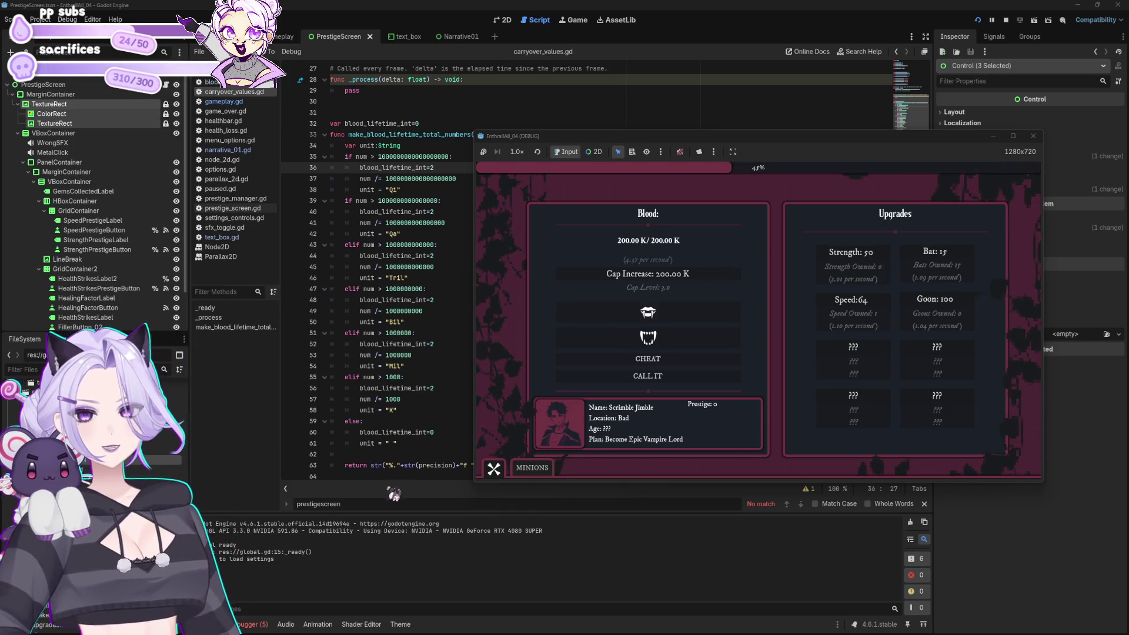
pyautogui.moveTo(717, 141)
pyautogui.mouseDown()
pyautogui.moveTo(904, 415)
pyautogui.moveTo(905, 398)
pyautogui.mouseUp()
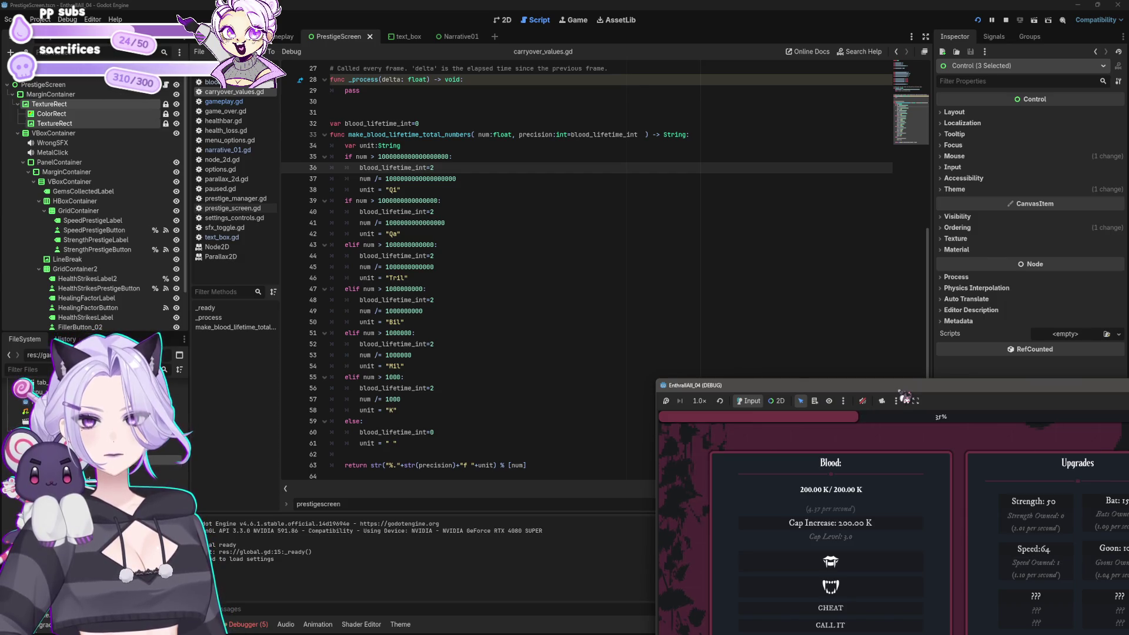
# Buy a Cap Increase and a Bat, collect blood, and check the Minions panel
pyautogui.moveTo(906, 399); pyautogui.dragTo(760, 159)
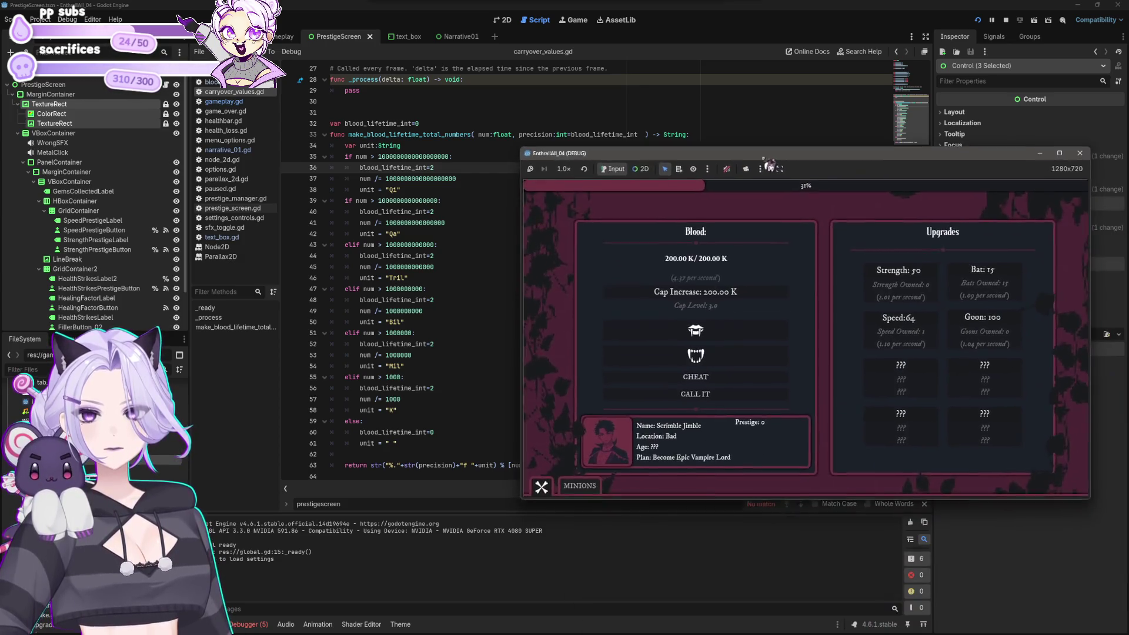
pyautogui.click(738, 285)
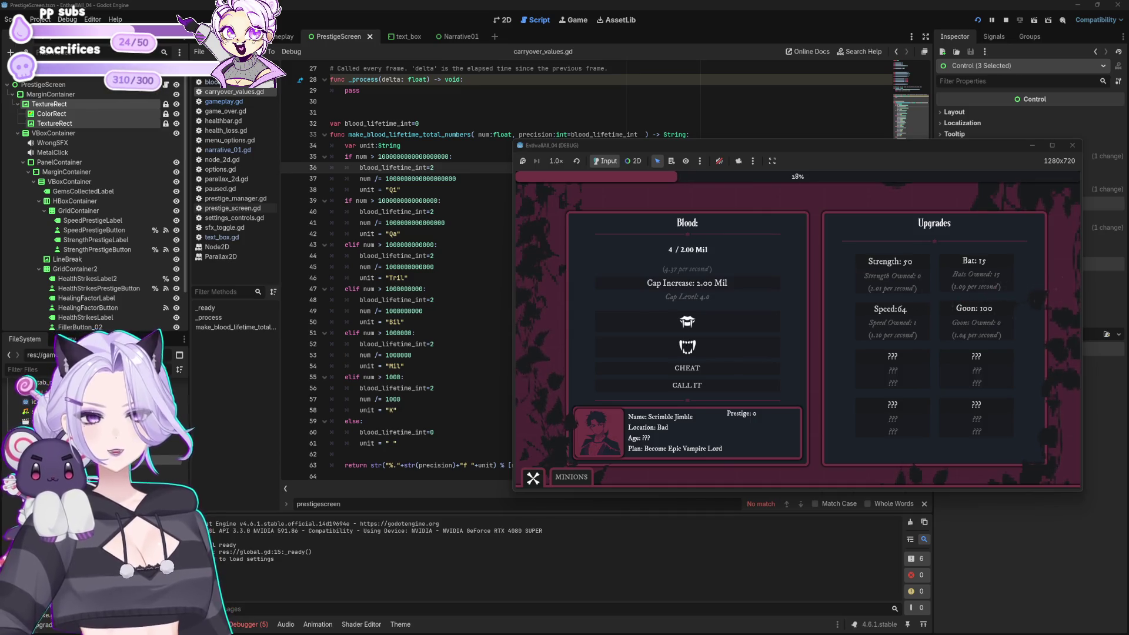
pyautogui.click(978, 274)
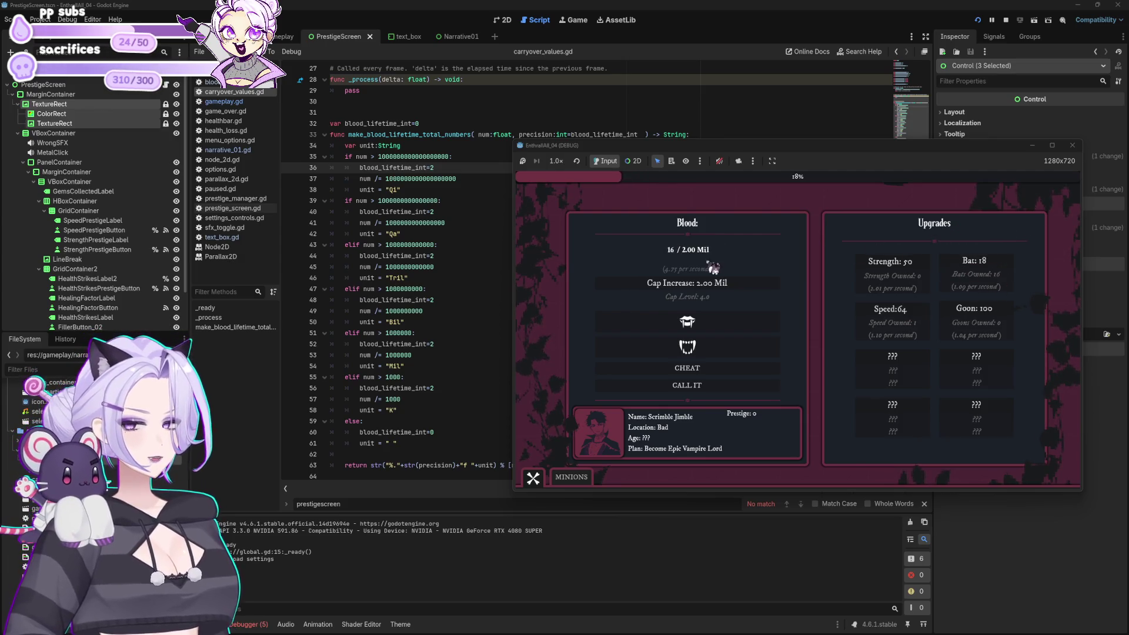
pyautogui.click(715, 330)
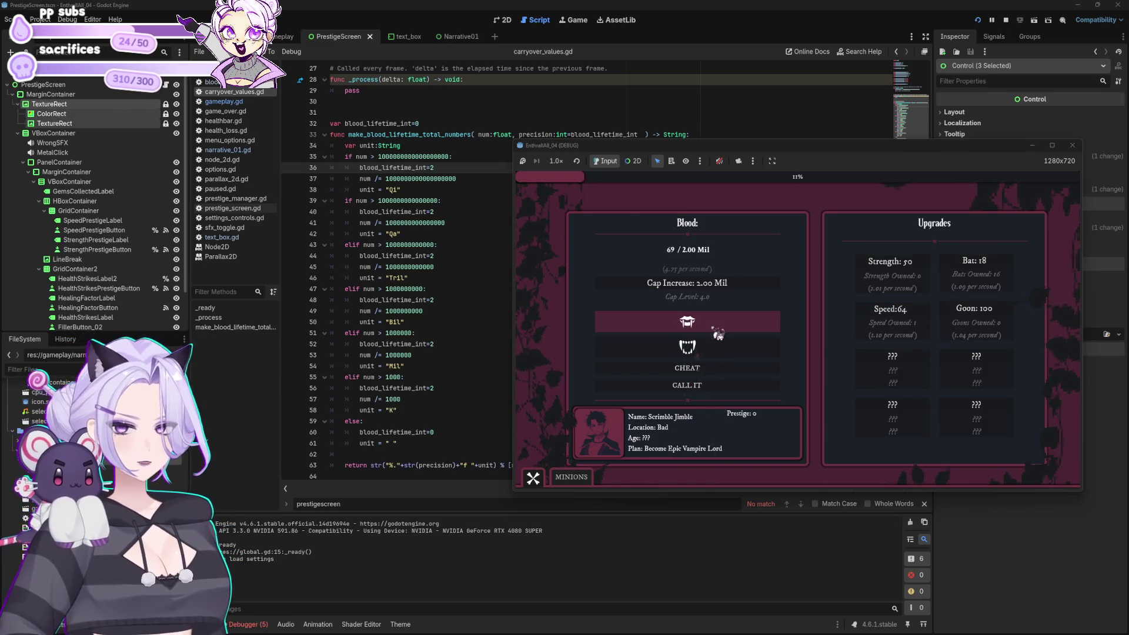
pyautogui.click(579, 478)
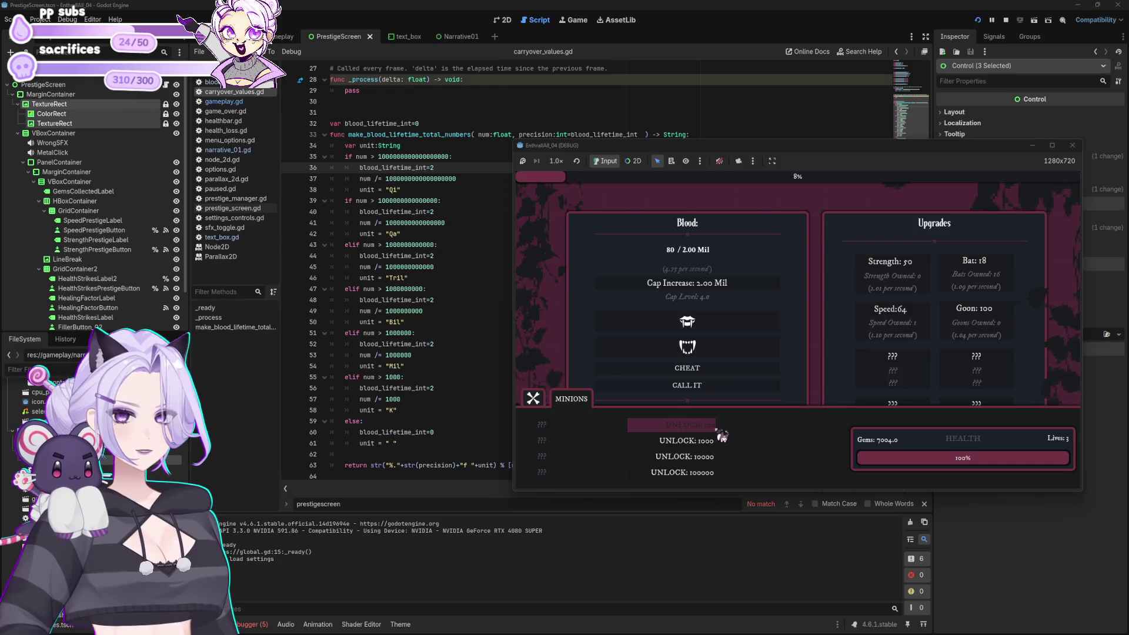
pyautogui.click(535, 402)
# Fill blood to the 2.00 Mil cap, buy two more Cap Increases, and trigger prestige
pyautogui.click(721, 367)
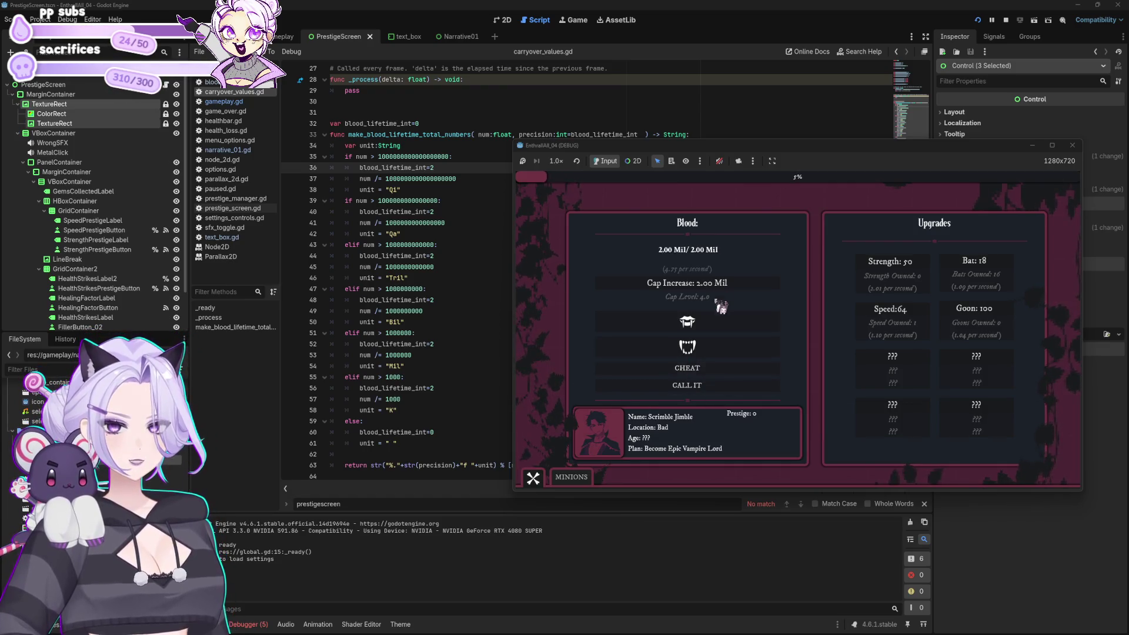
pyautogui.click(718, 369)
pyautogui.click(740, 294)
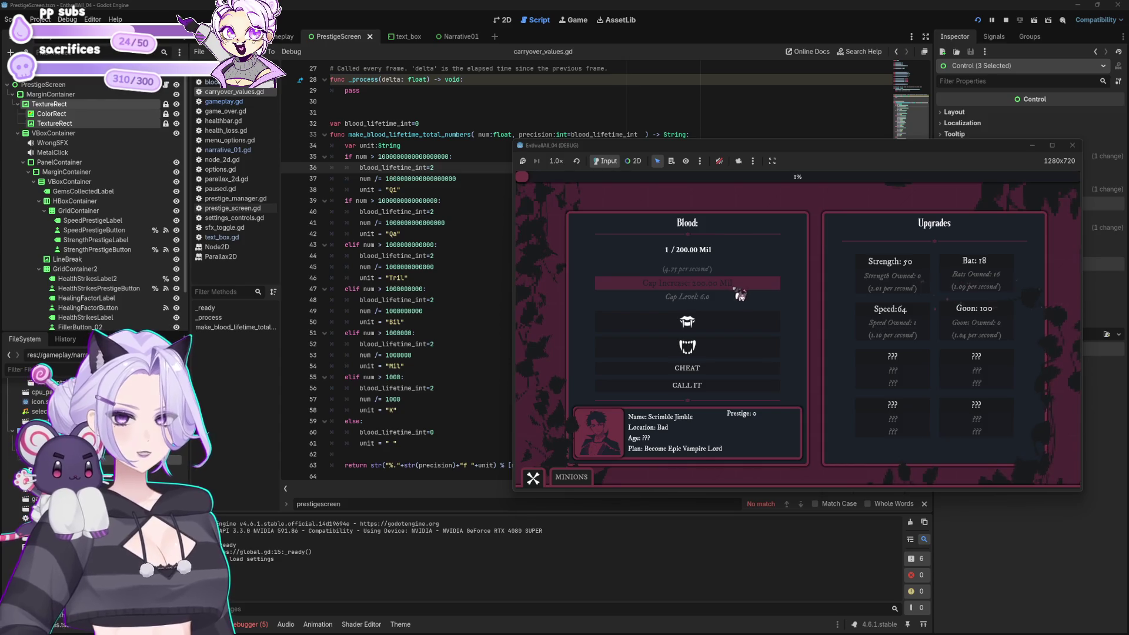
pyautogui.click(740, 294)
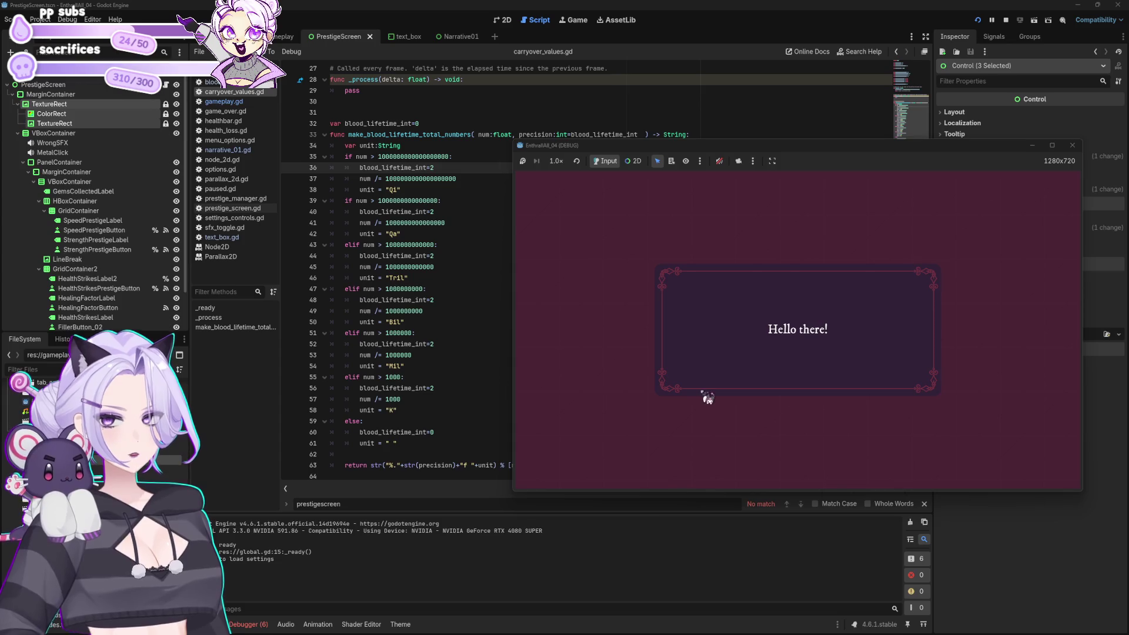
# Advance through the prestige intro dialogue
pyautogui.click(674, 434)
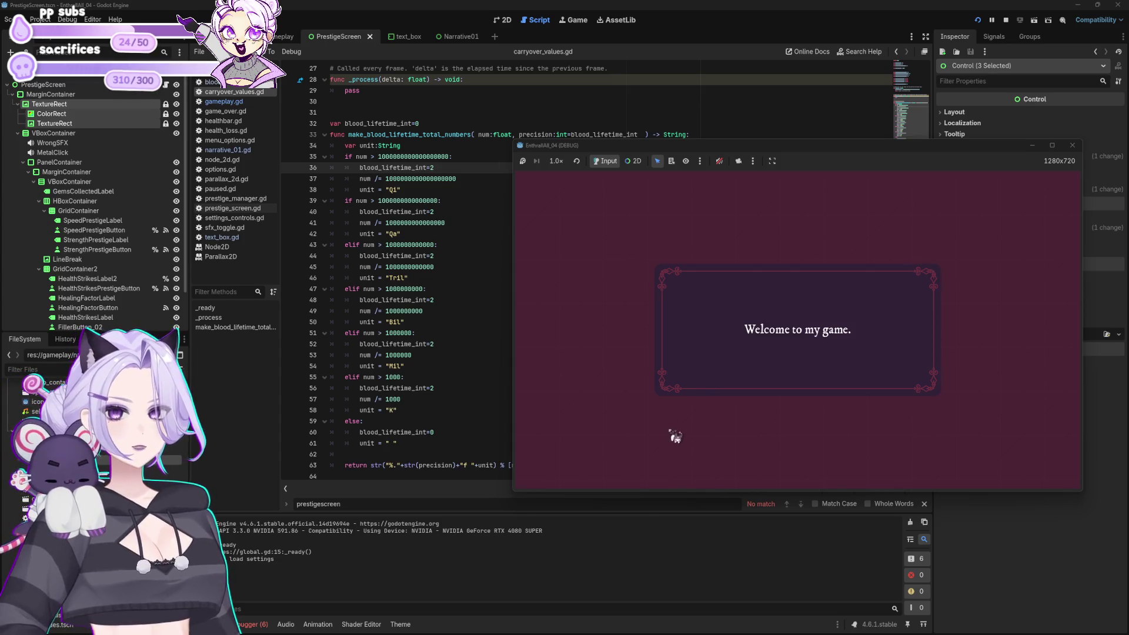
pyautogui.click(605, 324)
pyautogui.click(604, 325)
pyautogui.click(604, 325)
pyautogui.click(605, 327)
pyautogui.click(604, 328)
# Reach the prestige stats screen showing lifetime blood, then close the running game
pyautogui.click(604, 330)
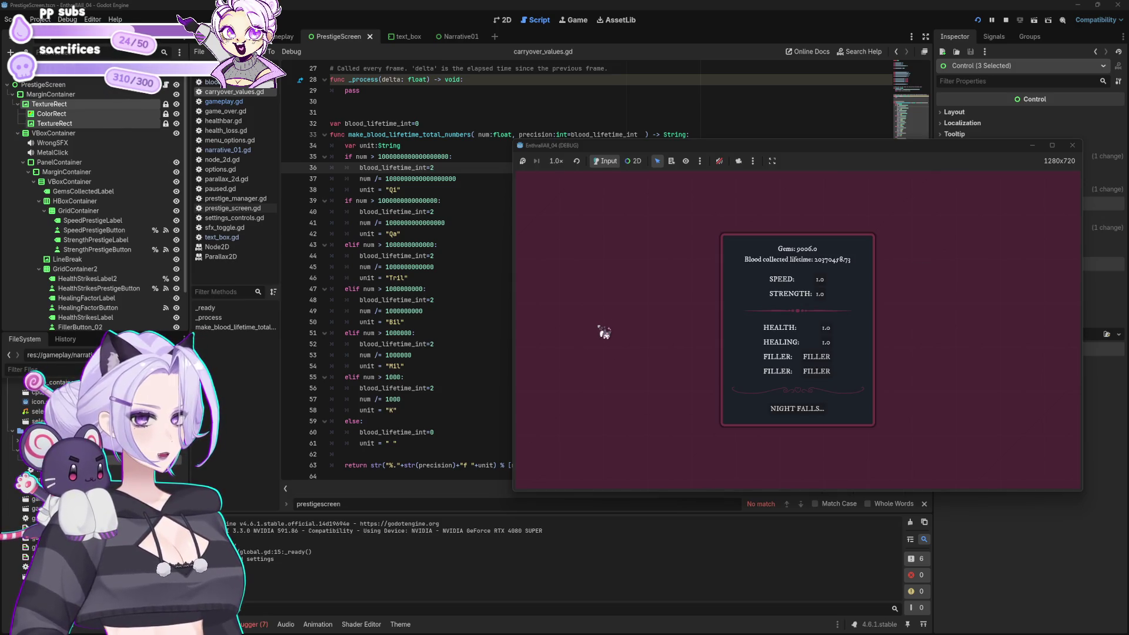
pyautogui.click(1072, 145)
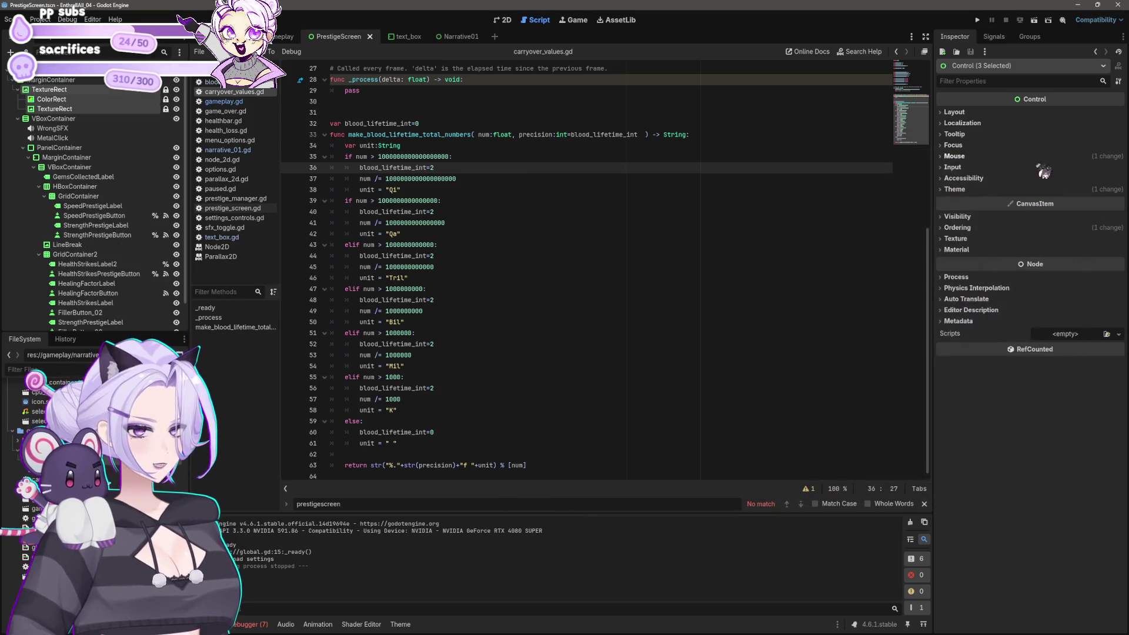
pyautogui.click(542, 300)
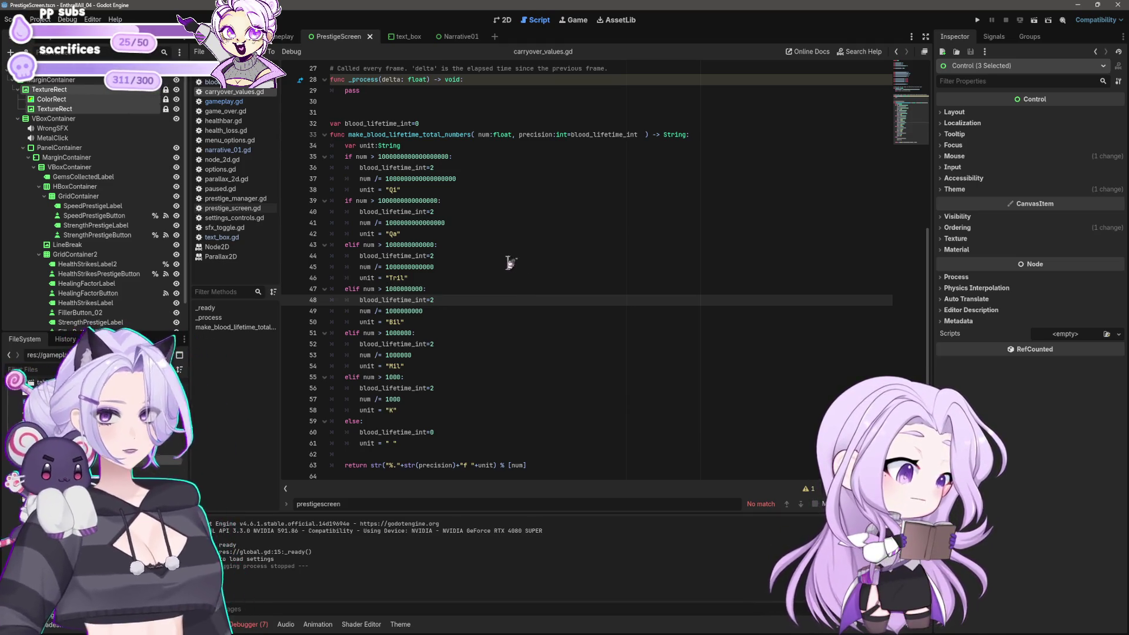
# Review the blood_lifetime_int declaration on line 32 of carryover_values.gd, then switch to prestige_manager.gd
pyautogui.scroll(1, 452, 222)
pyautogui.scroll(1, 452, 222)
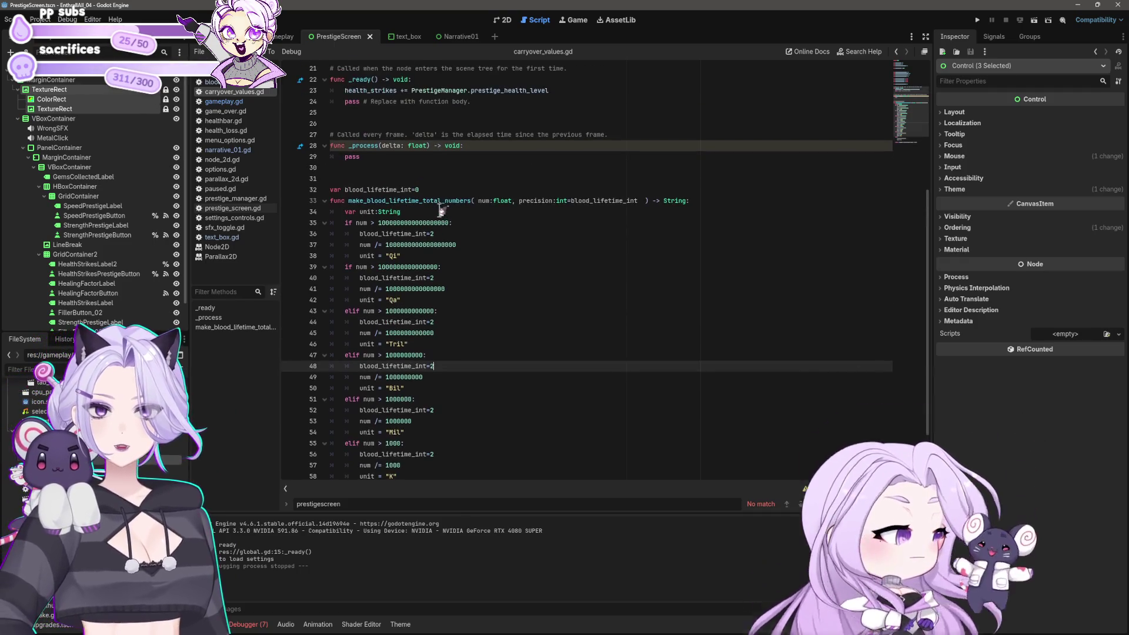
pyautogui.click(415, 201)
pyautogui.click(419, 188)
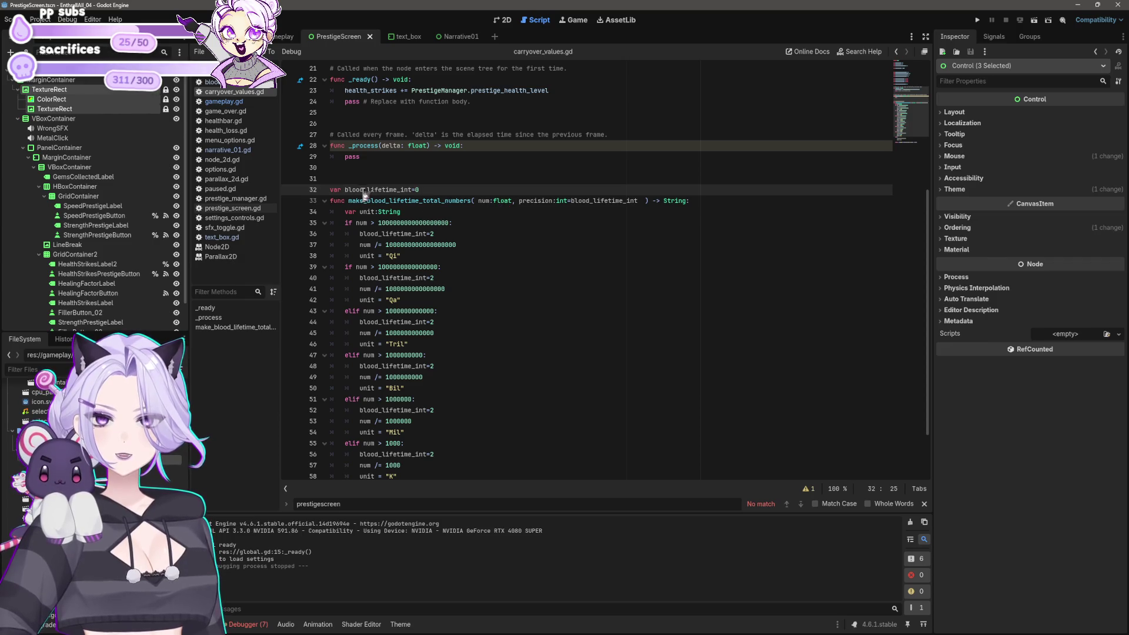
pyautogui.moveTo(345, 190); pyautogui.dragTo(412, 192)
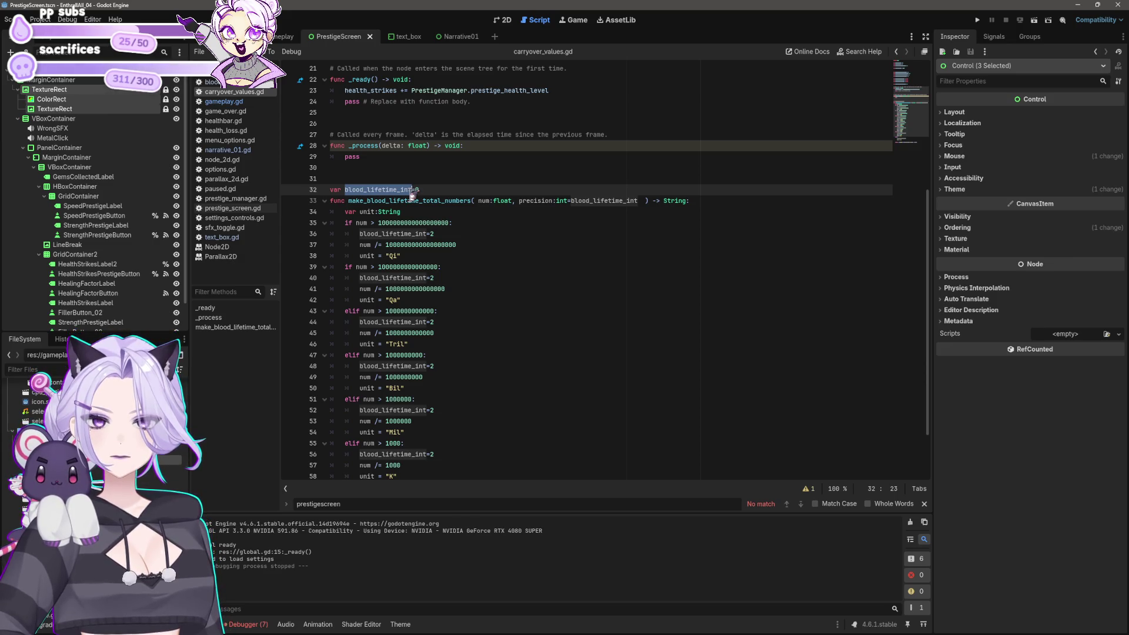
pyautogui.moveTo(412, 196)
pyautogui.mouseDown()
pyautogui.moveTo(423, 197)
pyautogui.moveTo(413, 191)
pyautogui.mouseUp()
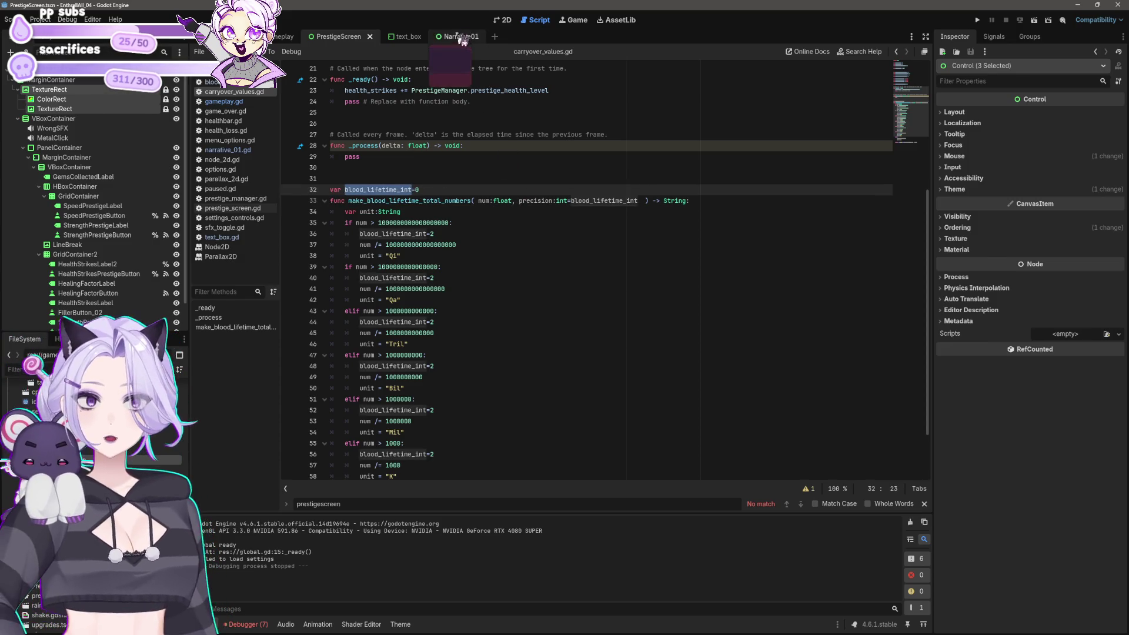
pyautogui.scroll(7, 423, 166)
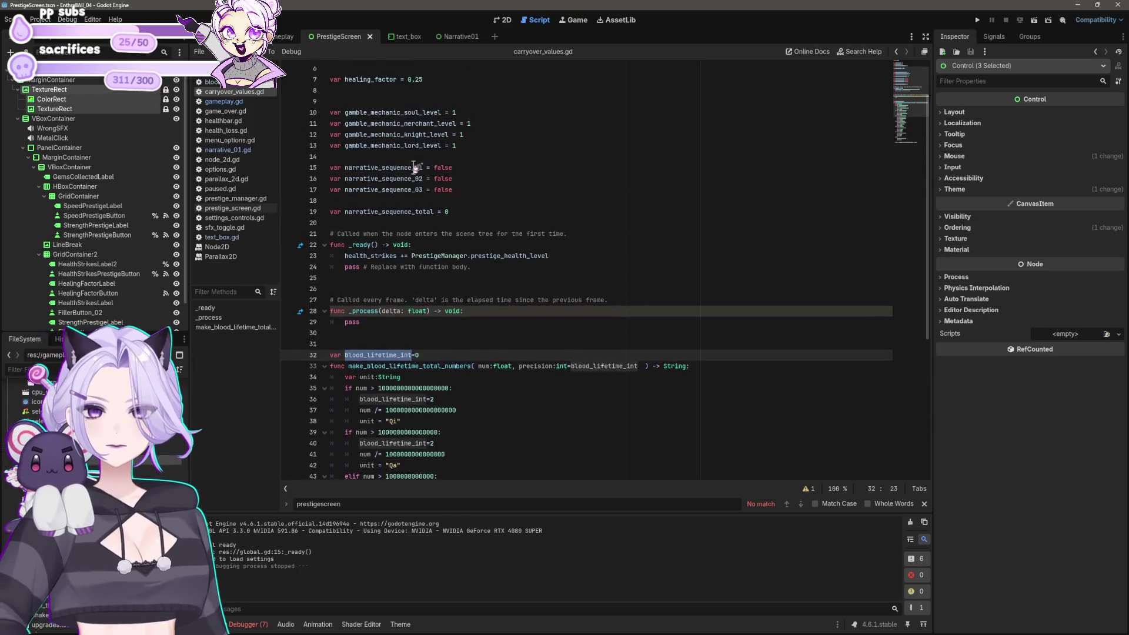
pyautogui.click(234, 198)
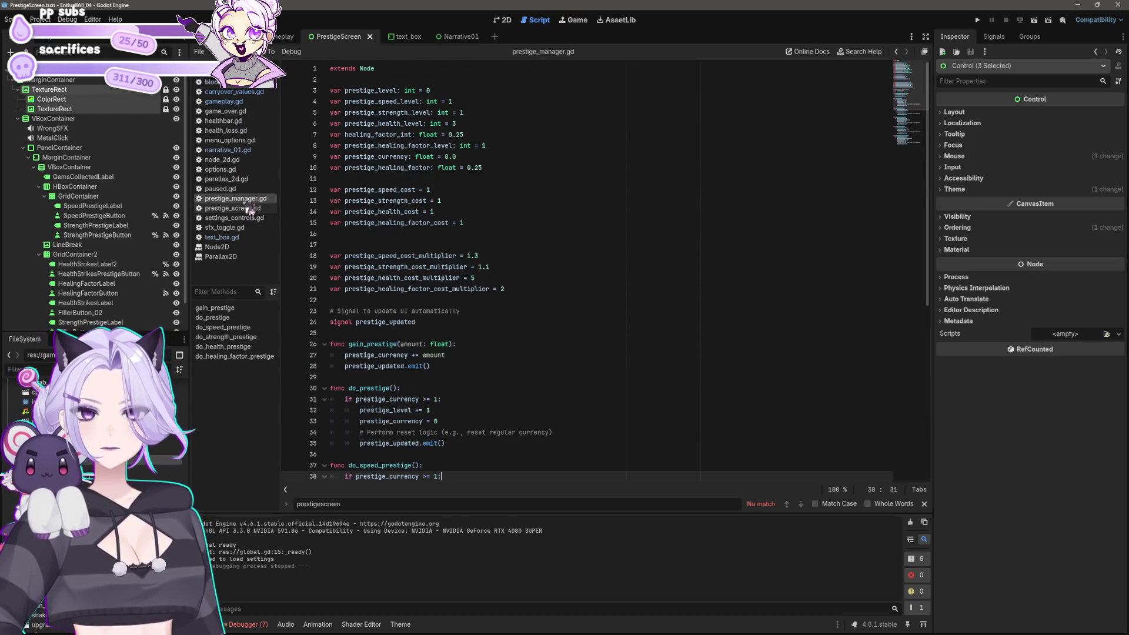
# In prestige_screen.gd, try replacing str on line 22 with blood_lifetime_int, then undo it
pyautogui.click(233, 208)
pyautogui.hscroll(-2, 517, 477)
pyautogui.hscroll(2, 518, 483)
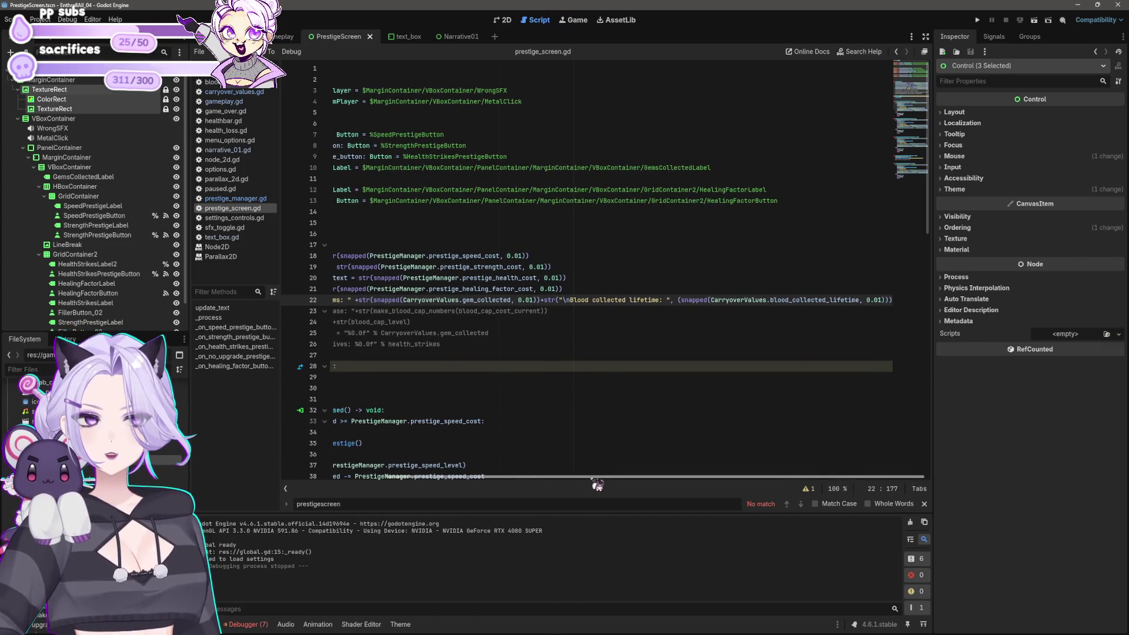
pyautogui.doubleClick(679, 300)
pyautogui.write('blood_lifetime_int')
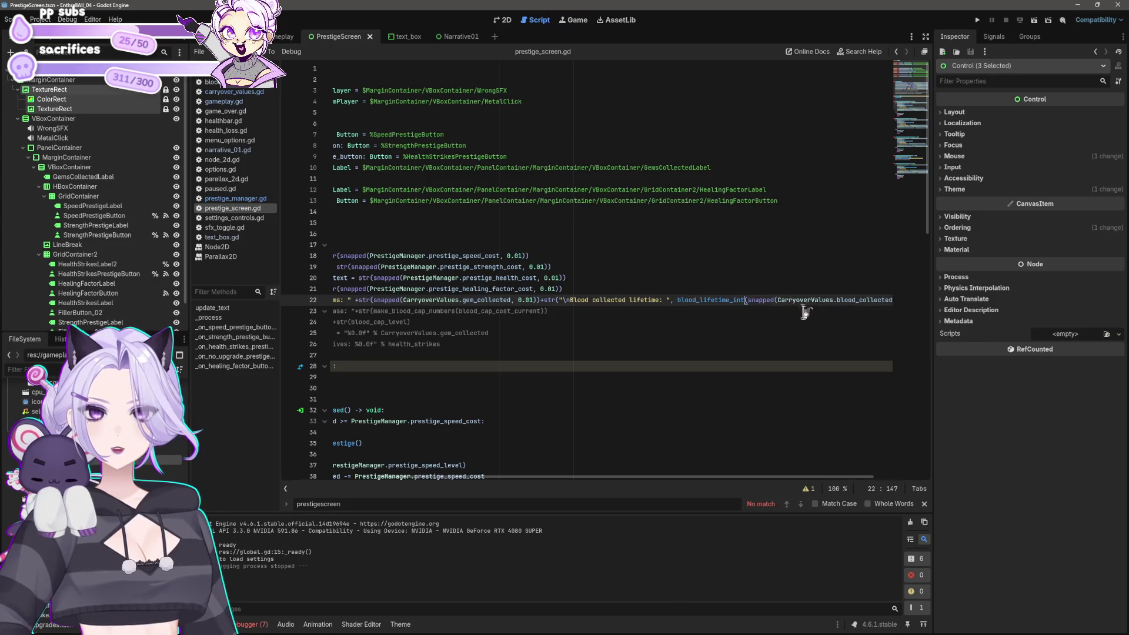
pyautogui.hotkey('ctrl', 'BackSpace')
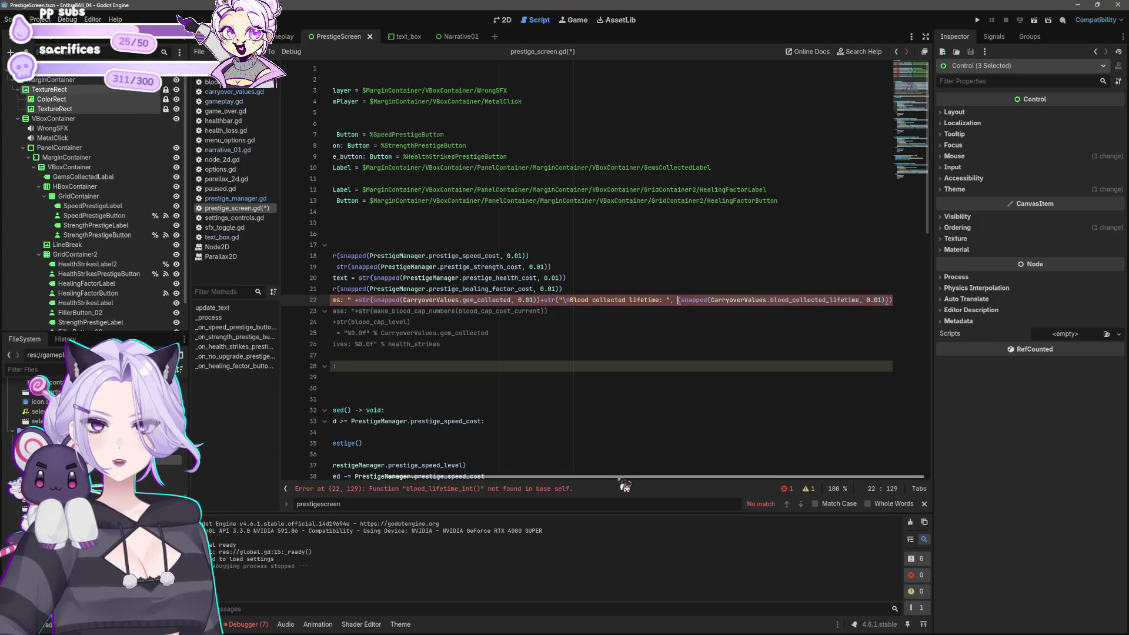
# Switch to the gameplay.gd script
pyautogui.hscroll(-5, 529, 483)
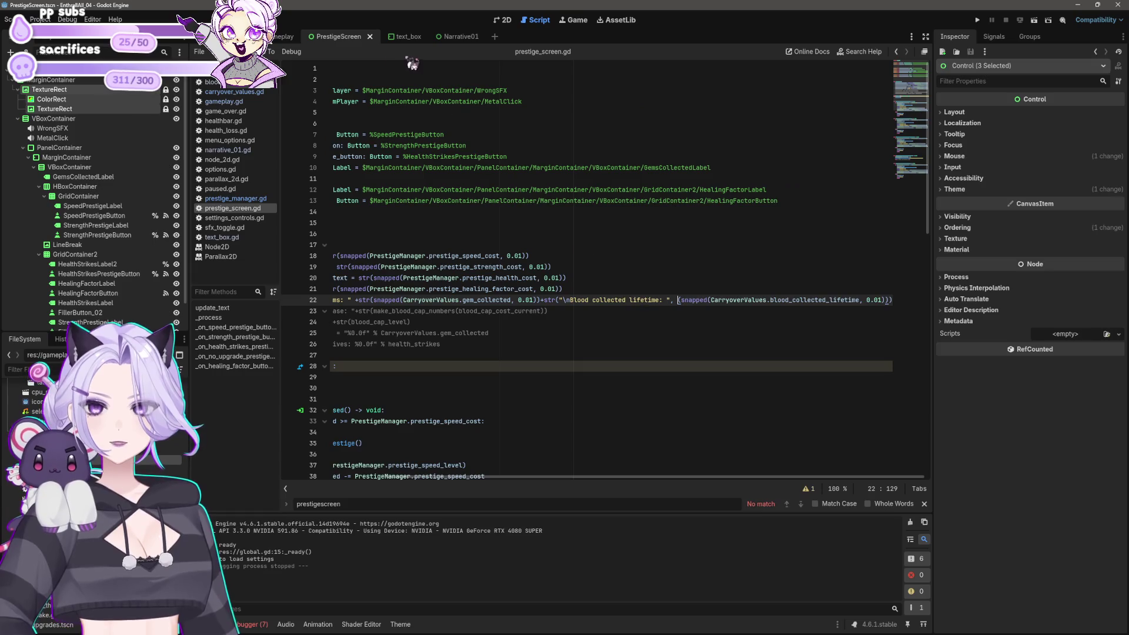
pyautogui.click(228, 102)
pyautogui.scroll(-8, 622, 338)
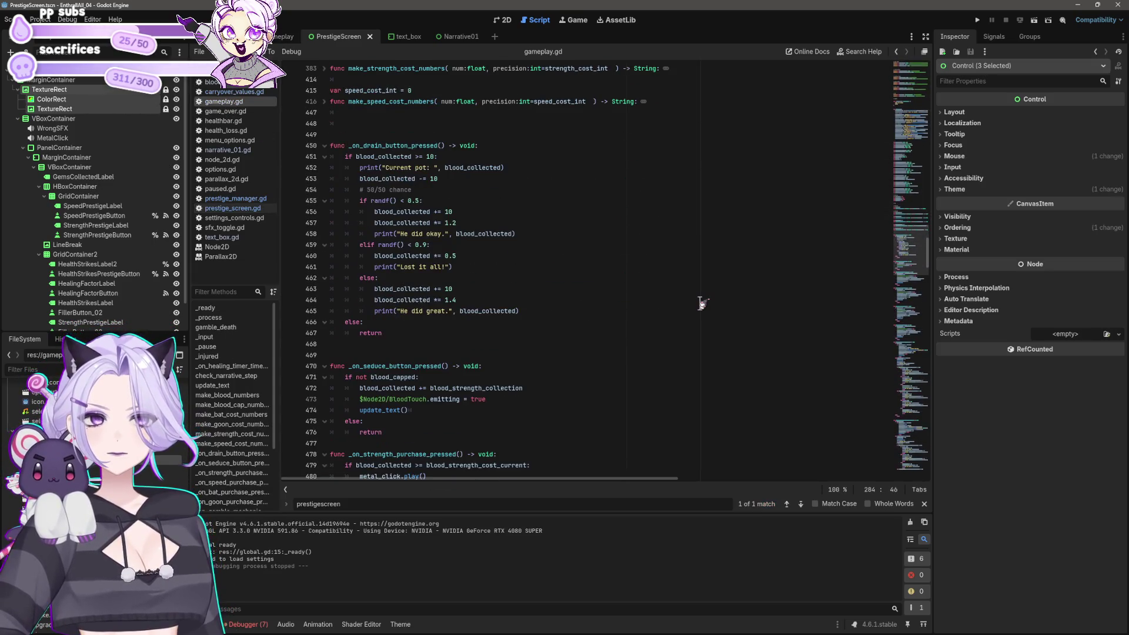
pyautogui.scroll(13, 701, 302)
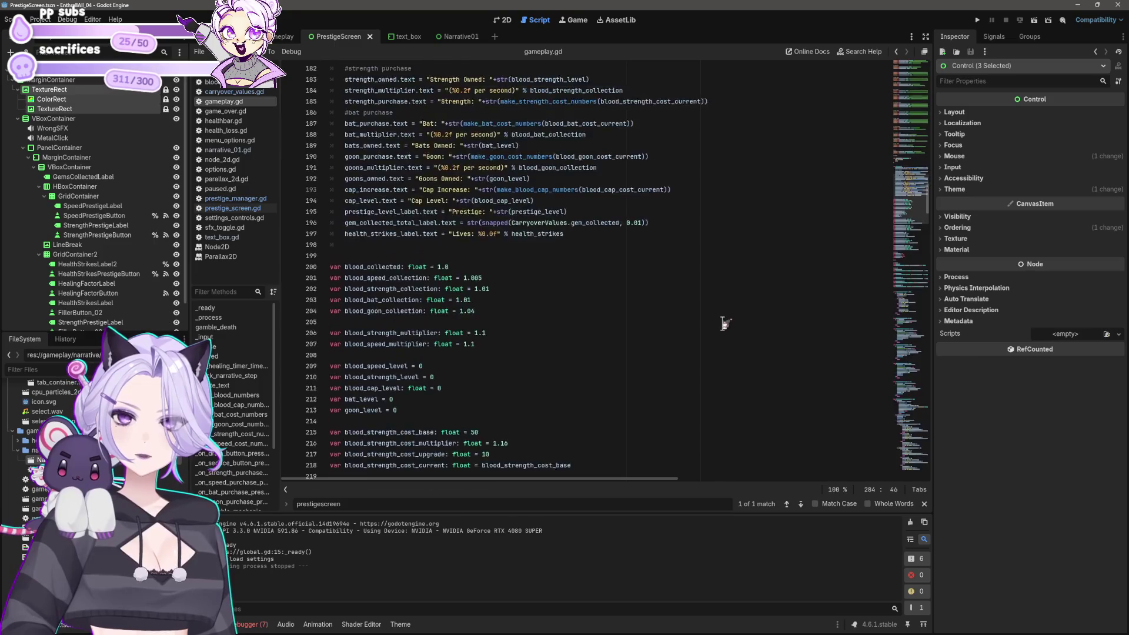
pyautogui.scroll(4, 727, 329)
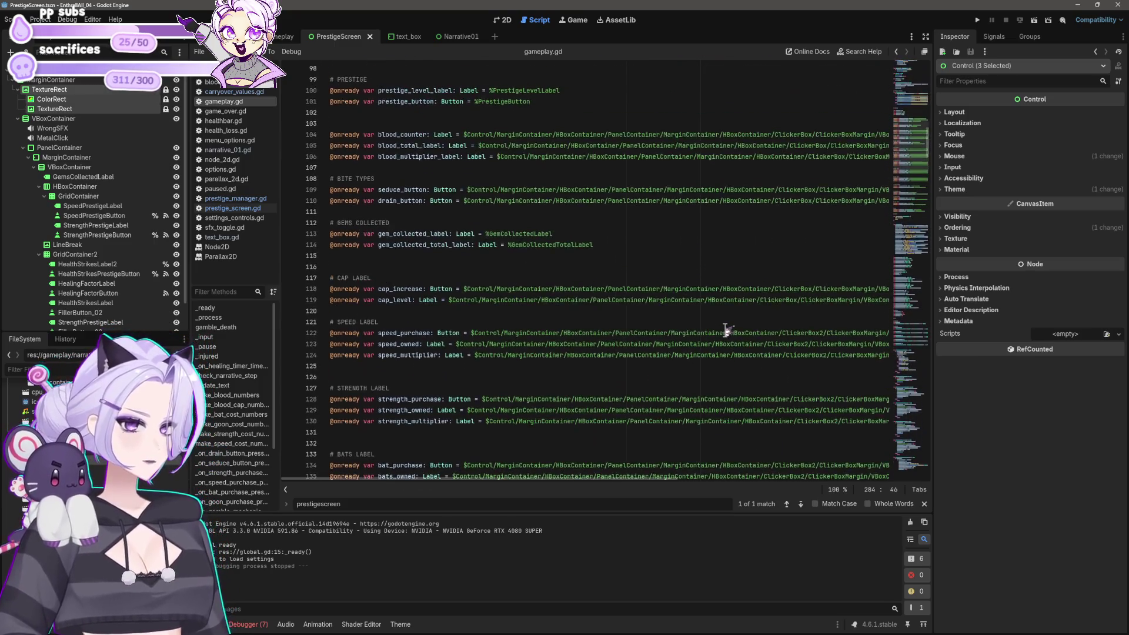
pyautogui.scroll(1, 727, 330)
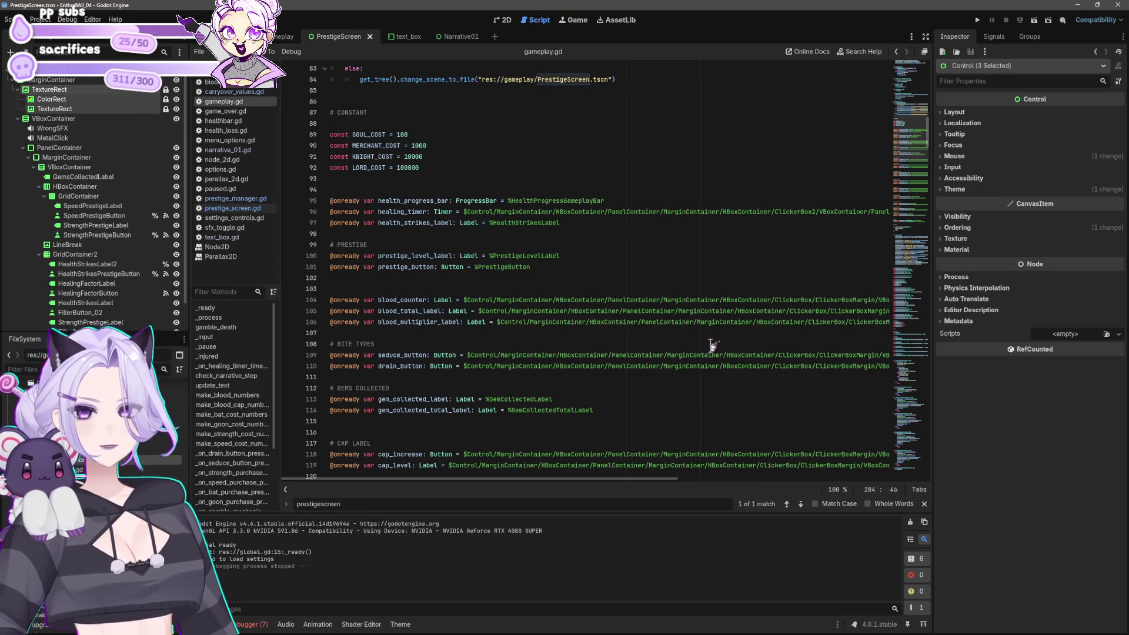
pyautogui.scroll(3, 708, 342)
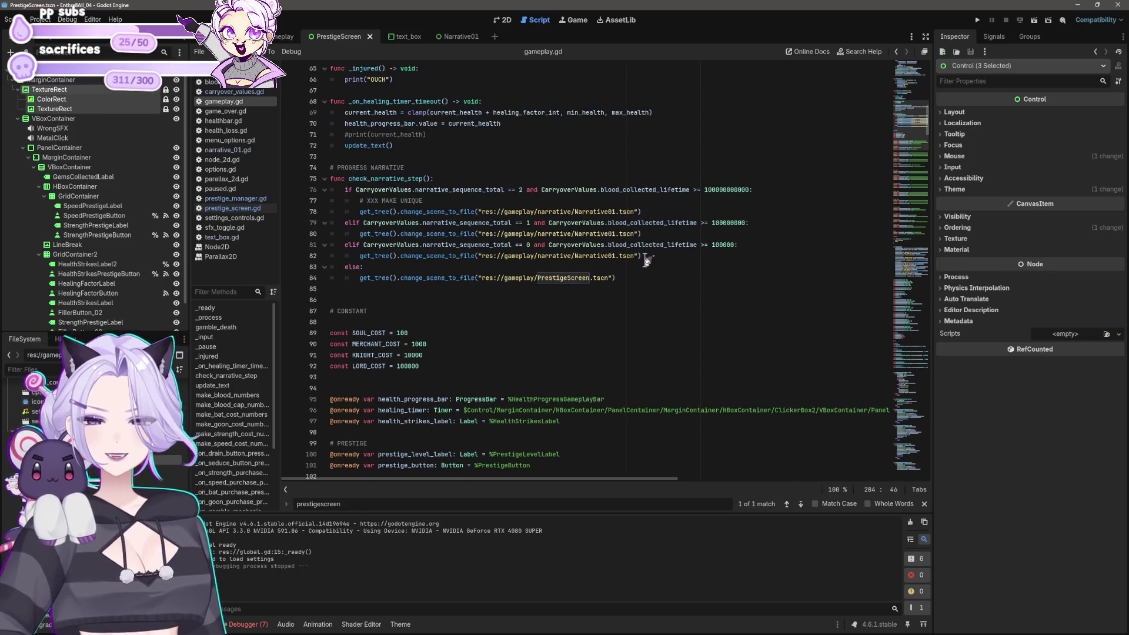
pyautogui.scroll(6, 646, 260)
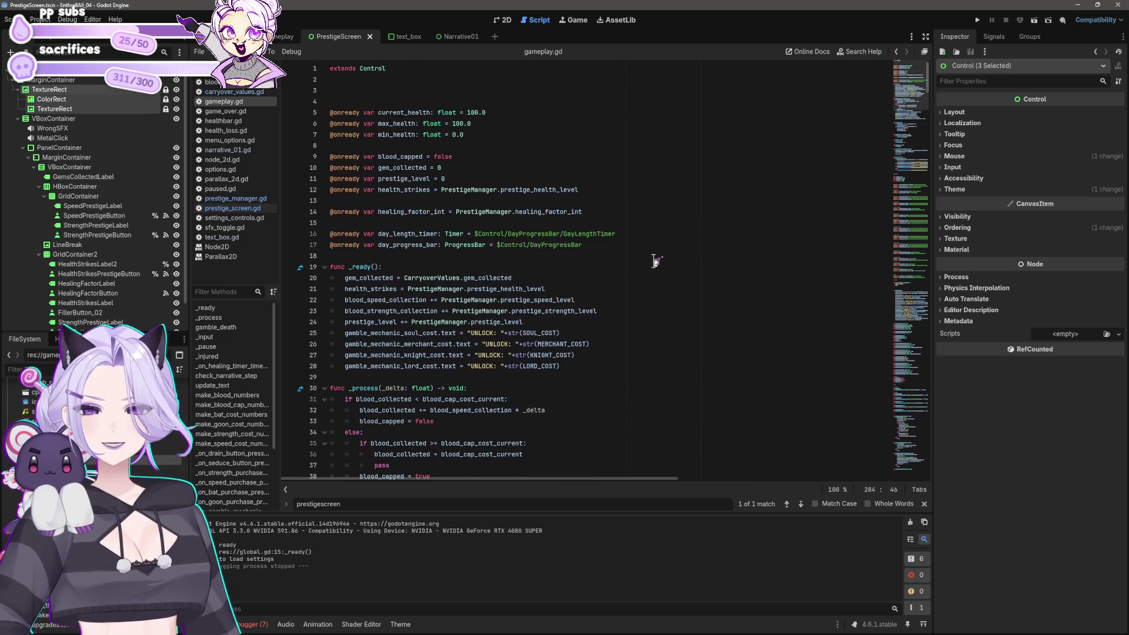
pyautogui.scroll(-9, 646, 252)
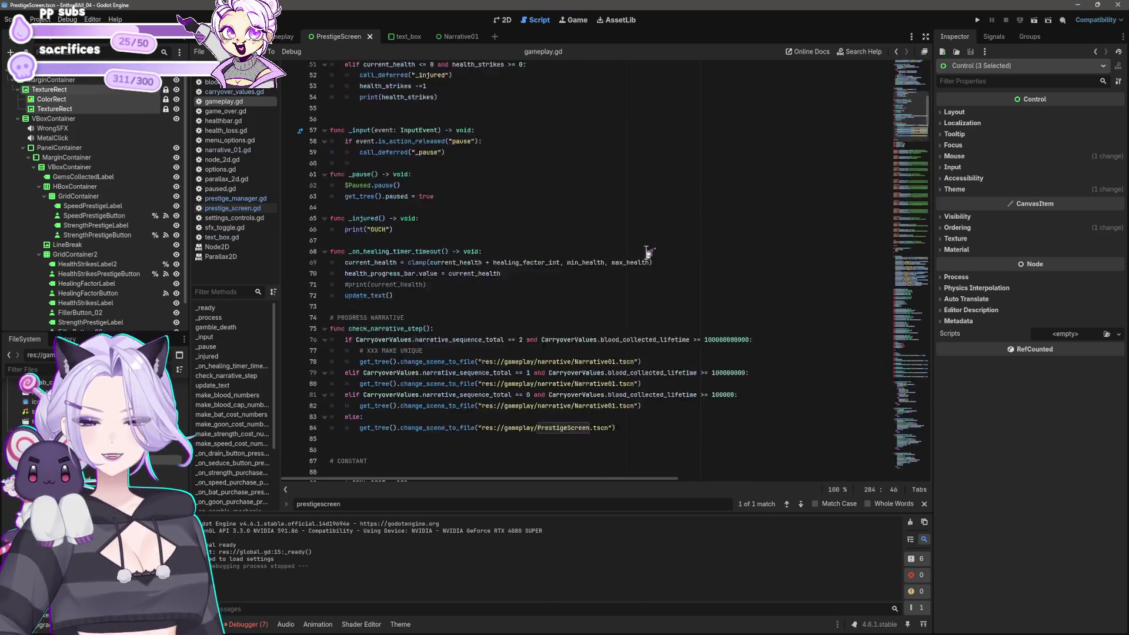
pyautogui.scroll(-10, 638, 250)
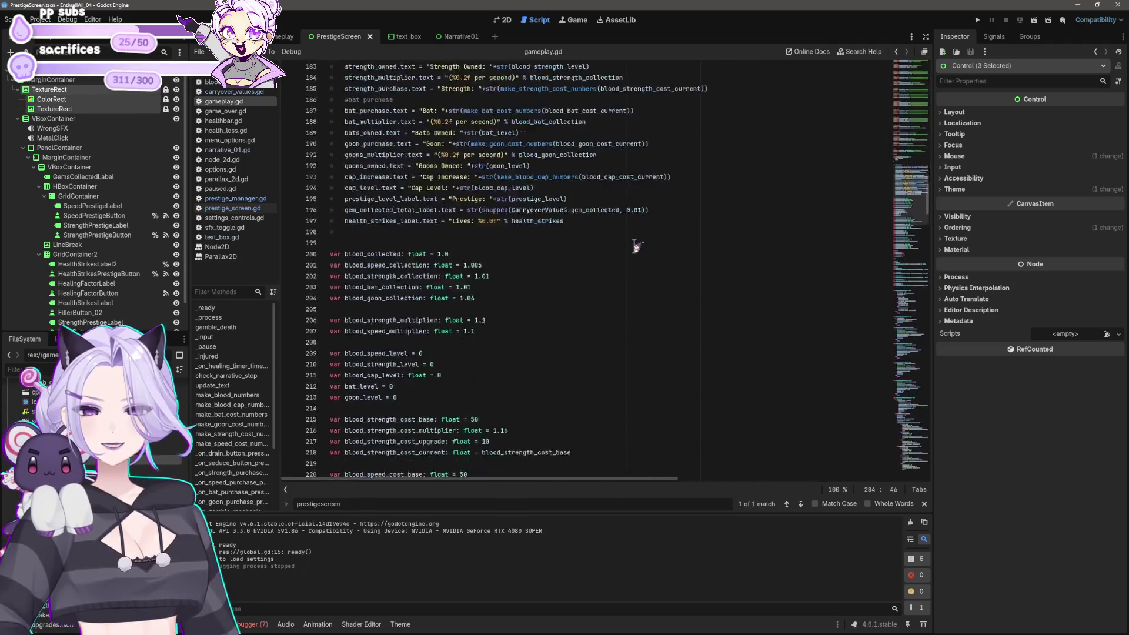
pyautogui.scroll(2, 636, 245)
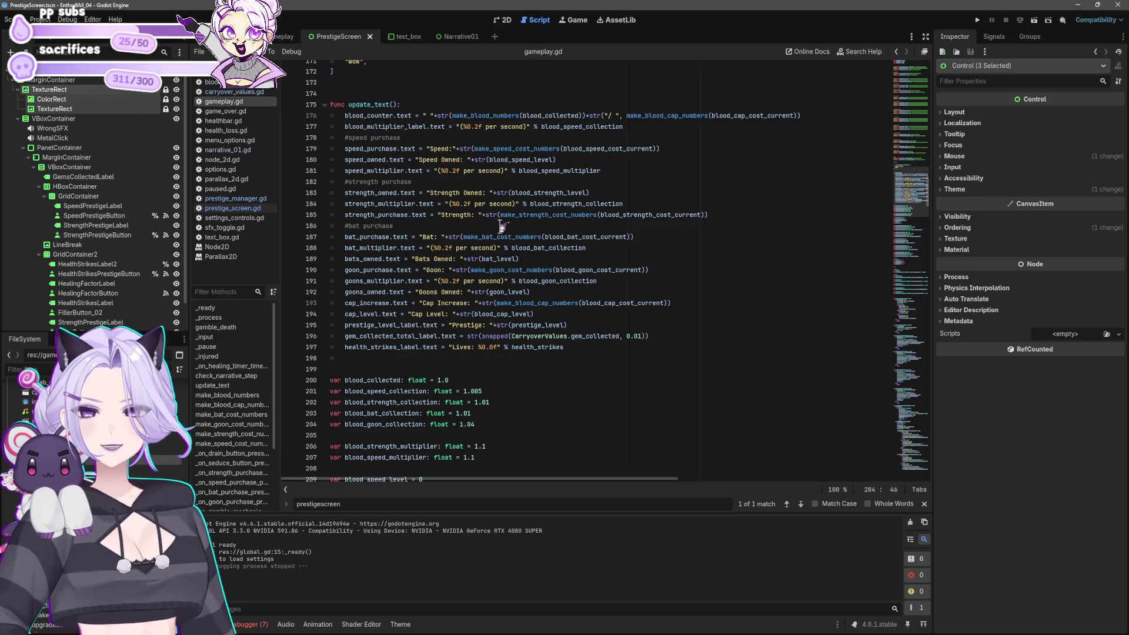
pyautogui.click(768, 215)
# Add a blank line below the strength purchase line in gameplay.gd
pyautogui.press('Return')
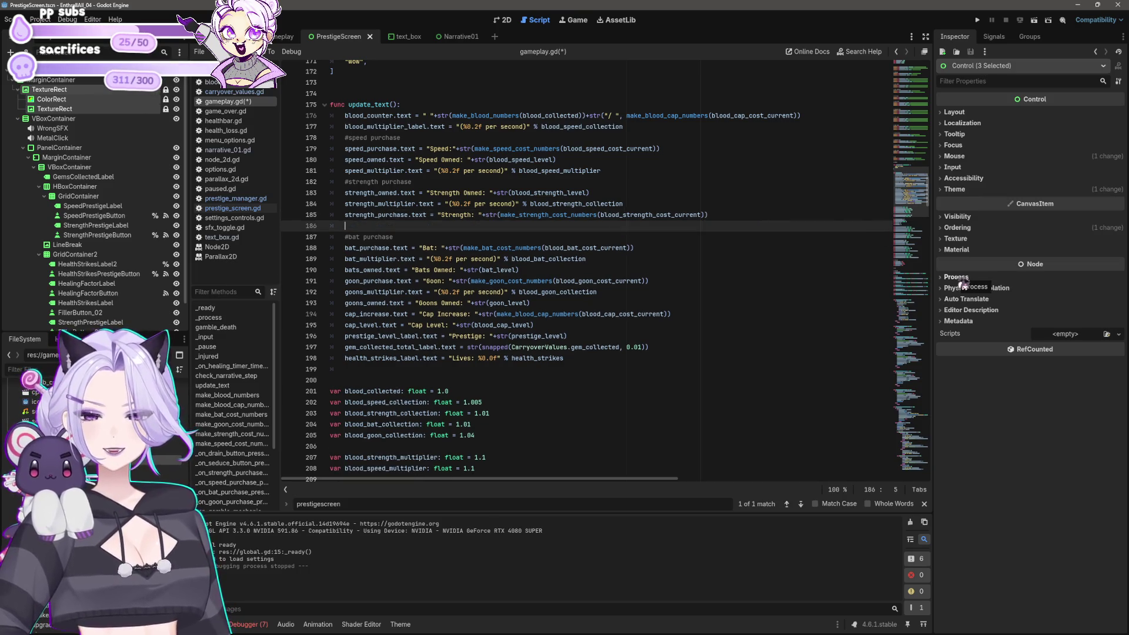
pyautogui.write('blood_lifetime_int')
pyautogui.hotkey('ctrl', 'BackSpace')
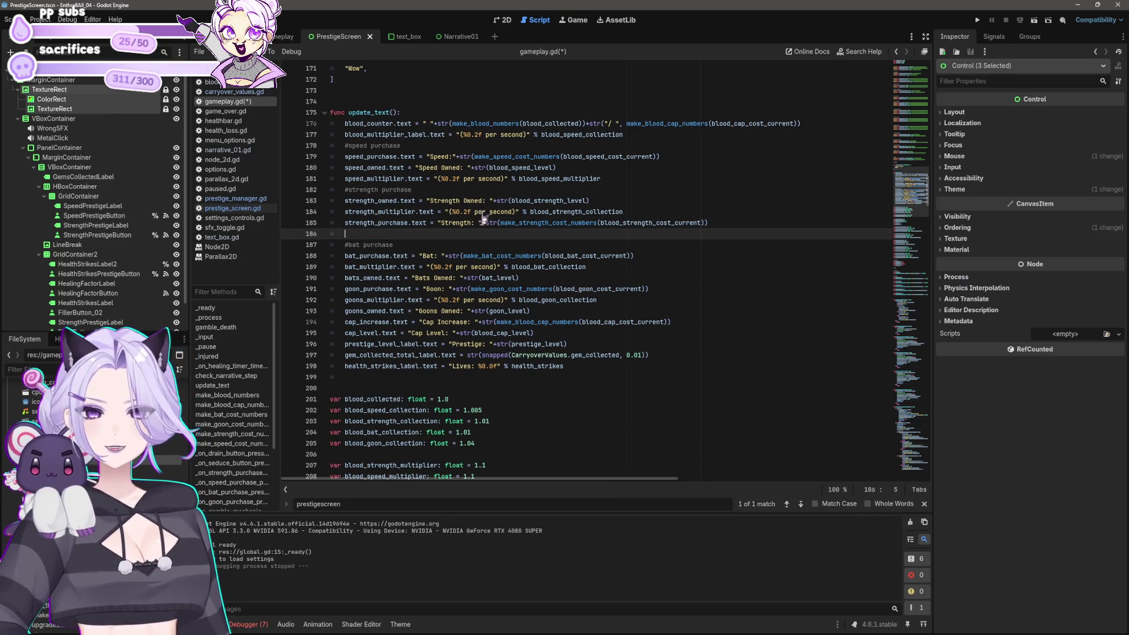
# Copy the str(make_strength_cost_numbers(...)) call on line 185 and save gameplay.gd
pyautogui.click(484, 224)
pyautogui.moveTo(483, 223); pyautogui.dragTo(720, 225)
pyautogui.hotkey('ctrl', 'c')
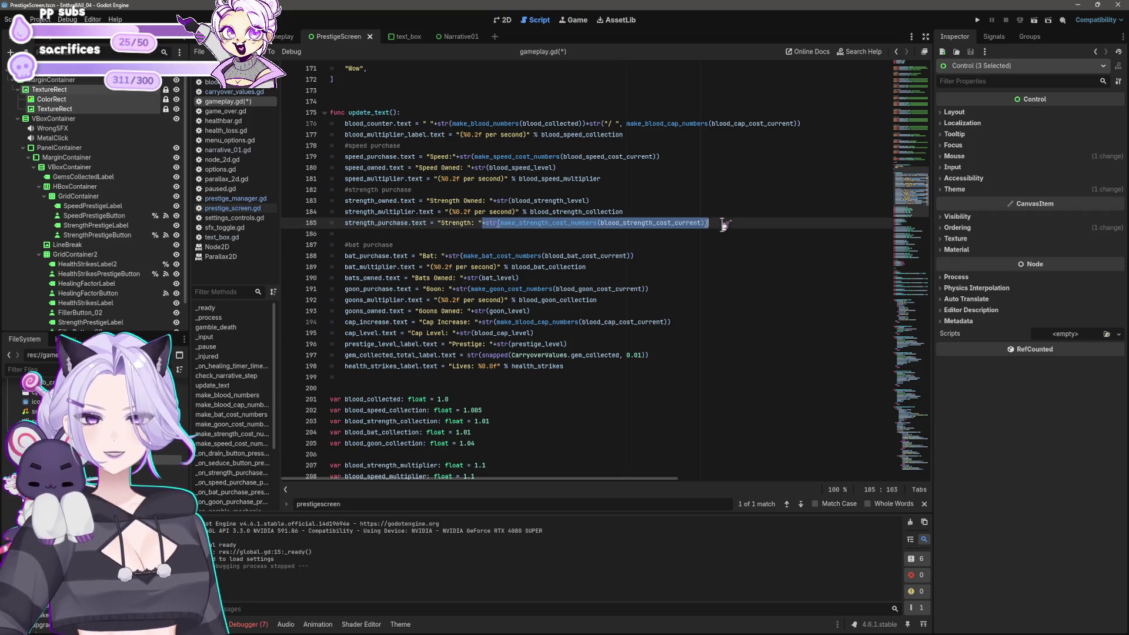
pyautogui.hotkey('ctrl', 's')
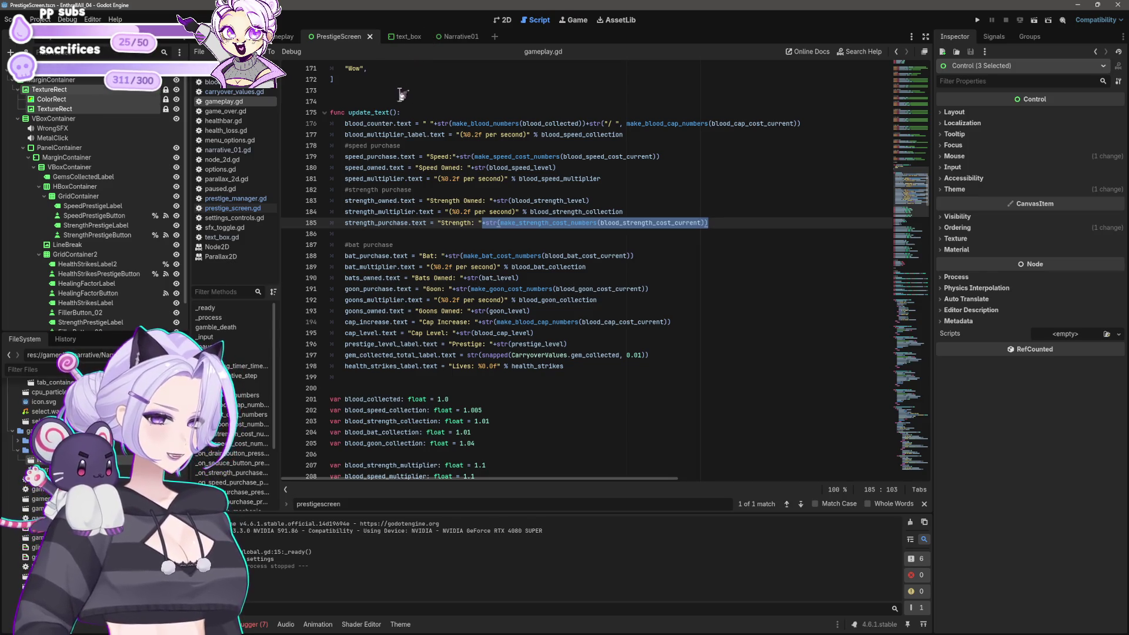
pyautogui.moveTo(552, 213)
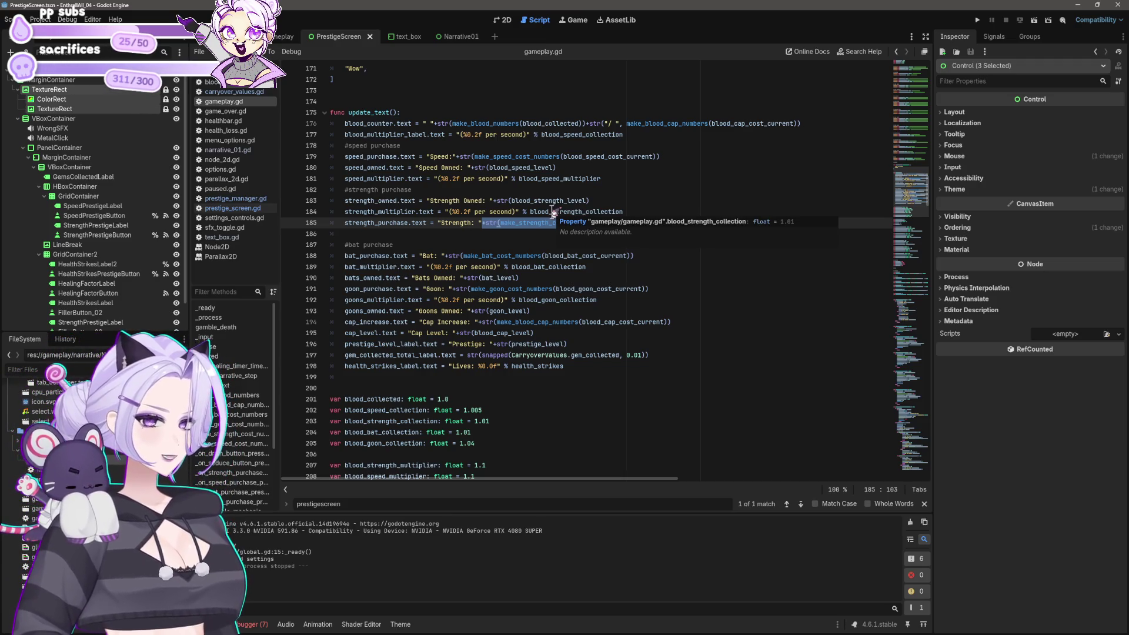
pyautogui.click(648, 245)
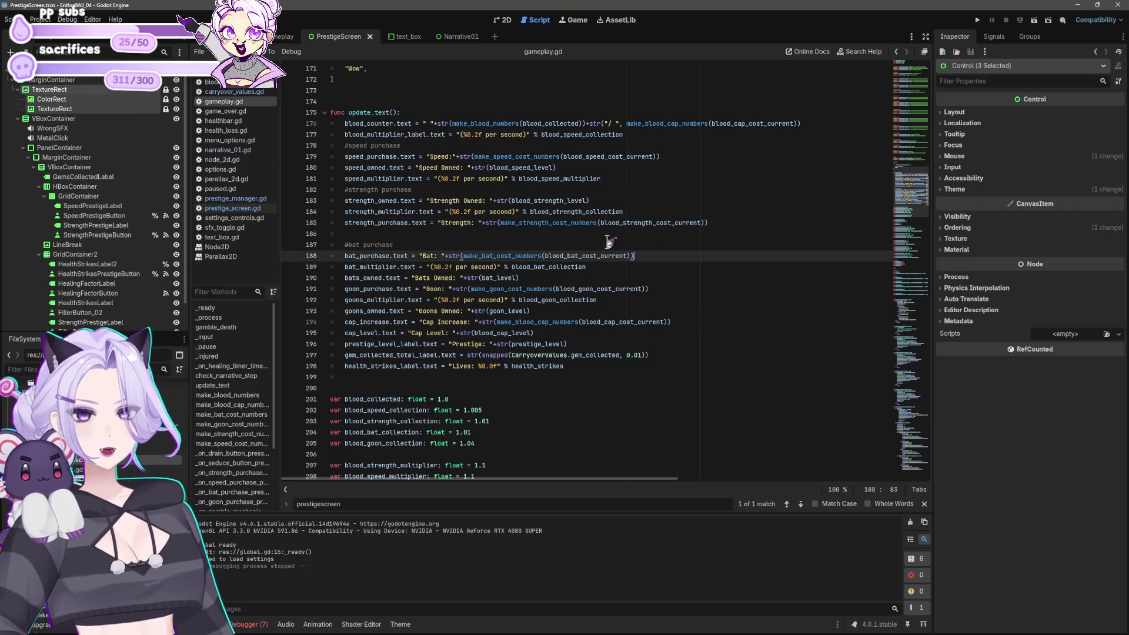
pyautogui.click(563, 234)
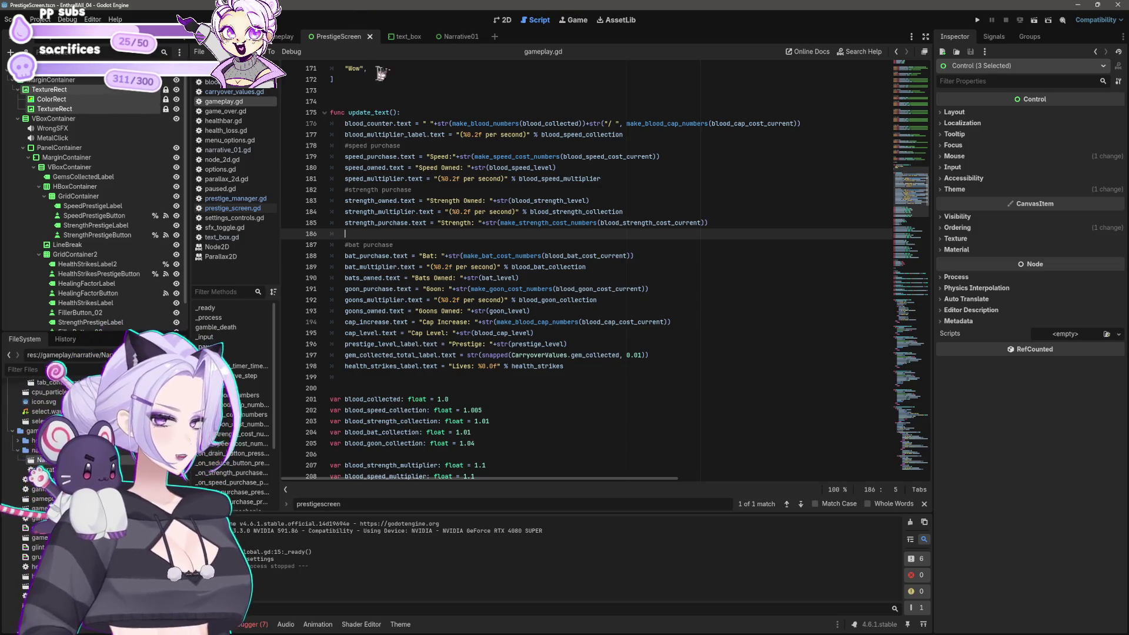
# Switch between the Narrative01 and PrestigeScreen scenes and bring up prestige_manager.gd
pyautogui.click(461, 36)
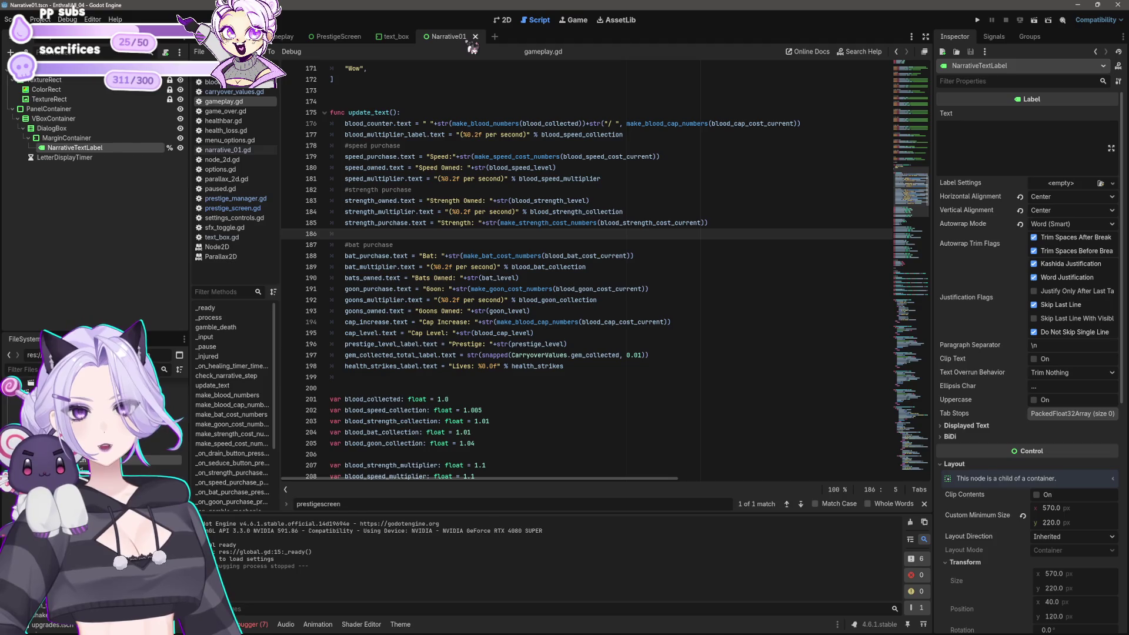
pyautogui.click(335, 37)
pyautogui.click(234, 92)
# In prestige_screen.gd line 22, paste the formatting call with snapped lifetime blood as its argument
pyautogui.click(235, 198)
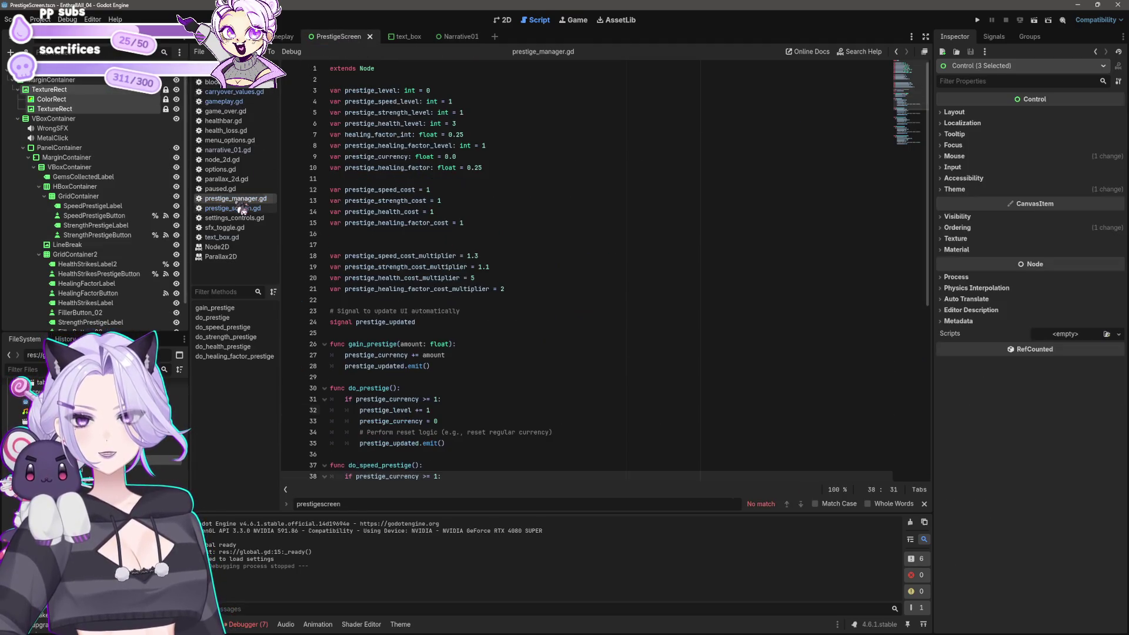
pyautogui.click(232, 208)
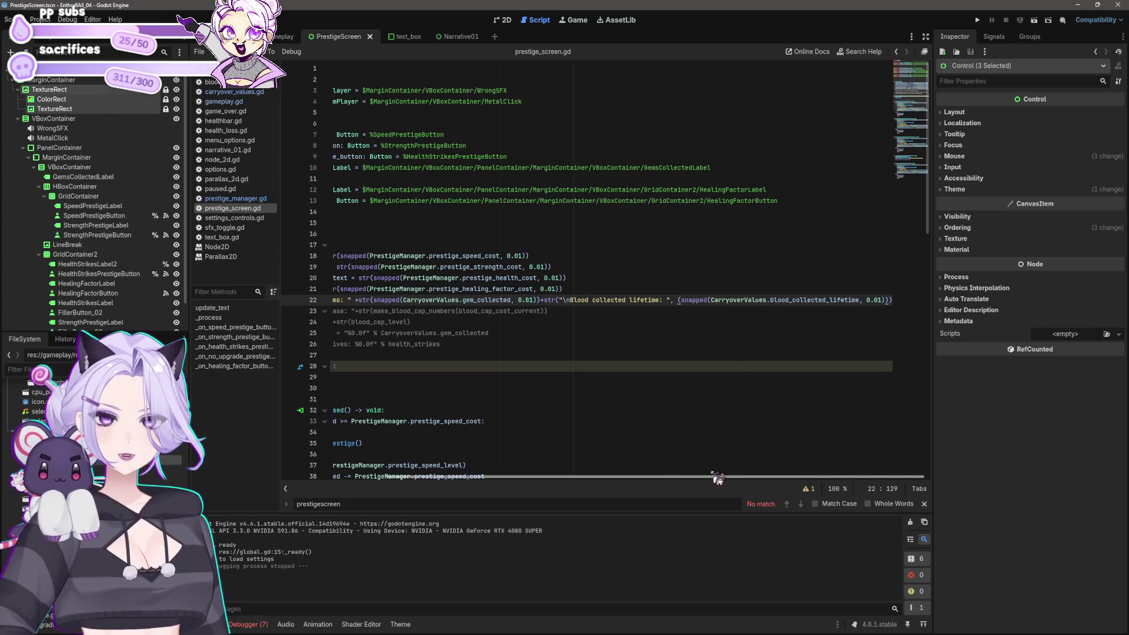
pyautogui.moveTo(700, 473)
pyautogui.mouseDown()
pyautogui.moveTo(571, 485)
pyautogui.moveTo(854, 441)
pyautogui.mouseUp()
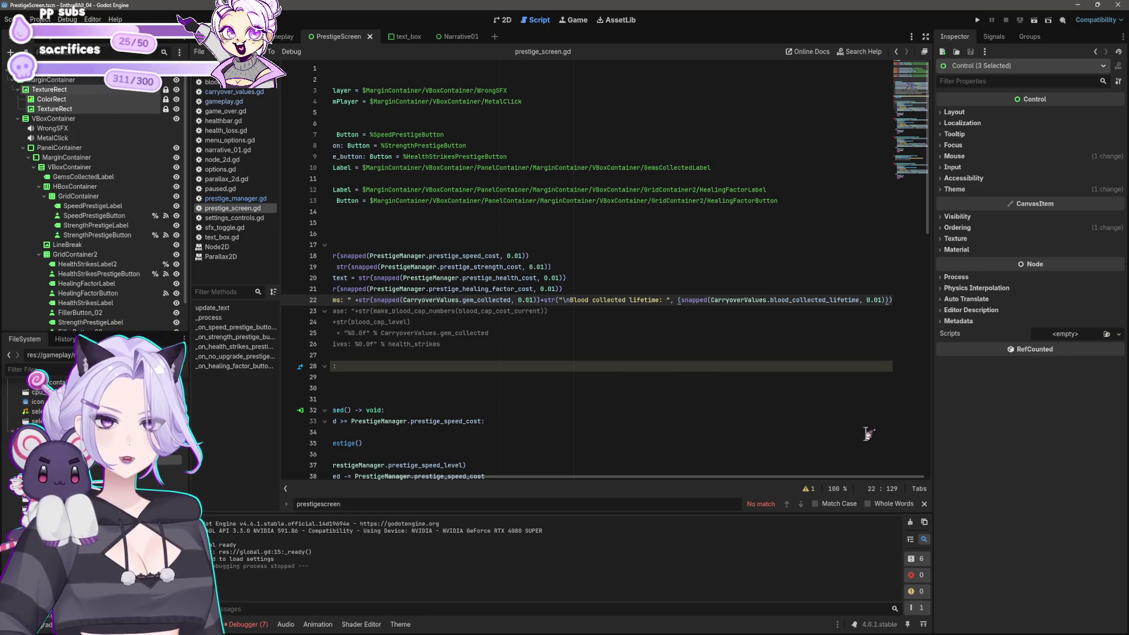
pyautogui.hotkey('ctrl', 'v')
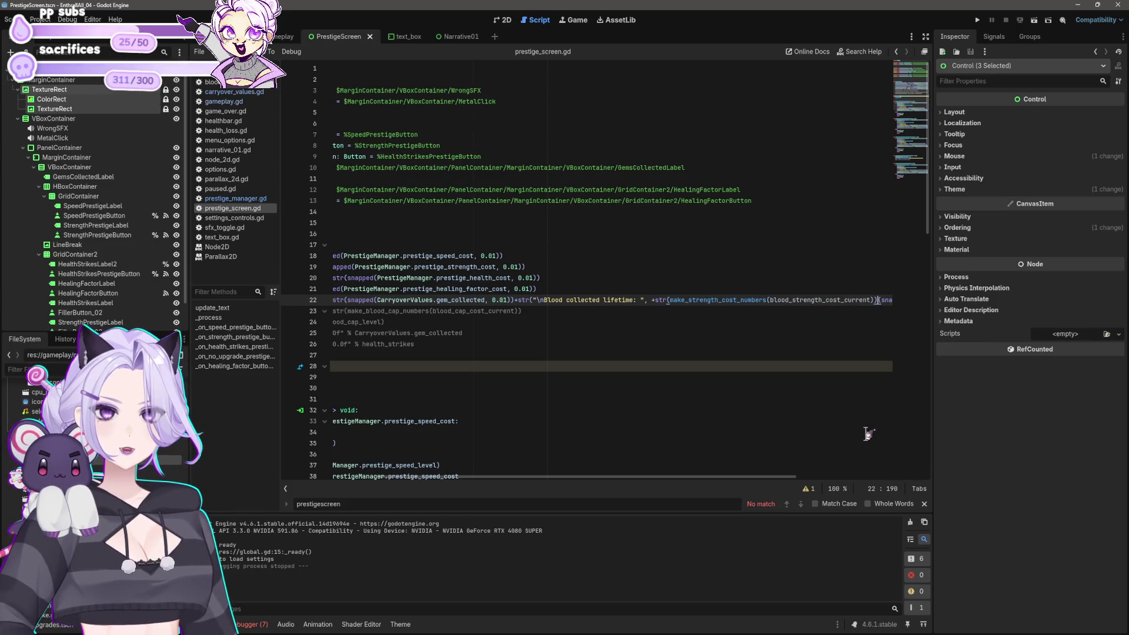
pyautogui.hotkey('shift', 'Left')
pyautogui.hotkey('shift', 'Left')
pyautogui.hotkey('shift', 'Left')
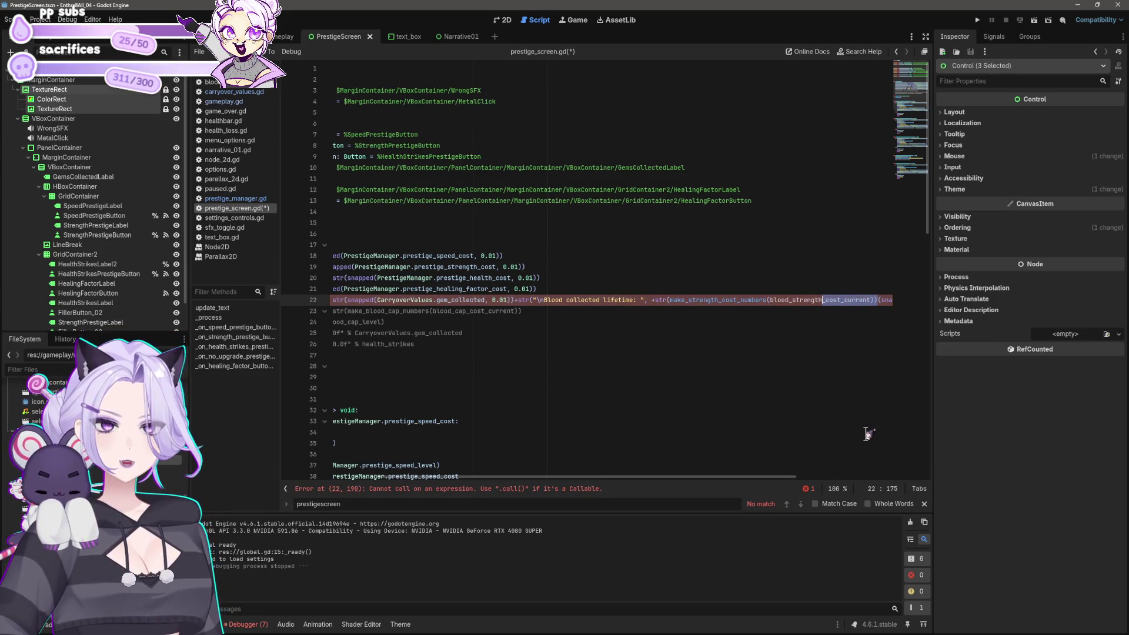
pyautogui.hotkey('ctrl', 'v')
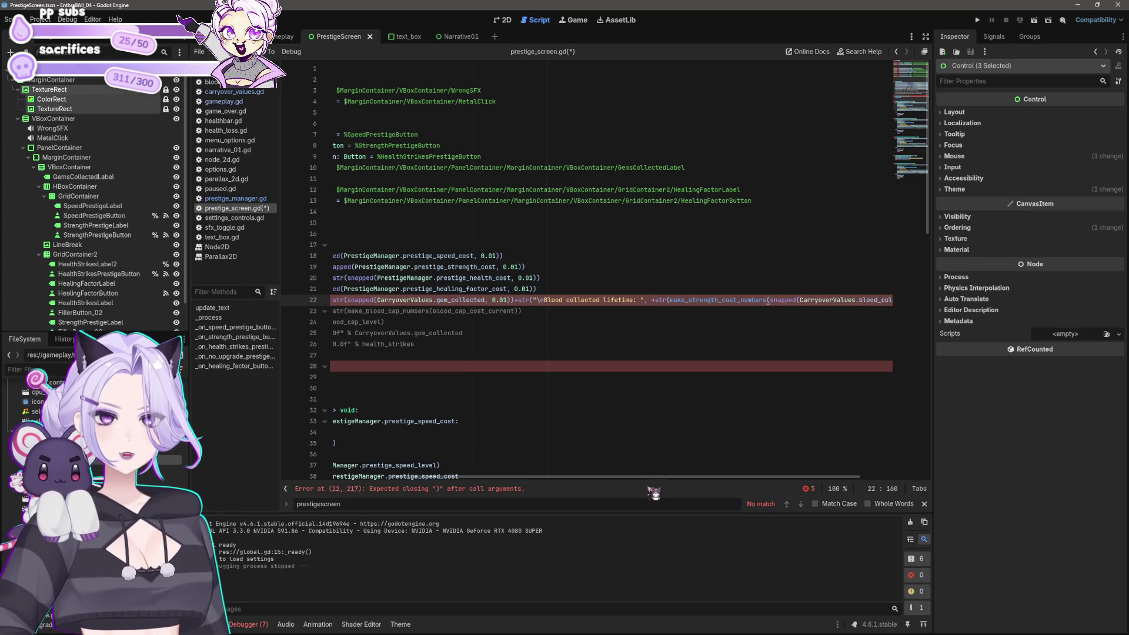
# Close the call's parentheses at the end of line 22 and add a comma after the lifetime variable
pyautogui.moveTo(655, 477); pyautogui.dragTo(520, 489)
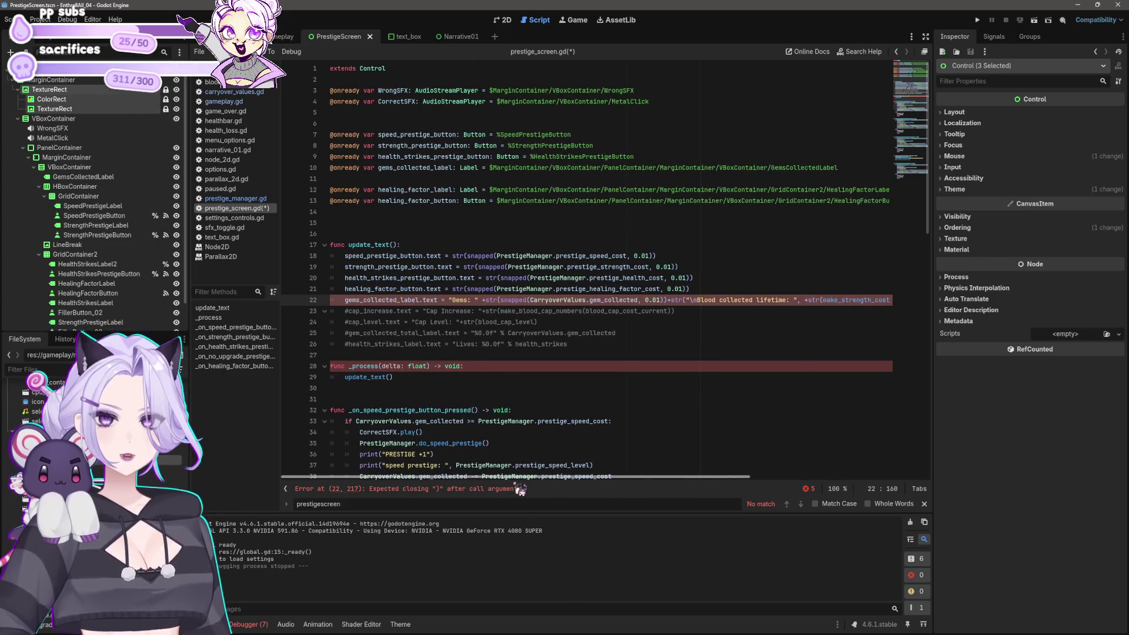
pyautogui.moveTo(529, 476); pyautogui.dragTo(847, 476)
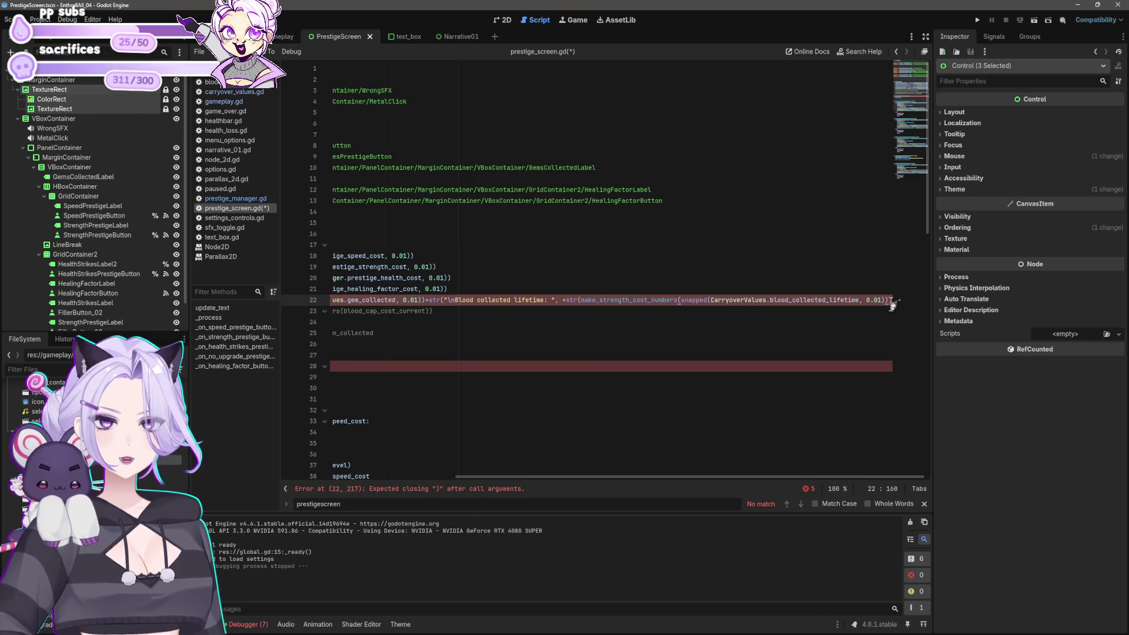
pyautogui.press('End')
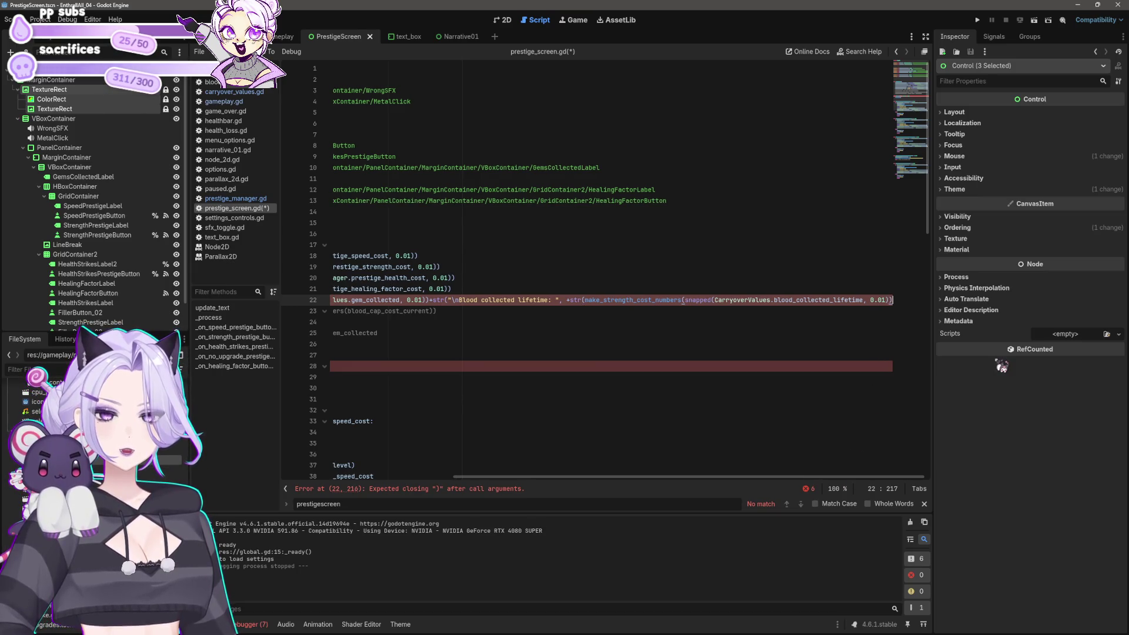
pyautogui.write(')')
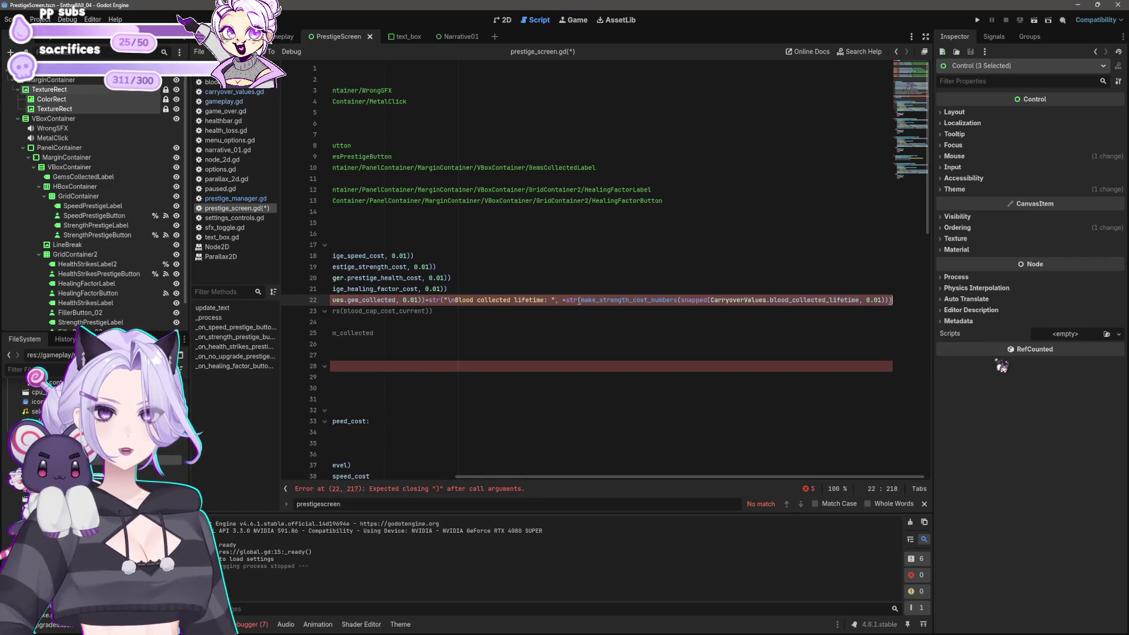
pyautogui.write(')')
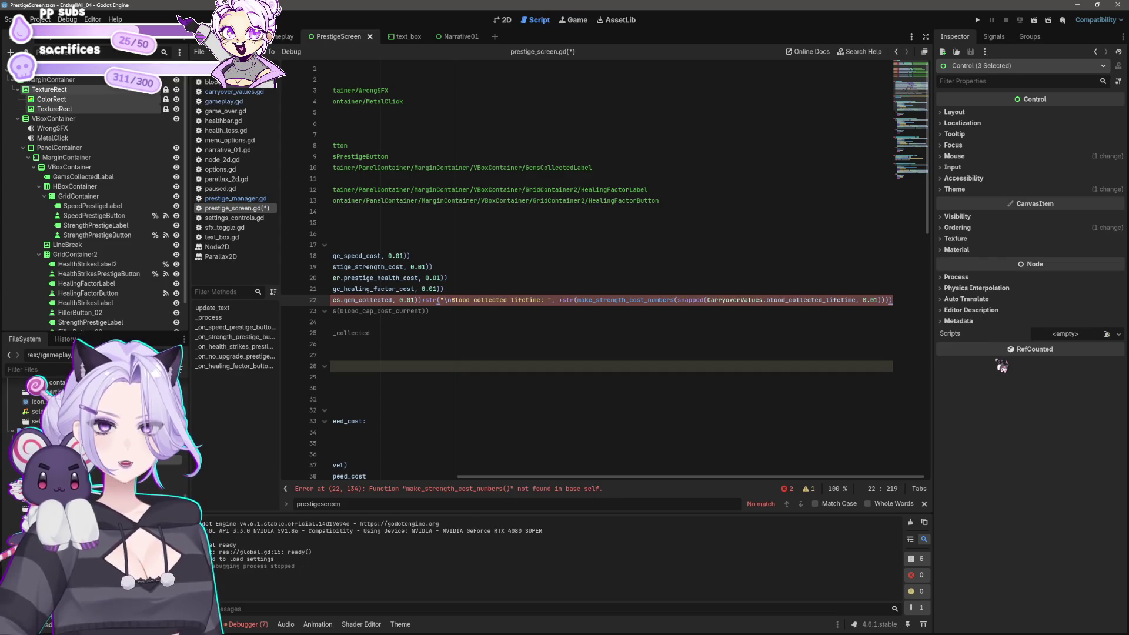
pyautogui.click(330, 311)
pyautogui.click(330, 300)
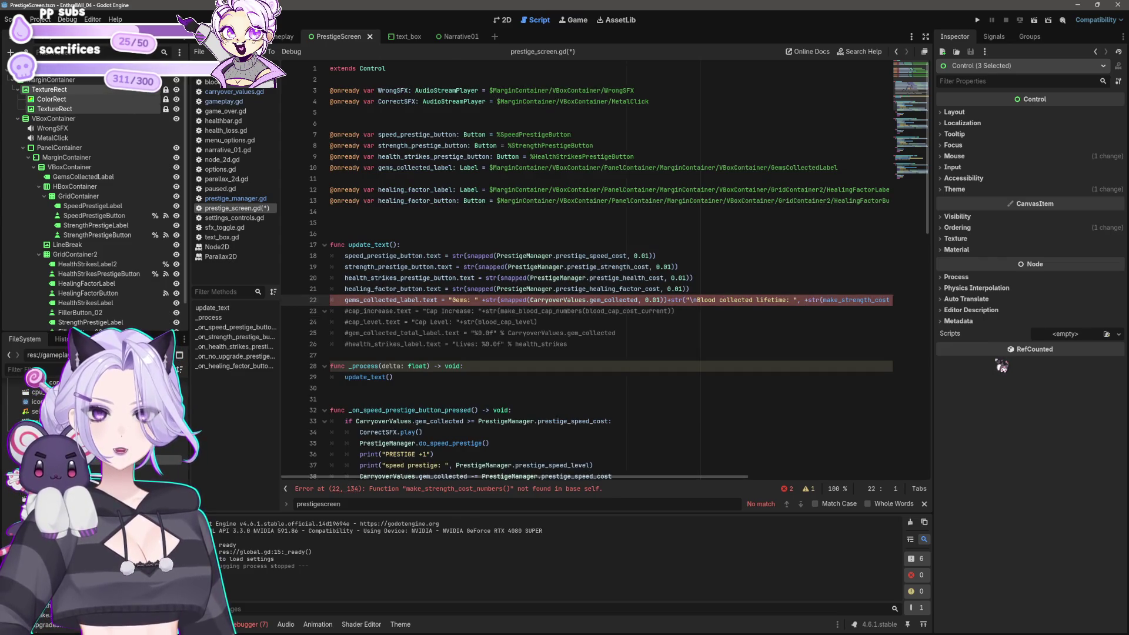
pyautogui.moveTo(587, 476); pyautogui.dragTo(801, 465)
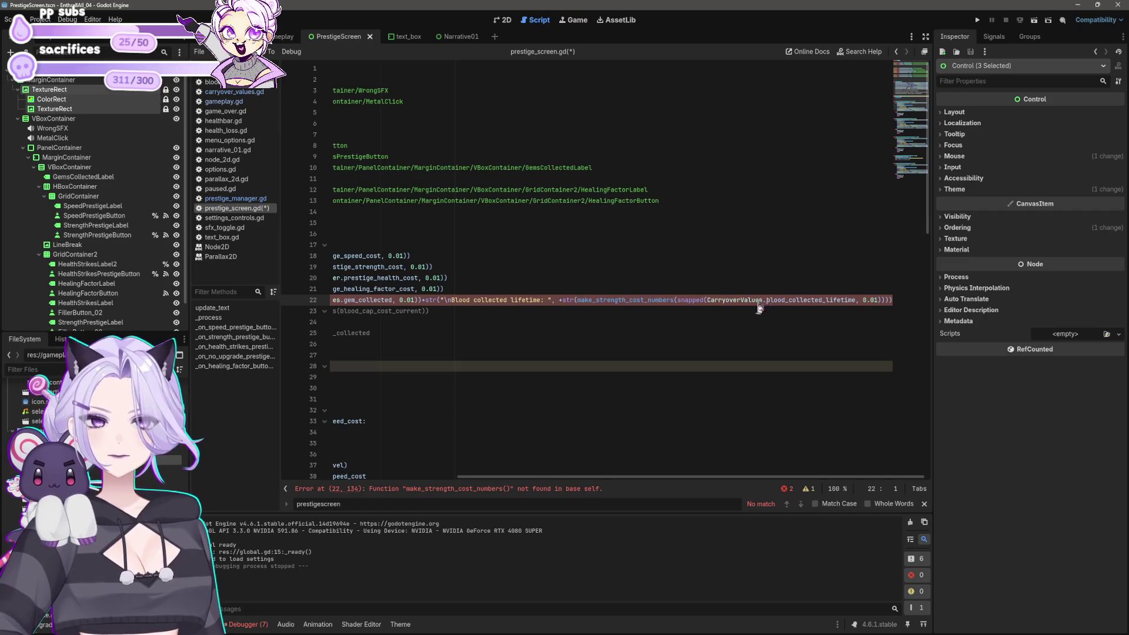
pyautogui.moveTo(767, 300); pyautogui.dragTo(783, 301)
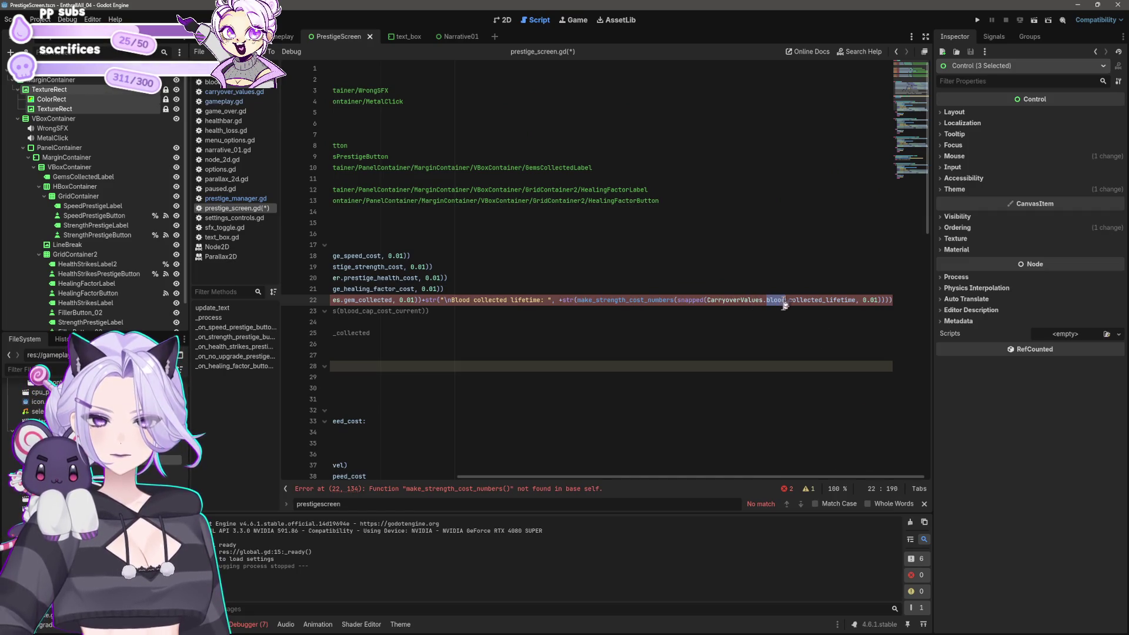
pyautogui.click(851, 301)
pyautogui.write(',')
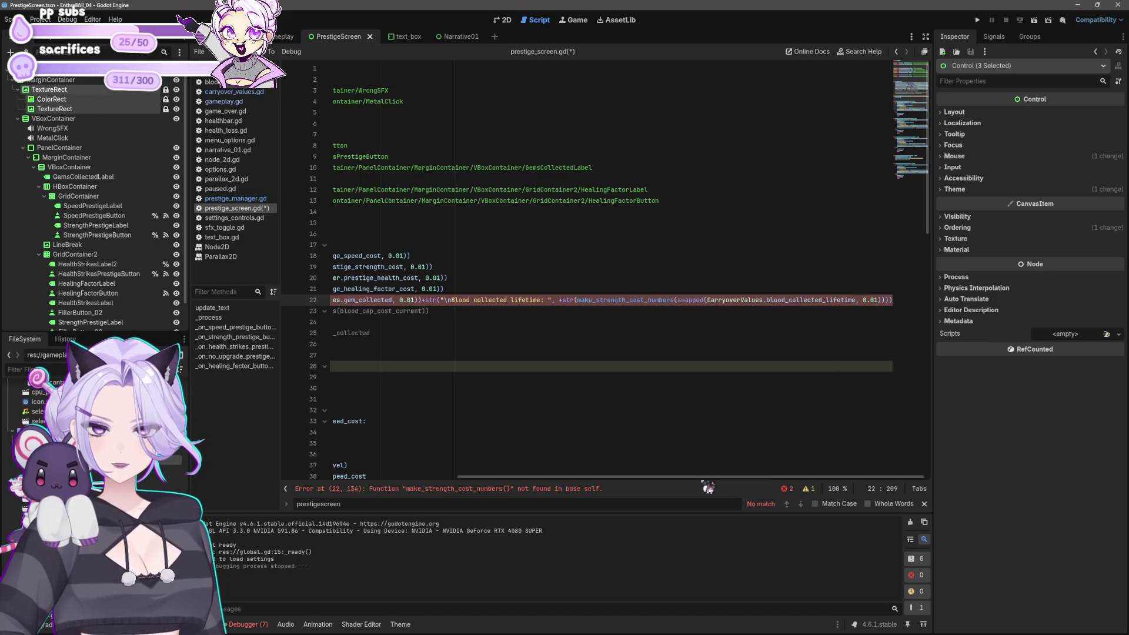
# Prefix the make_strength_cost_numbers call on line 22 with CarryoverValues
pyautogui.moveTo(626, 301); pyautogui.dragTo(596, 301)
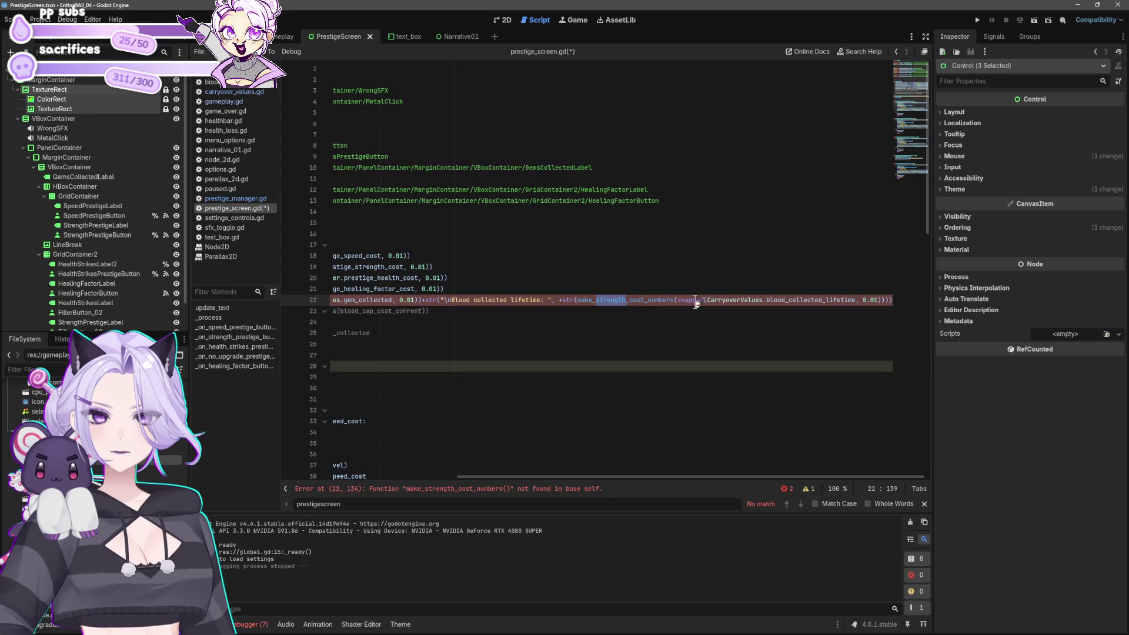
pyautogui.moveTo(706, 301); pyautogui.dragTo(764, 301)
pyautogui.hotkey('ctrl', 'c')
pyautogui.click(576, 300)
pyautogui.hotkey('ctrl', 'v')
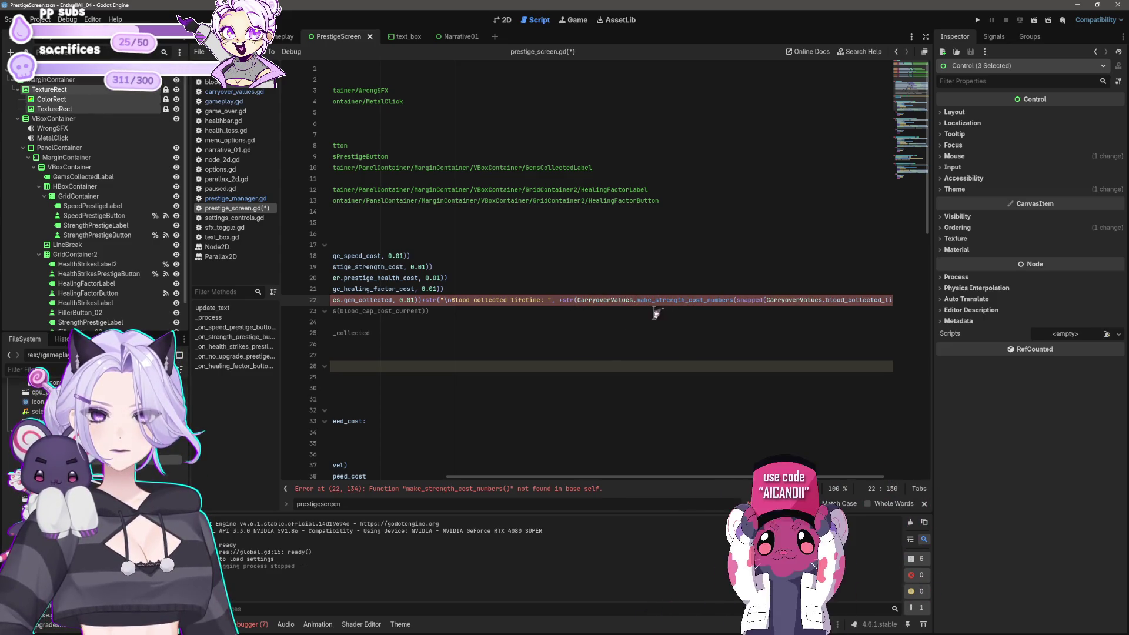
# Rename the call on line 22 to make_blood_lifetime_total_numbers using autocompletion
pyautogui.doubleClick(664, 300)
pyautogui.write('blood_lif')
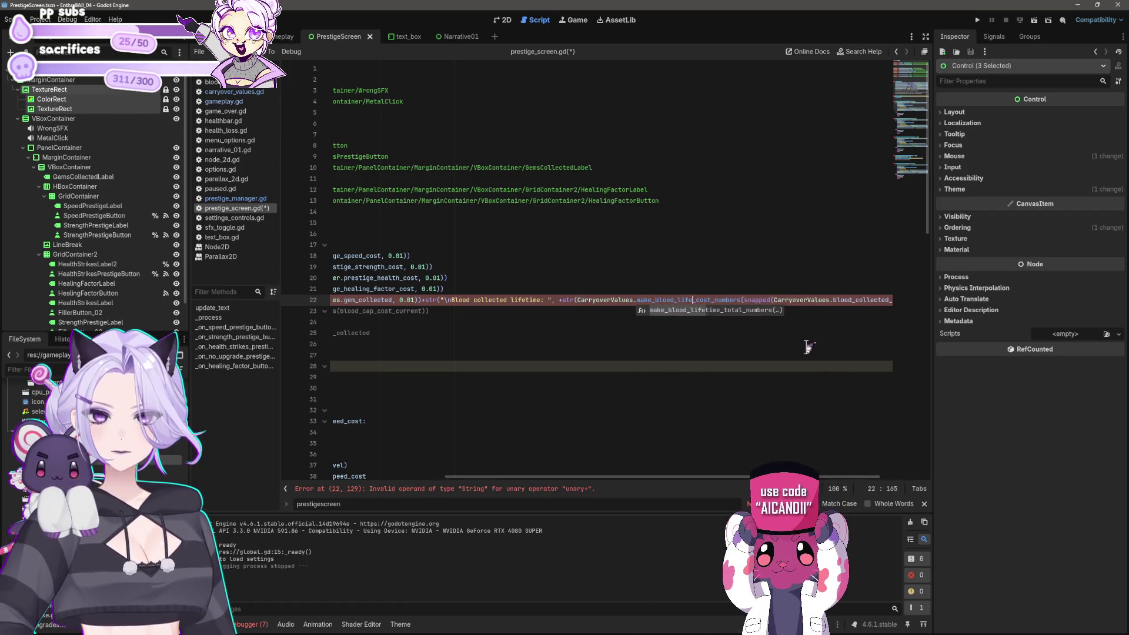
pyautogui.write('etim')
pyautogui.press('Tab')
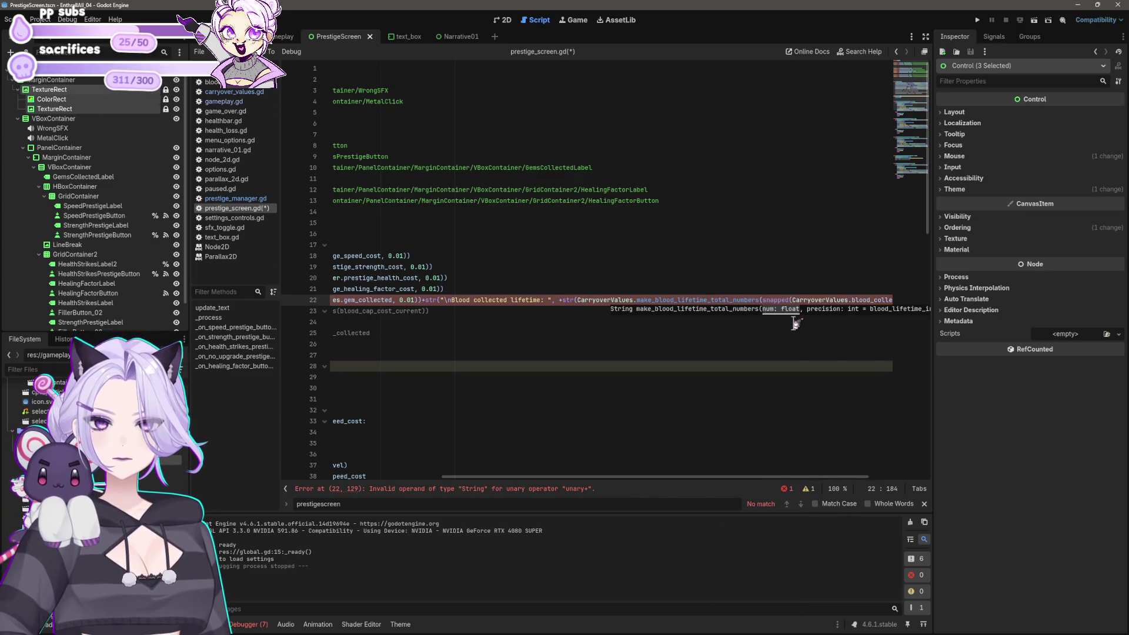
pyautogui.click(772, 356)
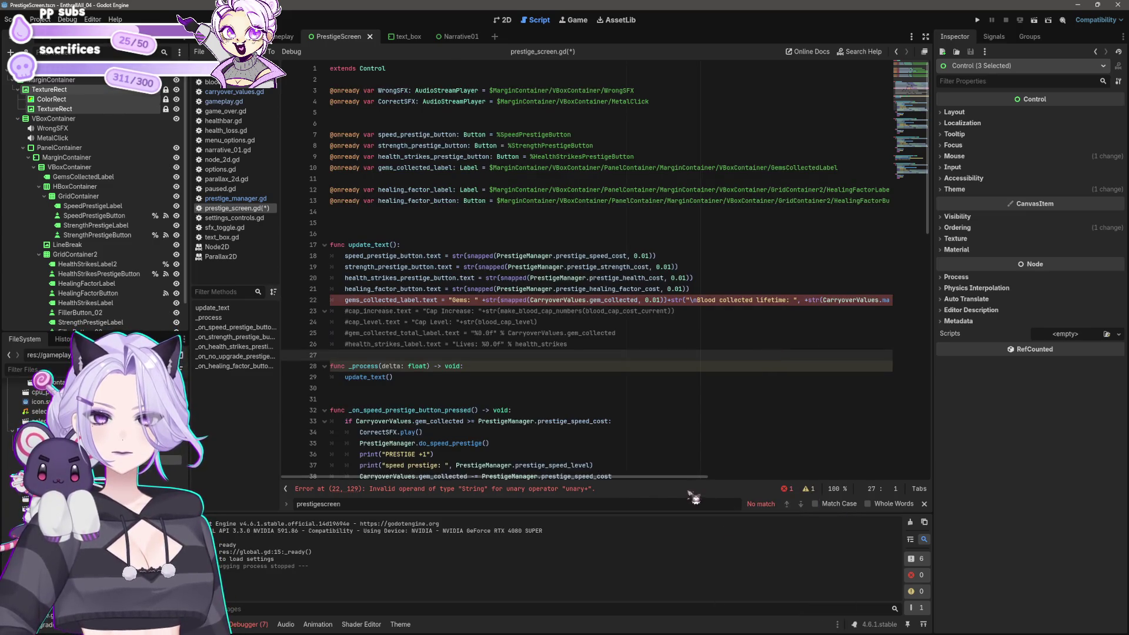
# Fix the closing parenthesis and delete the old argument text after the function name
pyautogui.hscroll(3, 700, 477)
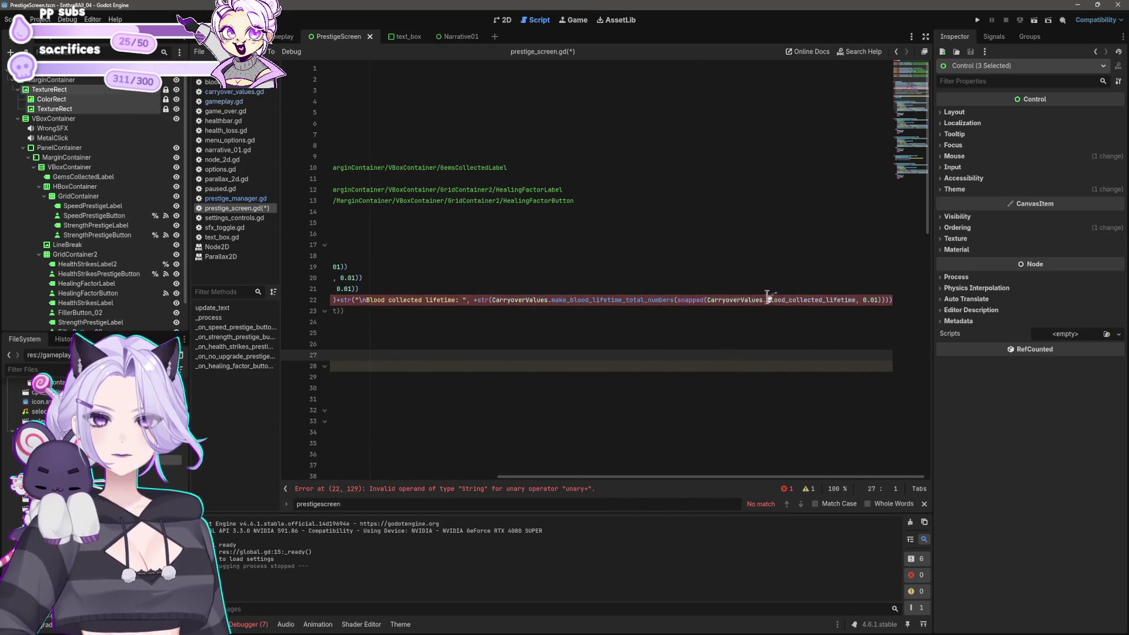
pyautogui.click(888, 300)
pyautogui.press('BackSpace')
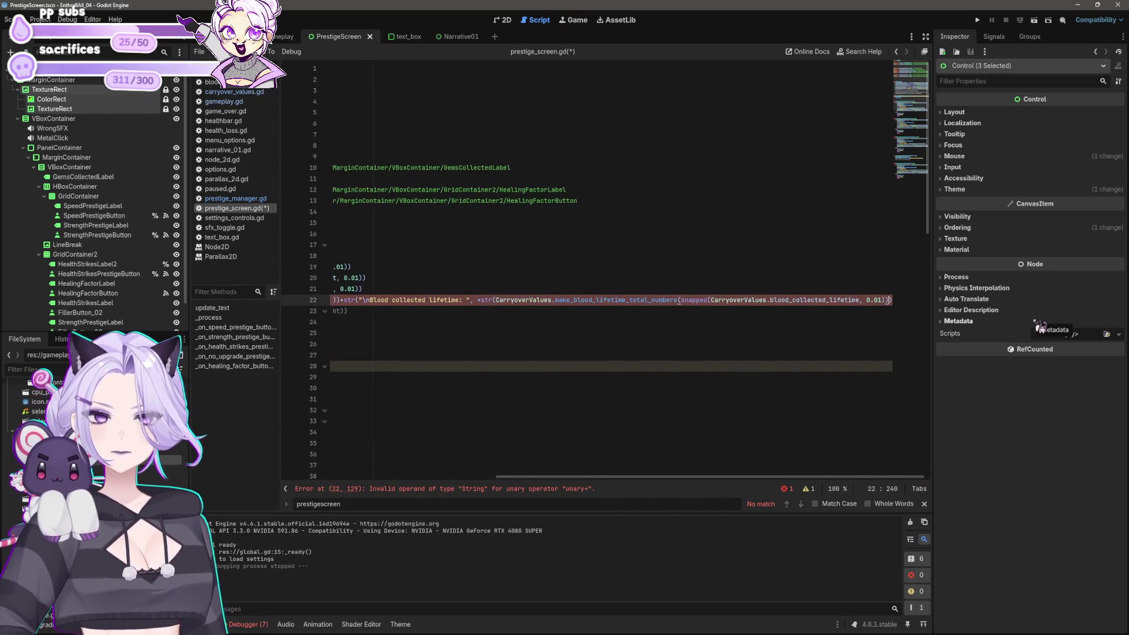
pyautogui.write(')')
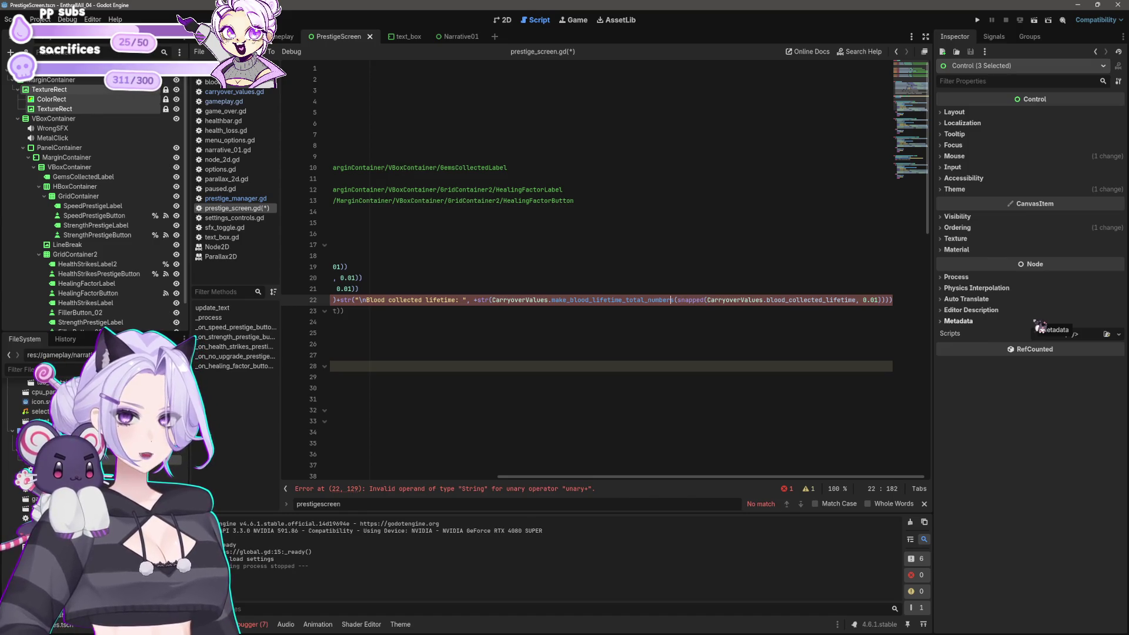
pyautogui.hotkey('shift', 'End')
pyautogui.press('BackSpace')
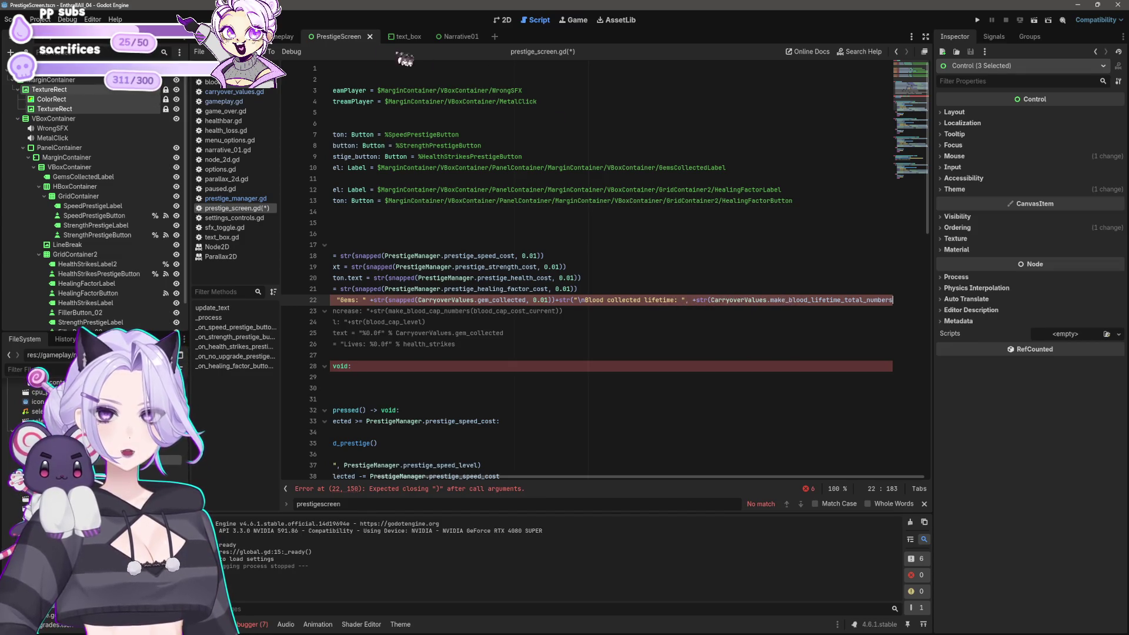
pyautogui.click(234, 91)
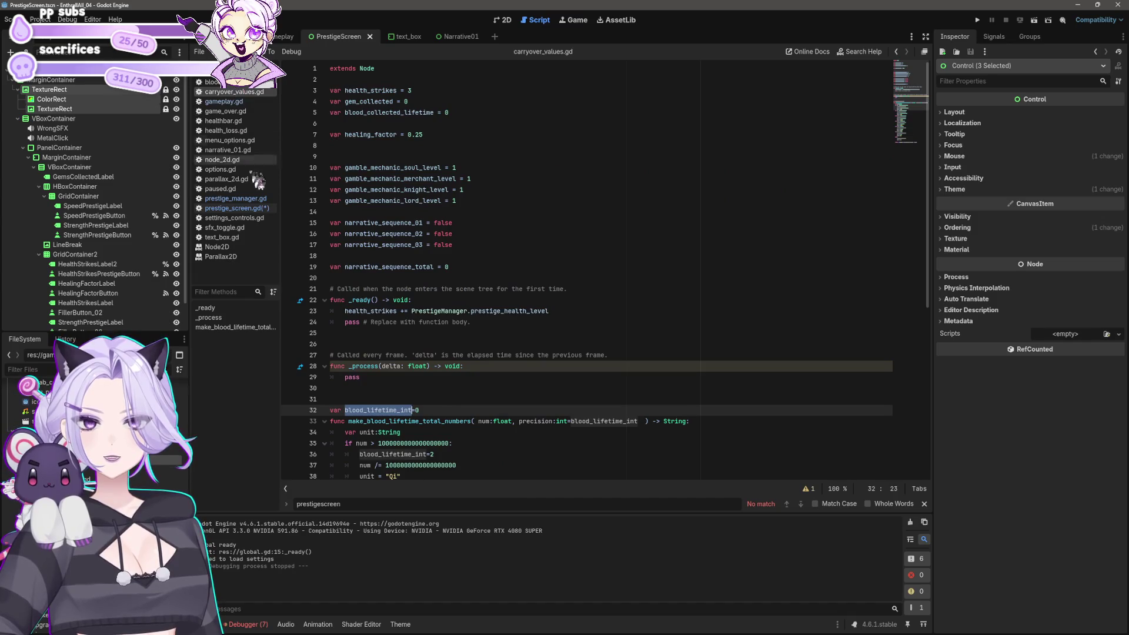
pyautogui.scroll(-2, 480, 393)
pyautogui.moveTo(472, 355); pyautogui.dragTo(348, 355)
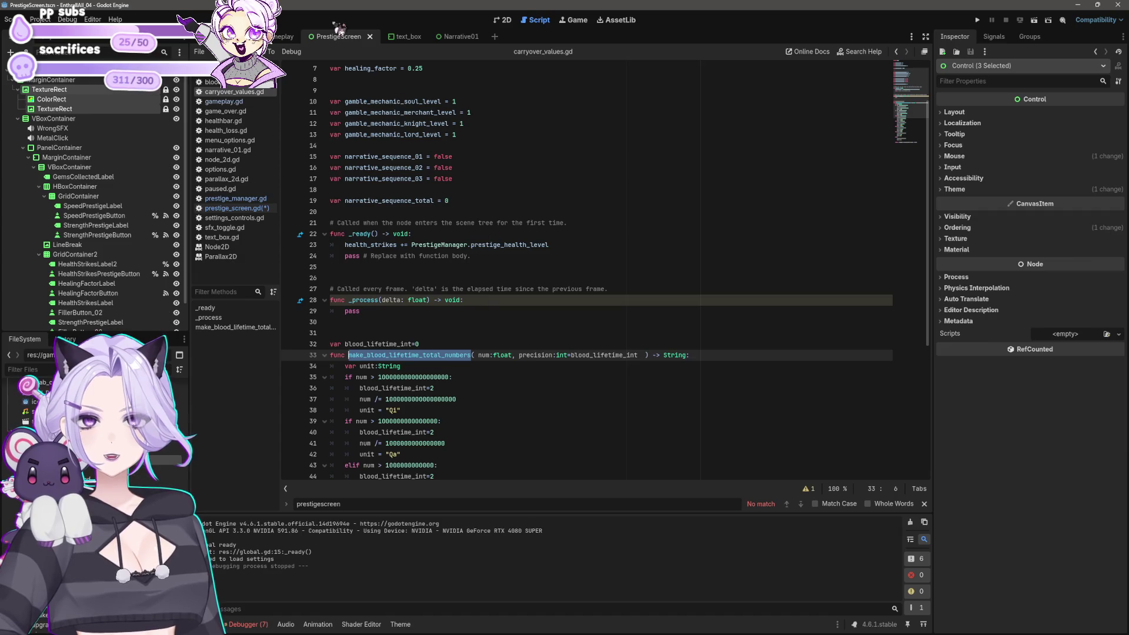
pyautogui.click(236, 208)
pyautogui.hotkey('ctrl', 'v')
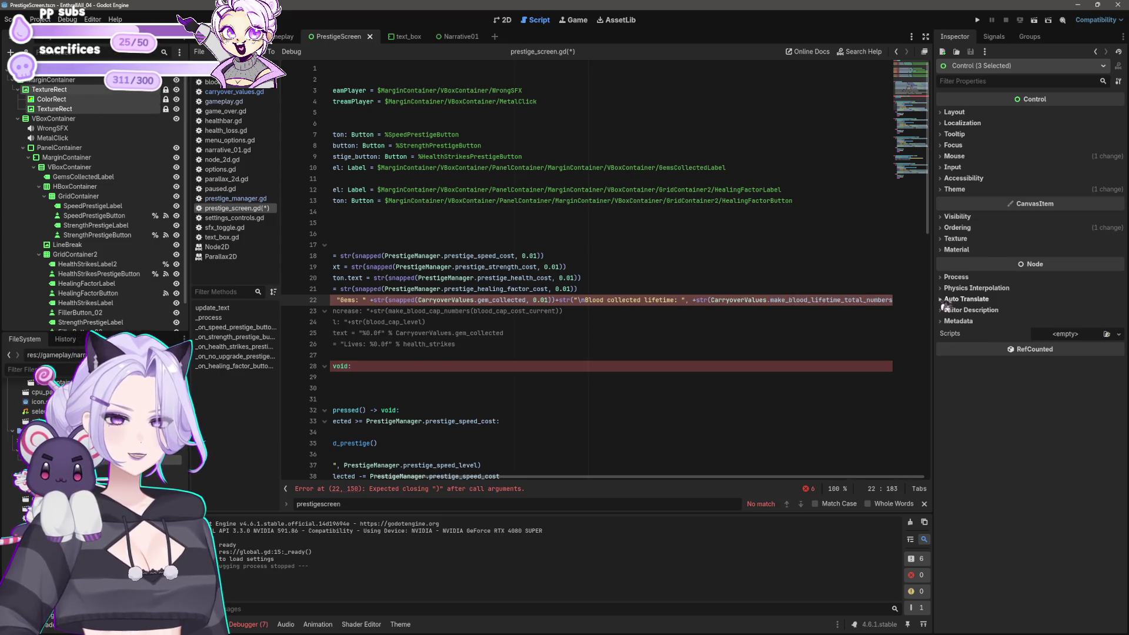
# Pass CarryoverValues.blood_collected_lifetime as the argument on line 22 and save prestige_screen.gd
pyautogui.write('(')
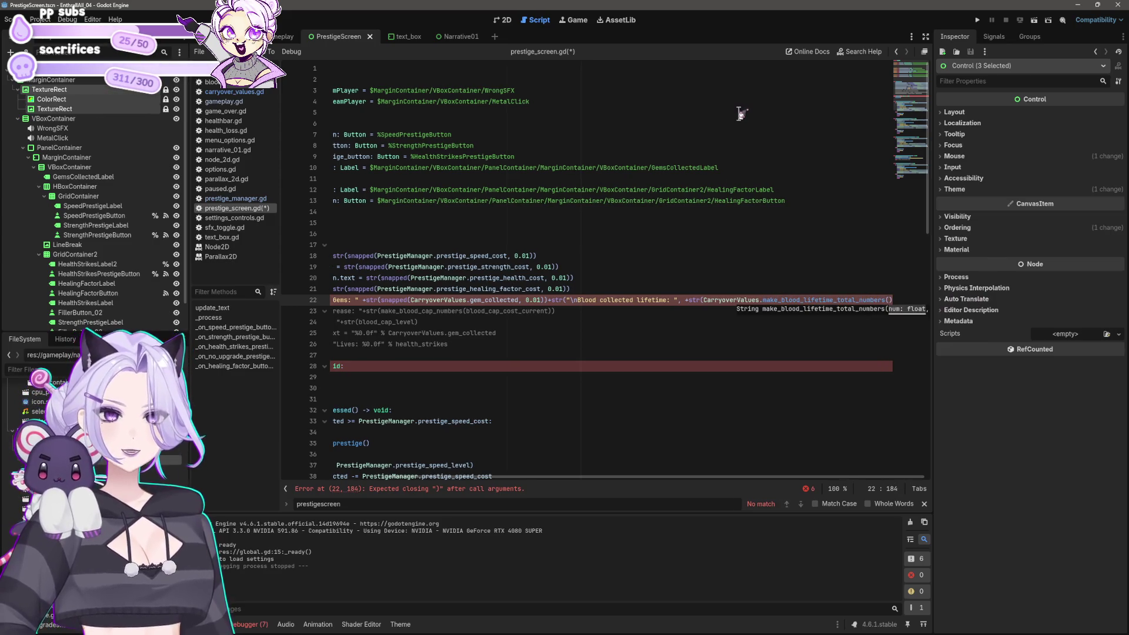
pyautogui.write('blood')
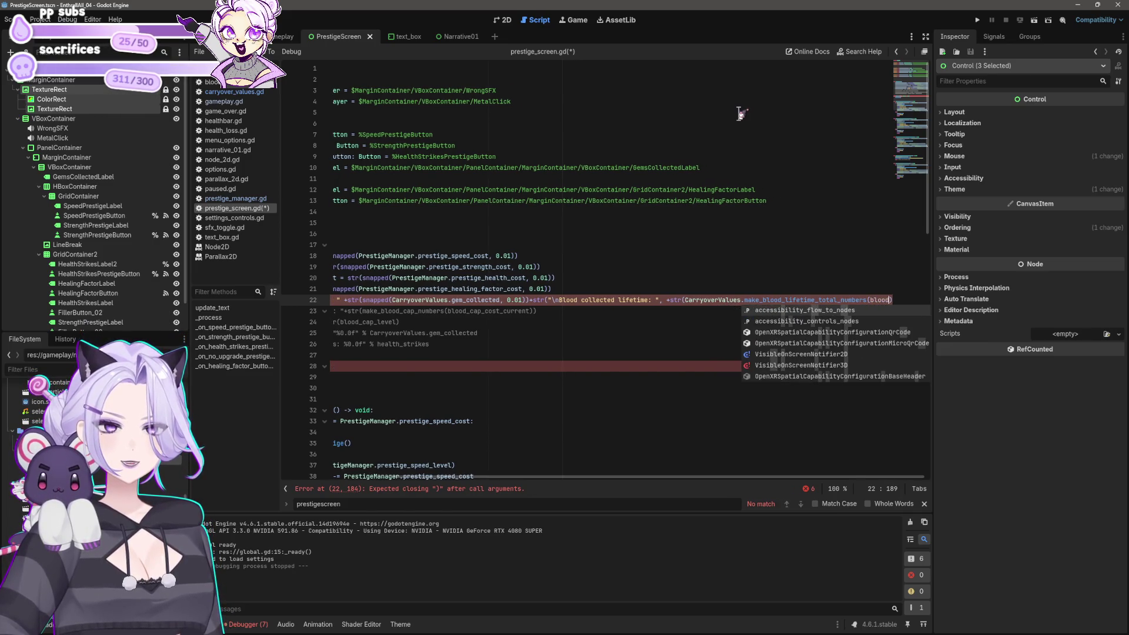
pyautogui.press('BackSpace')
pyautogui.press('BackSpace')
pyautogui.press('BackSpace')
pyautogui.write('Carryove')
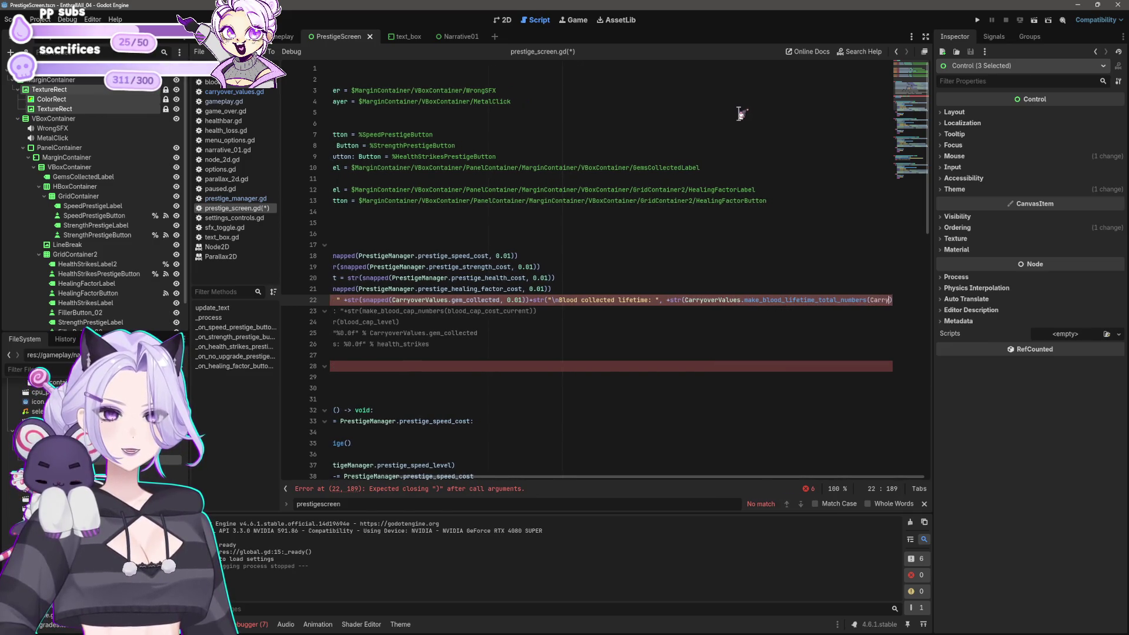
pyautogui.write('rValues.blood')
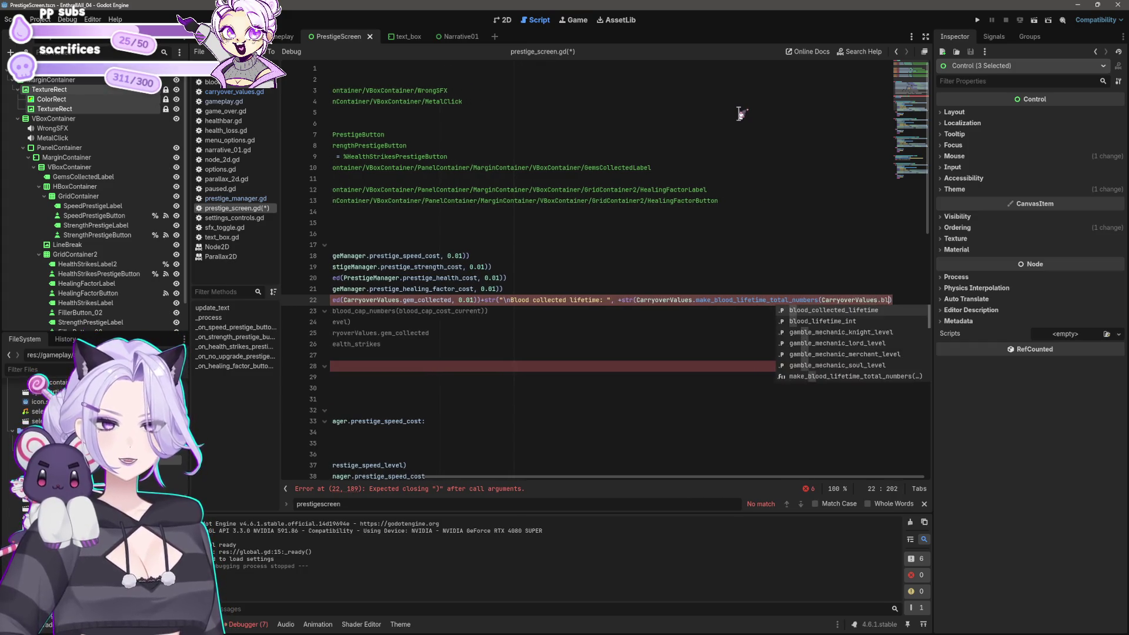
pyautogui.press('Return')
pyautogui.press('Down')
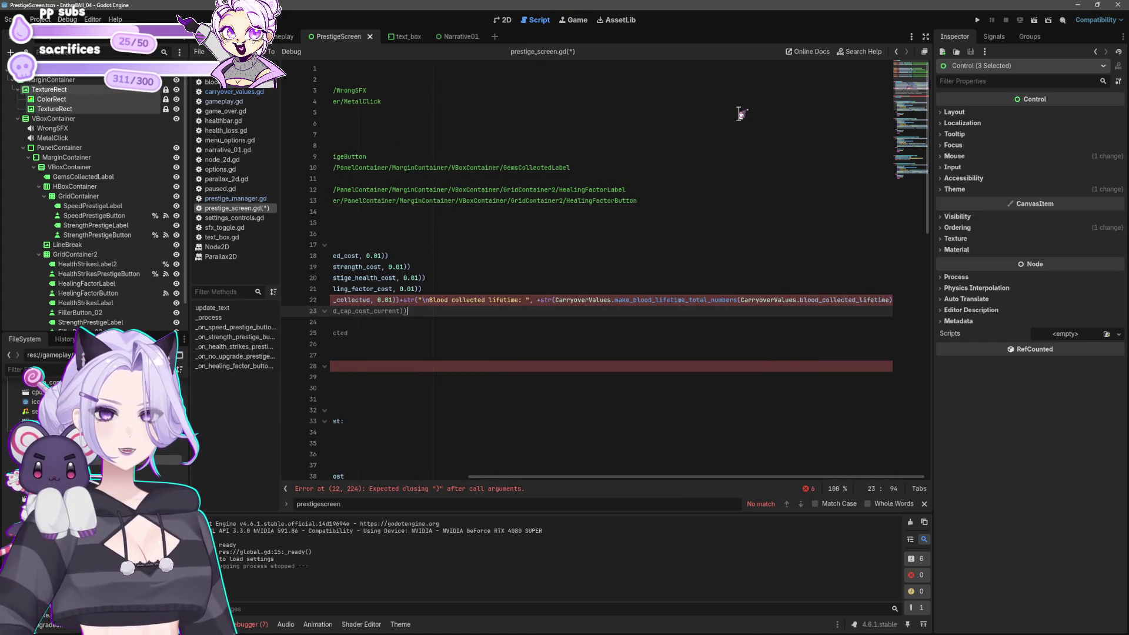
pyautogui.press('Up')
pyautogui.press('End')
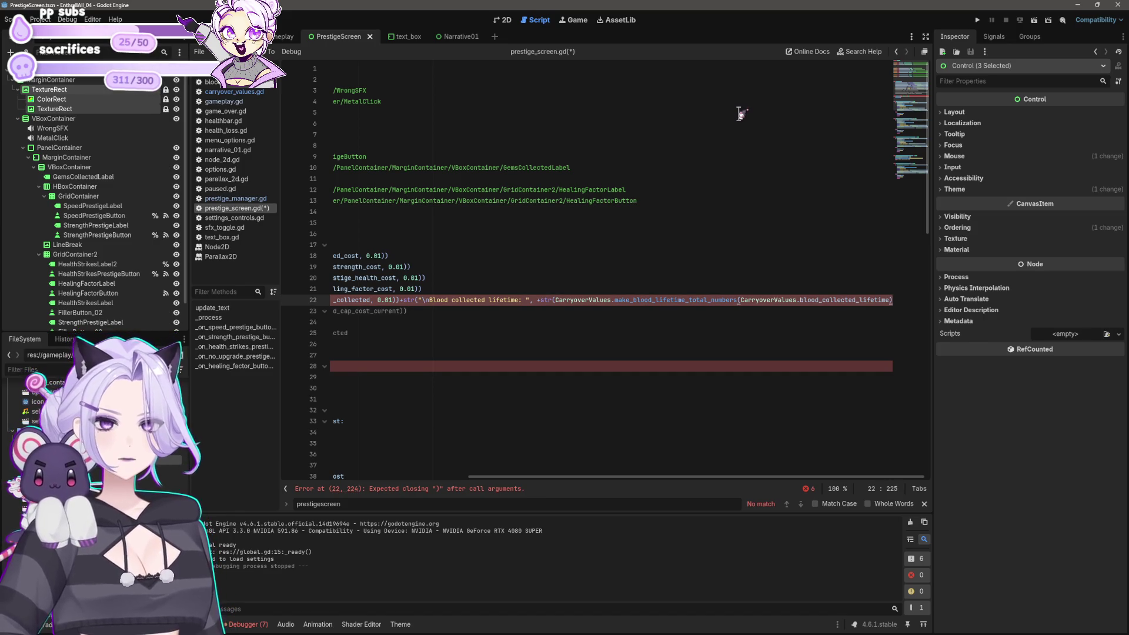
pyautogui.write(')')
pyautogui.press('Down')
pyautogui.press('Down')
pyautogui.hotkey('ctrl', 's')
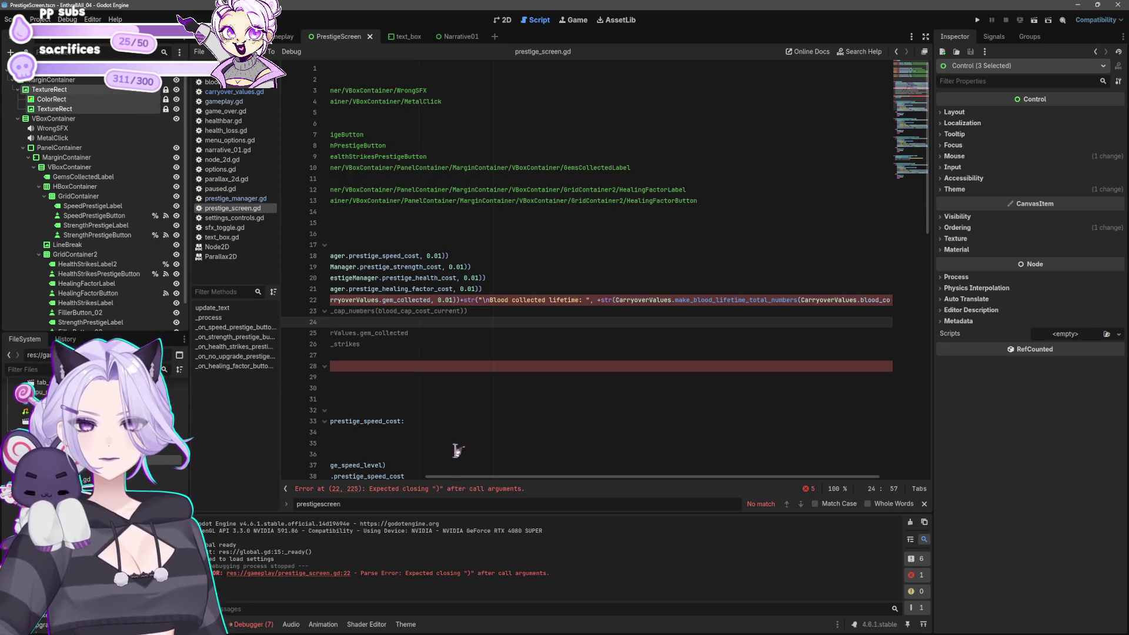
# Add closing parentheses to line 22 and inspect the error reported on that line
pyautogui.moveTo(506, 476)
pyautogui.mouseDown()
pyautogui.moveTo(549, 478)
pyautogui.moveTo(416, 489)
pyautogui.mouseUp()
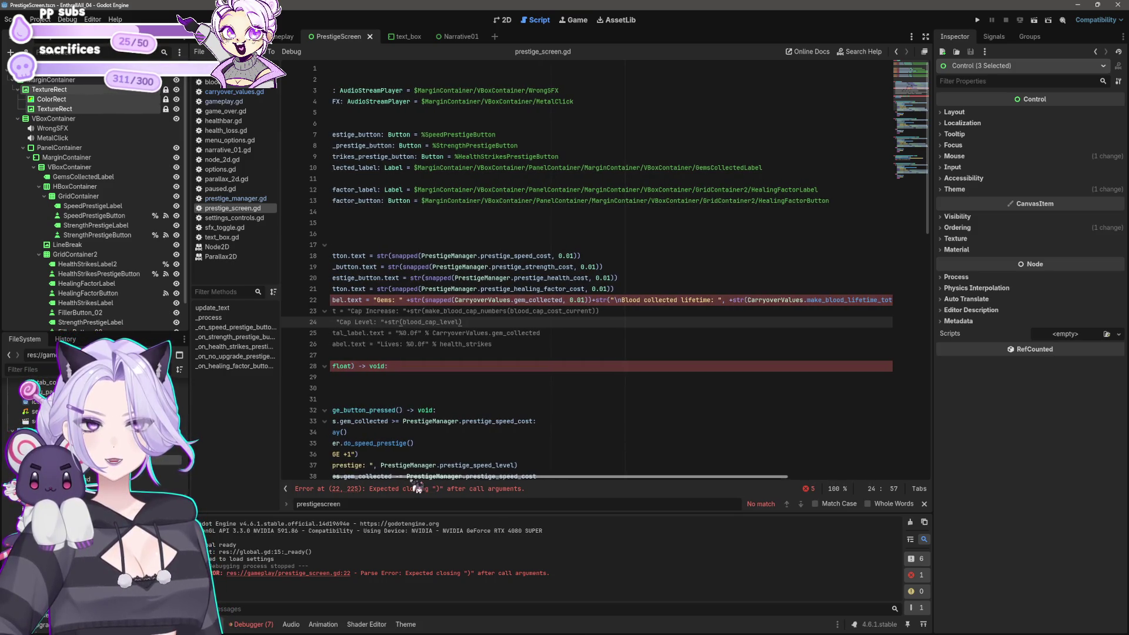
pyautogui.moveTo(417, 488); pyautogui.dragTo(676, 480)
pyautogui.click(893, 300)
pyautogui.write(')')
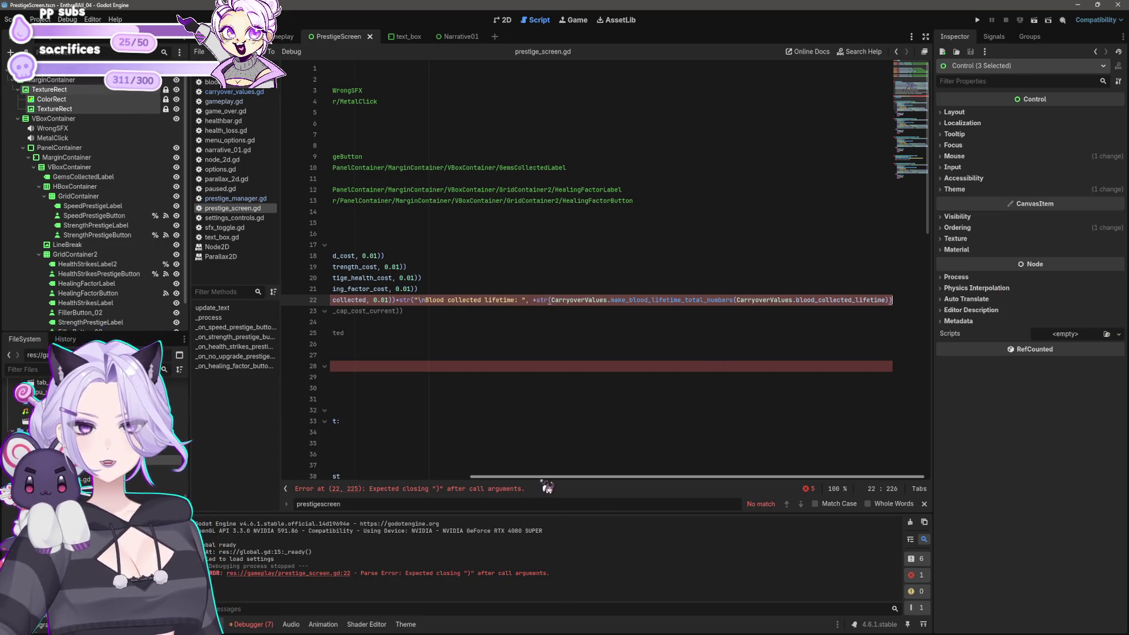
pyautogui.moveTo(548, 483); pyautogui.dragTo(341, 487)
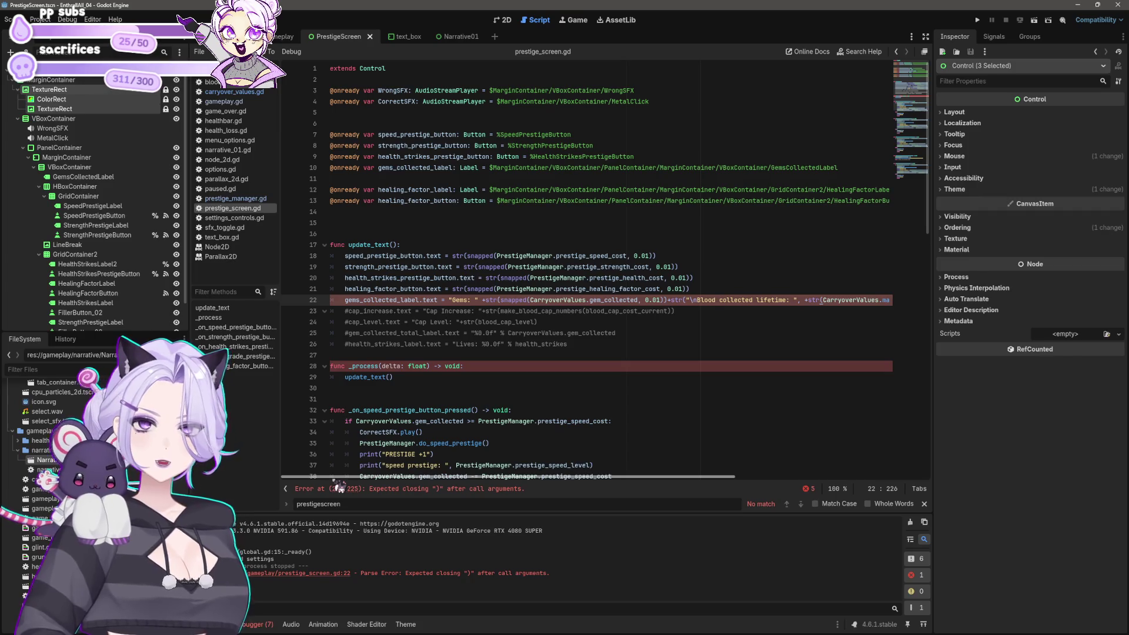
pyautogui.moveTo(339, 488); pyautogui.dragTo(683, 485)
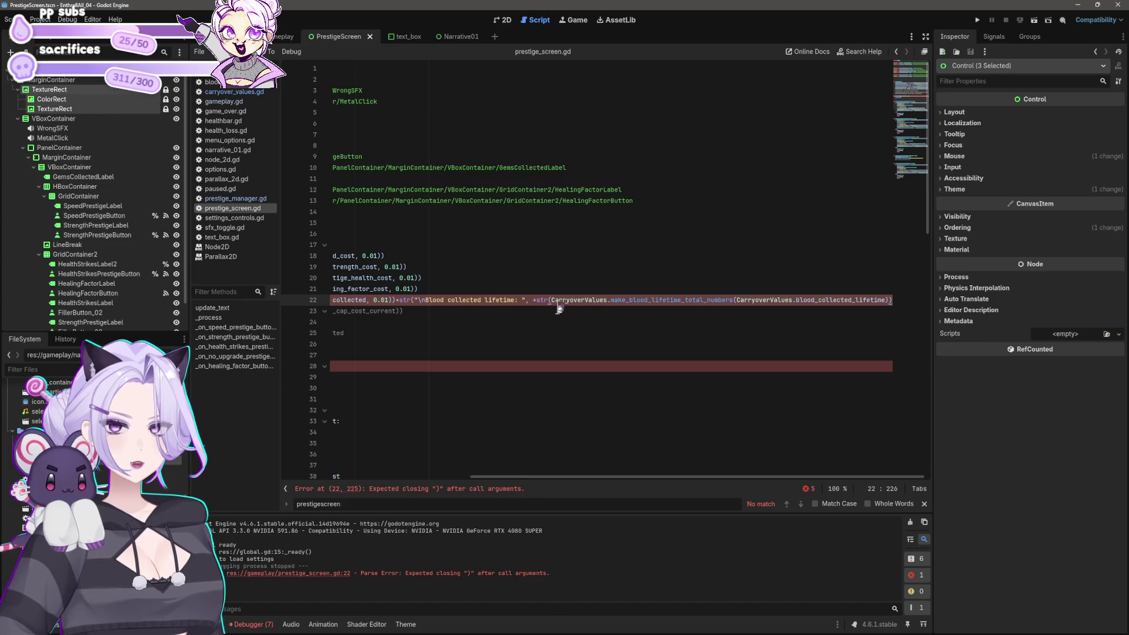
pyautogui.moveTo(549, 301); pyautogui.dragTo(882, 301)
pyautogui.click(886, 301)
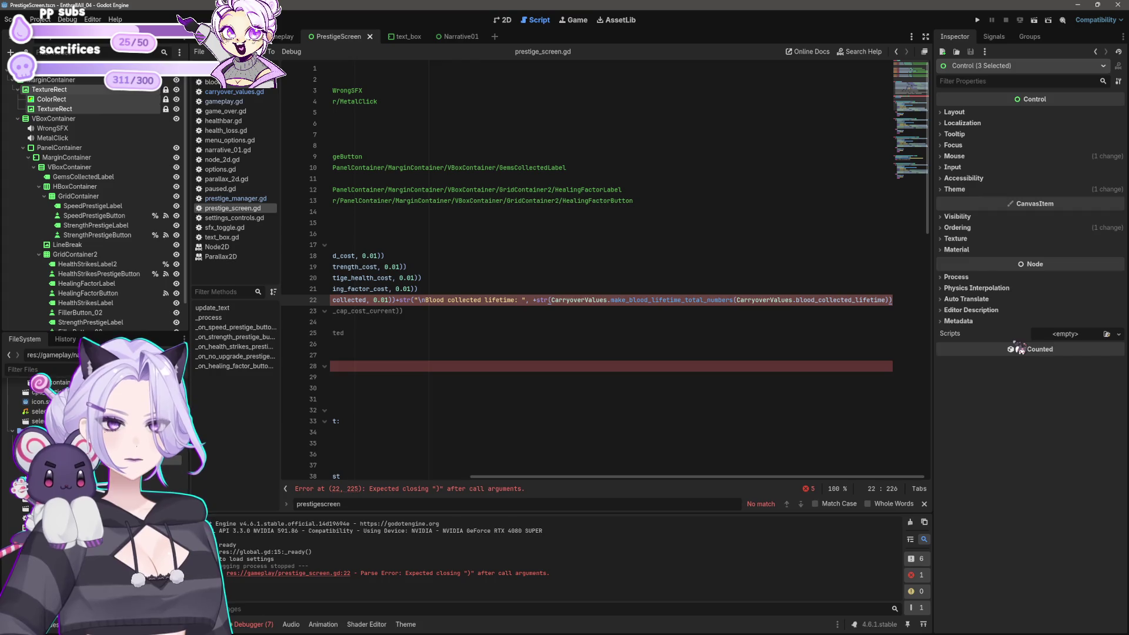
pyautogui.write(')')
pyautogui.press('Down')
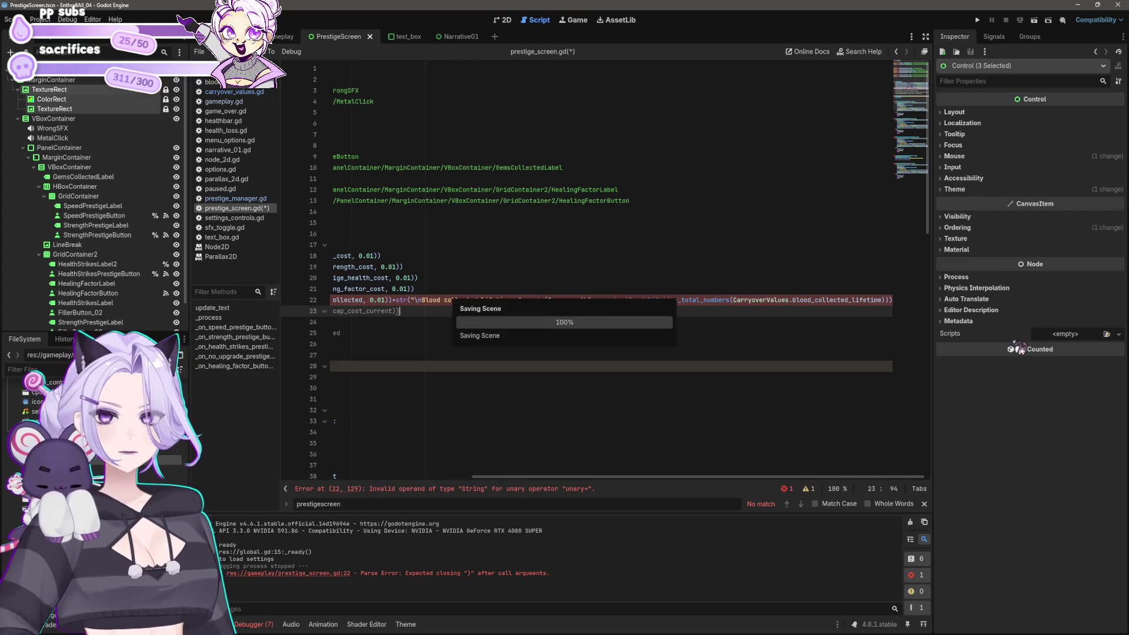
pyautogui.click(540, 491)
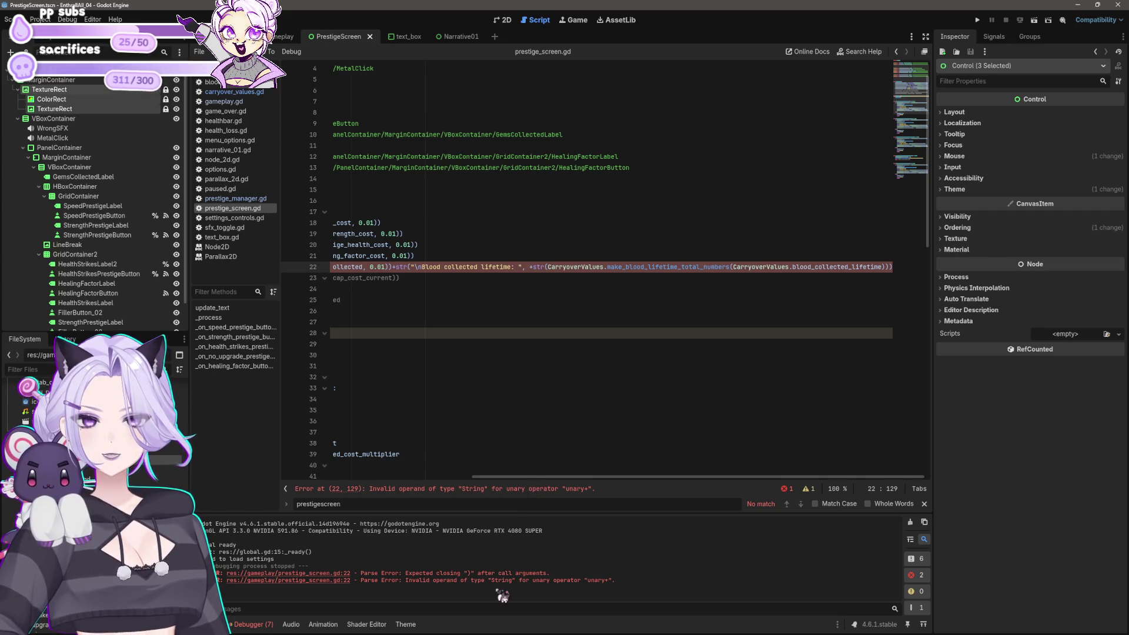
# Compare with line 185's strength-cost formatting in gameplay.gd, then return to prestige_screen.gd
pyautogui.hscroll(-2, 632, 484)
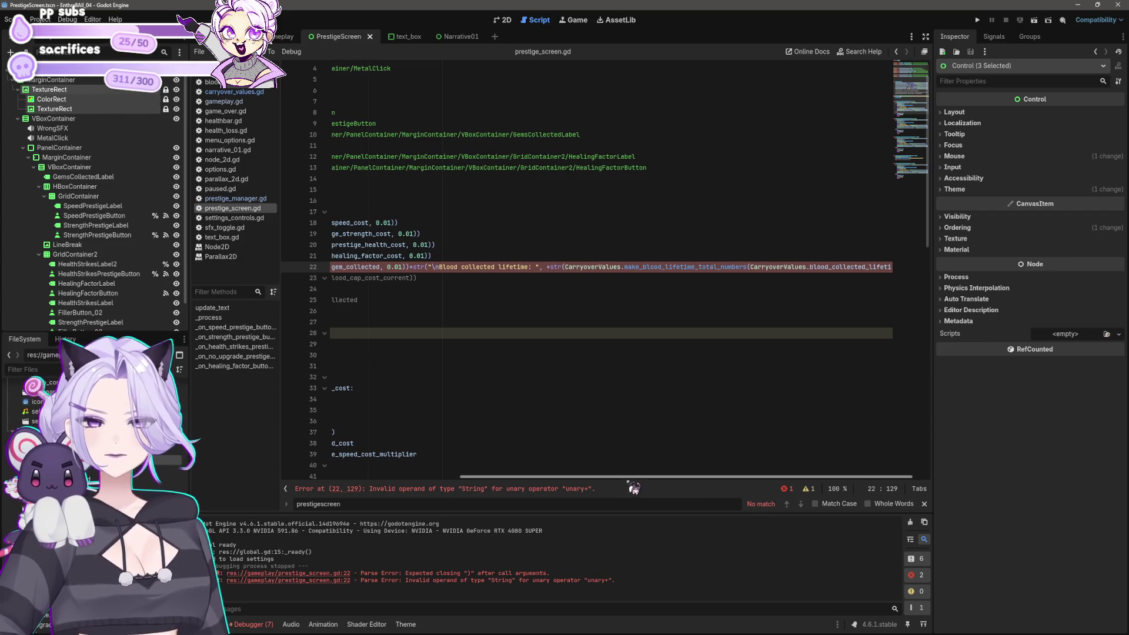
pyautogui.hscroll(2, 632, 486)
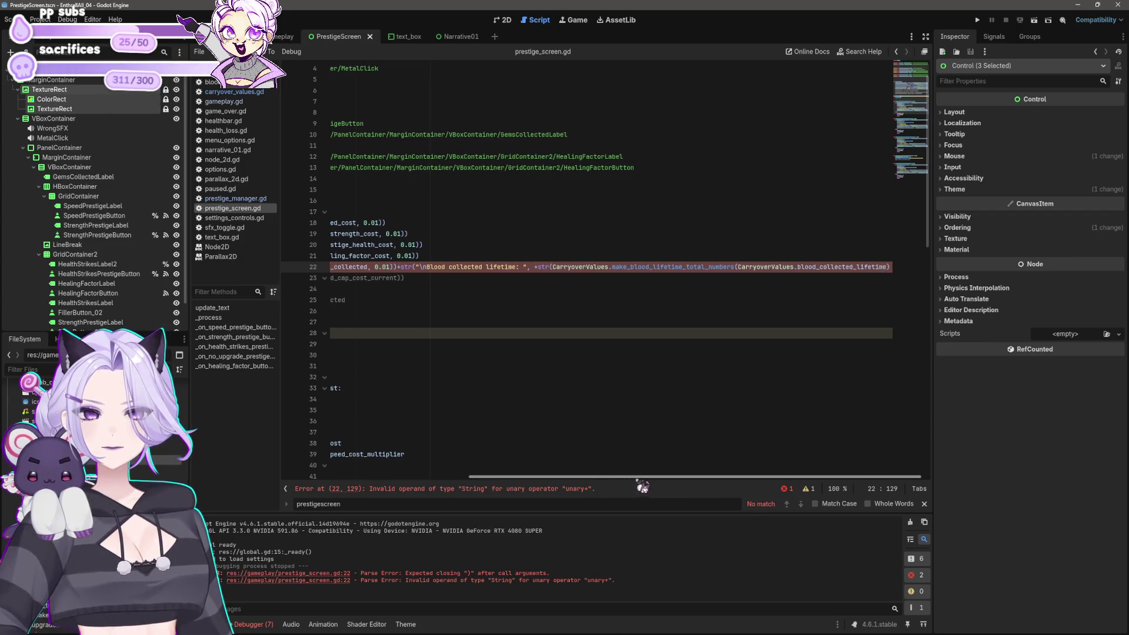
pyautogui.click(236, 104)
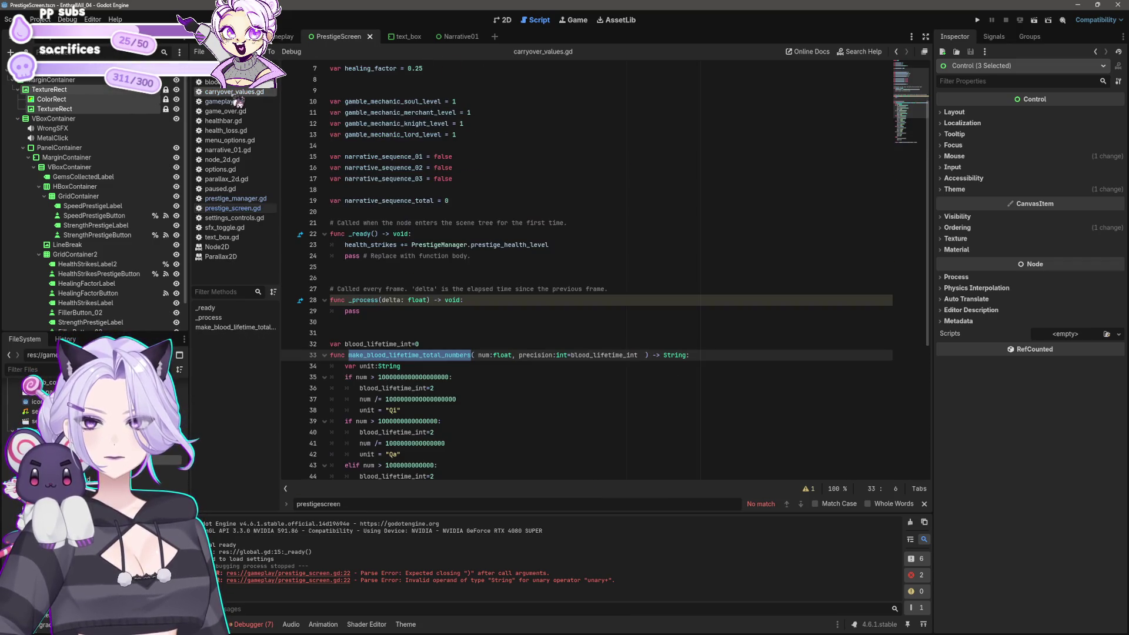
pyautogui.click(241, 209)
pyautogui.click(236, 104)
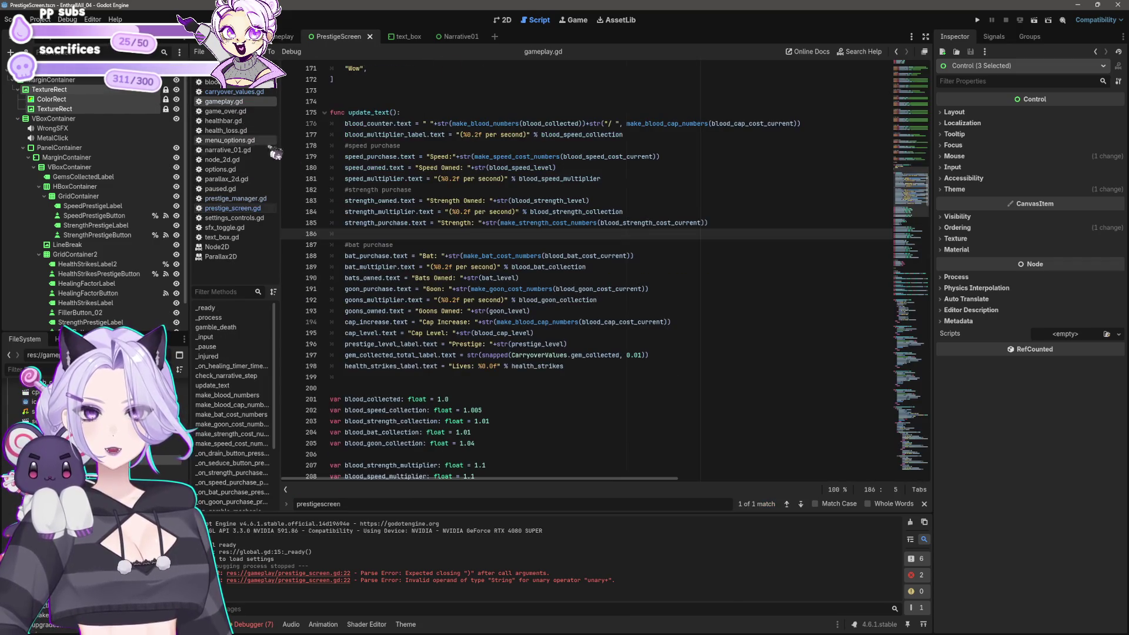
pyautogui.scroll(1, 579, 297)
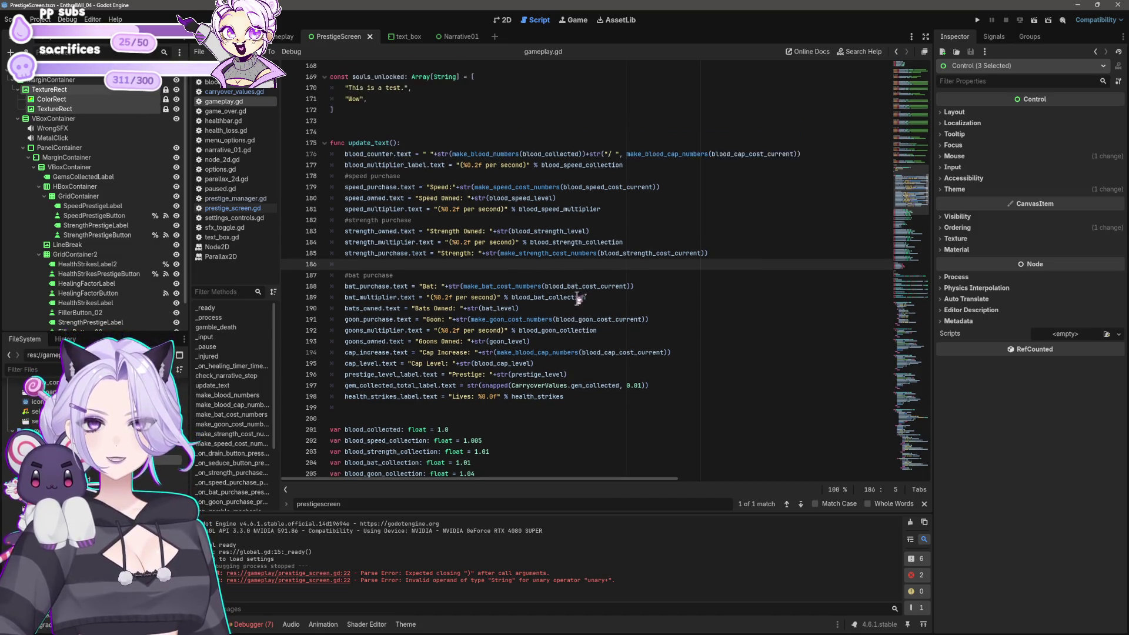
pyautogui.moveTo(482, 257); pyautogui.dragTo(737, 257)
pyautogui.hotkey('ctrl', 'c')
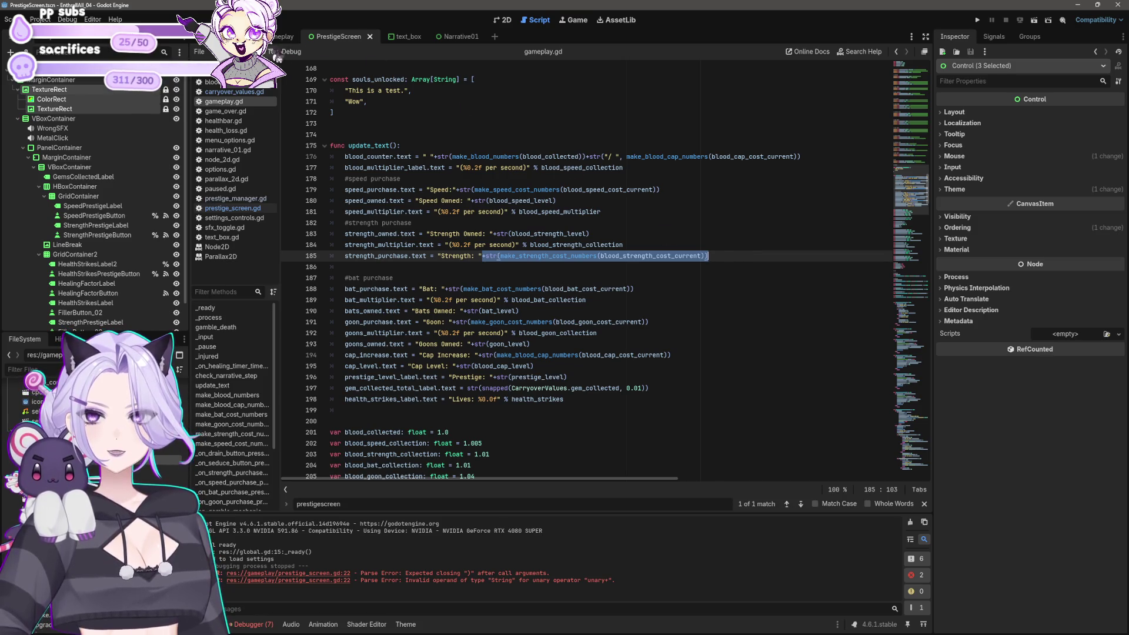
pyautogui.click(235, 92)
pyautogui.click(233, 208)
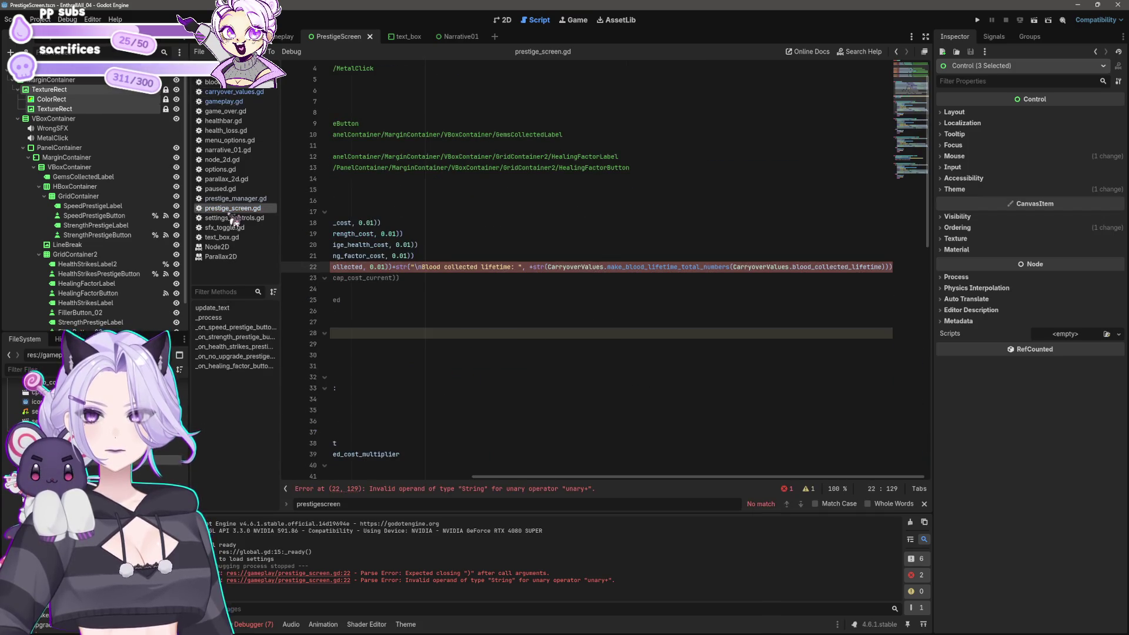
# On line 22, replace the old cost call with CarryoverValues.make_blood_lifetime_total_numbers(CarryoverValues.blood_collected_lifetime)
pyautogui.hotkey('shift', 'End')
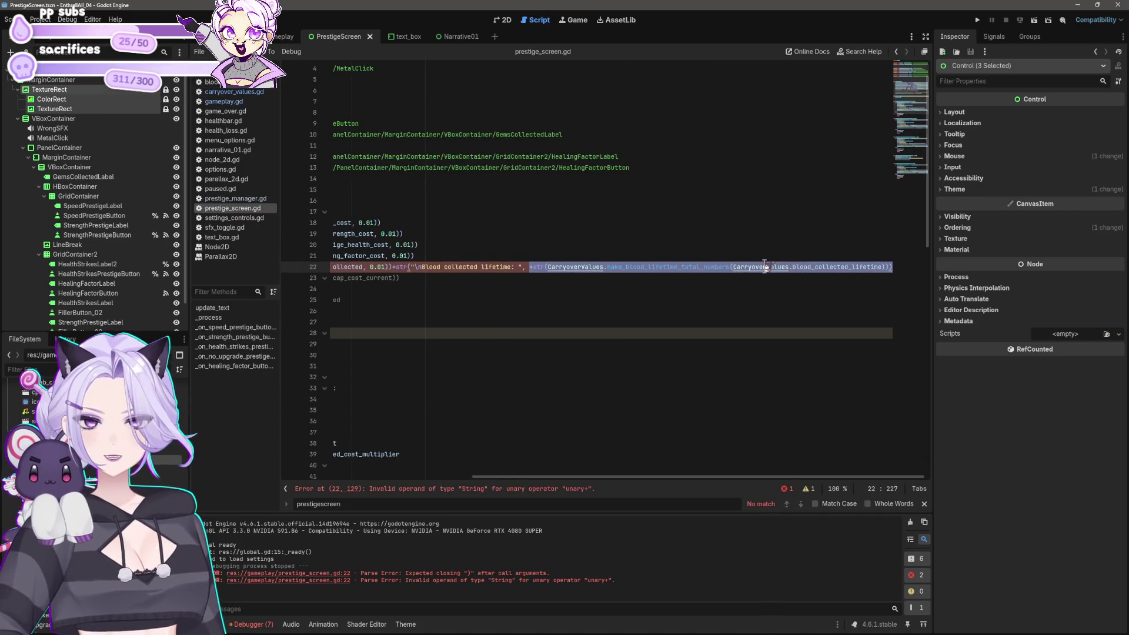
pyautogui.hotkey('ctrl', 'v')
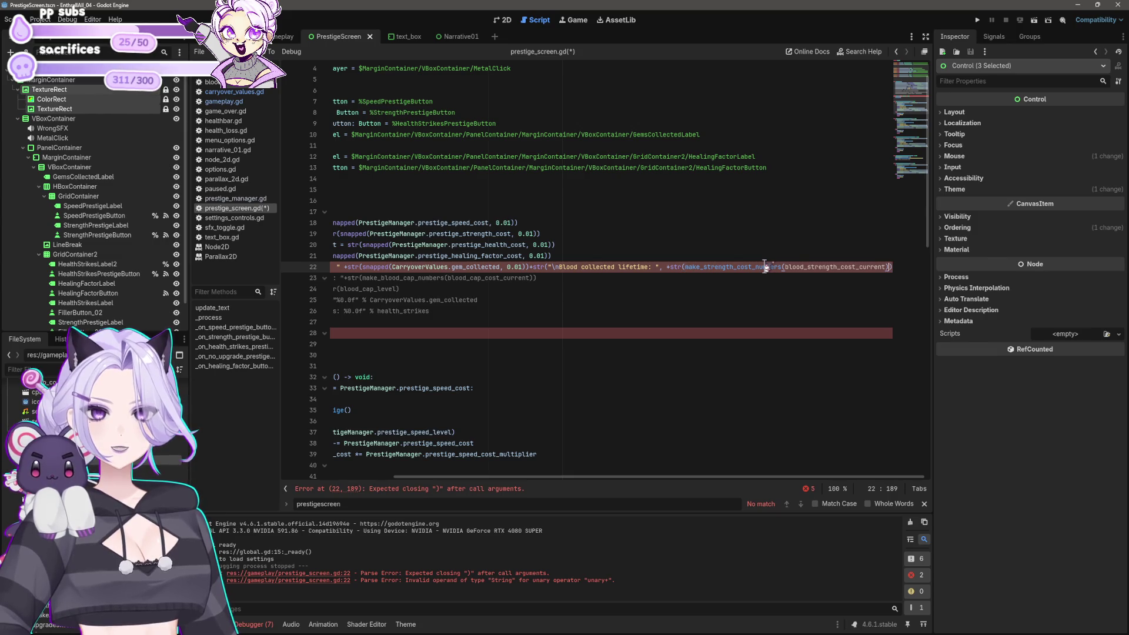
pyautogui.click(685, 267)
pyautogui.write('CarryoverValues.')
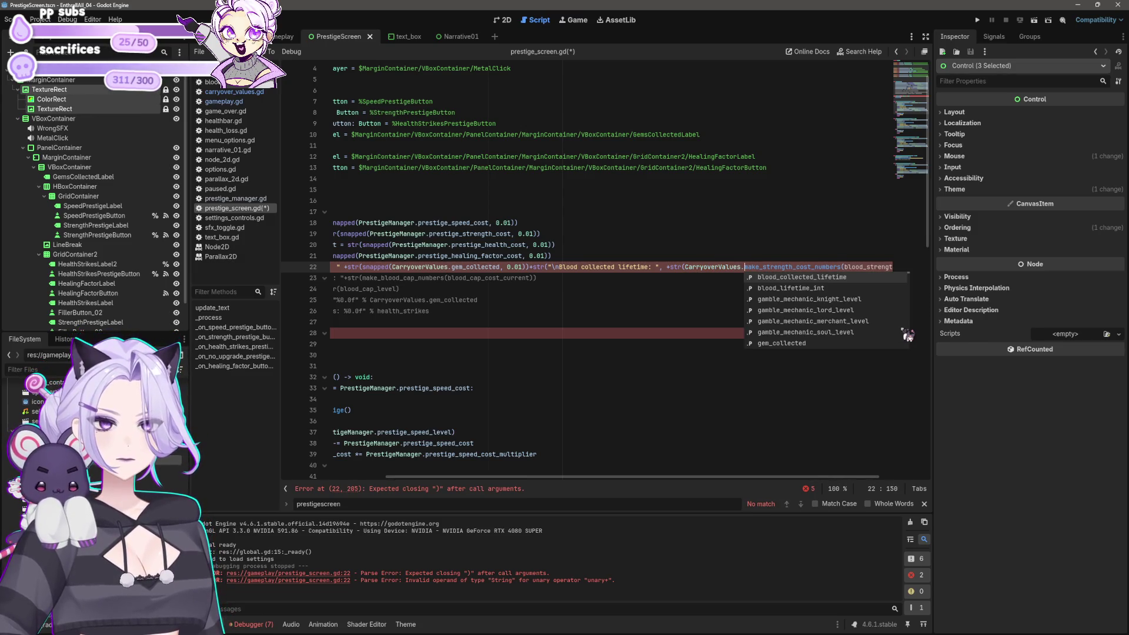
pyautogui.write('bl')
pyautogui.press('BackSpace')
pyautogui.press('BackSpace')
pyautogui.write('make_blomake_')
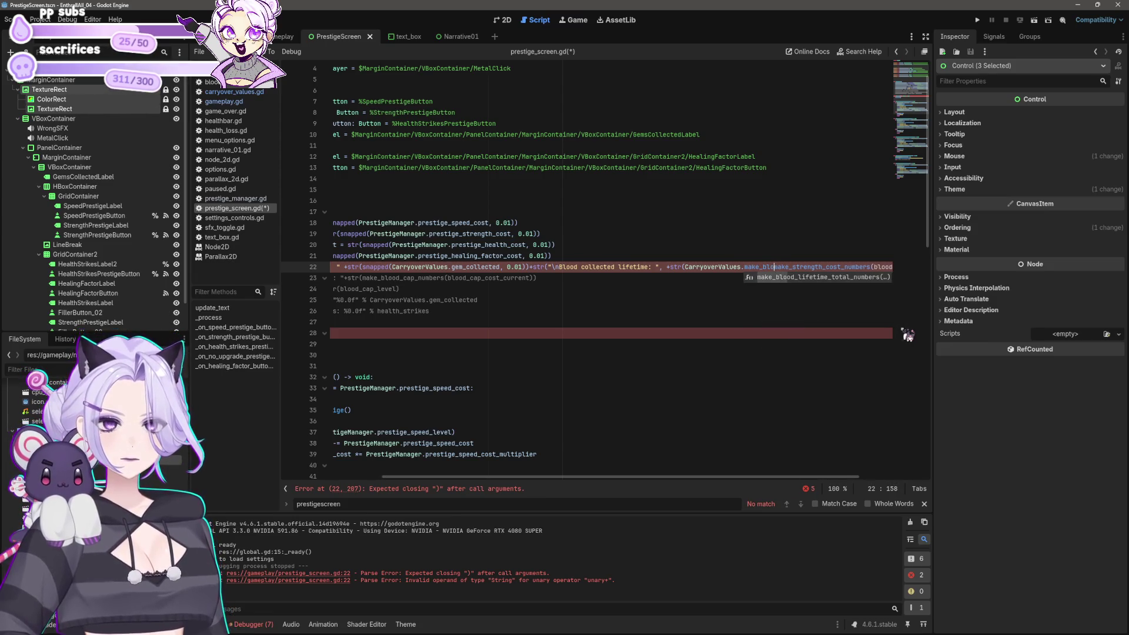
pyautogui.press('Tab')
pyautogui.press('Delete')
pyautogui.press('Delete')
pyautogui.press('Delete')
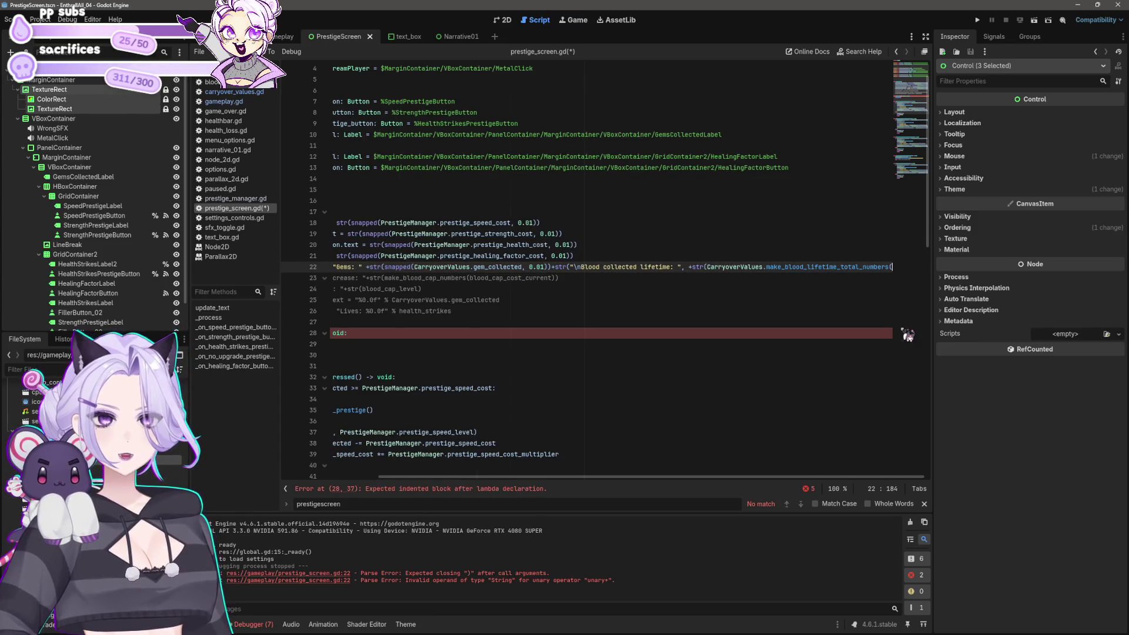
pyautogui.write('b')
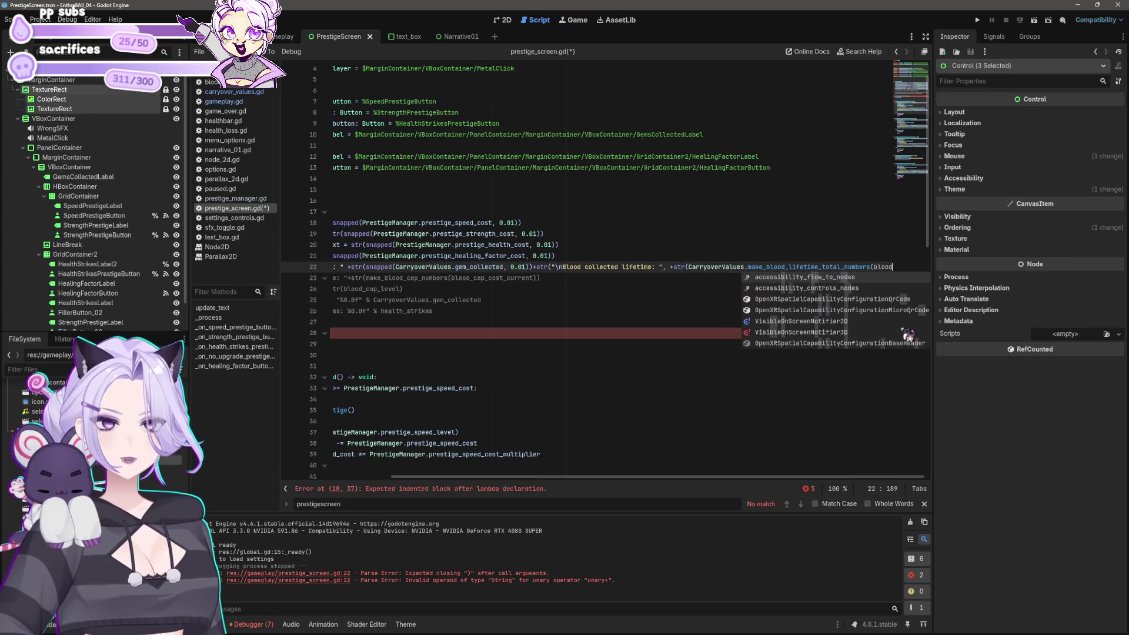
pyautogui.press('BackSpace')
pyautogui.write('Carryover')
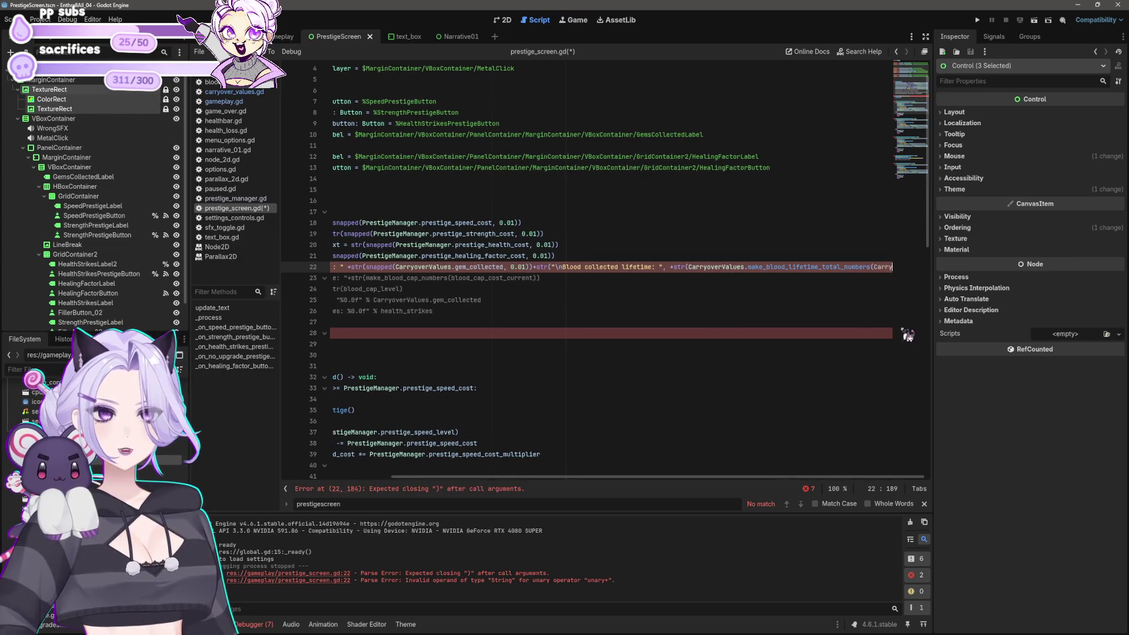
pyautogui.write('Values.')
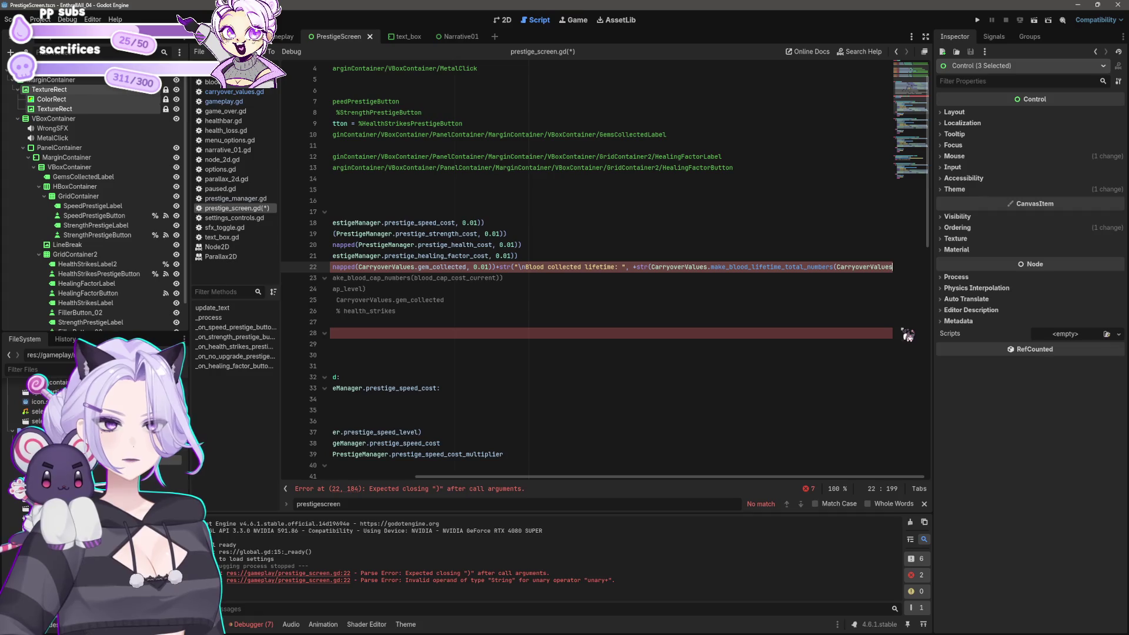
pyautogui.write('bloo')
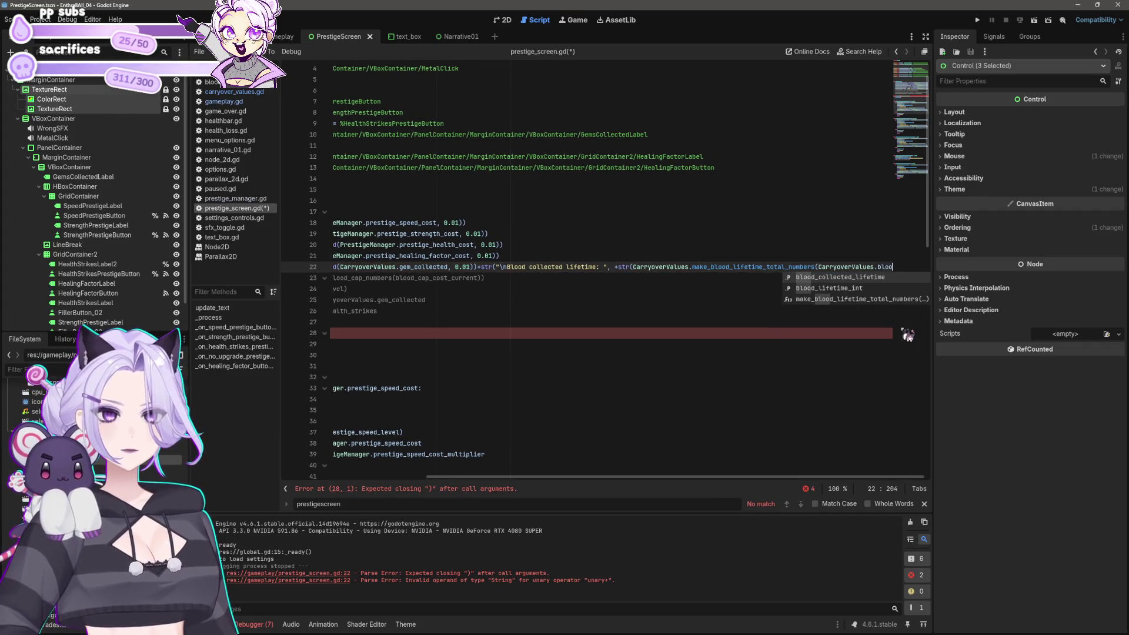
pyautogui.press('Return')
pyautogui.write(')')
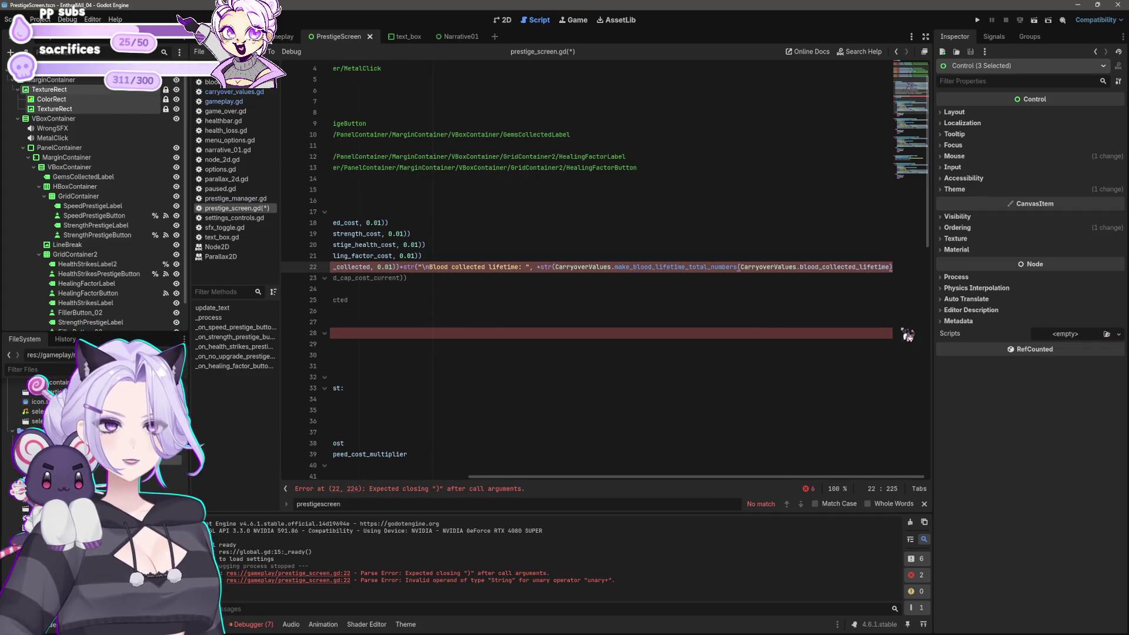
pyautogui.write(')')
# Close the caption string's parenthesis before + str(...) to clear the parse errors, and save
pyautogui.click(403, 277)
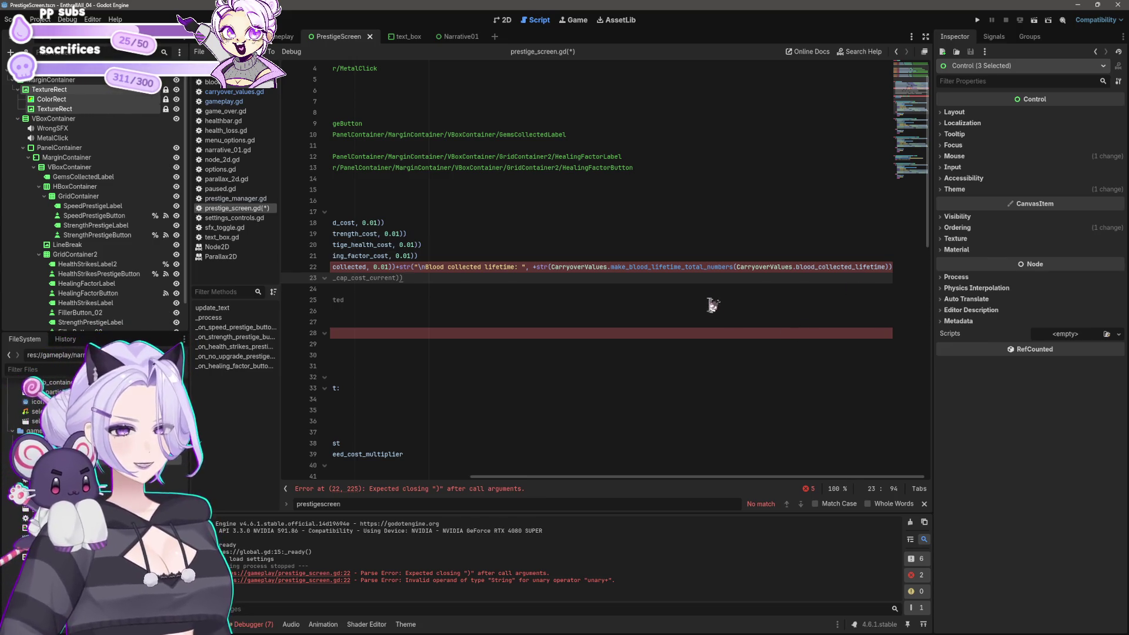
pyautogui.click(538, 268)
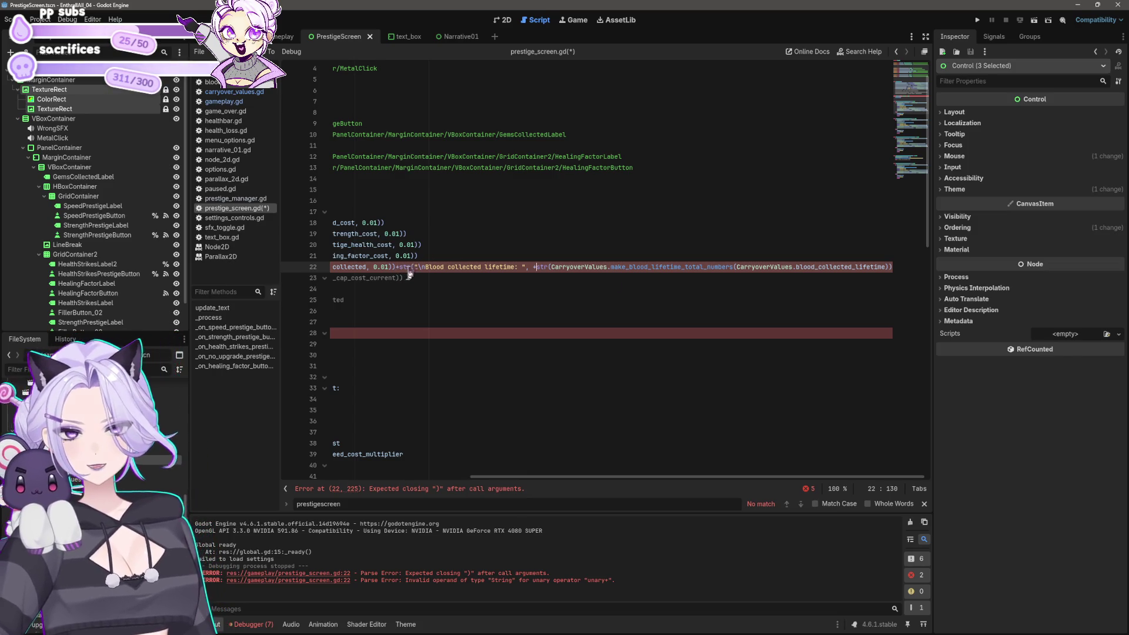
pyautogui.press('BackSpace')
pyautogui.press('BackSpace')
pyautogui.press('BackSpace')
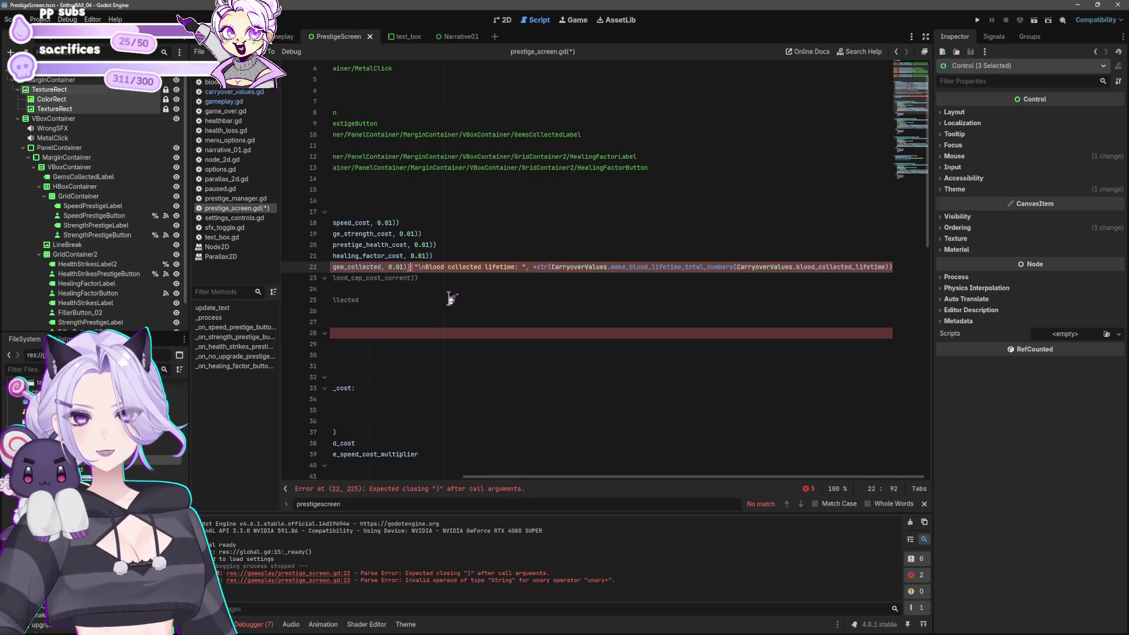
pyautogui.hotkey('ctrl', 'z')
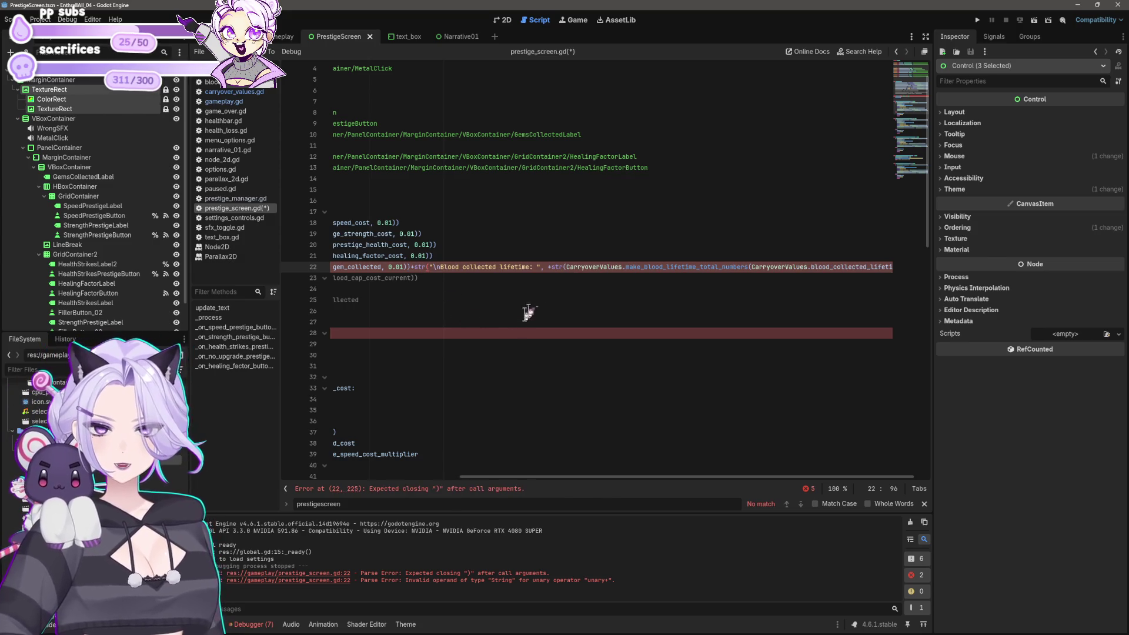
pyautogui.doubleClick(552, 266)
pyautogui.press('BackSpace')
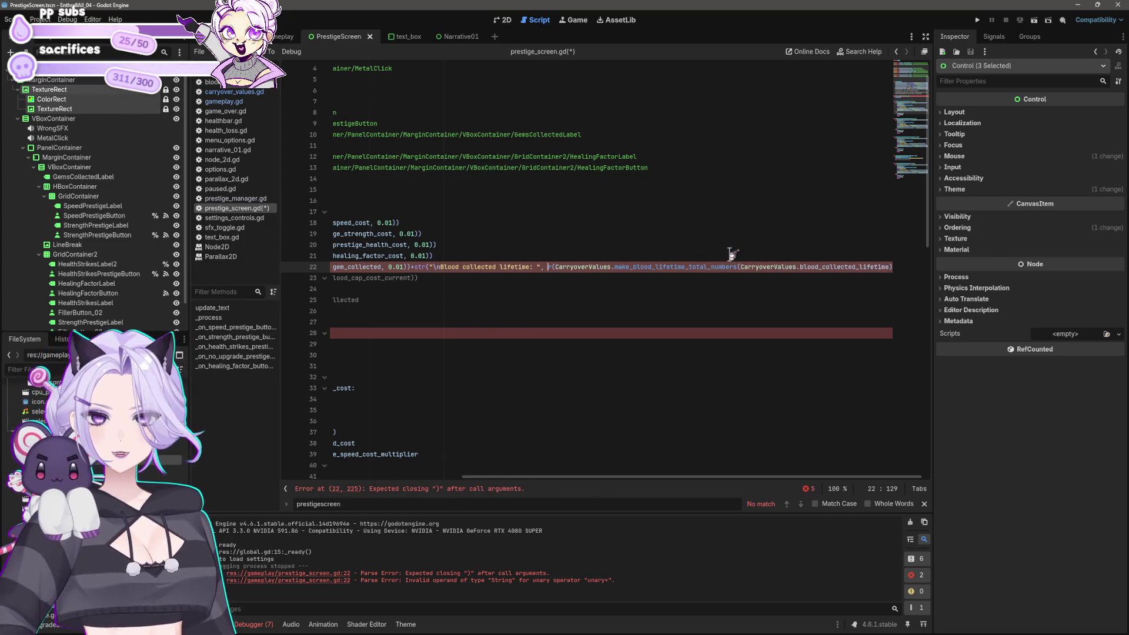
pyautogui.hotkey('ctrl', 'z')
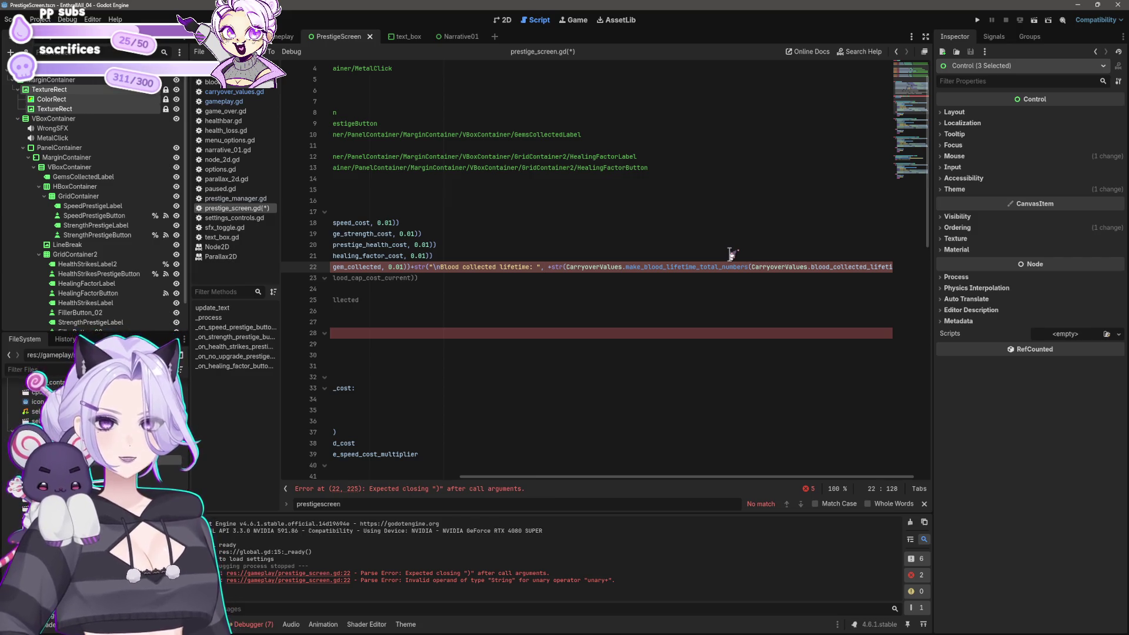
pyautogui.press('BackSpace')
pyautogui.write(')')
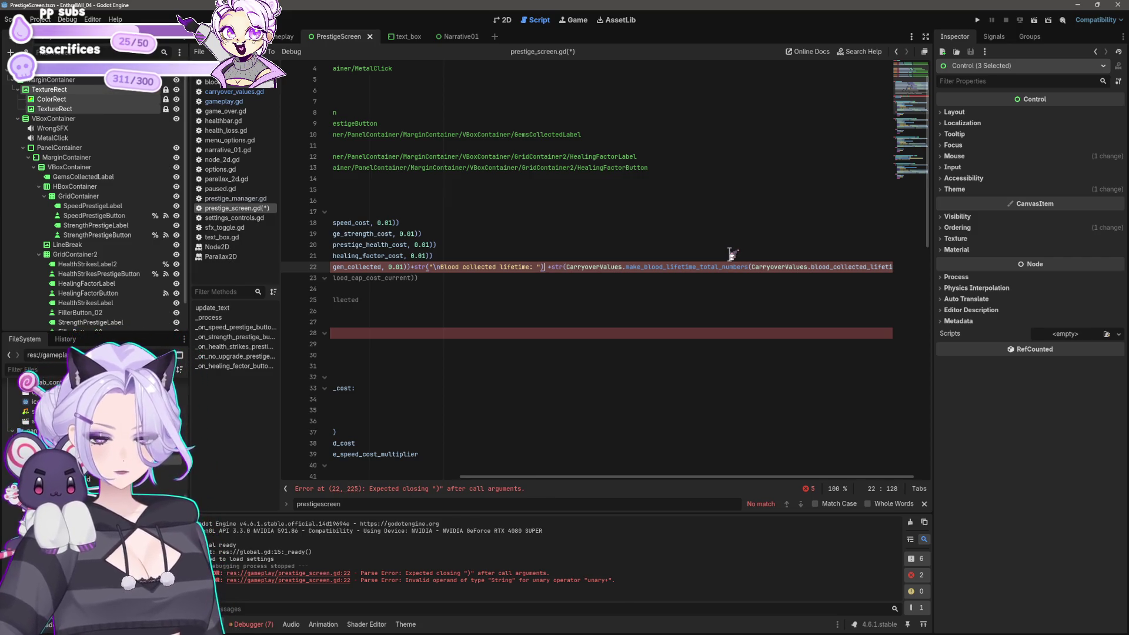
pyautogui.press('Delete')
pyautogui.hotkey('ctrl', 's')
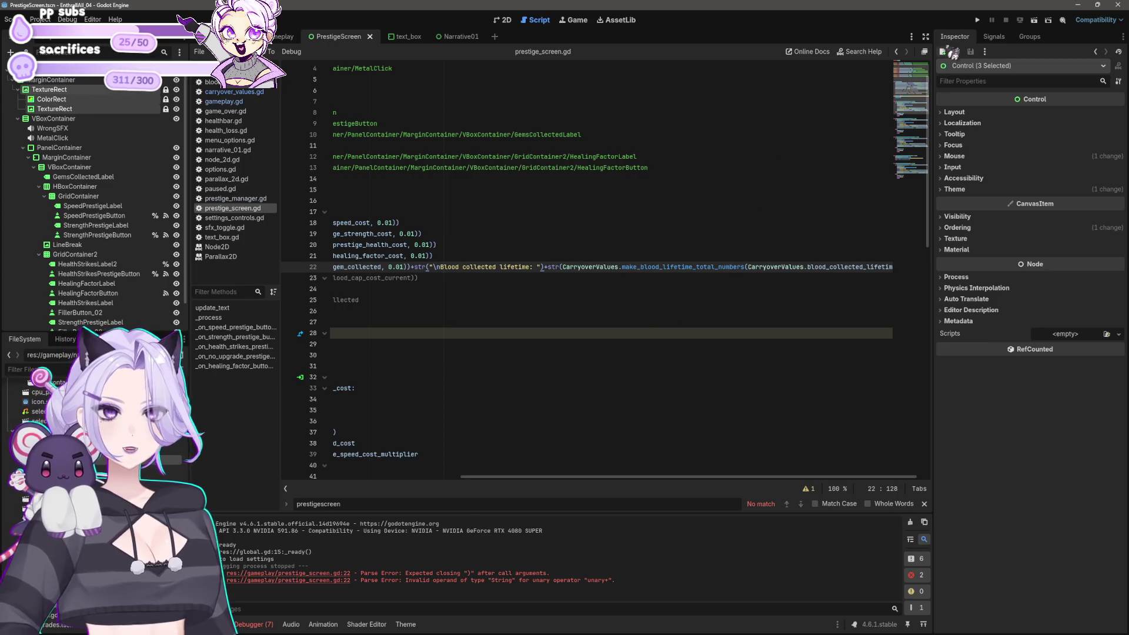
# Test-run the game with cheat blood to reach the prestige screen showing 92.10 K lifetime blood
pyautogui.click(977, 19)
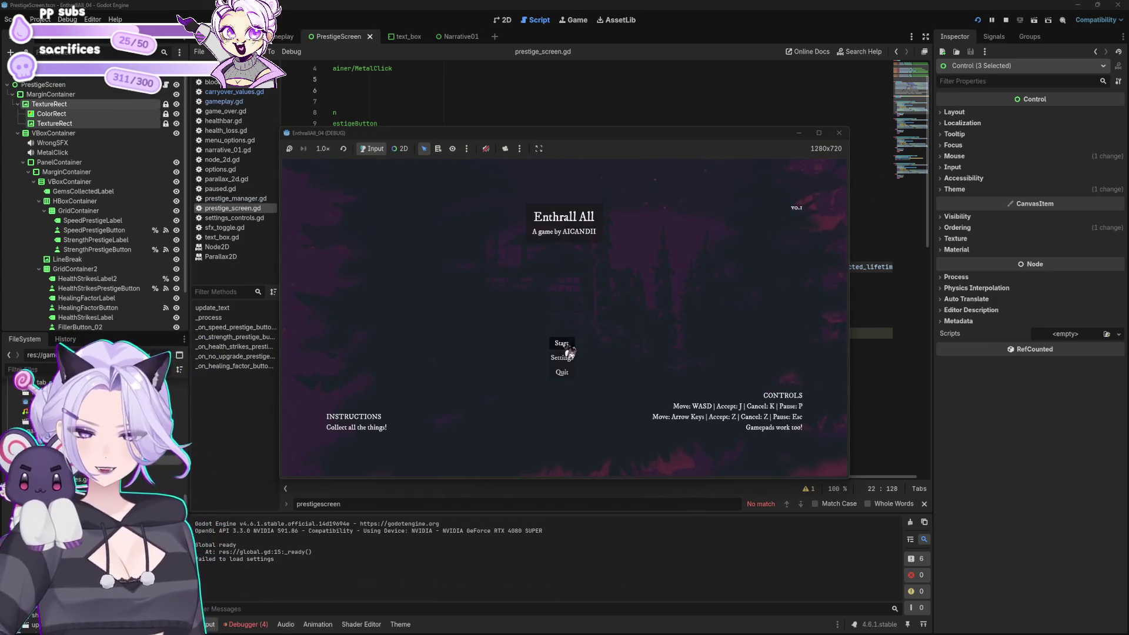
pyautogui.click(562, 345)
pyautogui.click(486, 357)
pyautogui.click(517, 285)
pyautogui.click(497, 279)
pyautogui.click(477, 356)
pyautogui.click(491, 274)
pyautogui.click(478, 356)
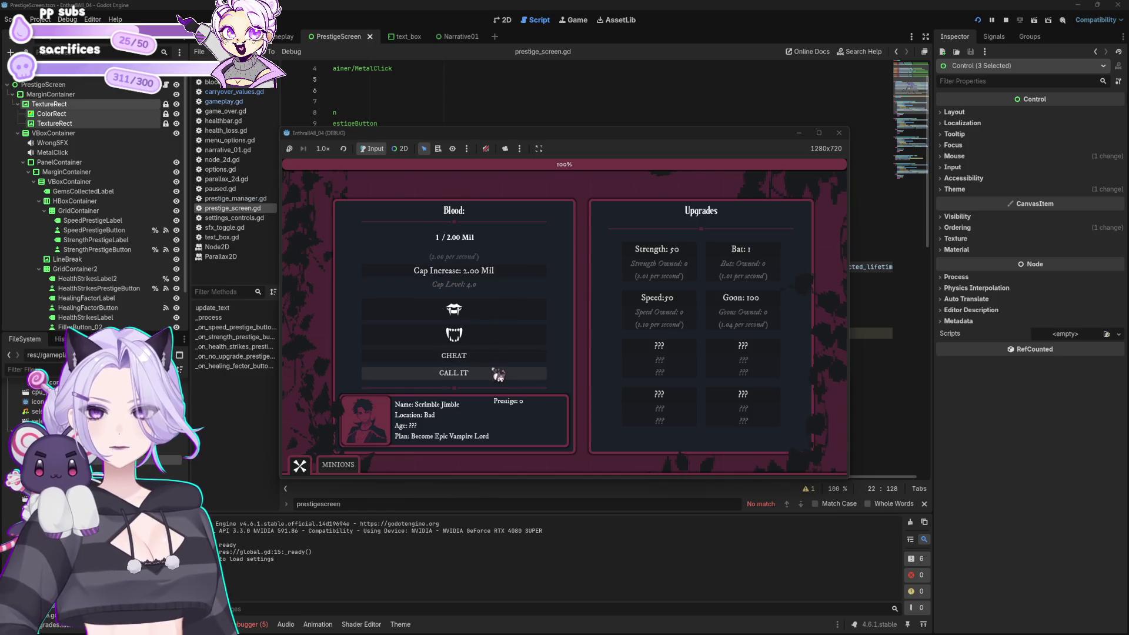
pyautogui.click(498, 373)
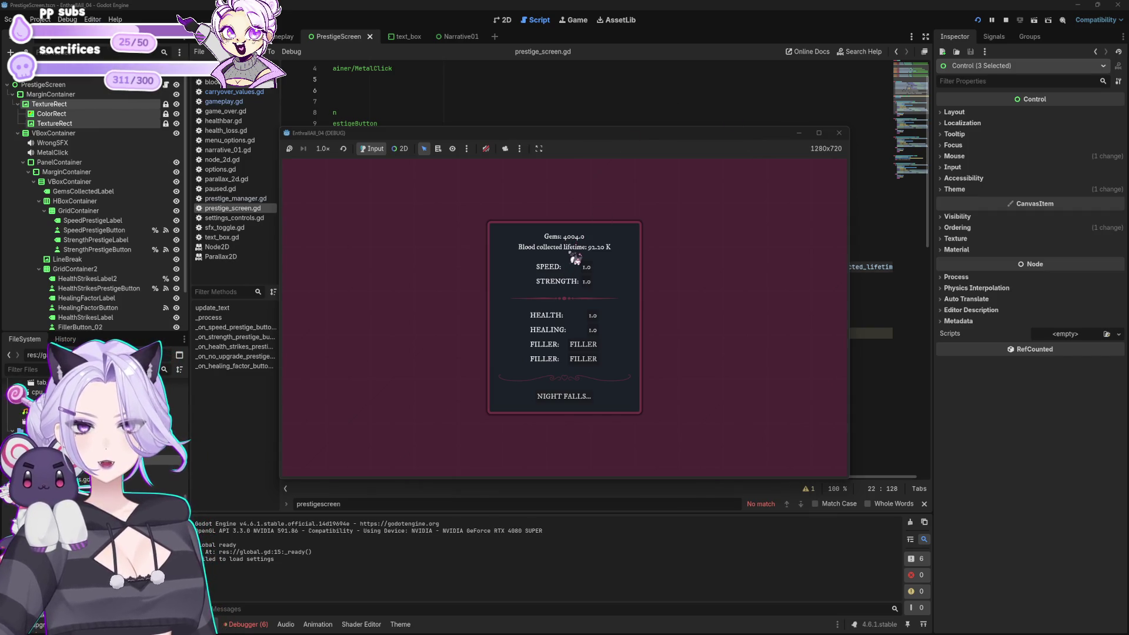
pyautogui.click(839, 133)
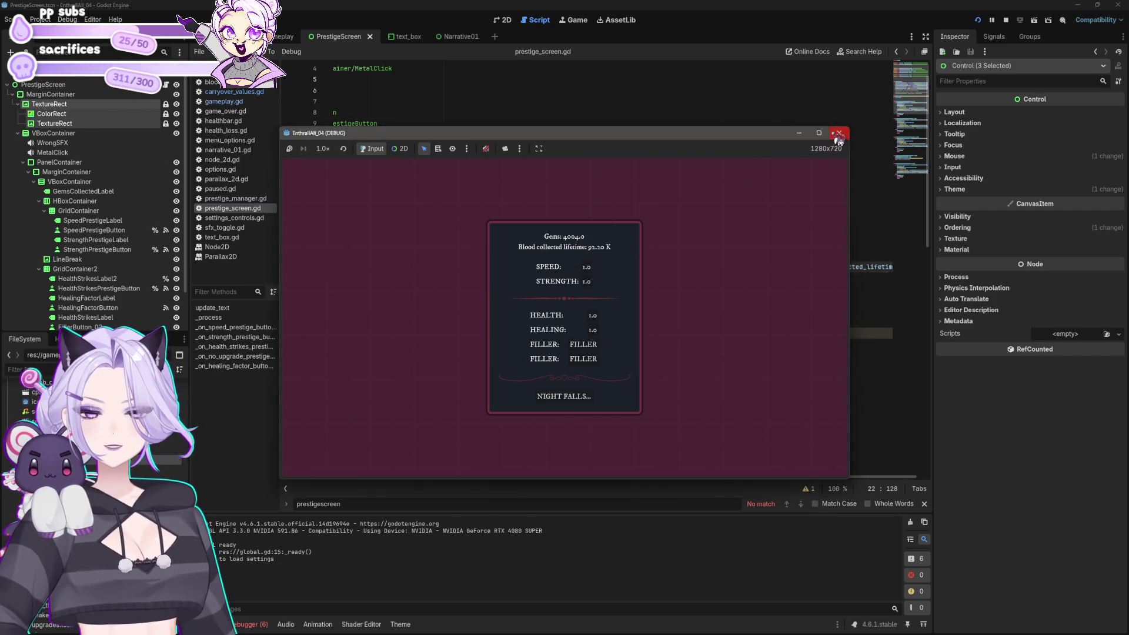
# Change the 'Blood collected lifetime' caption on line 22 to 'Total Blood'
pyautogui.moveTo(577, 476); pyautogui.dragTo(381, 491)
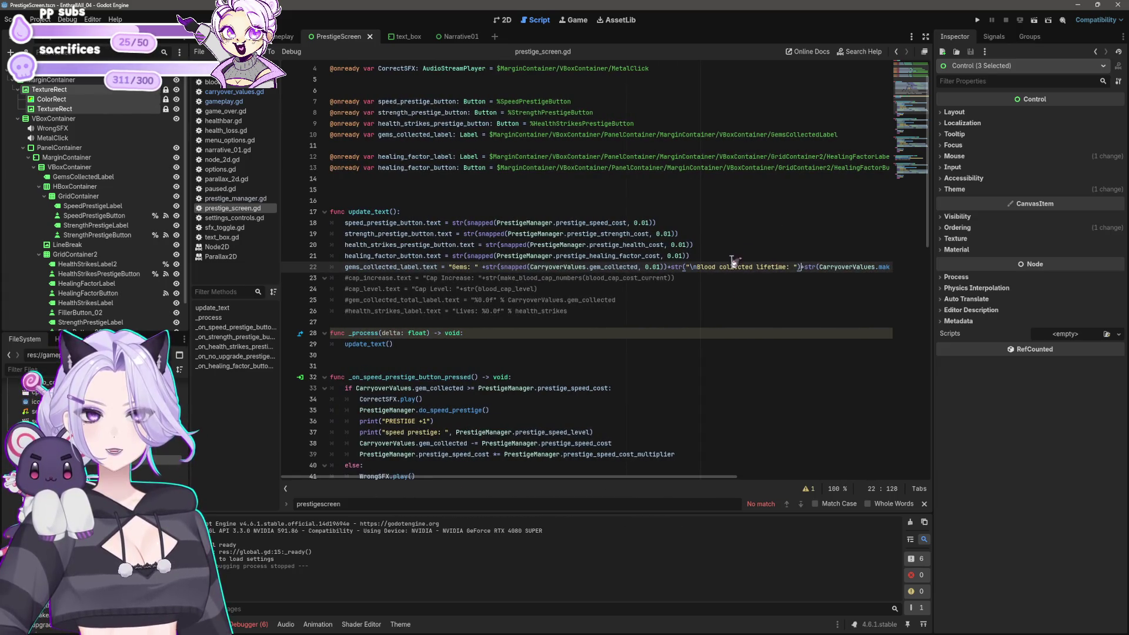
pyautogui.moveTo(697, 266); pyautogui.dragTo(789, 266)
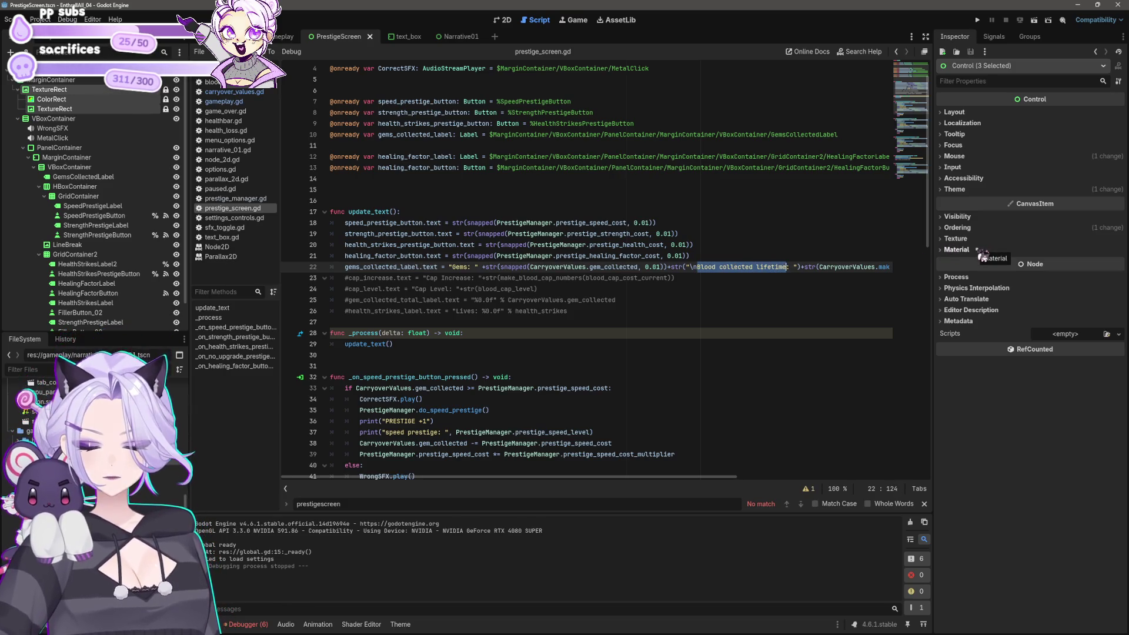
pyautogui.write('Total Blood')
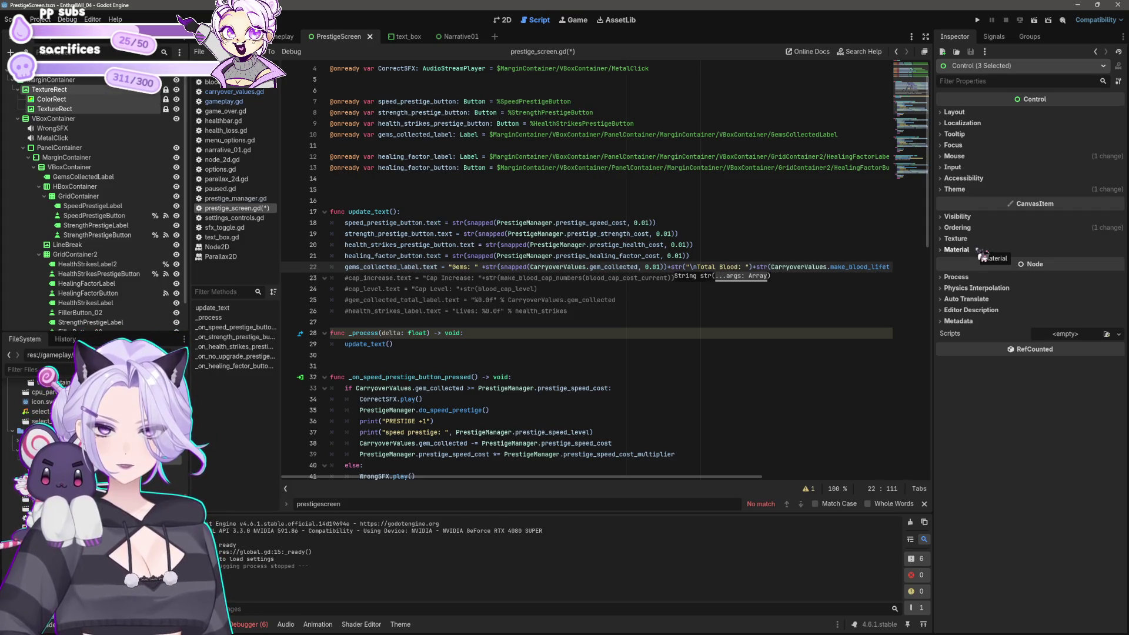
pyautogui.click(979, 20)
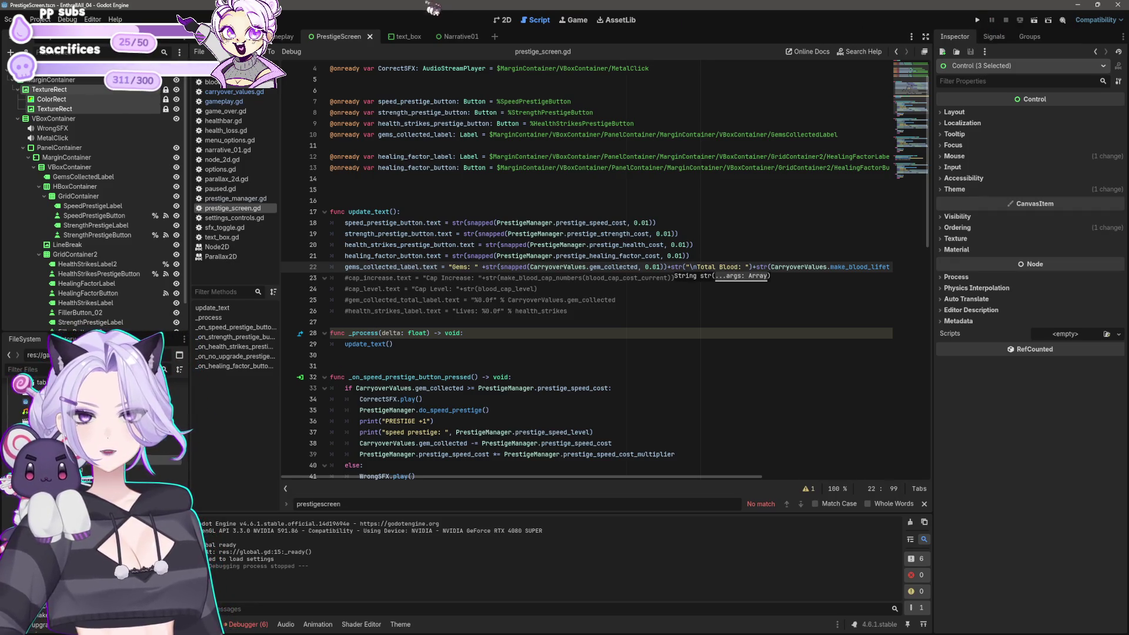
# Inspect the prestige screen's Gems label in the 2D view, then go back to the script
pyautogui.click(504, 20)
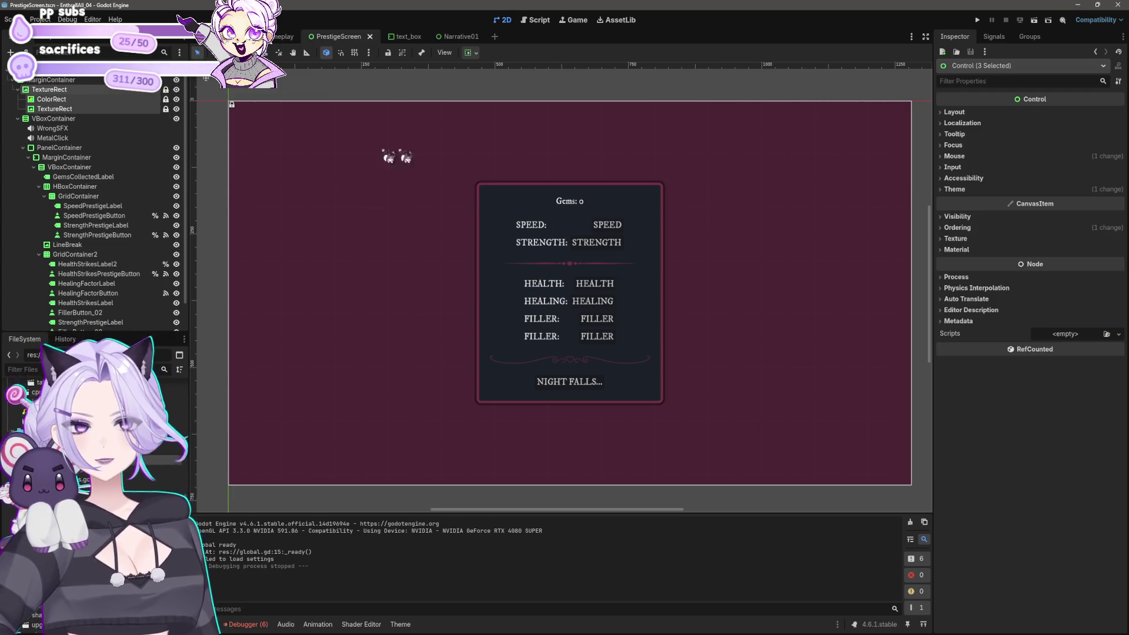
pyautogui.click(601, 197)
pyautogui.click(604, 202)
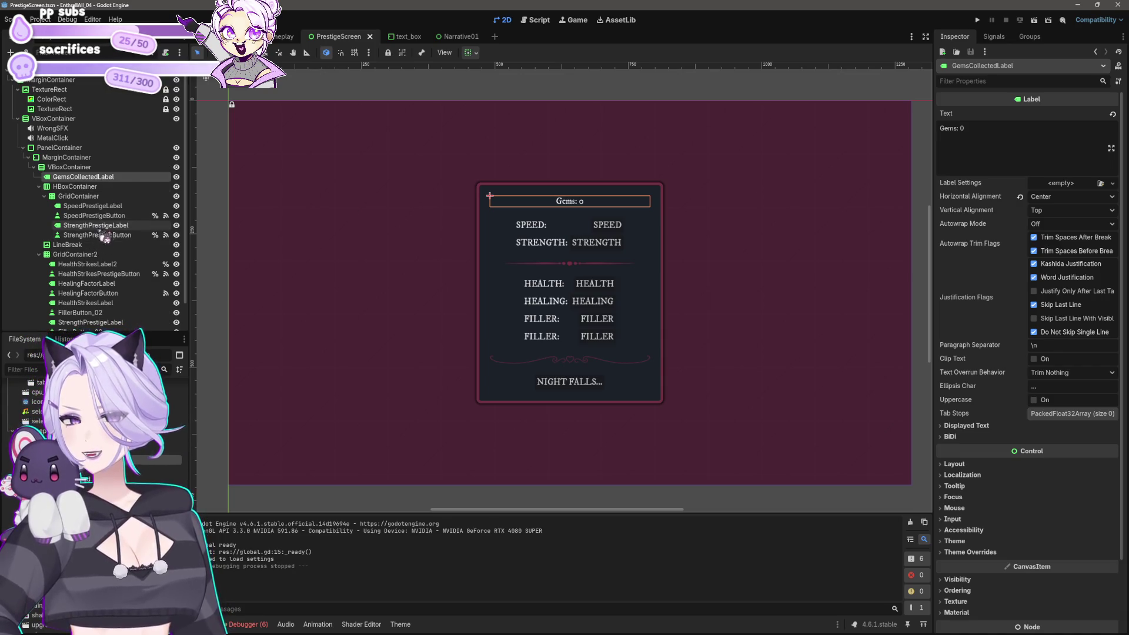
pyautogui.scroll(-2, 117, 269)
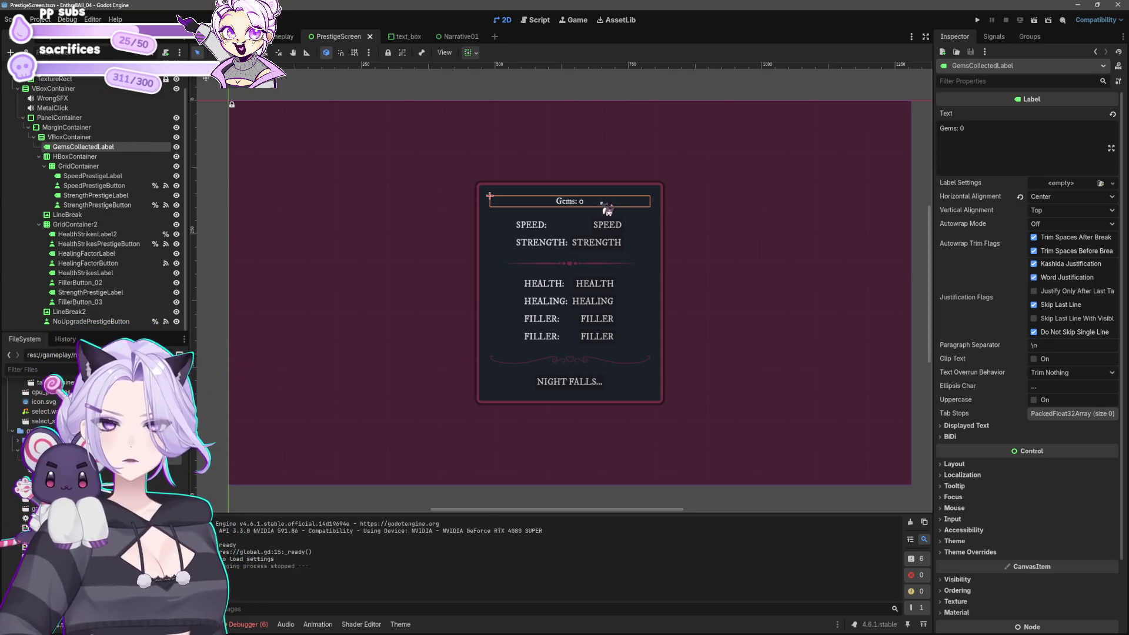
pyautogui.click(536, 20)
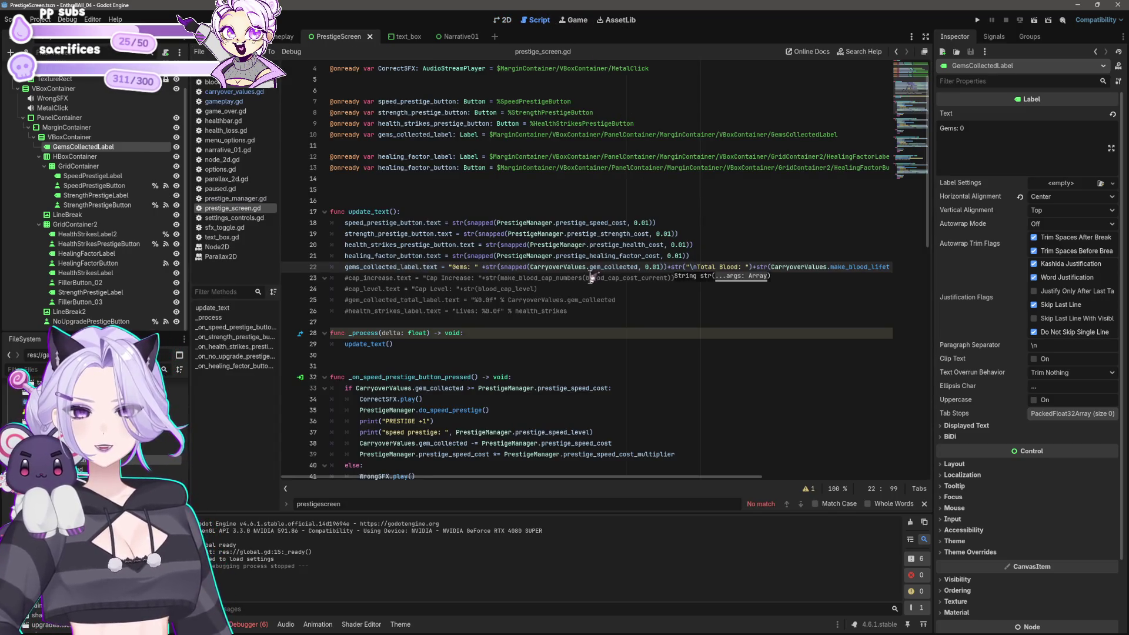